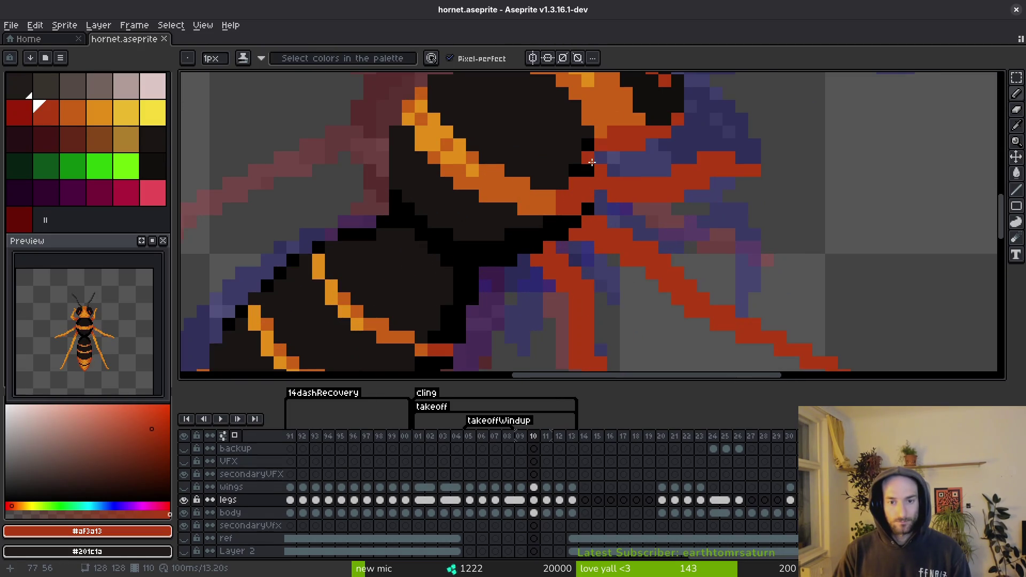
- Zoom in on frame 10 while switching between the Eraser and Pencil tools
{"action": "scroll", "coordinate": [592, 162], "scroll_direction": "down", "scroll_amount": 3}
{"action": "scroll", "coordinate": [625, 193], "scroll_direction": "up", "scroll_amount": 3}
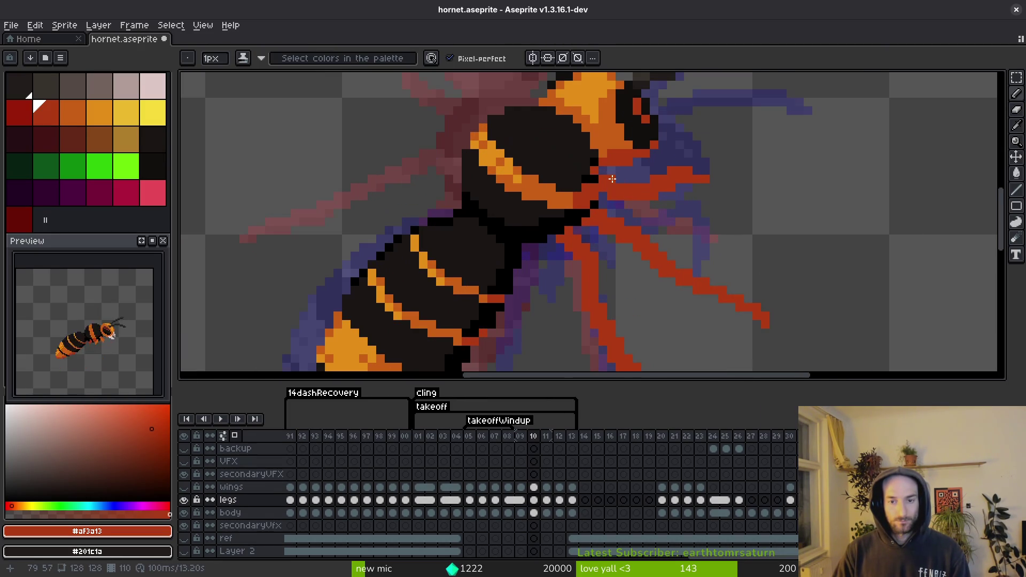
{"action": "key", "text": "e"}
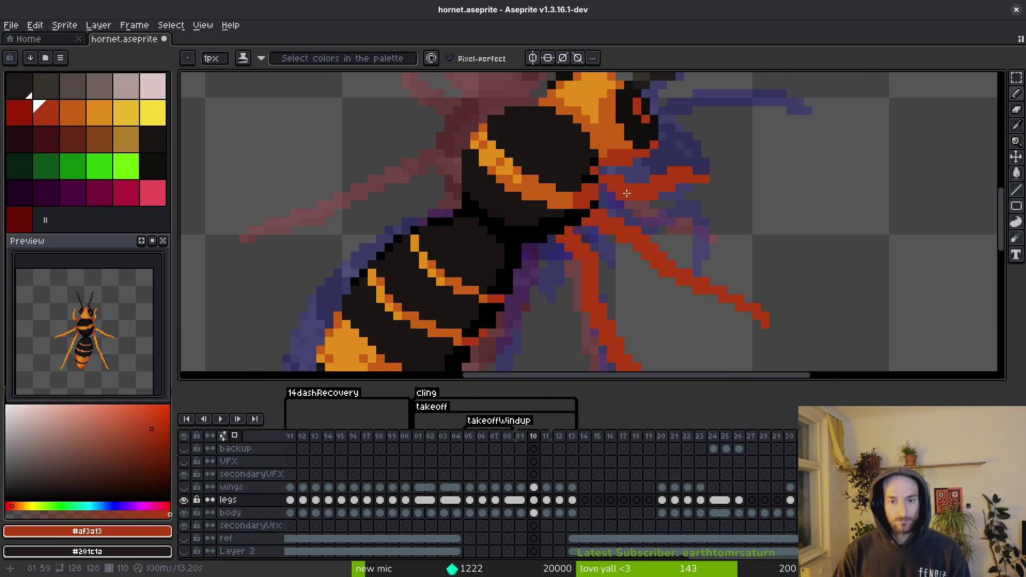
{"action": "scroll", "coordinate": [642, 201], "scroll_direction": "down", "scroll_amount": 3}
{"action": "scroll", "coordinate": [660, 202], "scroll_direction": "up", "scroll_amount": 1}
{"action": "key", "text": "b"}
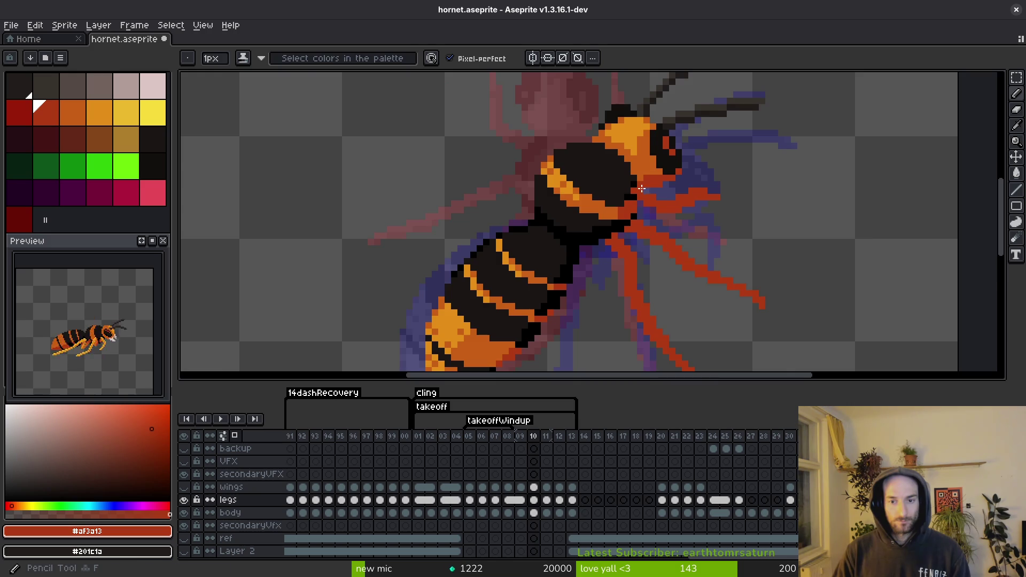
{"action": "scroll", "coordinate": [667, 218], "scroll_direction": "down", "scroll_amount": 2}
- Toggle from Eraser back to Pencil, adjust the zoom, and save hornet.aseprite
{"action": "scroll", "coordinate": [622, 178], "scroll_direction": "up", "scroll_amount": 3}
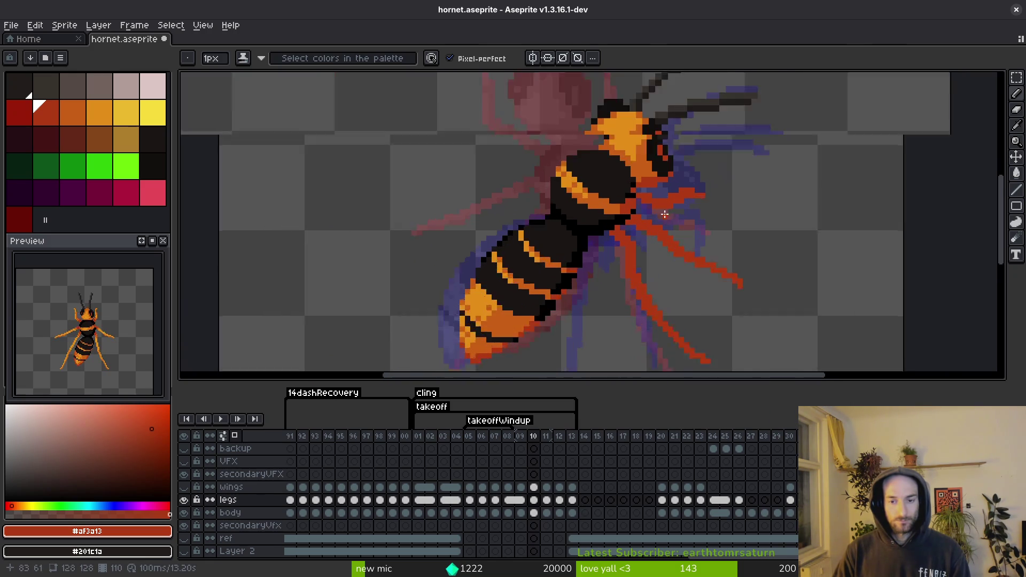
{"action": "key", "text": "e"}
{"action": "scroll", "coordinate": [642, 198], "scroll_direction": "down", "scroll_amount": 3}
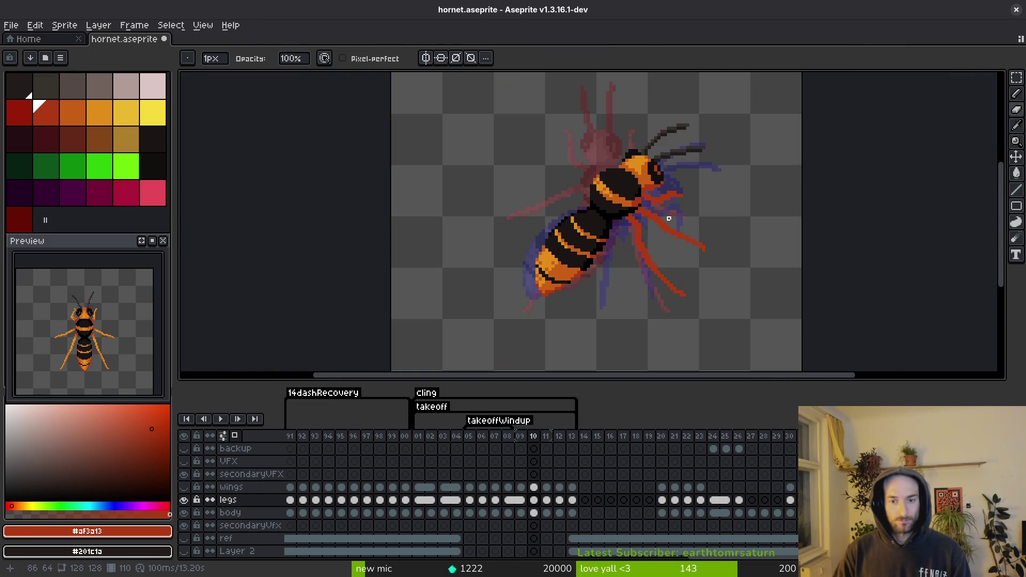
{"action": "scroll", "coordinate": [642, 176], "scroll_direction": "up", "scroll_amount": 3}
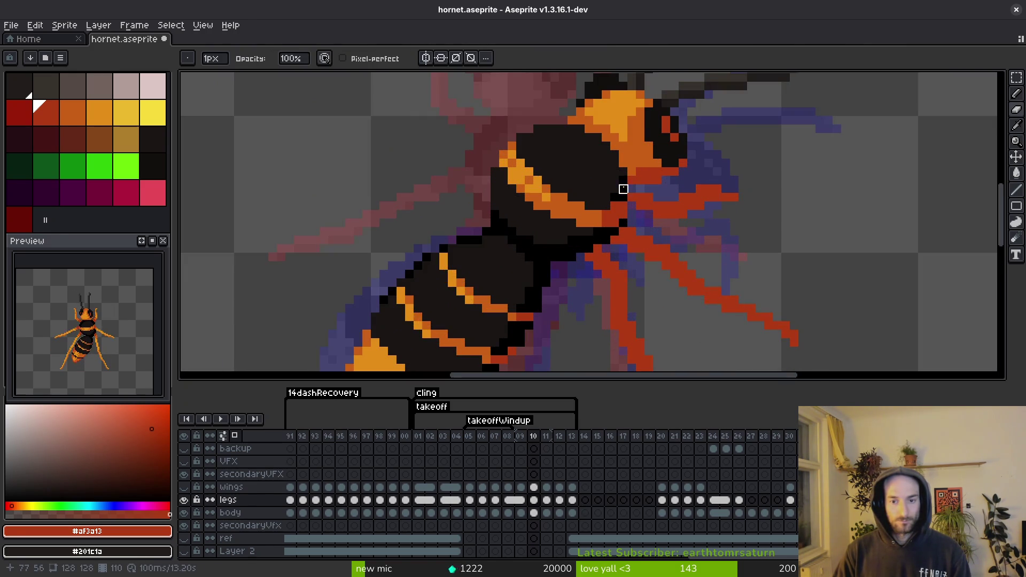
{"action": "scroll", "coordinate": [661, 216], "scroll_direction": "down", "scroll_amount": 3}
{"action": "scroll", "coordinate": [661, 215], "scroll_direction": "up", "scroll_amount": 3}
{"action": "key", "text": "b"}
{"action": "scroll", "coordinate": [674, 237], "scroll_direction": "down", "scroll_amount": 3}
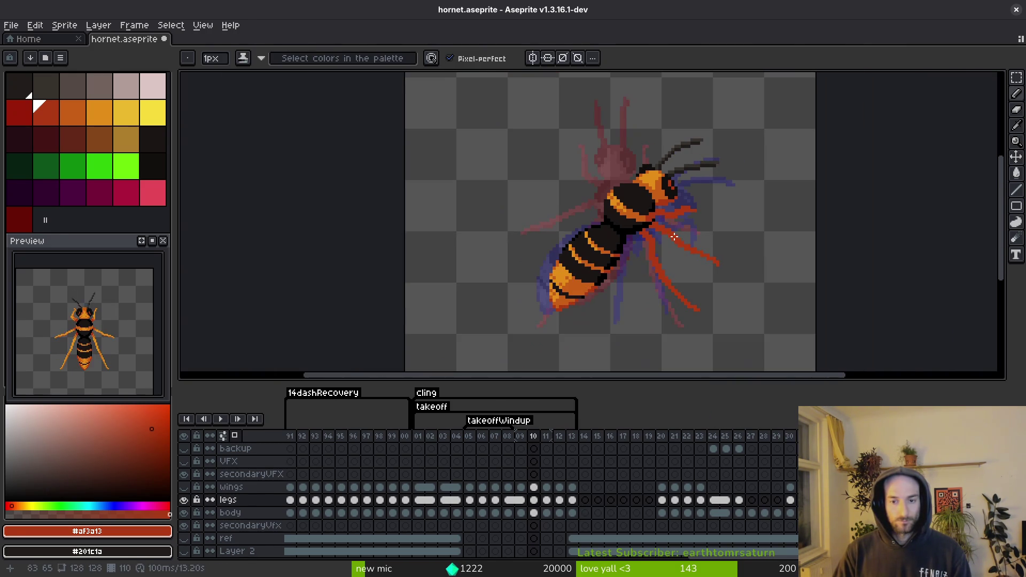
{"action": "key", "text": "ctrl+s"}
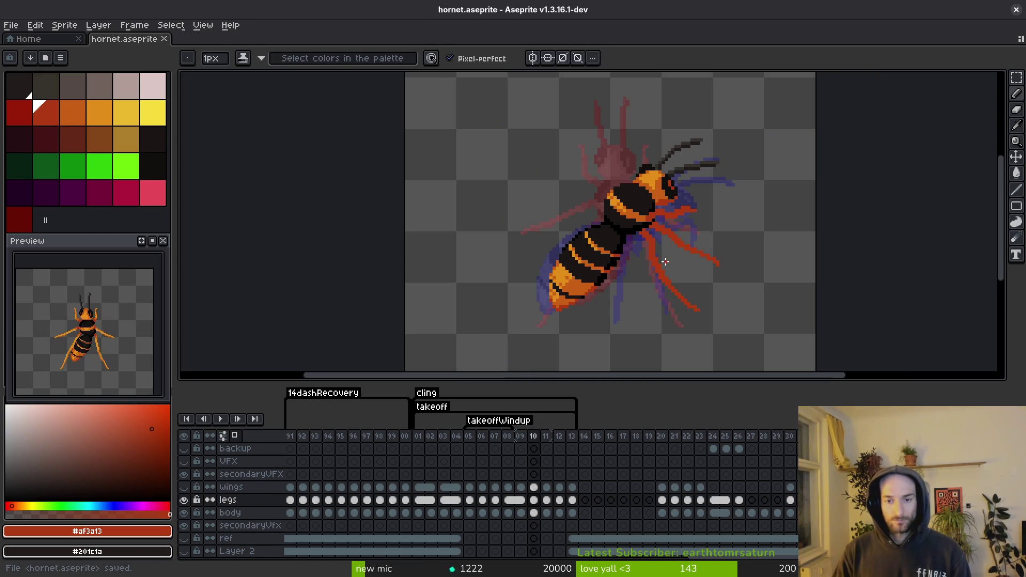
{"action": "scroll", "coordinate": [631, 216], "scroll_direction": "up", "scroll_amount": 3}
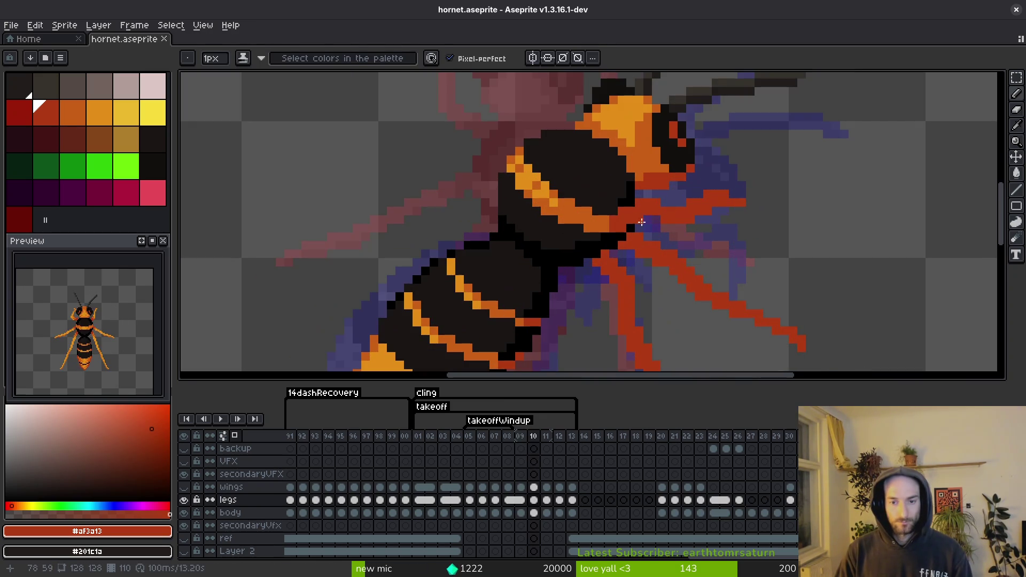
- Pick the body's orange and paint two orange pixels on the leg beside the thorax
{"action": "left_click", "coordinate": [622, 214], "text": "alt"}
{"action": "scroll", "coordinate": [622, 213], "scroll_direction": "up", "scroll_amount": 2}
{"action": "mouse_move", "coordinate": [683, 214]}
{"action": "left_mouse_down"}
{"action": "mouse_move", "coordinate": [663, 213]}
{"action": "mouse_move", "coordinate": [698, 217]}
{"action": "mouse_move", "coordinate": [751, 187]}
{"action": "left_mouse_up"}
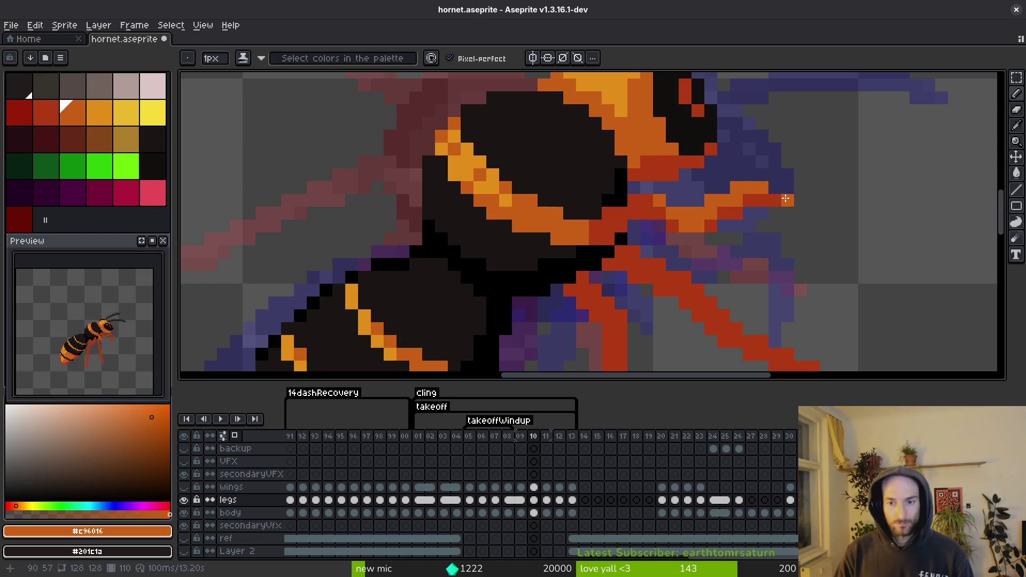
{"action": "scroll", "coordinate": [770, 218], "scroll_direction": "down", "scroll_amount": 5}
{"action": "scroll", "coordinate": [760, 230], "scroll_direction": "up", "scroll_amount": 5}
{"action": "scroll", "coordinate": [749, 246], "scroll_direction": "down", "scroll_amount": 5}
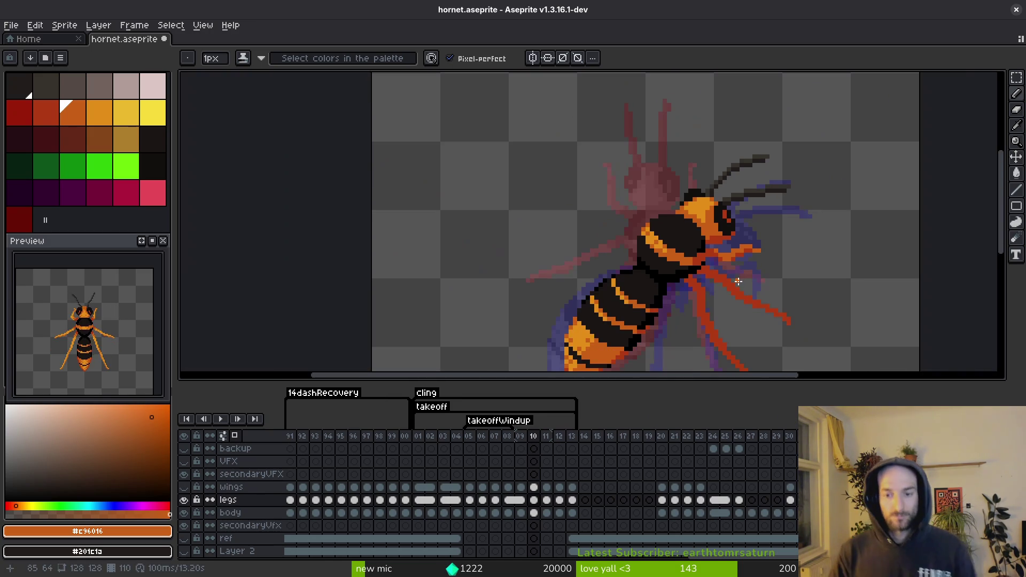
{"action": "scroll", "coordinate": [732, 264], "scroll_direction": "up", "scroll_amount": 3}
{"action": "scroll", "coordinate": [732, 264], "scroll_direction": "up", "scroll_amount": 2}
- Sample the red leg colour, re-pick orange, and save the sprite
{"action": "key", "text": "alt"}
{"action": "key", "text": "alt"}
{"action": "left_click", "coordinate": [741, 230], "text": "alt"}
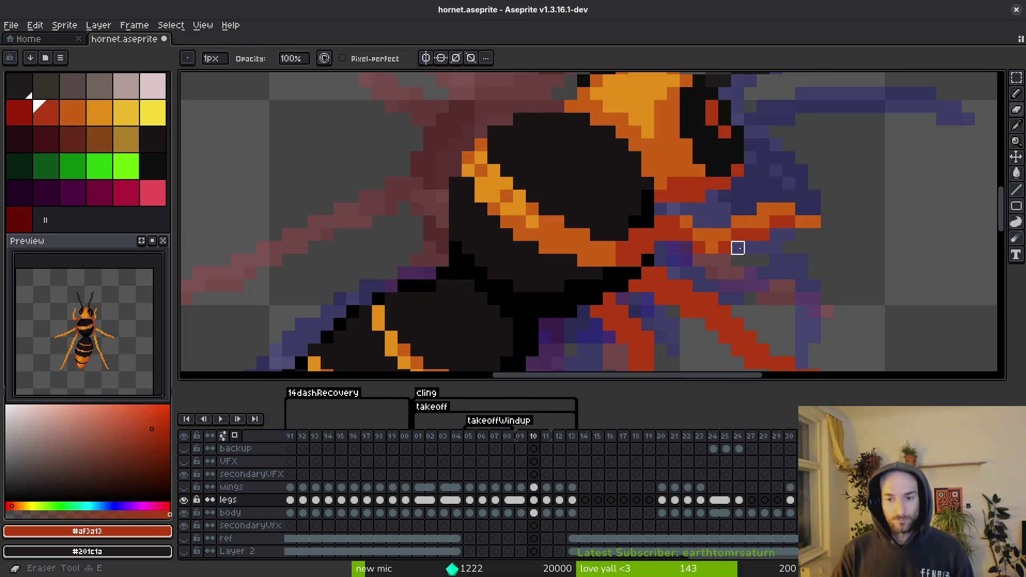
{"action": "scroll", "coordinate": [746, 262], "scroll_direction": "down", "scroll_amount": 4}
{"action": "scroll", "coordinate": [754, 257], "scroll_direction": "up", "scroll_amount": 3}
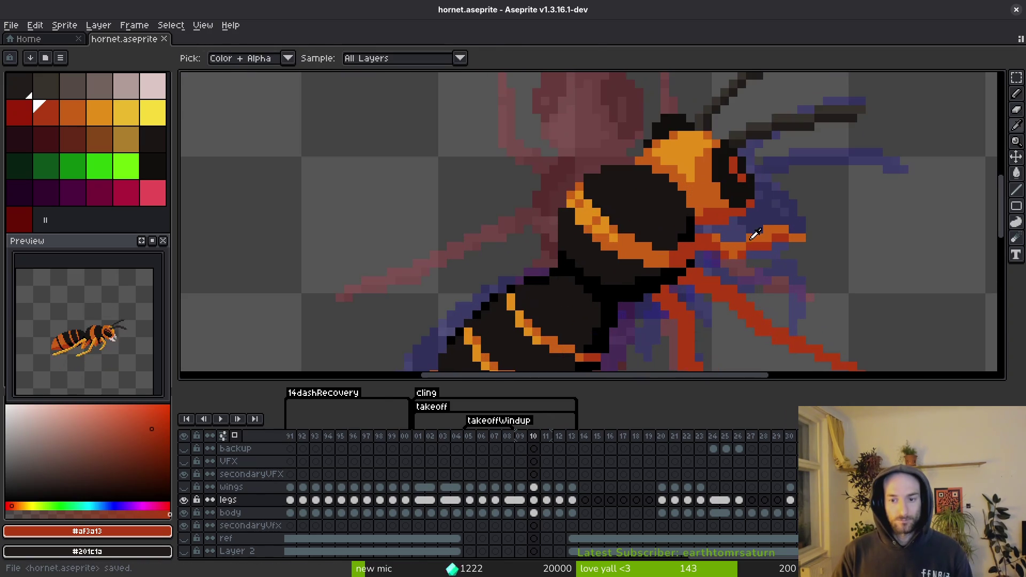
{"action": "left_click", "coordinate": [748, 246], "text": "alt"}
{"action": "key", "text": "ctrl+s"}
- Zoom to review the recoloured leg pixels and save hornet.aseprite again
{"action": "scroll", "coordinate": [777, 268], "scroll_direction": "down", "scroll_amount": 2}
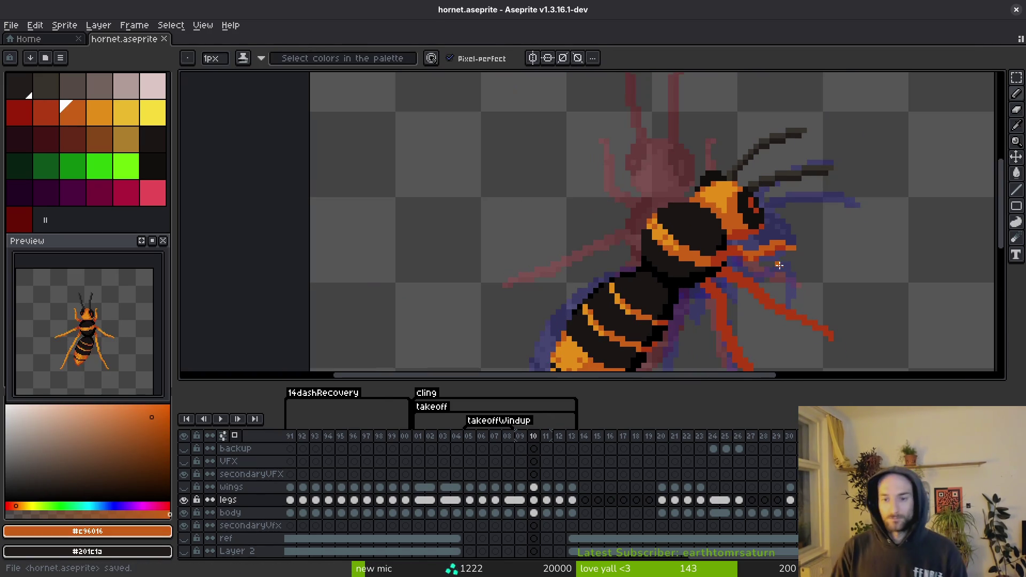
{"action": "scroll", "coordinate": [727, 259], "scroll_direction": "up", "scroll_amount": 2}
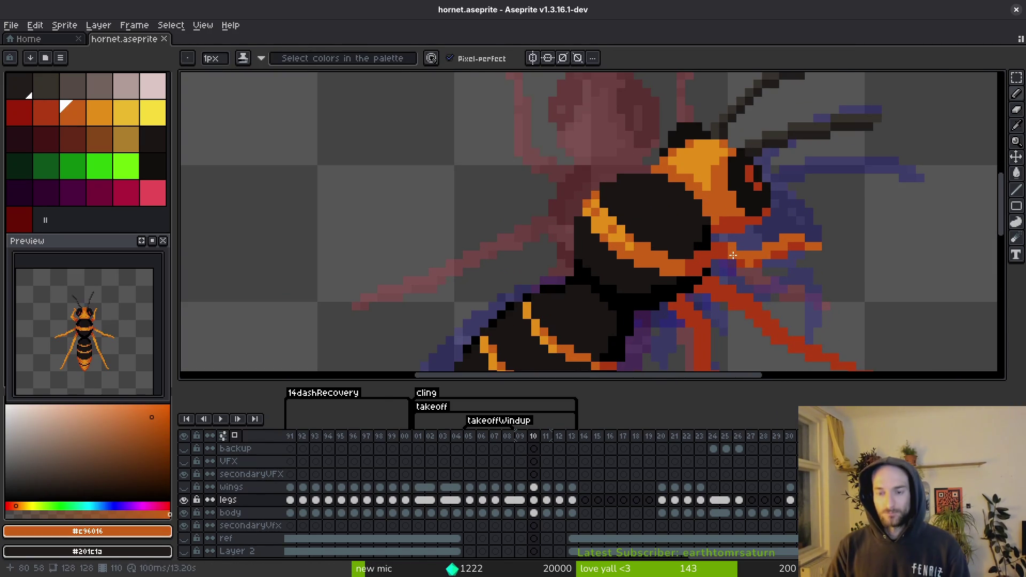
{"action": "scroll", "coordinate": [737, 251], "scroll_direction": "down", "scroll_amount": 1}
{"action": "scroll", "coordinate": [733, 235], "scroll_direction": "up", "scroll_amount": 1}
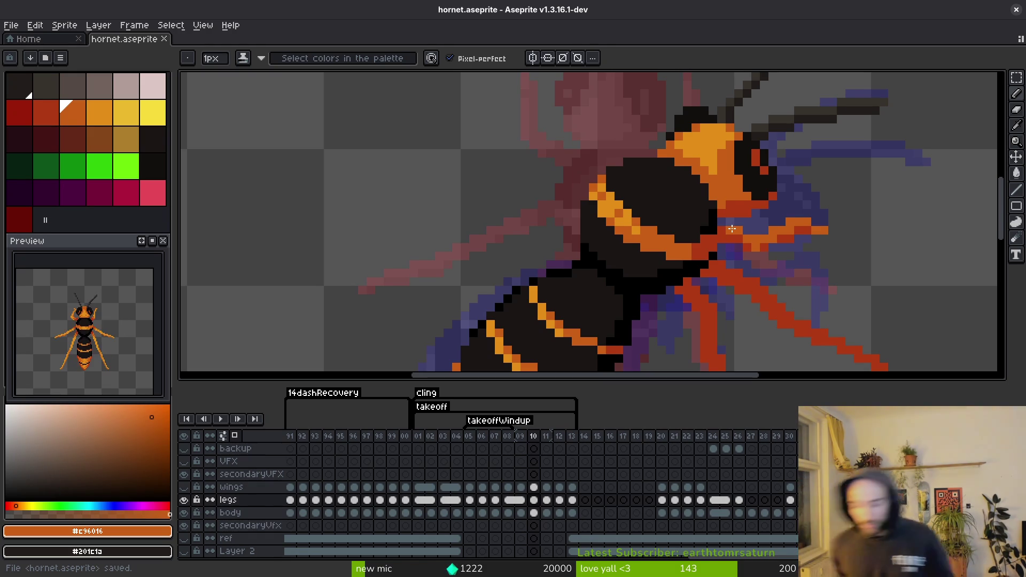
{"action": "key", "text": "ctrl+s"}
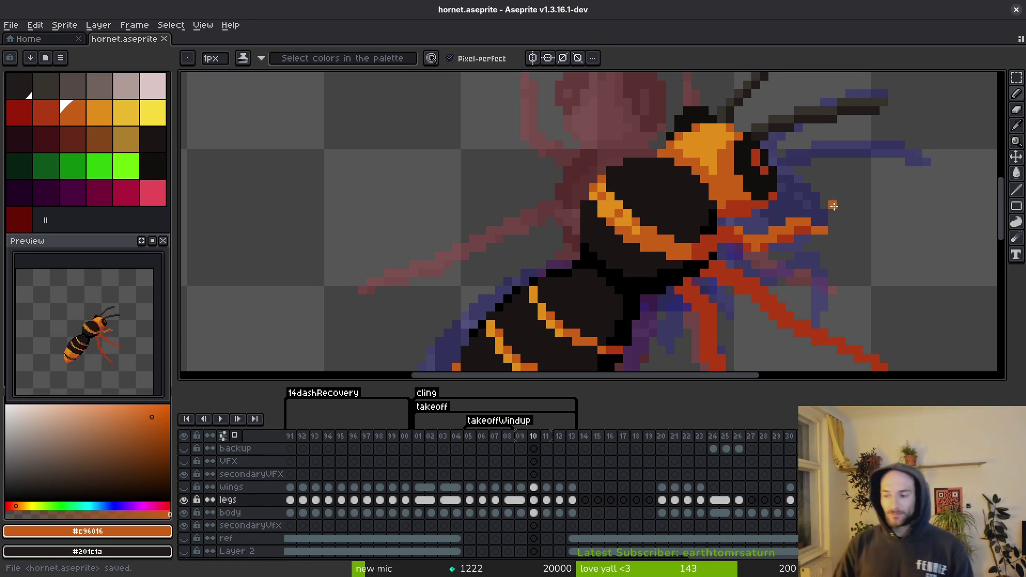
{"action": "scroll", "coordinate": [818, 234], "scroll_direction": "down", "scroll_amount": 3}
- Go to frame 12 and hide the body layer so only the legs show
{"action": "key", "text": "i"}
{"action": "key", "text": "b"}
{"action": "key", "text": "Right"}
{"action": "key", "text": "Right"}
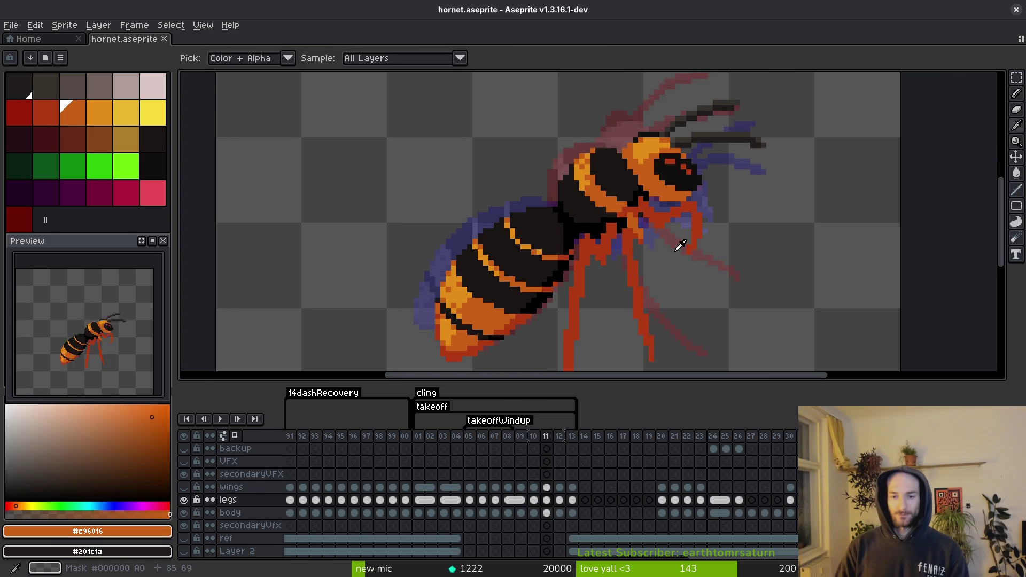
{"action": "key", "text": "Left"}
{"action": "key", "text": "Right"}
{"action": "left_click", "coordinate": [183, 512]}
{"action": "scroll", "coordinate": [597, 245], "scroll_direction": "up", "scroll_amount": 1}
{"action": "key", "text": "Left"}
{"action": "key", "text": "i"}
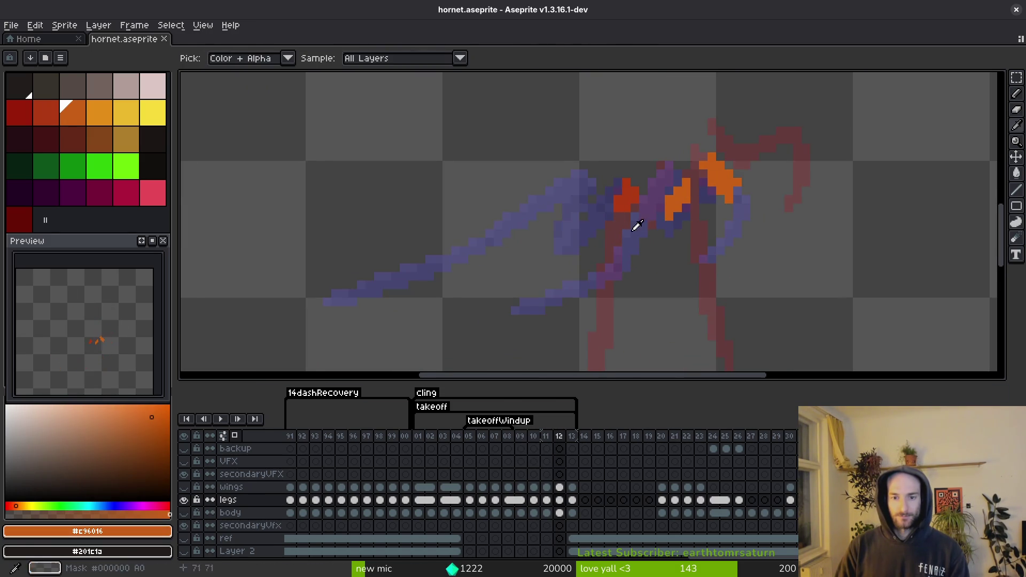
{"action": "scroll", "coordinate": [685, 312], "scroll_direction": "up", "scroll_amount": 1}
{"action": "key", "text": "b"}
{"action": "key", "text": "Right"}
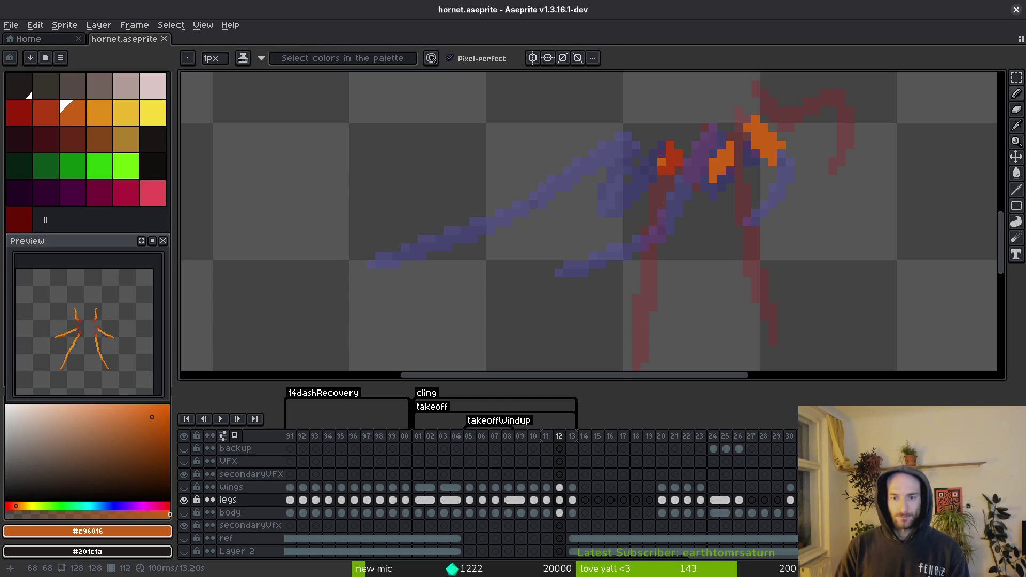
- Pick the red leg colour, paint red pixels at the leg joint, then sample orange
{"action": "left_click", "coordinate": [665, 167], "text": "alt"}
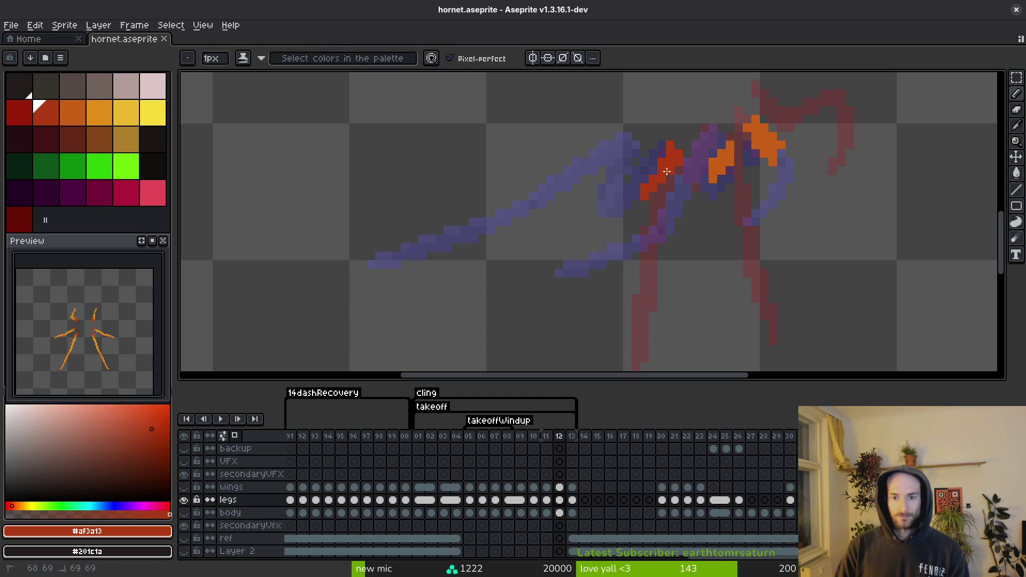
{"action": "left_click", "coordinate": [667, 181]}
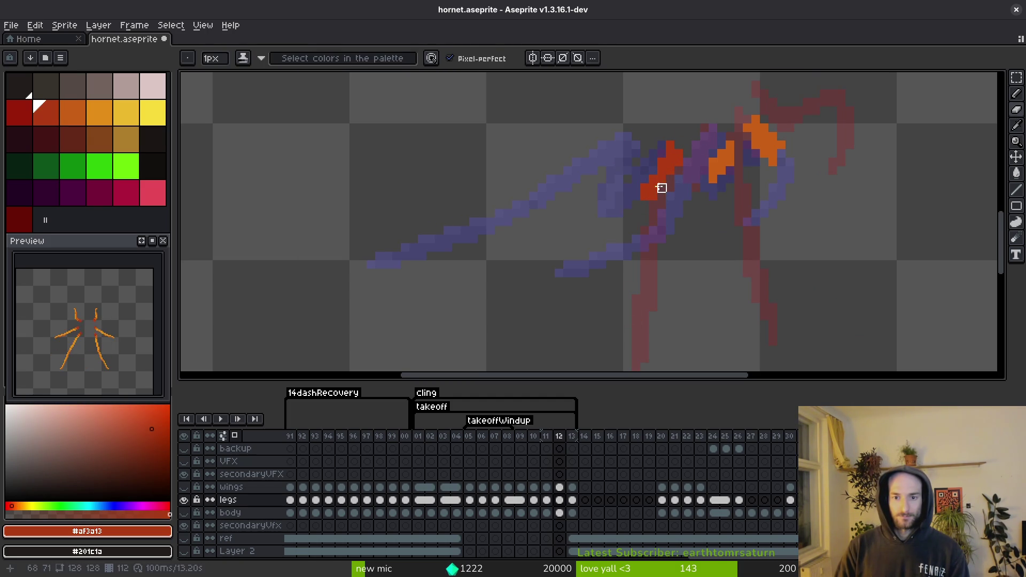
{"action": "scroll", "coordinate": [668, 176], "scroll_direction": "down", "scroll_amount": 2}
{"action": "scroll", "coordinate": [674, 203], "scroll_direction": "up", "scroll_amount": 3}
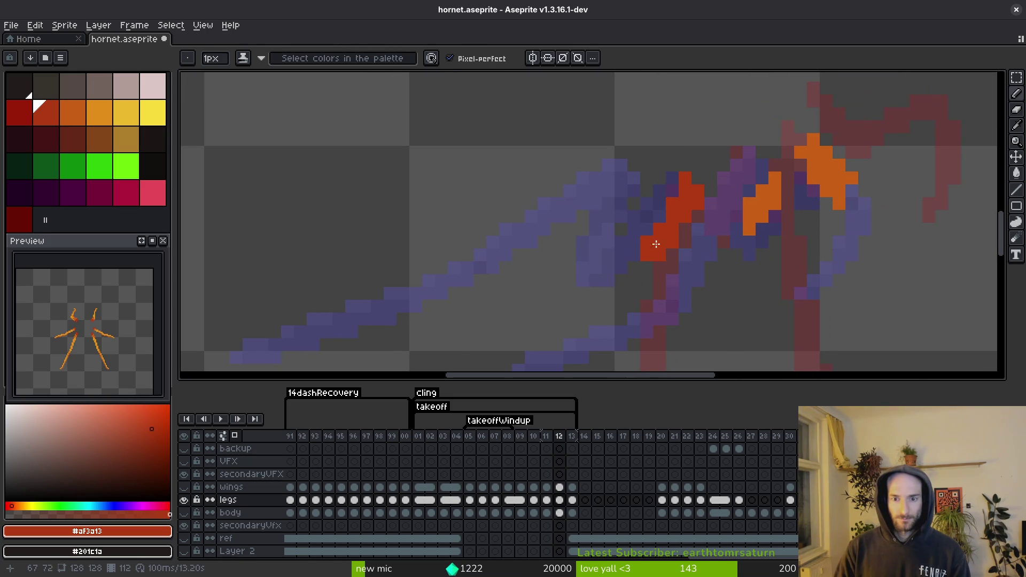
{"action": "key", "text": "alt"}
{"action": "left_click", "coordinate": [745, 214], "text": "alt"}
- Paint a long, thickened diagonal orange leg running down-left from the thorax on frame 12
{"action": "mouse_move", "coordinate": [637, 244]}
{"action": "left_mouse_down"}
{"action": "mouse_move", "coordinate": [638, 169]}
{"action": "mouse_move", "coordinate": [632, 230]}
{"action": "left_mouse_up"}
{"action": "key", "text": "ctrl+z"}
{"action": "key", "text": "ctrl+z"}
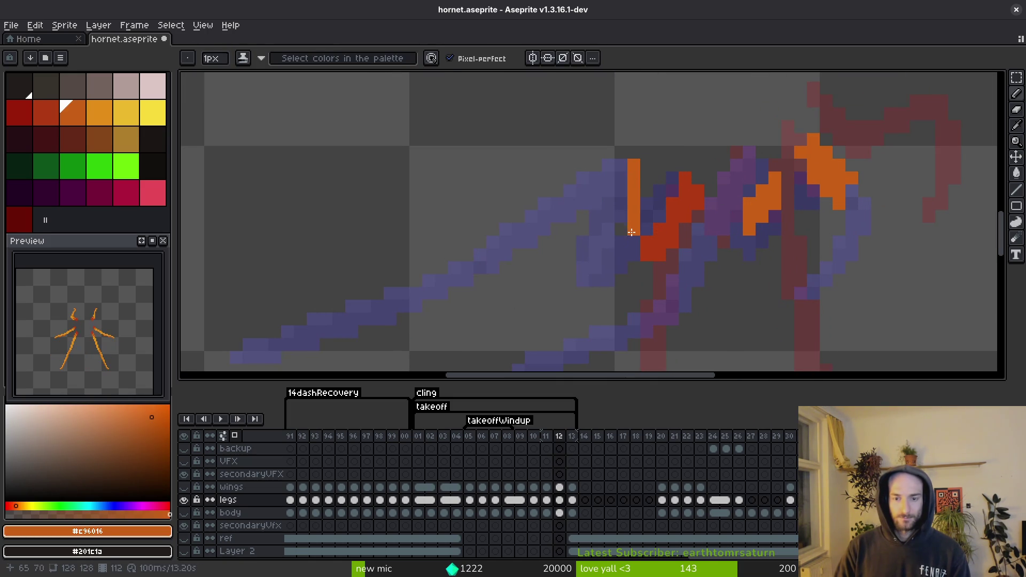
{"action": "mouse_move", "coordinate": [624, 162]}
{"action": "left_mouse_down"}
{"action": "mouse_move", "coordinate": [609, 217]}
{"action": "mouse_move", "coordinate": [634, 242]}
{"action": "left_mouse_up"}
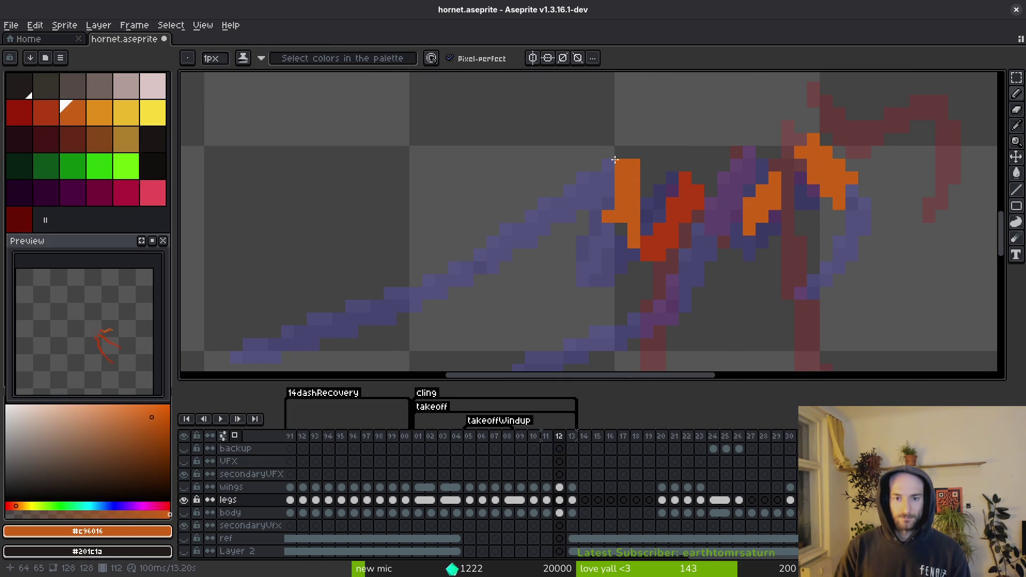
{"action": "left_click_drag", "start_coordinate": [609, 191], "coordinate": [608, 178]}
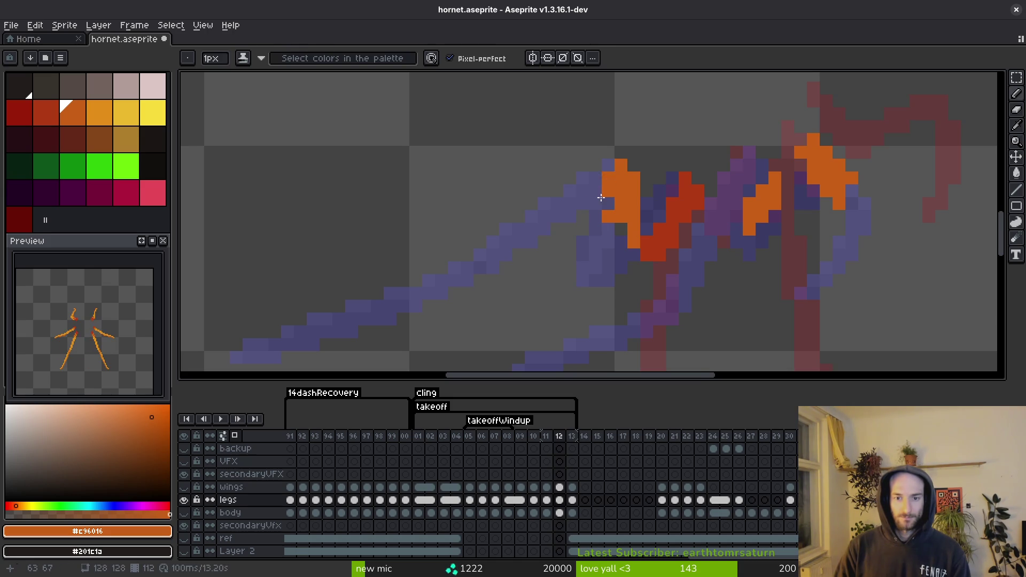
{"action": "left_click", "coordinate": [595, 241]}
{"action": "left_click_drag", "start_coordinate": [598, 237], "coordinate": [663, 183]}
{"action": "scroll", "coordinate": [664, 182], "scroll_direction": "down", "scroll_amount": 2}
{"action": "left_click_drag", "start_coordinate": [601, 246], "coordinate": [488, 333]}
{"action": "left_click_drag", "start_coordinate": [670, 170], "coordinate": [642, 205]}
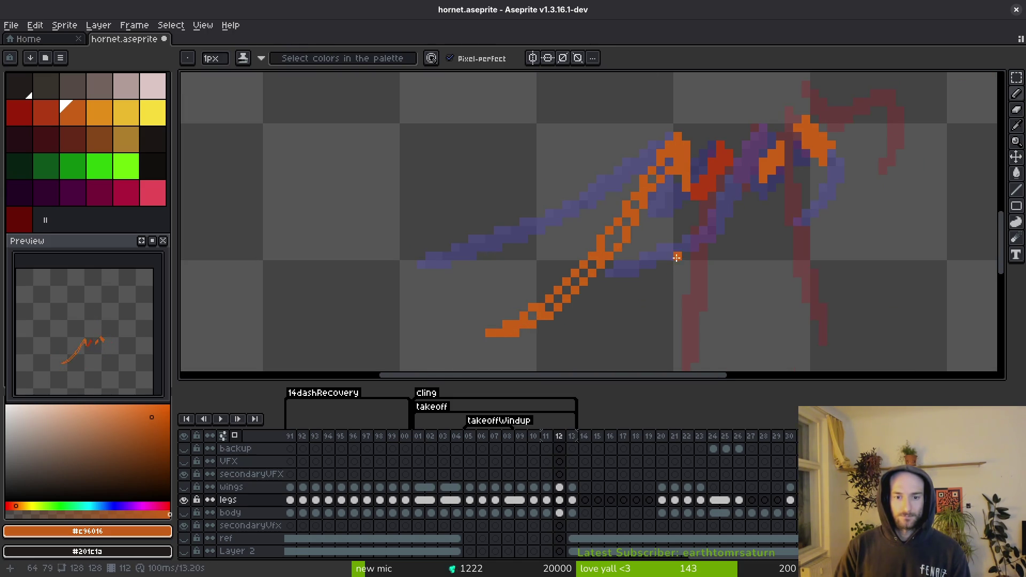
{"action": "scroll", "coordinate": [679, 225], "scroll_direction": "right", "scroll_amount": 5}
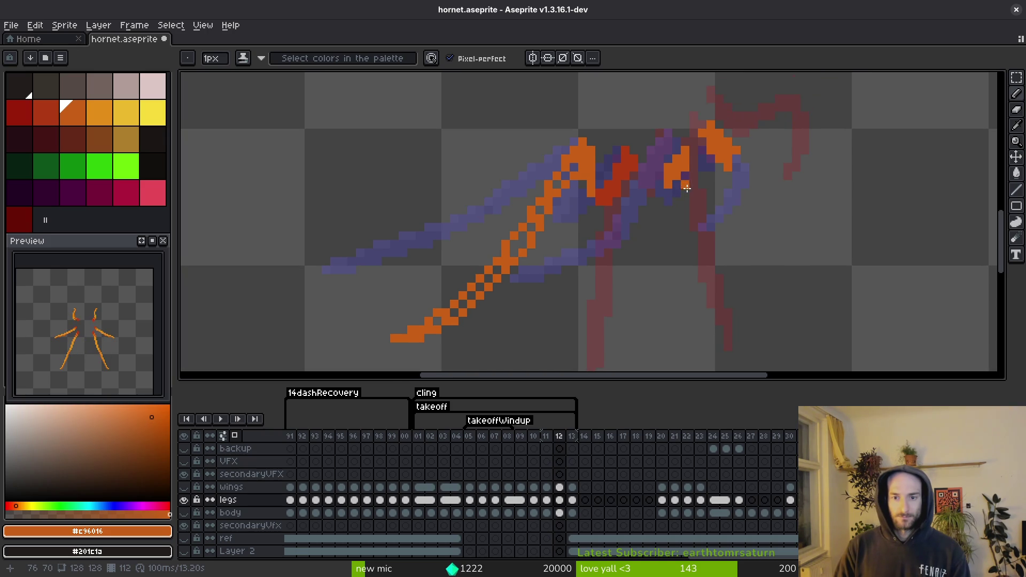
- Step between frames 11, 12 and 13 to compare leg poses, ending on frame 12
{"action": "key", "text": "i"}
{"action": "key", "text": "Left"}
{"action": "key", "text": "Right"}
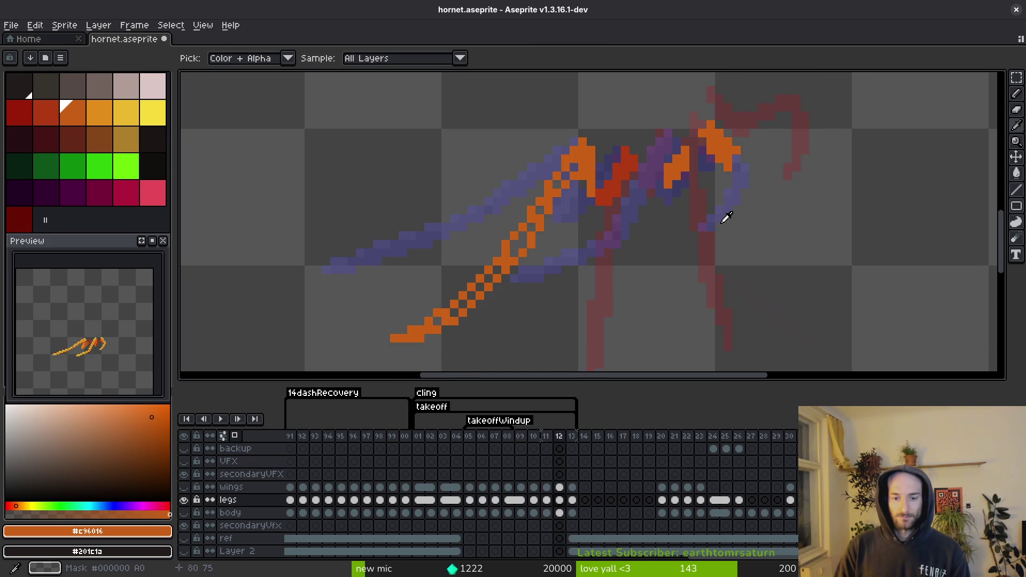
{"action": "key", "text": "Right"}
{"action": "key", "text": "Left"}
{"action": "key", "text": "Left"}
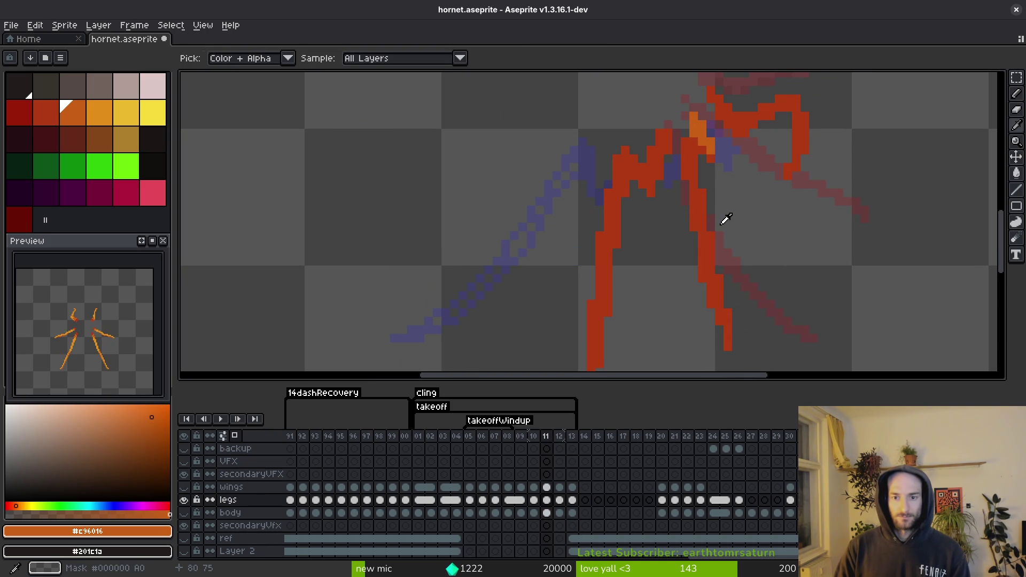
{"action": "key", "text": "Right"}
{"action": "key", "text": "Right"}
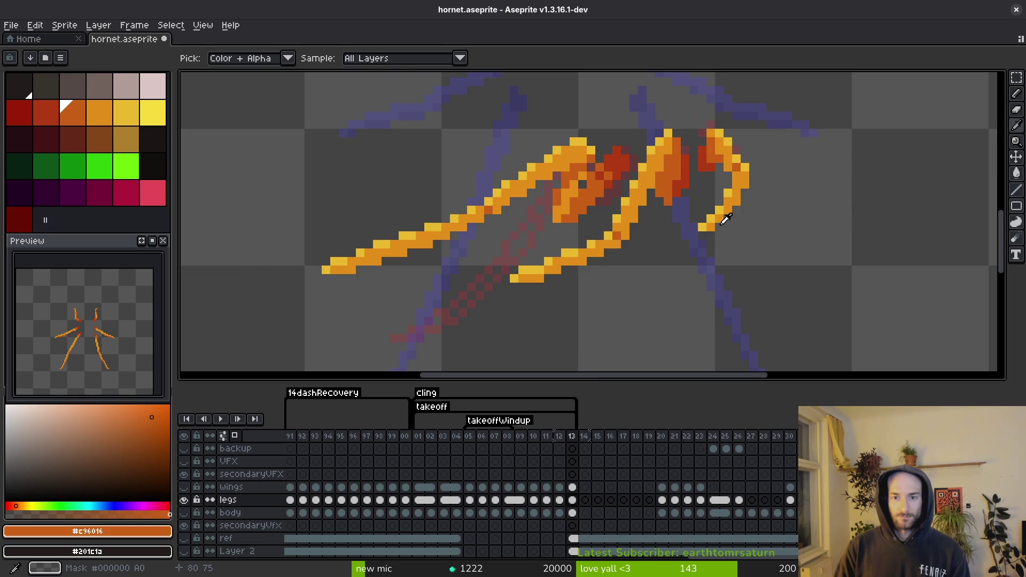
{"action": "key", "text": "Left"}
- Repaint part of the orange leg red, then add an orange pixel beside it
{"action": "key", "text": "b"}
{"action": "scroll", "coordinate": [681, 191], "scroll_direction": "up", "scroll_amount": 1}
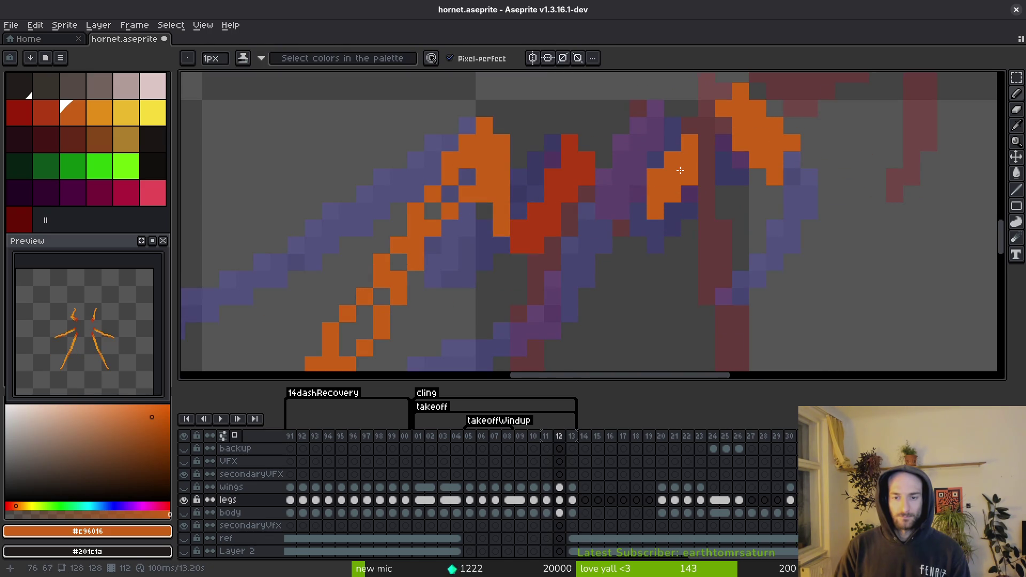
{"action": "scroll", "coordinate": [687, 166], "scroll_direction": "down", "scroll_amount": 2}
{"action": "left_click", "coordinate": [550, 206], "text": "alt"}
{"action": "left_click_drag", "start_coordinate": [644, 188], "coordinate": [674, 152]}
{"action": "left_click", "coordinate": [693, 129]}
{"action": "left_click", "coordinate": [662, 139], "text": "alt"}
{"action": "left_click", "coordinate": [694, 152]}
- Draw a short vertical orange segment and redraw the right leg bending down toward the foot
{"action": "scroll", "coordinate": [694, 129], "scroll_direction": "down", "scroll_amount": 2}
{"action": "scroll", "coordinate": [694, 129], "scroll_direction": "down", "scroll_amount": 3}
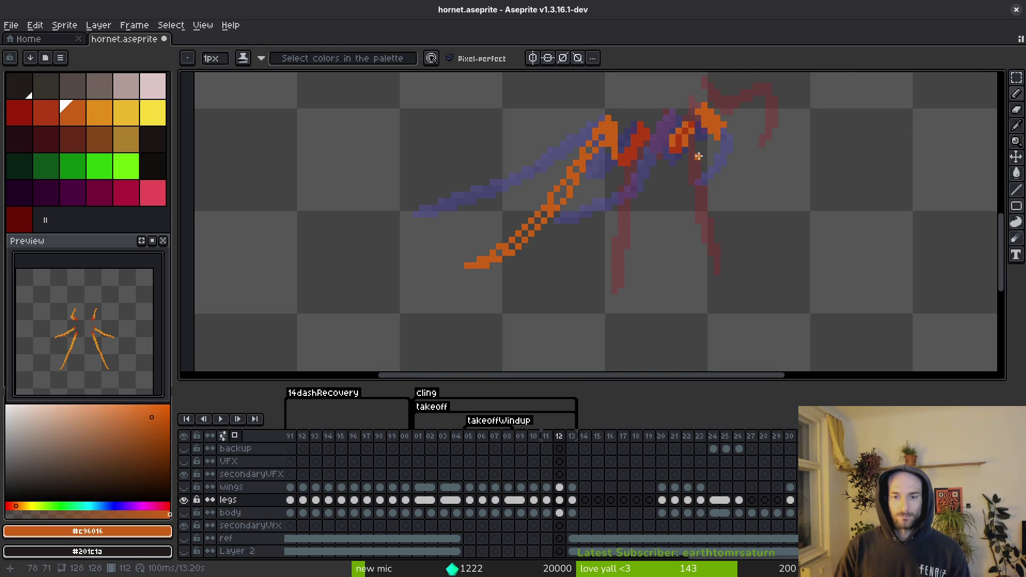
{"action": "scroll", "coordinate": [697, 157], "scroll_direction": "up", "scroll_amount": 1}
{"action": "left_click_drag", "start_coordinate": [690, 133], "coordinate": [679, 180]}
{"action": "left_click_drag", "start_coordinate": [663, 232], "coordinate": [616, 301]}
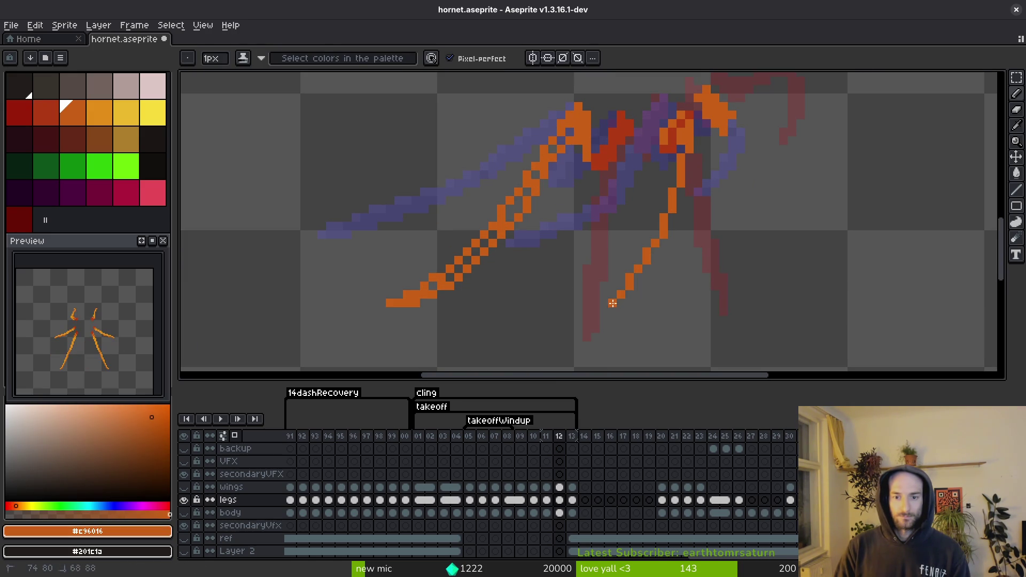
{"action": "key", "text": "ctrl+z"}
{"action": "left_click_drag", "start_coordinate": [659, 235], "coordinate": [645, 258]}
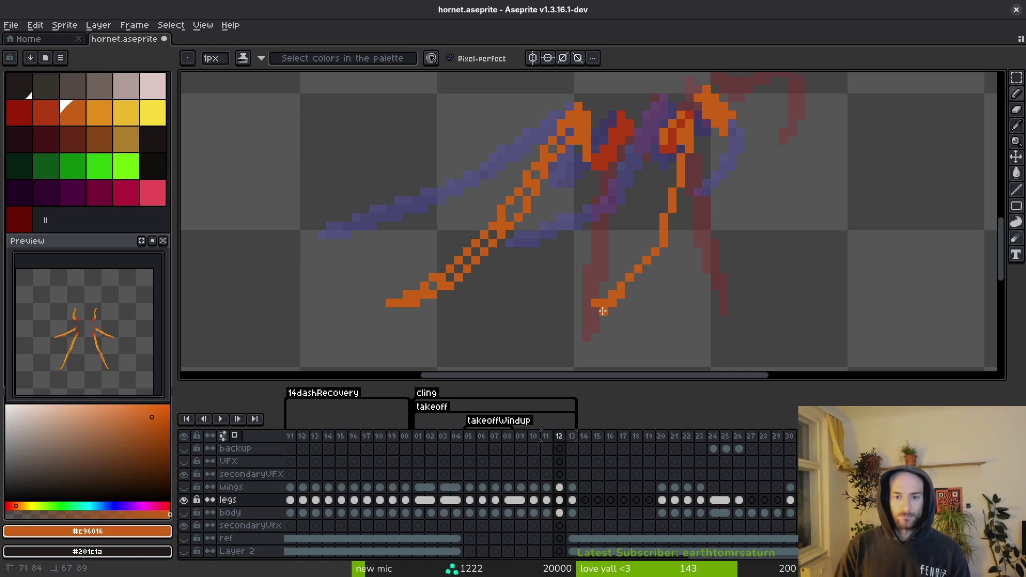
- Try a shorter foot, revert it, and thicken the right leg with more orange pixels
{"action": "key", "text": "ctrl+z"}
{"action": "left_click_drag", "start_coordinate": [622, 308], "coordinate": [608, 313]}
{"action": "key", "text": "ctrl+z"}
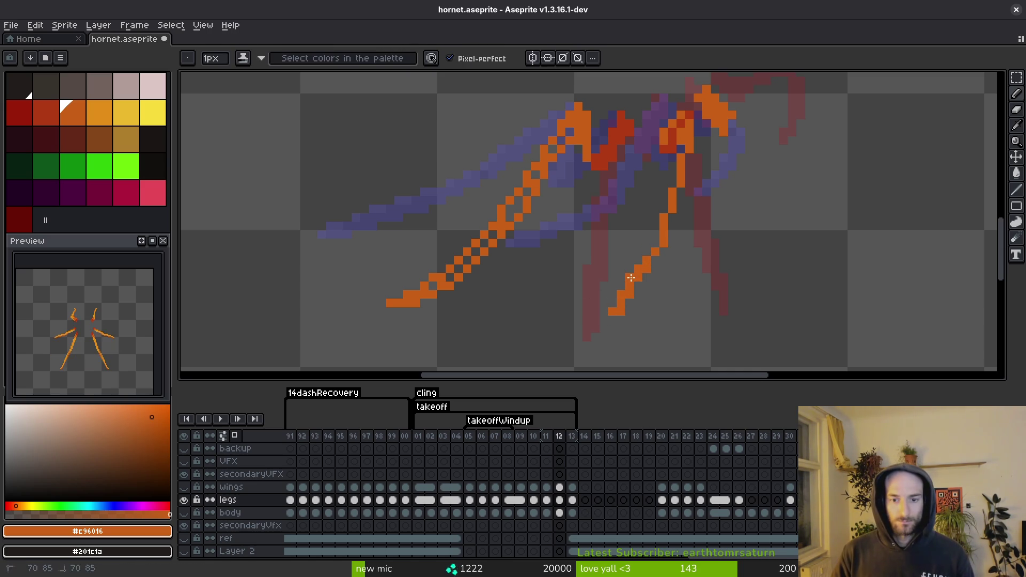
{"action": "left_click_drag", "start_coordinate": [646, 256], "coordinate": [670, 199]}
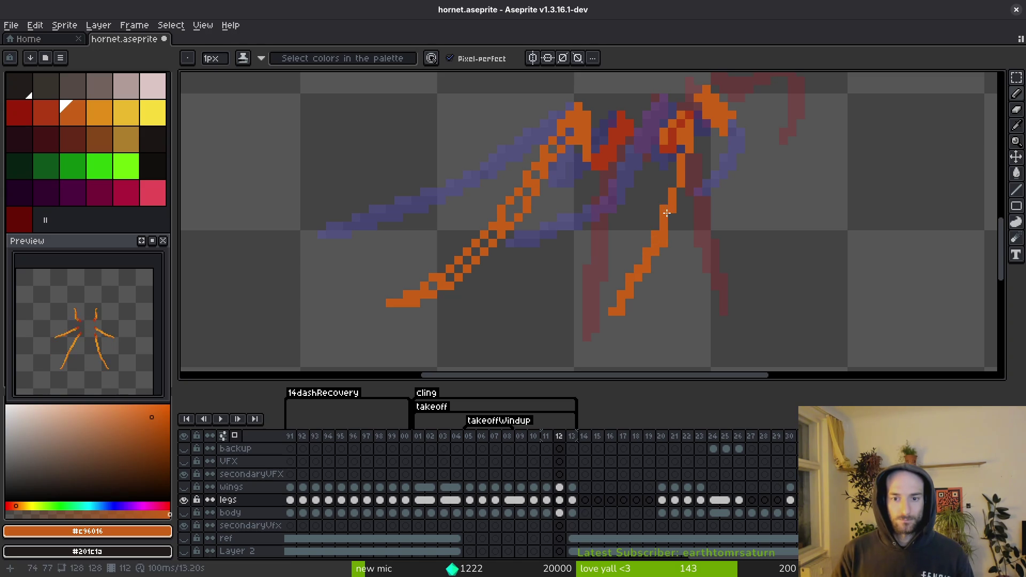
{"action": "mouse_move", "coordinate": [672, 164]}
{"action": "left_mouse_down"}
{"action": "mouse_move", "coordinate": [678, 184]}
{"action": "mouse_move", "coordinate": [665, 172]}
{"action": "left_mouse_up"}
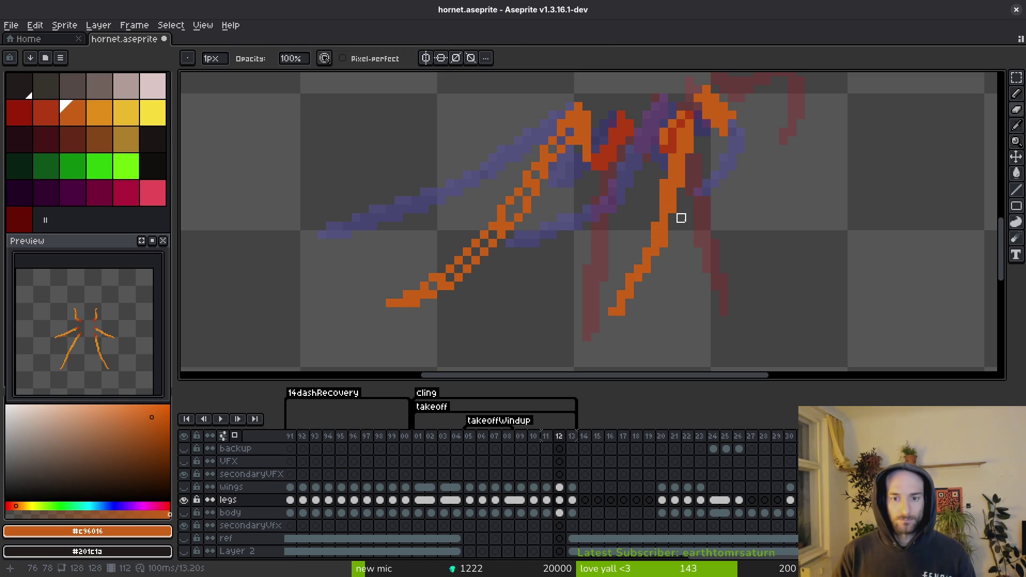
{"action": "scroll", "coordinate": [672, 199], "scroll_direction": "up", "scroll_amount": 3}
- Save hornet.aseprite repeatedly while zooming to inspect the frame 12 legs
{"action": "key", "text": "ctrl+s"}
{"action": "key", "text": "v"}
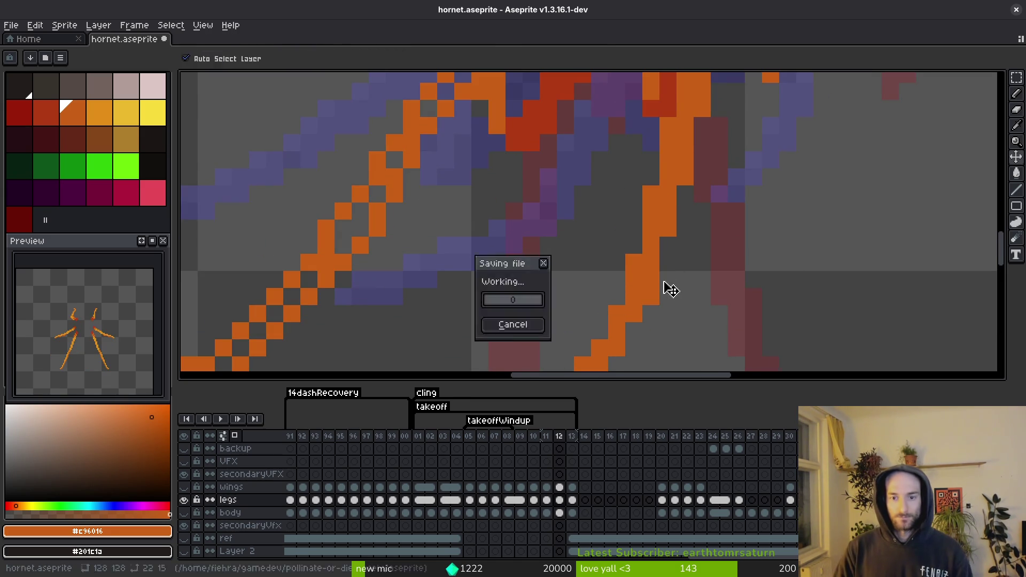
{"action": "key", "text": "b"}
{"action": "scroll", "coordinate": [671, 289], "scroll_direction": "down", "scroll_amount": 3}
{"action": "scroll", "coordinate": [669, 283], "scroll_direction": "up", "scroll_amount": 2}
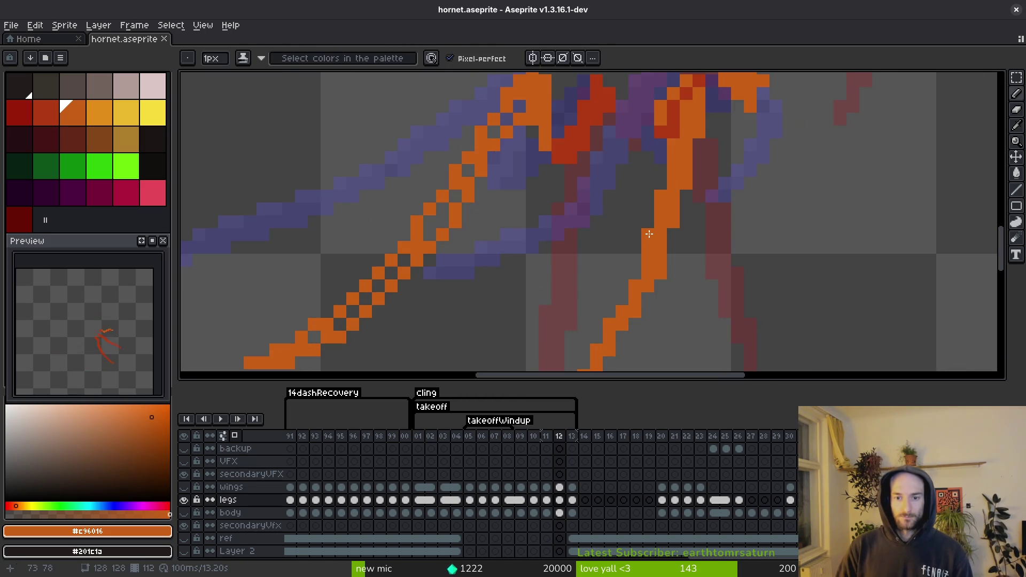
{"action": "key", "text": "ctrl"}
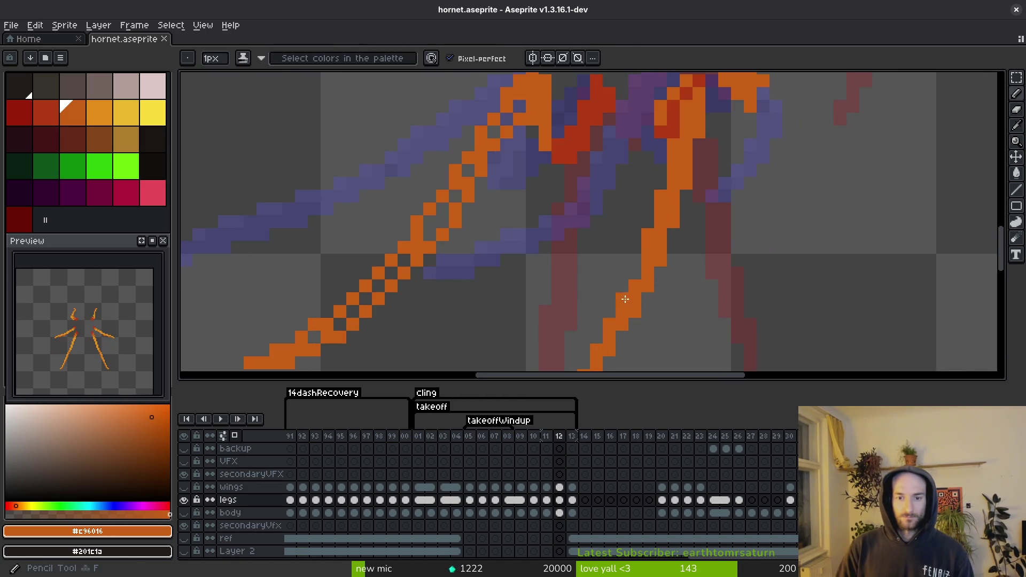
{"action": "scroll", "coordinate": [636, 295], "scroll_direction": "down", "scroll_amount": 3}
{"action": "scroll", "coordinate": [648, 294], "scroll_direction": "up", "scroll_amount": 2}
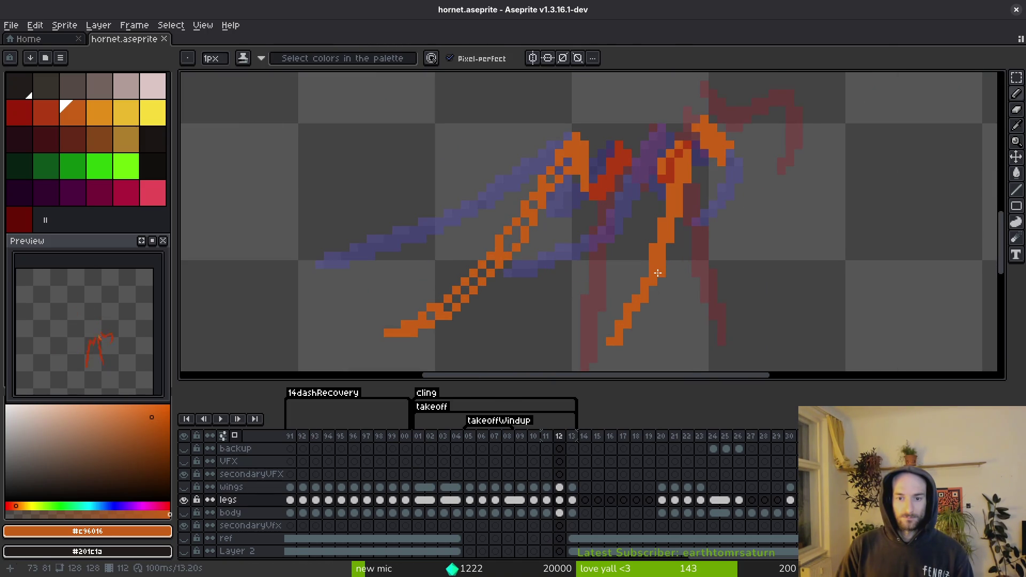
{"action": "key", "text": "ctrl+s"}
{"action": "scroll", "coordinate": [652, 267], "scroll_direction": "down", "scroll_amount": 2}
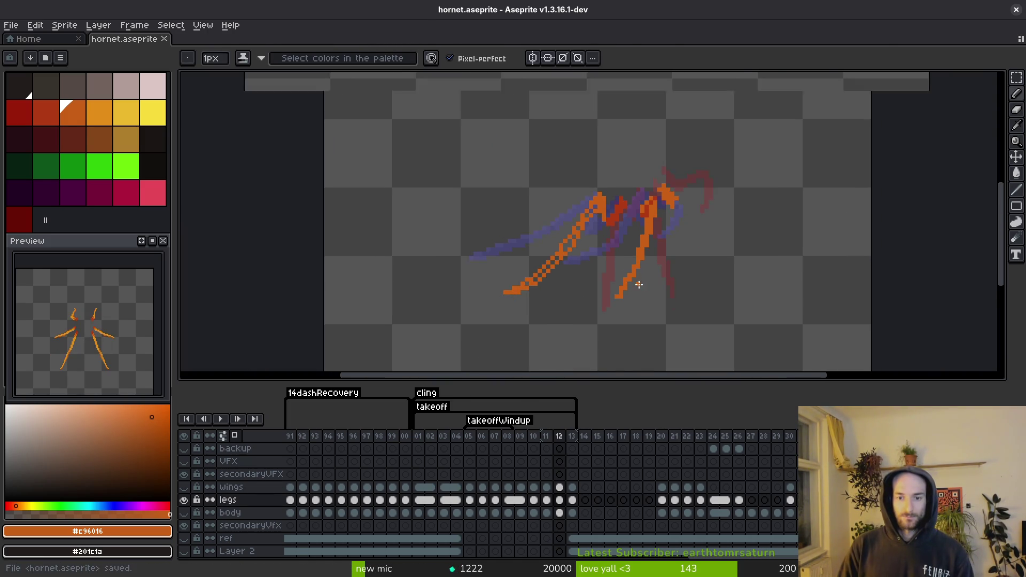
{"action": "scroll", "coordinate": [635, 248], "scroll_direction": "up", "scroll_amount": 2}
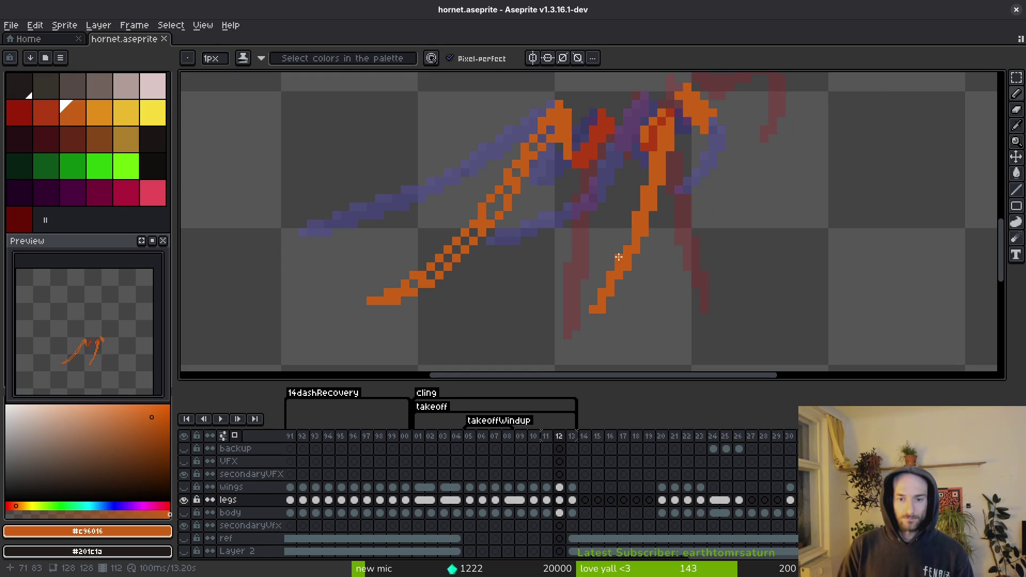
{"action": "scroll", "coordinate": [663, 262], "scroll_direction": "down", "scroll_amount": 2}
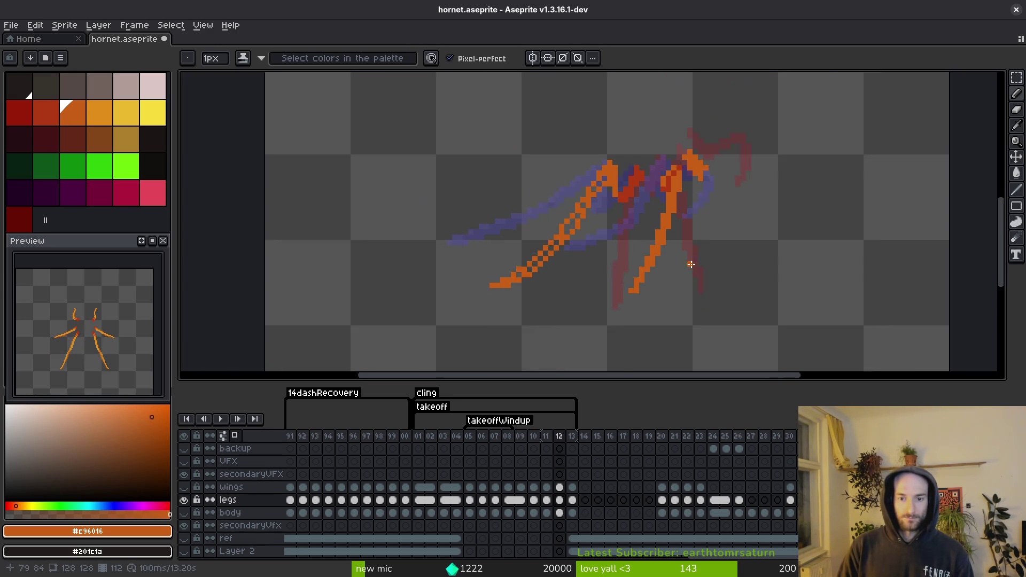
{"action": "key", "text": "ctrl+s"}
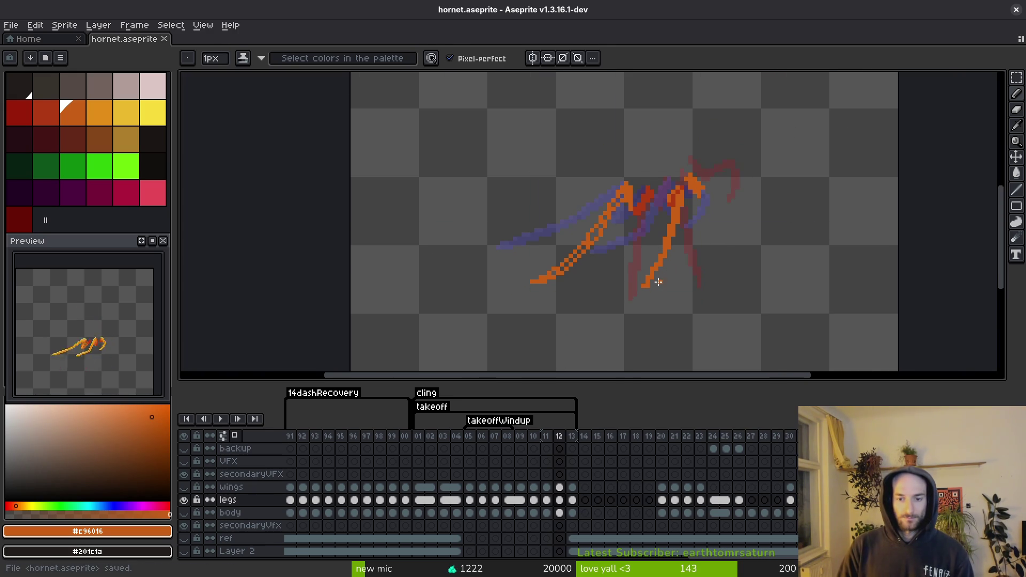
{"action": "scroll", "coordinate": [661, 282], "scroll_direction": "up", "scroll_amount": 2}
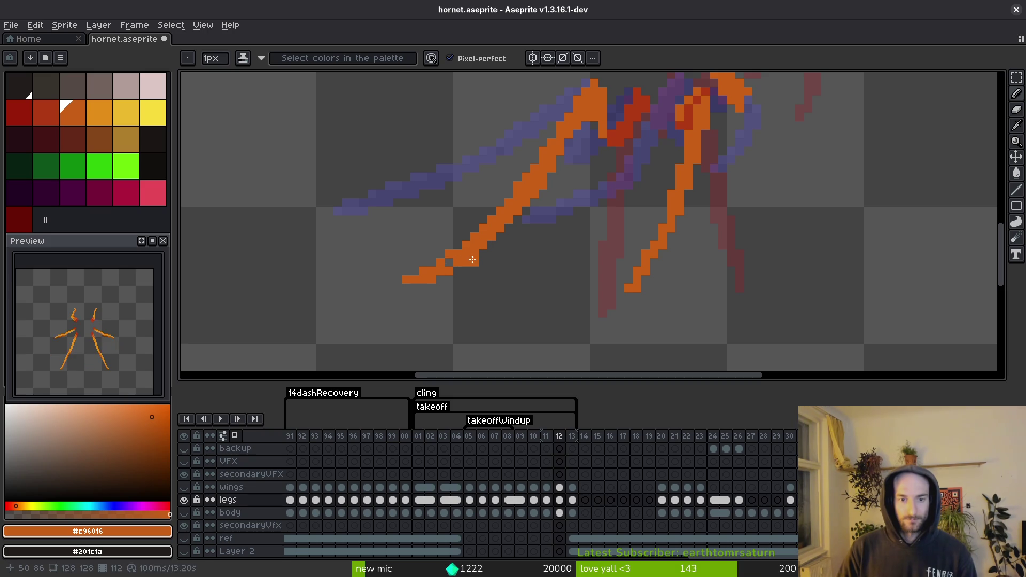
- Erase a stray orange pixel on the left leg and save
{"action": "key", "text": "e"}
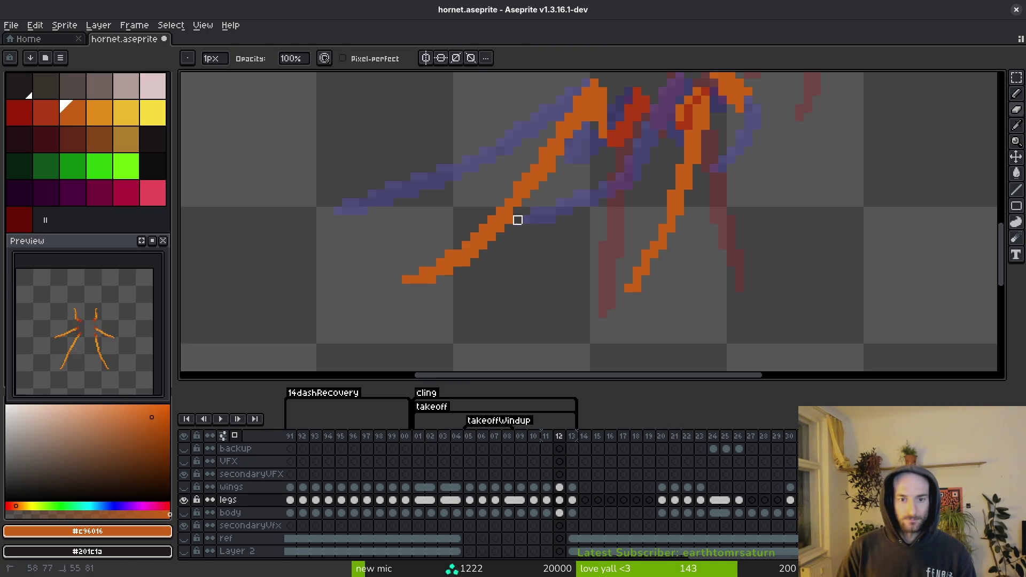
{"action": "left_click", "coordinate": [483, 245]}
{"action": "key", "text": "ctrl+s"}
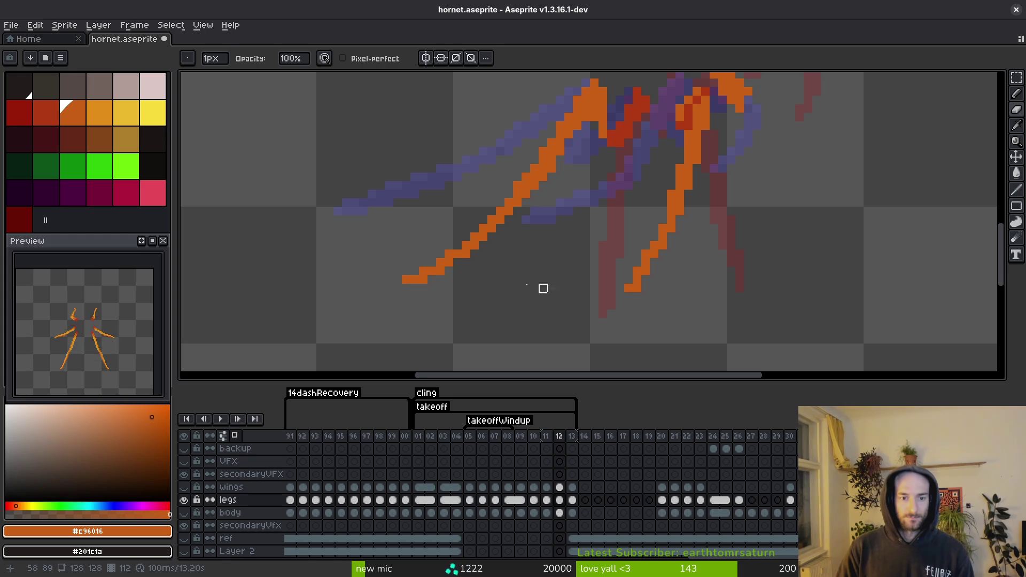
{"action": "key", "text": "ctrl+s"}
{"action": "scroll", "coordinate": [504, 259], "scroll_direction": "down", "scroll_amount": 1}
{"action": "scroll", "coordinate": [550, 253], "scroll_direction": "up", "scroll_amount": 1}
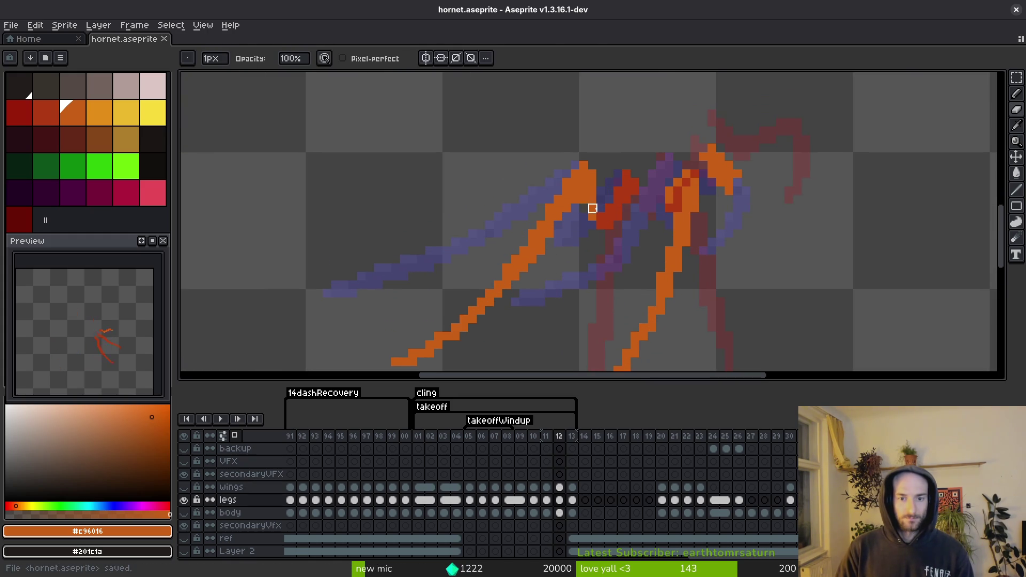
- Try a pixel near the leg joint, undo it, erase a stray pixel there, and save
{"action": "key", "text": "b"}
{"action": "left_click", "coordinate": [598, 203]}
{"action": "key", "text": "ctrl+z"}
{"action": "key", "text": "g"}
{"action": "key", "text": "v"}
{"action": "key", "text": "e"}
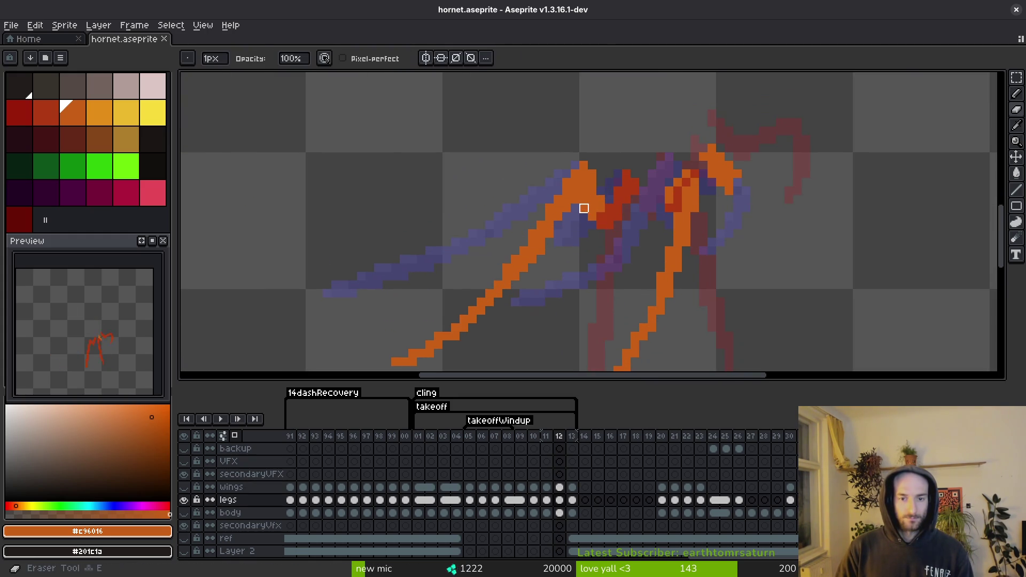
{"action": "left_click", "coordinate": [584, 208]}
{"action": "key", "text": "b"}
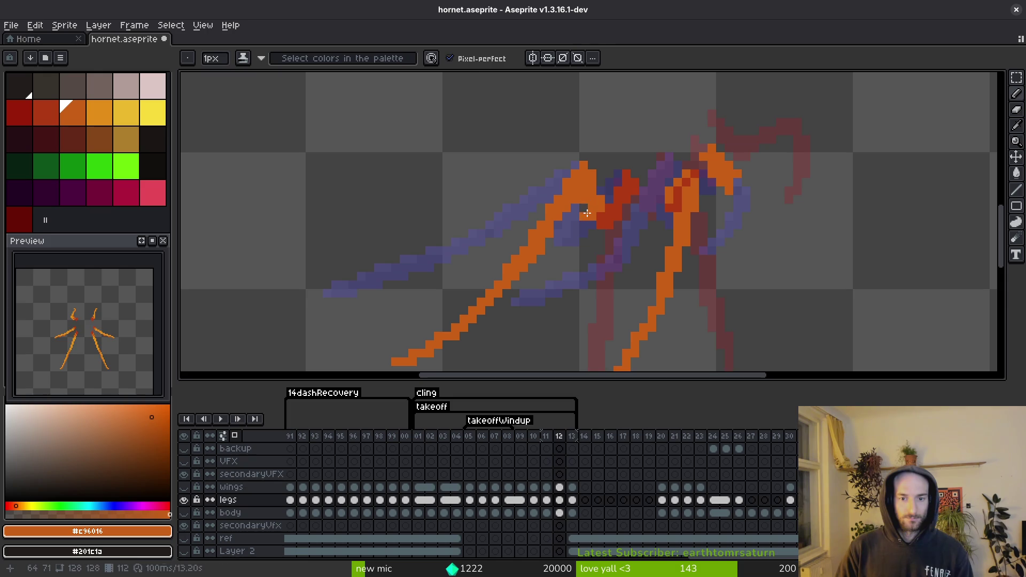
{"action": "key", "text": "e"}
{"action": "key", "text": "b"}
{"action": "key", "text": "ctrl+s"}
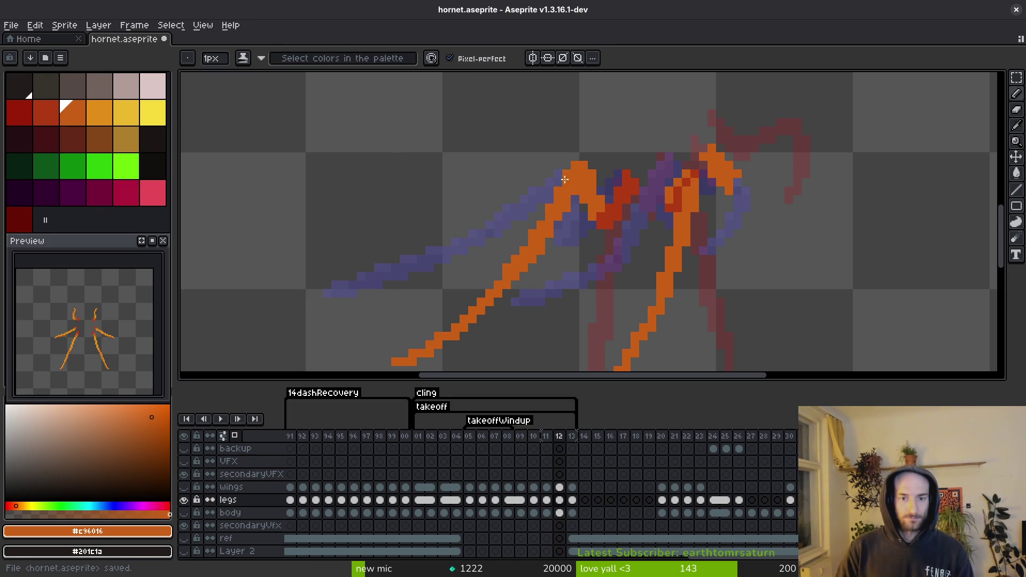
- Save again and flip between frames 11–13 to compare the legs, ending on frame 12
{"action": "key", "text": "e"}
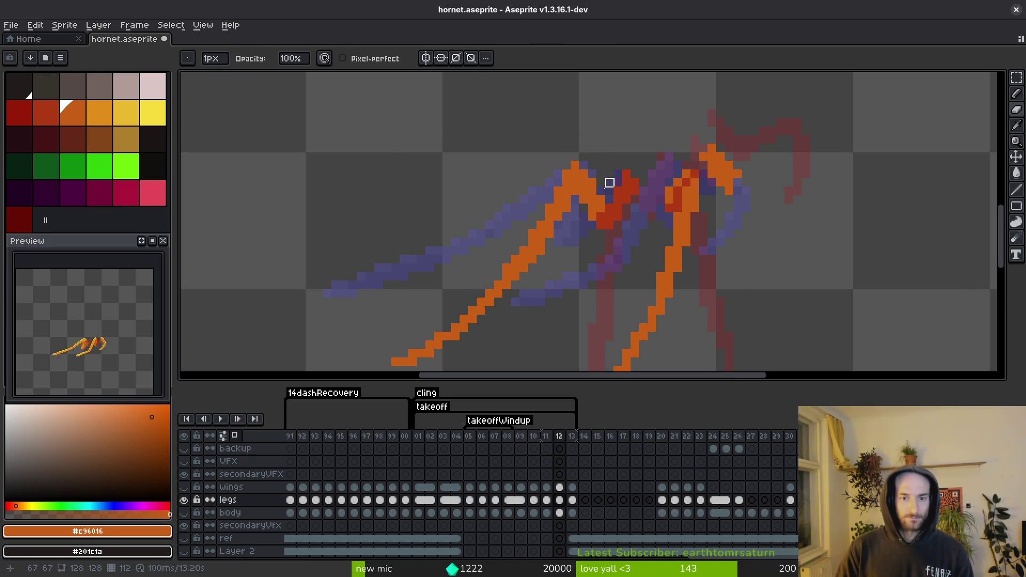
{"action": "scroll", "coordinate": [610, 183], "scroll_direction": "down", "scroll_amount": 2}
{"action": "key", "text": "ctrl+s"}
{"action": "key", "text": "i"}
{"action": "key", "text": "Left"}
{"action": "key", "text": "Right"}
{"action": "key", "text": "Right"}
{"action": "key", "text": "Left"}
{"action": "key", "text": "Right"}
{"action": "key", "text": "Left"}
{"action": "key", "text": "b"}
{"action": "scroll", "coordinate": [615, 214], "scroll_direction": "up", "scroll_amount": 2}
{"action": "key", "text": "m"}
{"action": "scroll", "coordinate": [594, 225], "scroll_direction": "down", "scroll_amount": 2}
- Move the selected left leg one pixel to the right and deselect it
{"action": "mouse_move", "coordinate": [631, 136]}
{"action": "left_mouse_down"}
{"action": "mouse_move", "coordinate": [562, 243]}
{"action": "mouse_move", "coordinate": [545, 242]}
{"action": "mouse_move", "coordinate": [483, 351]}
{"action": "mouse_move", "coordinate": [424, 340]}
{"action": "mouse_move", "coordinate": [543, 256]}
{"action": "left_mouse_up"}
{"action": "scroll", "coordinate": [482, 351], "scroll_direction": "down", "scroll_amount": 1}
{"action": "scroll", "coordinate": [543, 257], "scroll_direction": "up", "scroll_amount": 2}
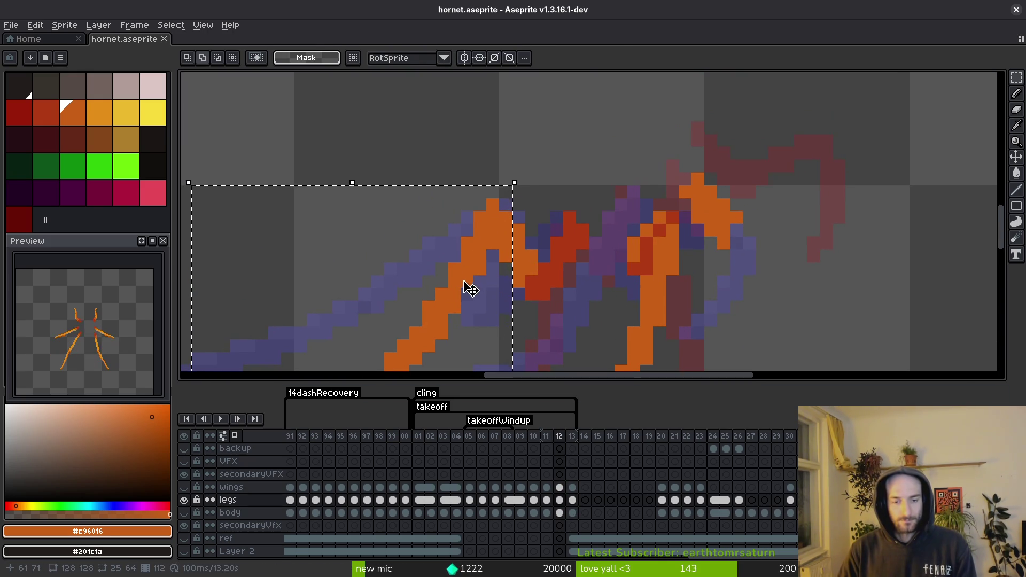
{"action": "left_click_drag", "start_coordinate": [468, 287], "coordinate": [481, 282]}
{"action": "key", "text": "Return"}
{"action": "key", "text": "Tab"}
- Pencil a few orange pixels onto the leg and save the sprite
{"action": "key", "text": "Tab"}
{"action": "key", "text": "Tab"}
{"action": "key", "text": "ctrl+d"}
{"action": "key", "text": "b"}
{"action": "left_click", "coordinate": [544, 255]}
{"action": "key", "text": "Tab"}
{"action": "left_click", "coordinate": [556, 278]}
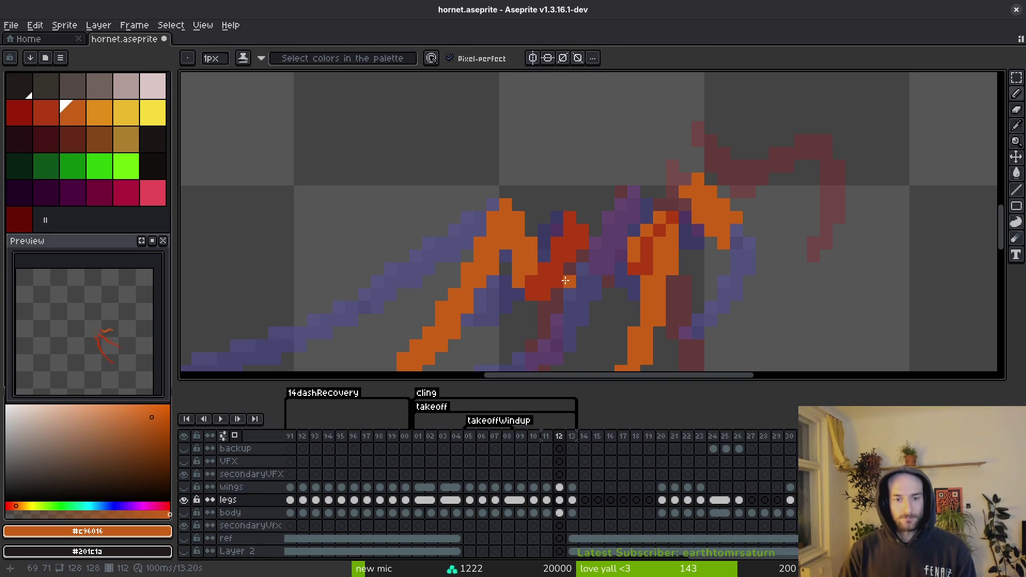
{"action": "left_click", "coordinate": [558, 269]}
{"action": "key", "text": "ctrl+s"}
- Sample the red and paint red pixels around the orange stroke, then undo them
{"action": "scroll", "coordinate": [580, 283], "scroll_direction": "down", "scroll_amount": 5}
{"action": "scroll", "coordinate": [599, 278], "scroll_direction": "up", "scroll_amount": 3}
{"action": "left_click", "coordinate": [608, 281], "text": "alt"}
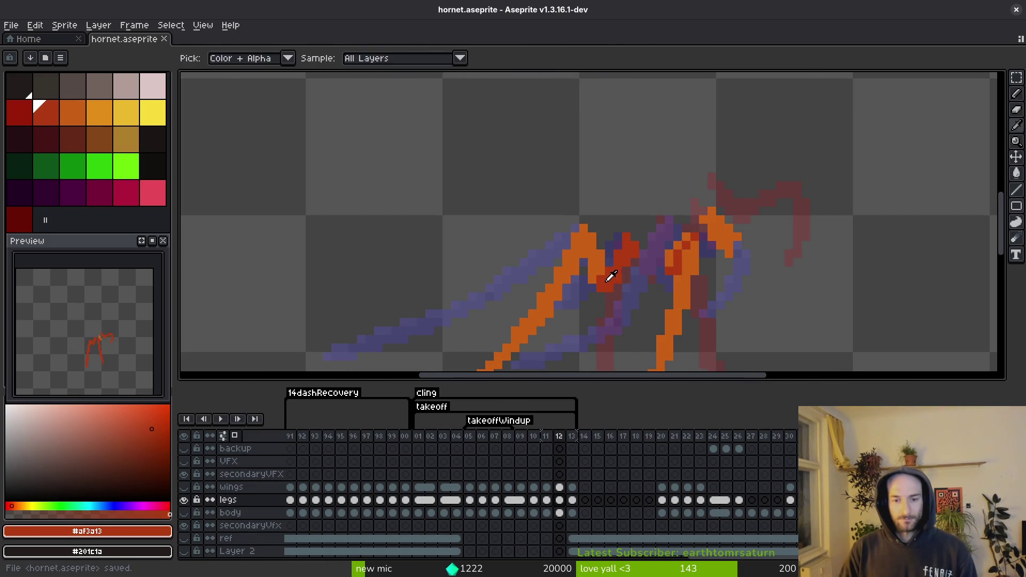
{"action": "scroll", "coordinate": [612, 275], "scroll_direction": "up", "scroll_amount": 1}
{"action": "left_click", "coordinate": [579, 233]}
{"action": "left_click_drag", "start_coordinate": [580, 234], "coordinate": [588, 259]}
{"action": "key", "text": "ctrl+z"}
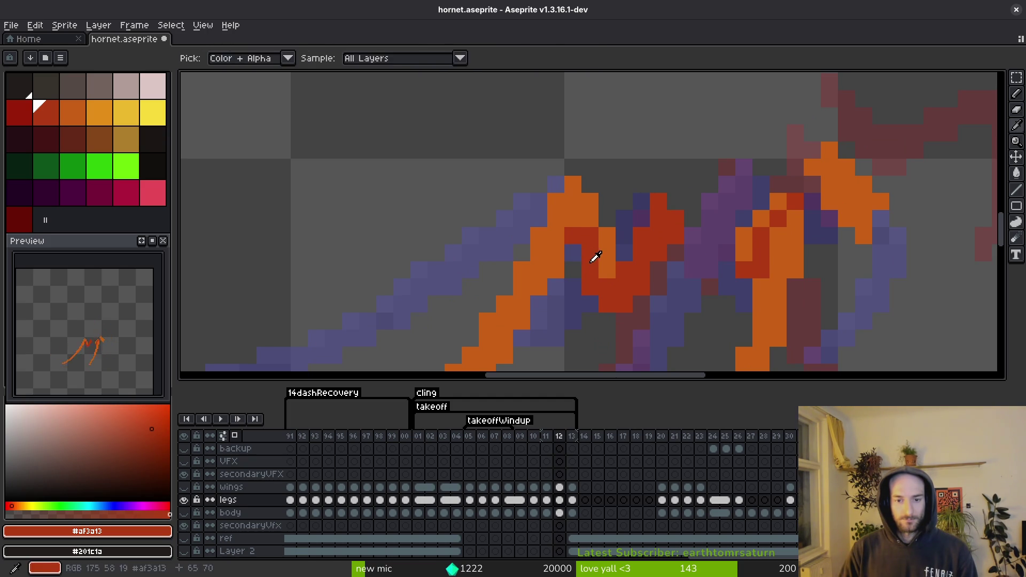
- Add two red pixels higher on the leg, undo a stray orange pixel, and save
{"action": "left_click", "coordinate": [562, 211]}
{"action": "left_click", "coordinate": [559, 206]}
{"action": "left_click", "coordinate": [561, 232], "text": "alt"}
{"action": "left_click", "coordinate": [572, 241]}
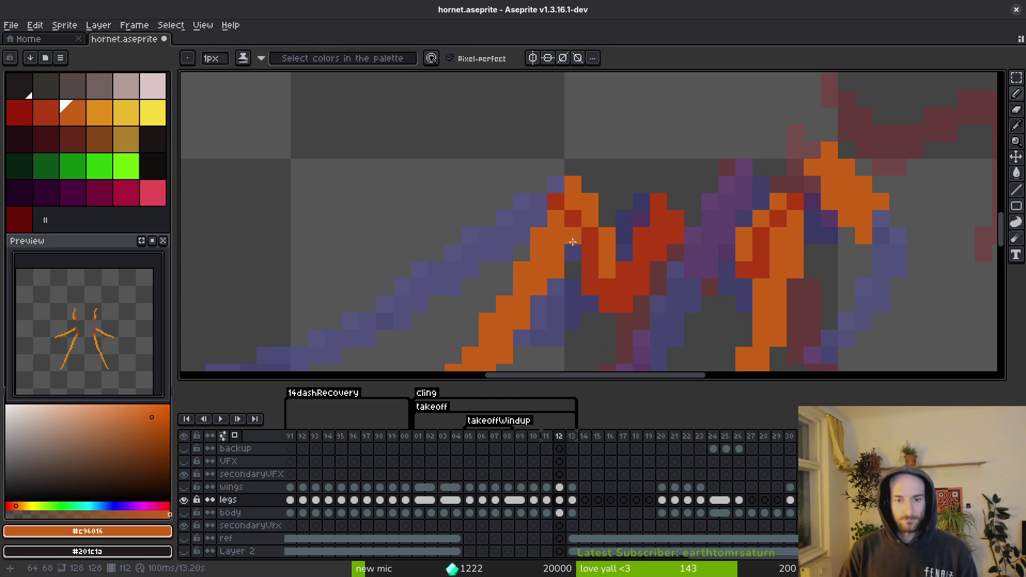
{"action": "key", "text": "ctrl+z"}
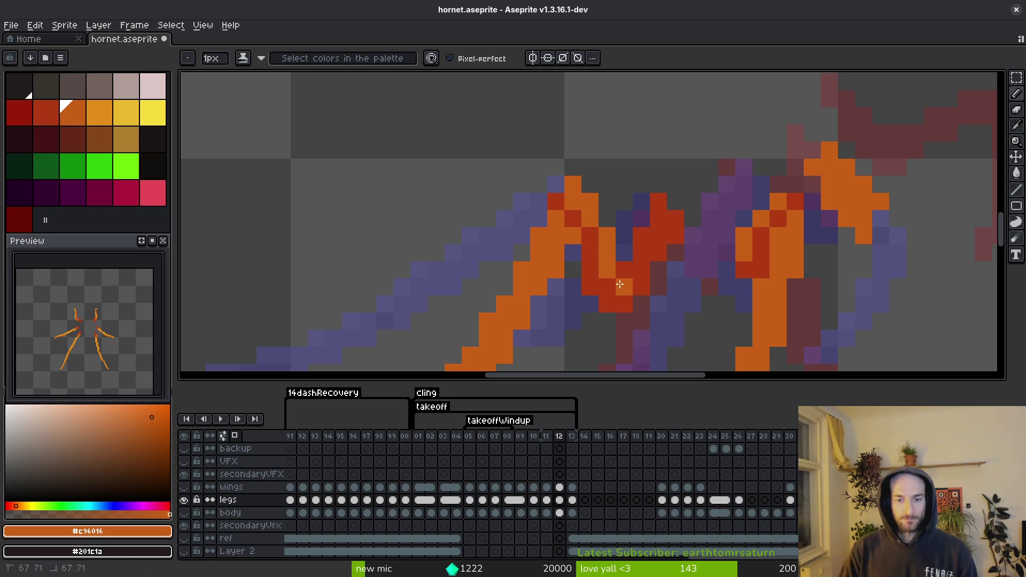
{"action": "key", "text": "ctrl+s"}
- Eyedrop the joint's dark red, shade three inner-joint pixels with it, and save hornet.aseprite
{"action": "scroll", "coordinate": [637, 272], "scroll_direction": "down", "scroll_amount": 3}
{"action": "scroll", "coordinate": [653, 256], "scroll_direction": "up", "scroll_amount": 2}
{"action": "left_click", "coordinate": [653, 256], "text": "alt"}
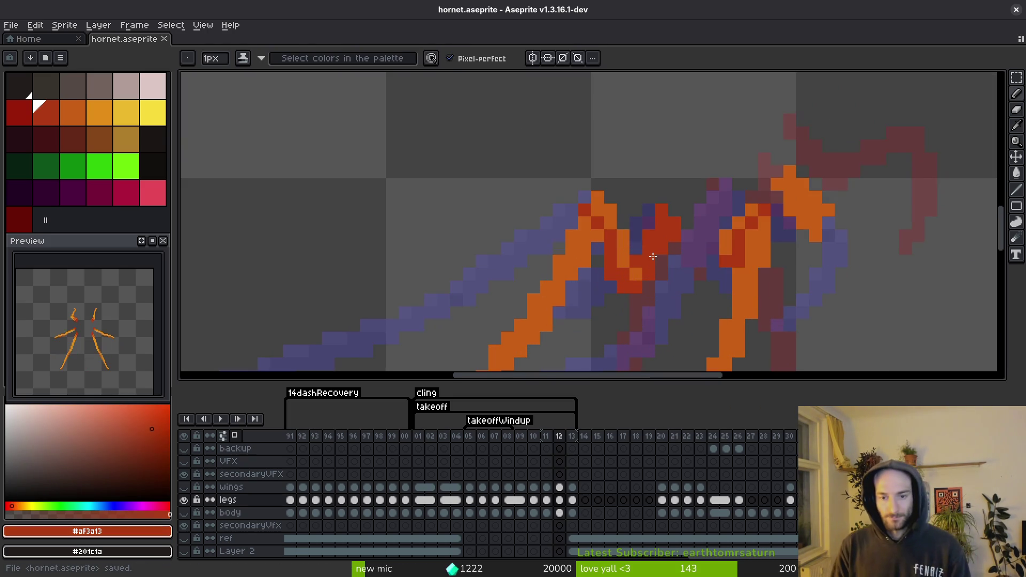
{"action": "left_click", "coordinate": [650, 284]}
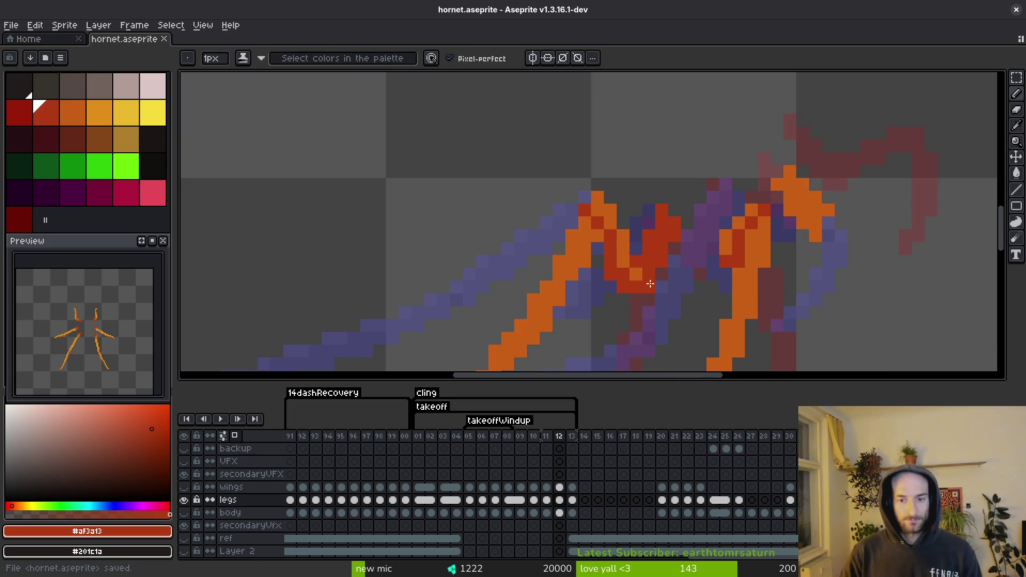
{"action": "left_click", "coordinate": [635, 262], "text": "alt"}
{"action": "left_click", "coordinate": [636, 262]}
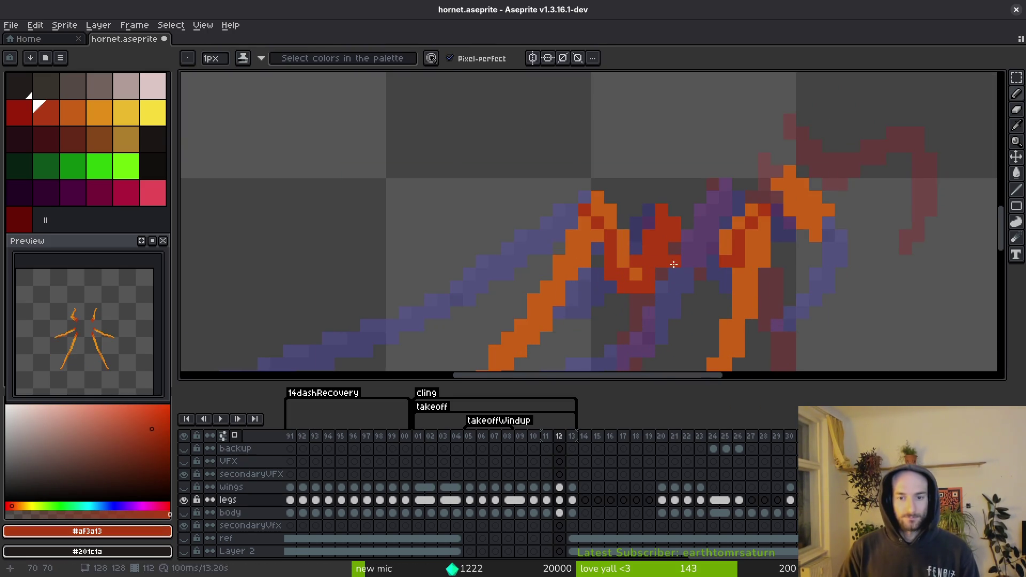
{"action": "key", "text": "ctrl+s"}
{"action": "scroll", "coordinate": [674, 264], "scroll_direction": "down", "scroll_amount": 3}
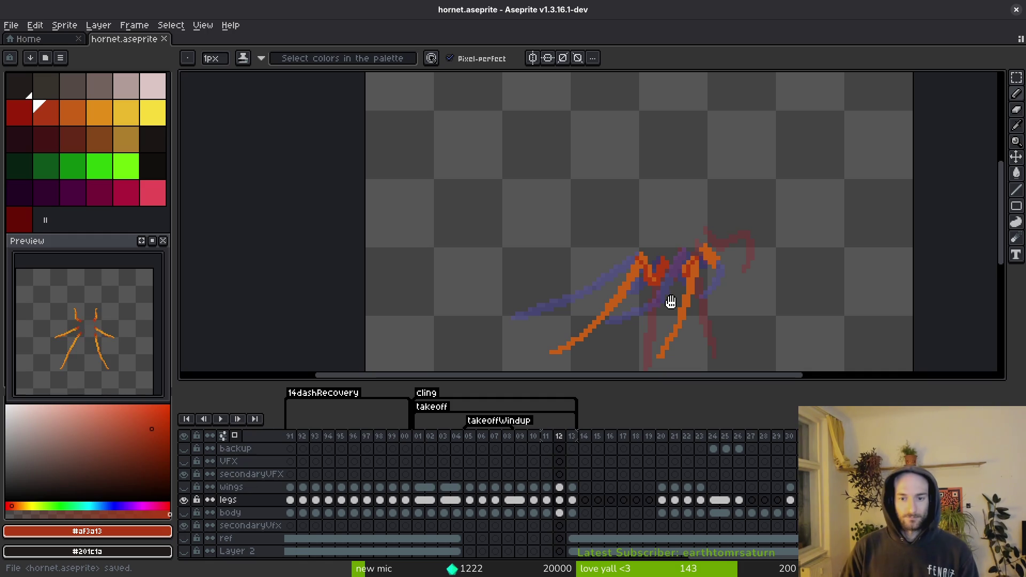
{"action": "scroll", "coordinate": [698, 301], "scroll_direction": "up", "scroll_amount": 1}
{"action": "key", "text": "b"}
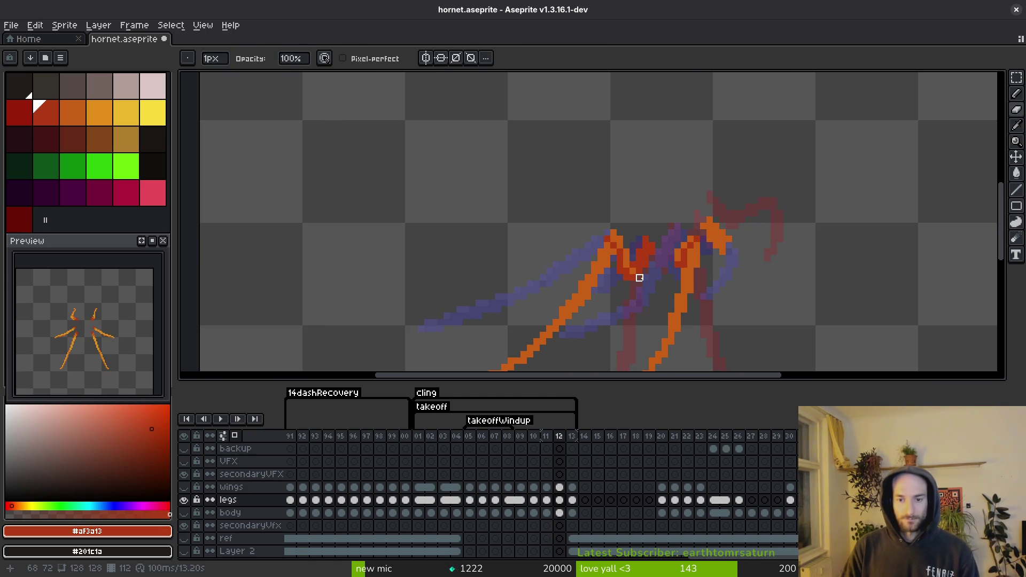
{"action": "key", "text": "ctrl+s"}
{"action": "scroll", "coordinate": [656, 289], "scroll_direction": "down", "scroll_amount": 1}
{"action": "scroll", "coordinate": [654, 297], "scroll_direction": "down", "scroll_amount": 1}
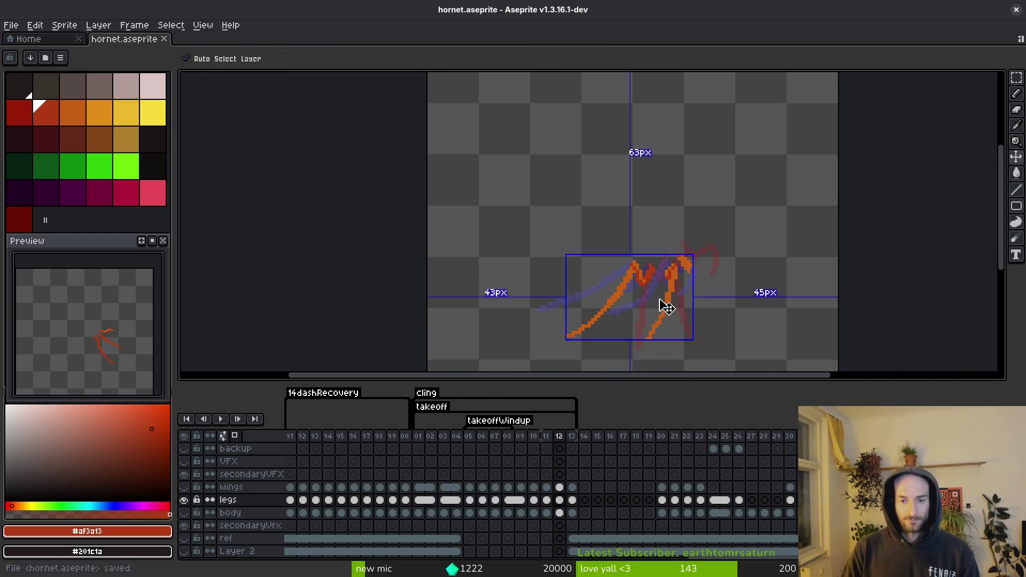
- Compare with frame 13, then sample the orange leg colour and shift to the neighbouring dark red
{"action": "key", "text": "i"}
{"action": "key", "text": "Right"}
{"action": "key", "text": "Left"}
{"action": "key", "text": "b"}
{"action": "scroll", "coordinate": [630, 283], "scroll_direction": "up", "scroll_amount": 3}
{"action": "left_click", "coordinate": [643, 262], "text": "alt"}
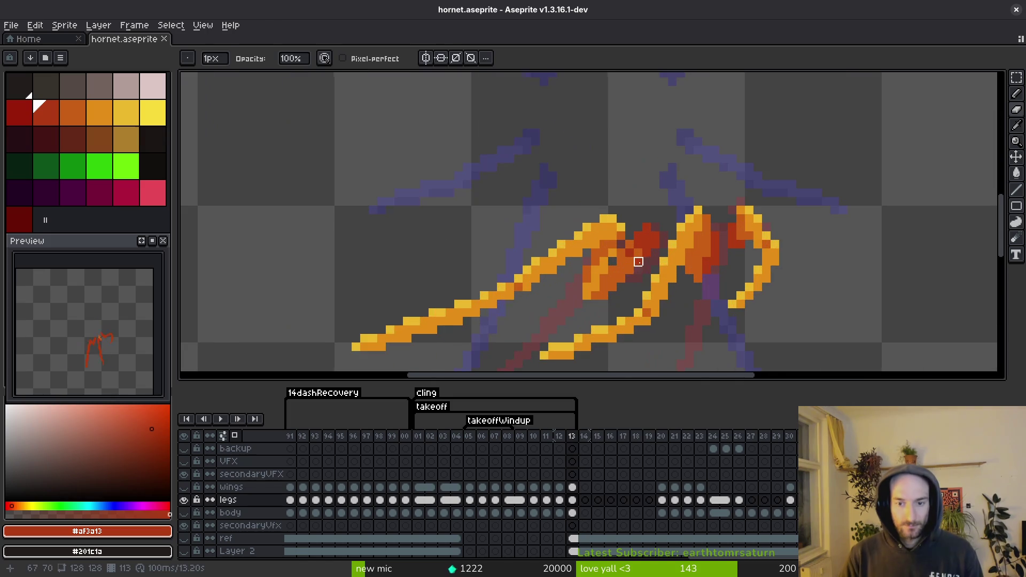
{"action": "scroll", "coordinate": [643, 262], "scroll_direction": "up", "scroll_amount": 3}
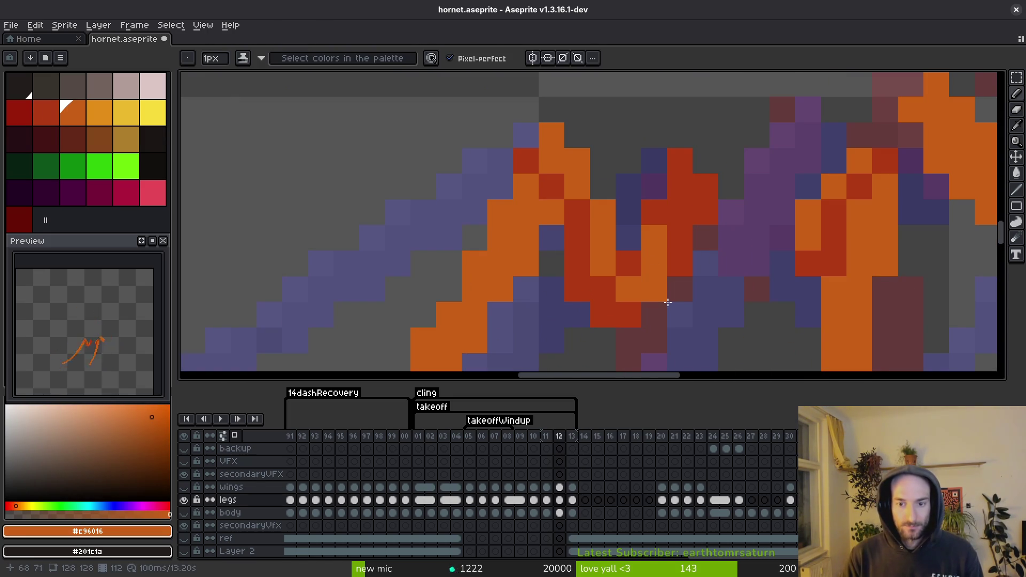
{"action": "key", "text": "["}
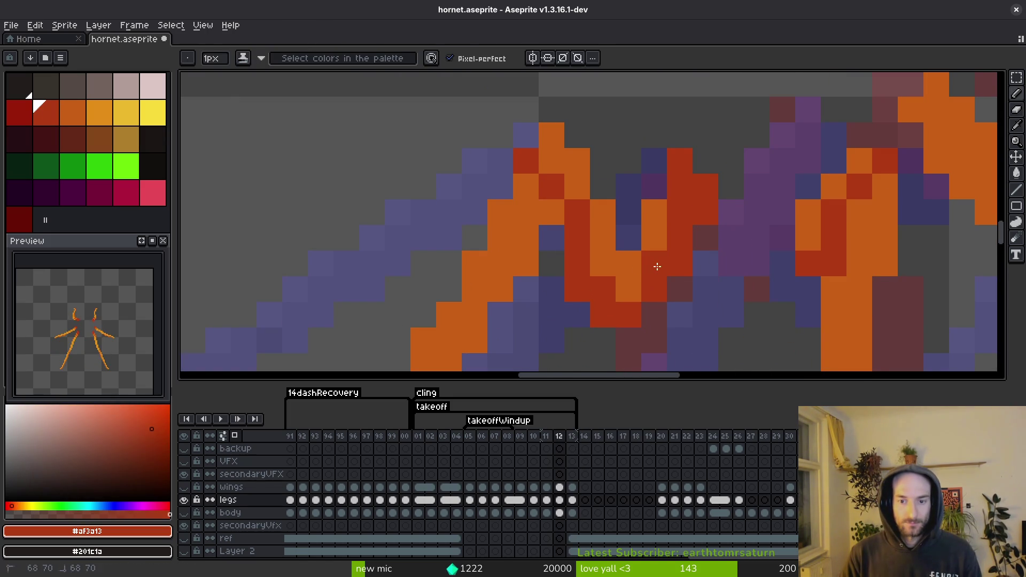
{"action": "scroll", "coordinate": [653, 331], "scroll_direction": "down", "scroll_amount": 5}
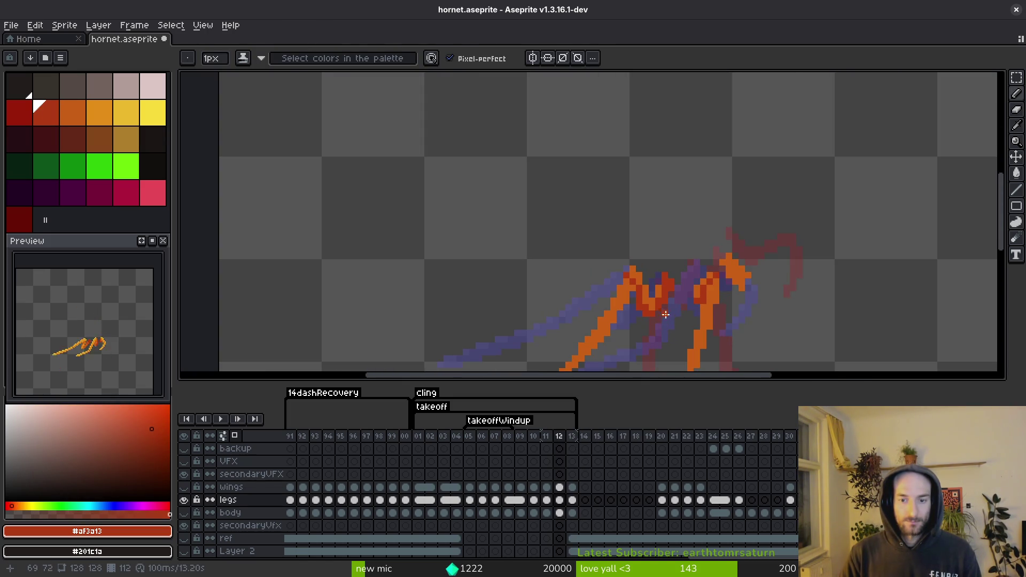
{"action": "scroll", "coordinate": [647, 289], "scroll_direction": "up", "scroll_amount": 3}
- Eyedrop the light orange from frame 13 and come back to frame 12
{"action": "left_click", "coordinate": [619, 309], "text": "alt"}
{"action": "scroll", "coordinate": [619, 308], "scroll_direction": "down", "scroll_amount": 1}
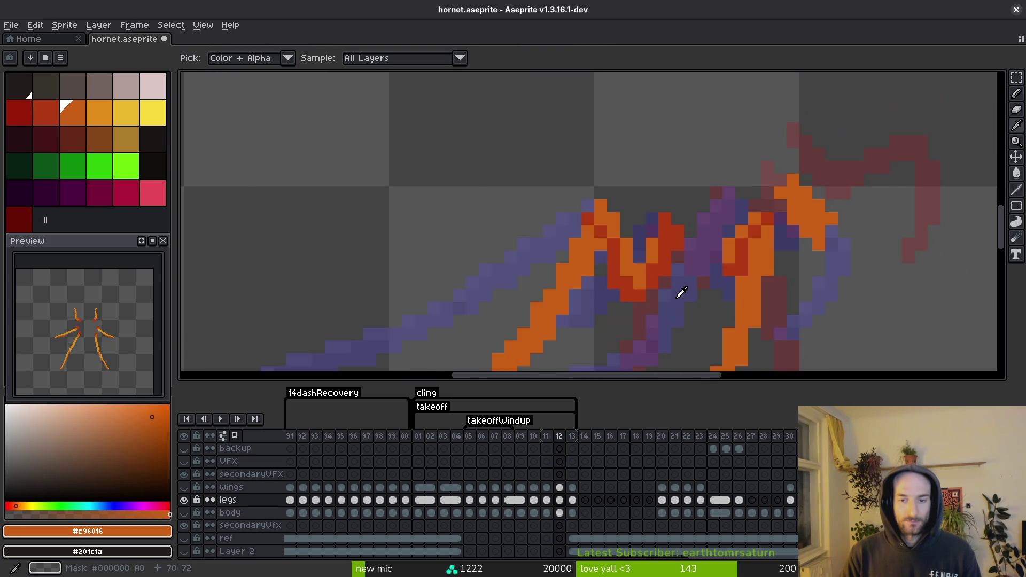
{"action": "key", "text": "alt"}
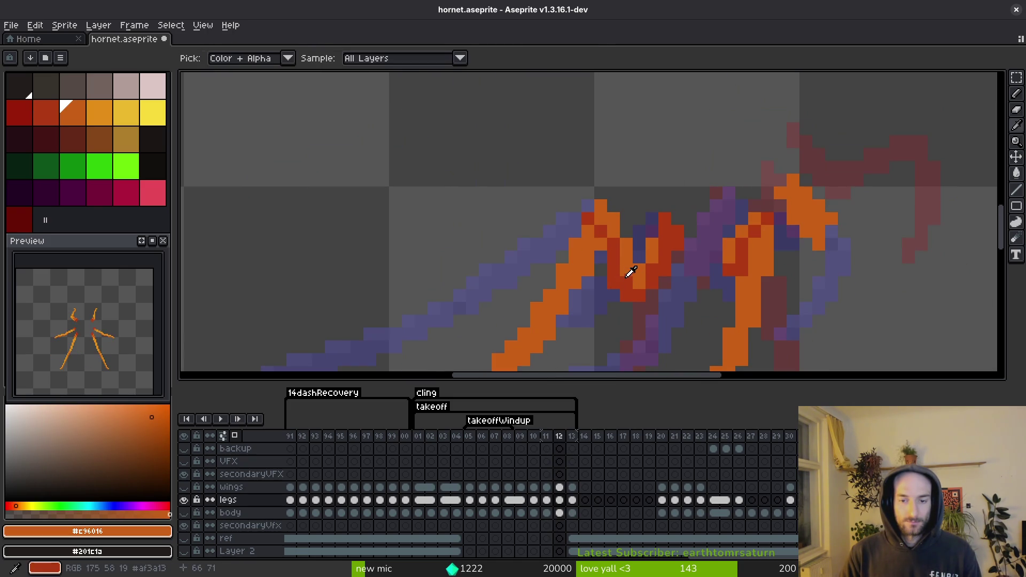
{"action": "key", "text": "alt"}
{"action": "key", "text": "alt"}
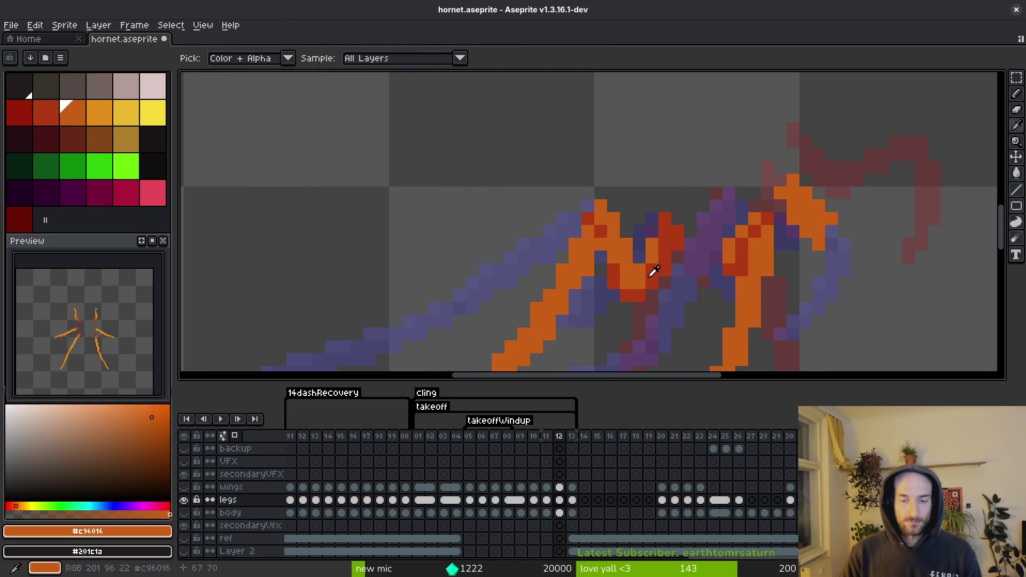
{"action": "key", "text": "period"}
{"action": "left_click", "coordinate": [588, 270], "text": "alt"}
{"action": "key", "text": "comma"}
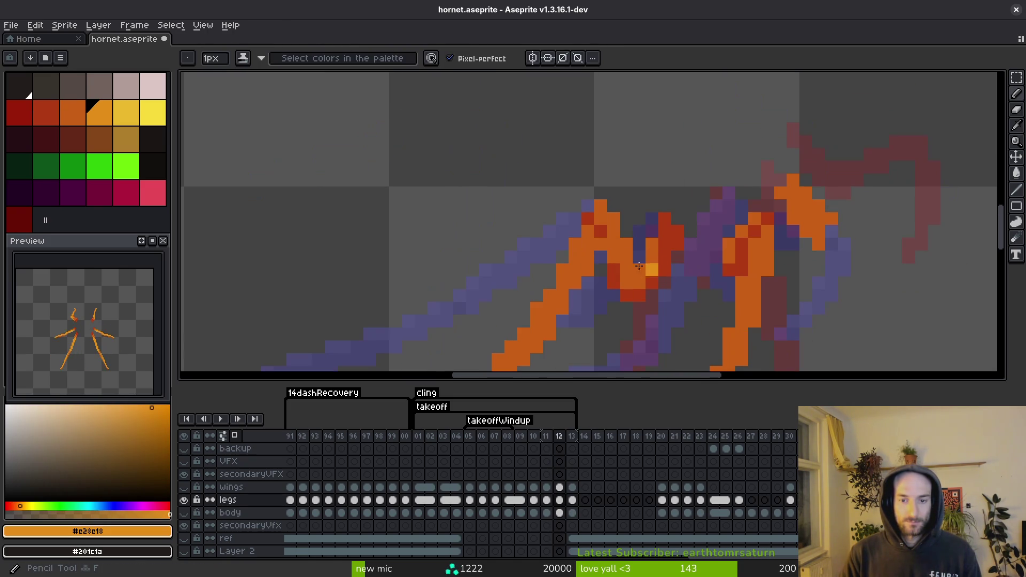
- Paint several light orange highlight pixels around the leg joint
{"action": "left_click", "coordinate": [626, 256]}
{"action": "left_click", "coordinate": [639, 271]}
{"action": "left_click", "coordinate": [601, 206]}
{"action": "left_click", "coordinate": [614, 232]}
{"action": "left_click", "coordinate": [602, 230]}
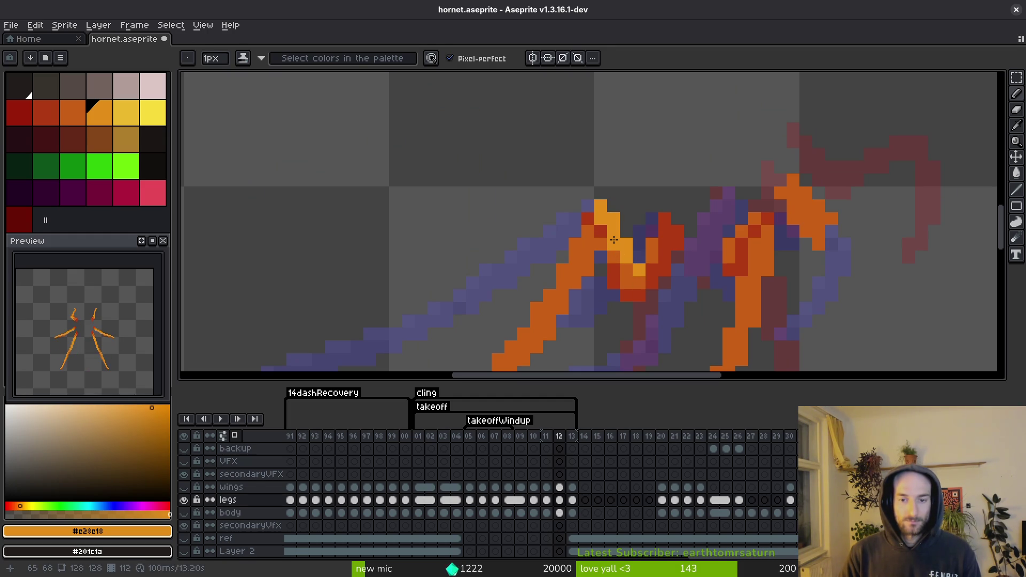
{"action": "left_click_drag", "start_coordinate": [597, 250], "coordinate": [647, 175]}
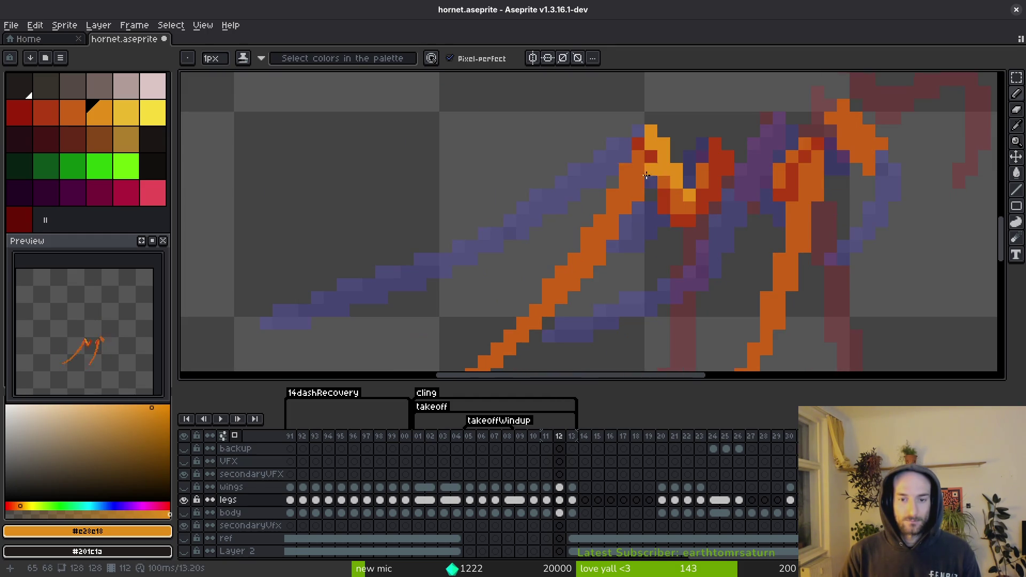
- Bucket-fill the left leg light orange and sample frame 13's lighter highlight colour
{"action": "key", "text": "g"}
{"action": "left_click", "coordinate": [623, 206]}
{"action": "key", "text": "Right"}
{"action": "key", "text": "i"}
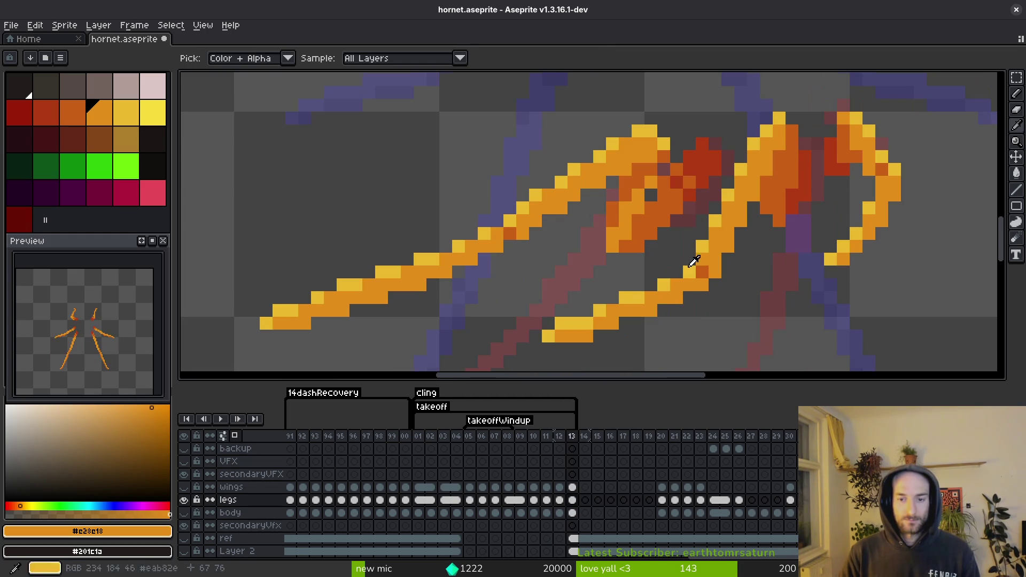
{"action": "left_click", "coordinate": [609, 144]}
{"action": "key", "text": "Left"}
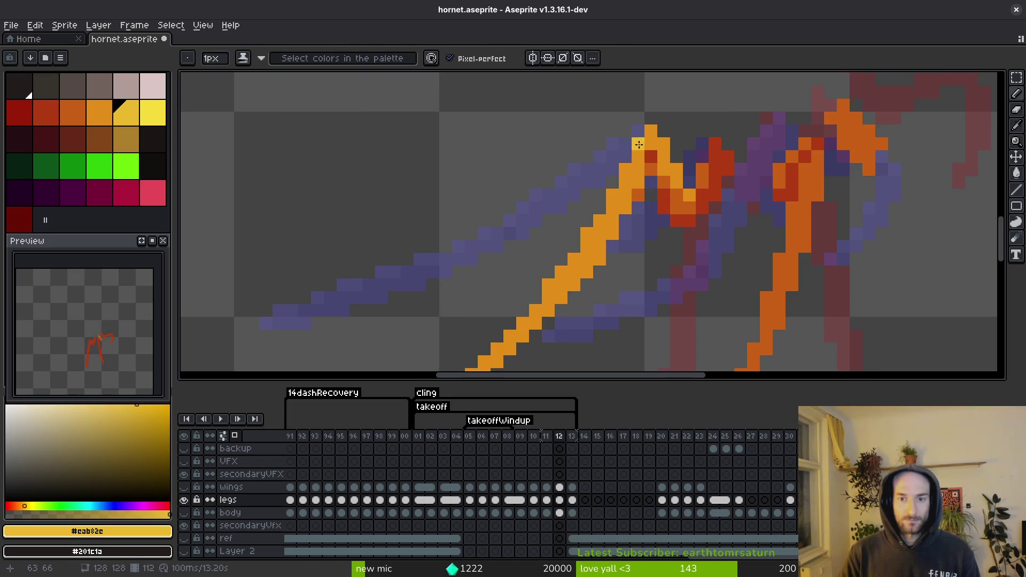
- Add orange pixels above the joint, then yellow highlight pixels using frame 13's yellow
{"action": "left_click", "coordinate": [657, 163], "text": "alt"}
{"action": "left_click", "coordinate": [652, 156]}
{"action": "key", "text": "Right"}
{"action": "left_click", "coordinate": [648, 134], "text": "alt"}
{"action": "key", "text": "Left"}
{"action": "left_click", "coordinate": [648, 131]}
{"action": "key", "text": "Right"}
{"action": "key", "text": "Left"}
{"action": "left_click", "coordinate": [628, 157]}
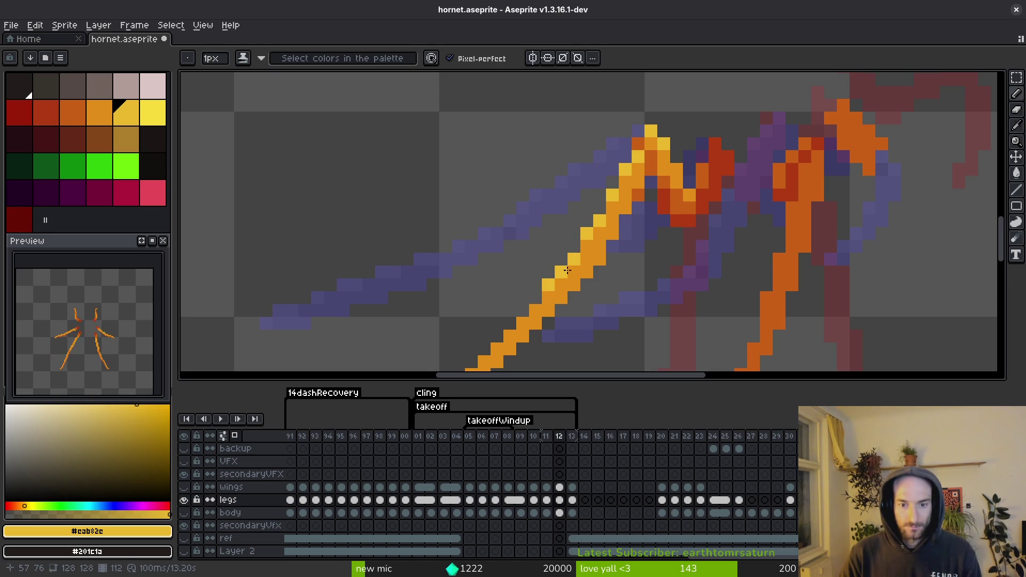
- Draw a yellow highlight line down the left leg and save
{"action": "scroll", "coordinate": [562, 272], "scroll_direction": "down", "scroll_amount": 3}
{"action": "scroll", "coordinate": [644, 236], "scroll_direction": "up", "scroll_amount": 3}
{"action": "left_click_drag", "start_coordinate": [626, 216], "coordinate": [539, 293]}
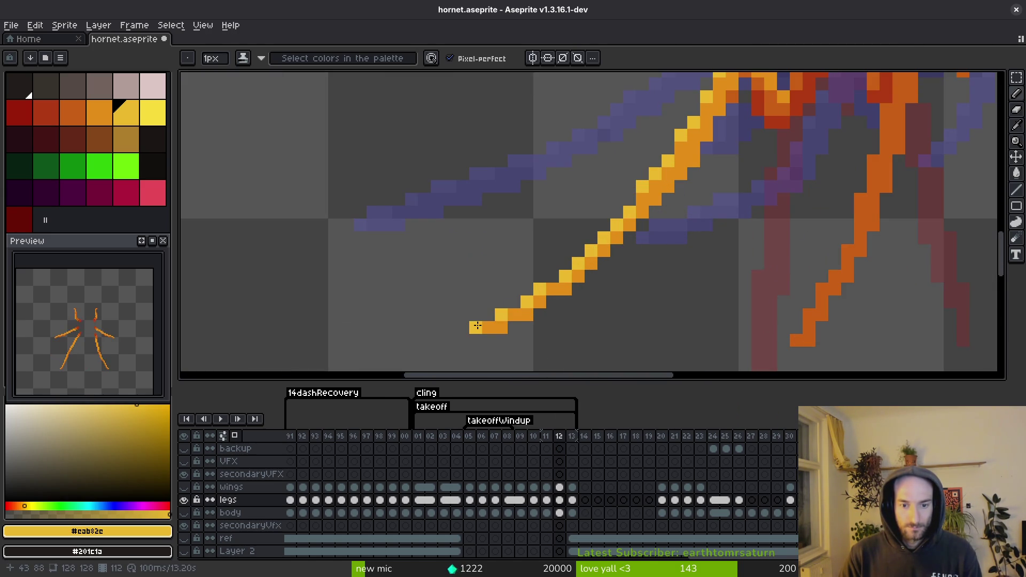
{"action": "key", "text": "ctrl+s"}
{"action": "scroll", "coordinate": [791, 225], "scroll_direction": "down", "scroll_amount": 3}
{"action": "scroll", "coordinate": [786, 219], "scroll_direction": "up", "scroll_amount": 3}
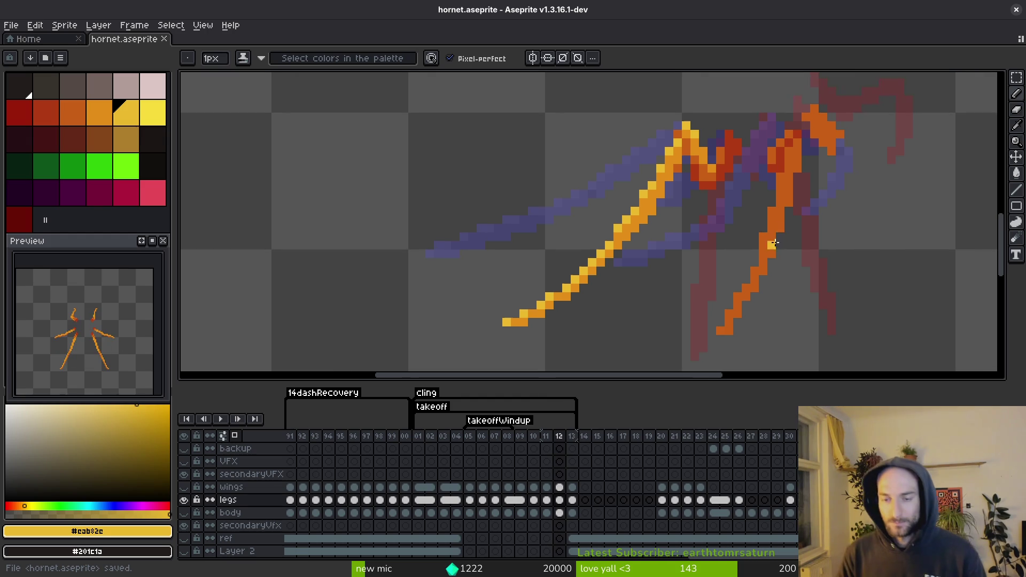
- Undo the right-leg highlight strokes and make light orange the secondary colour
{"action": "mouse_move", "coordinate": [747, 277]}
{"action": "left_mouse_down"}
{"action": "mouse_move", "coordinate": [748, 294]}
{"action": "mouse_move", "coordinate": [717, 339]}
{"action": "left_mouse_up"}
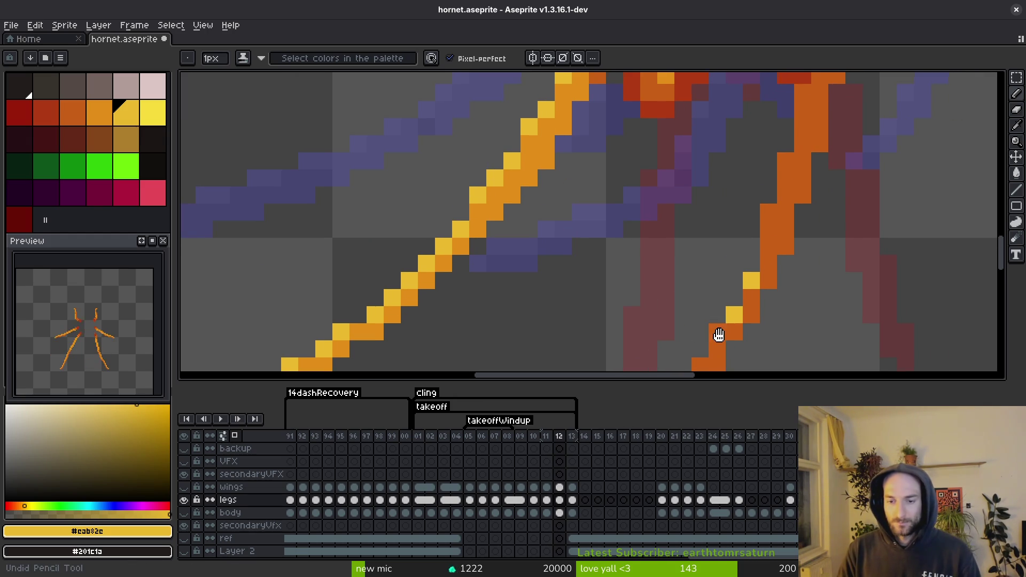
{"action": "scroll", "coordinate": [716, 340], "scroll_direction": "up", "scroll_amount": 2}
{"action": "left_click_drag", "start_coordinate": [769, 169], "coordinate": [728, 195]}
{"action": "key", "text": "ctrl+z"}
{"action": "key", "text": "ctrl+z"}
{"action": "key", "text": "ctrl+z"}
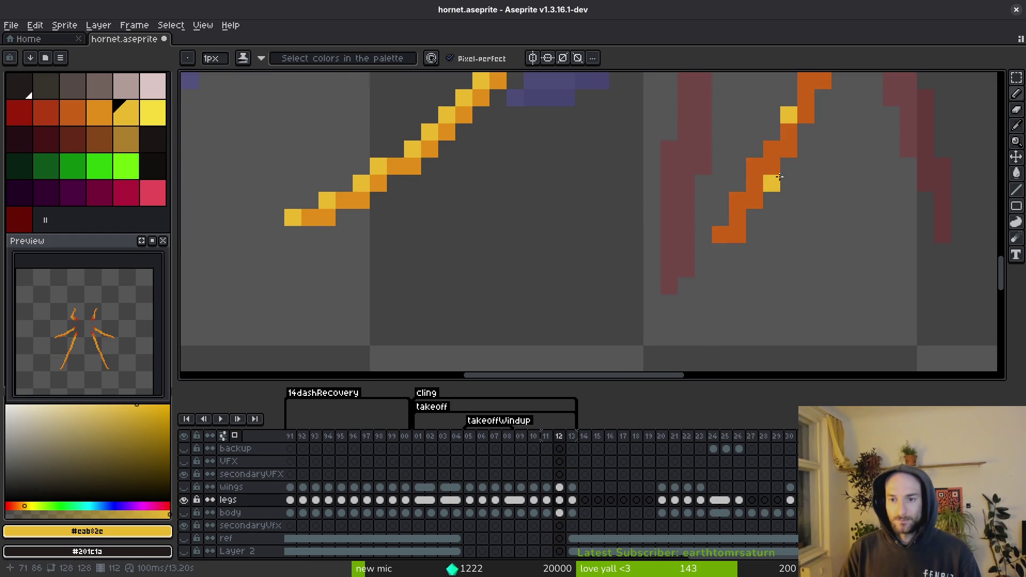
{"action": "right_click", "coordinate": [109, 121]}
- Bucket-fill the right leg with light orange, comparing via undo and redo
{"action": "key", "text": "g"}
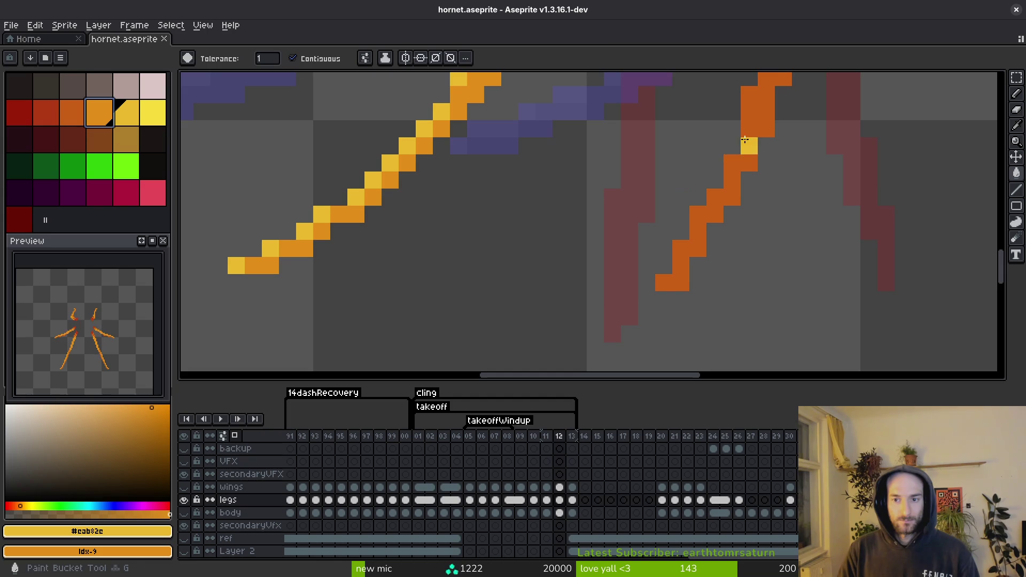
{"action": "right_click", "coordinate": [745, 142]}
{"action": "scroll", "coordinate": [738, 213], "scroll_direction": "down", "scroll_amount": 2}
{"action": "key", "text": "ctrl+z"}
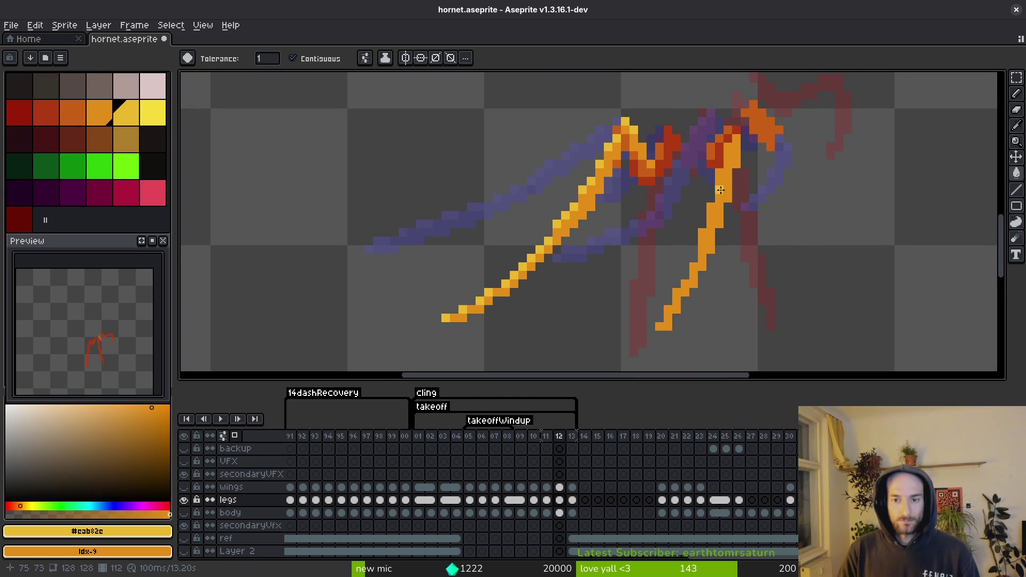
{"action": "key", "text": "ctrl+y"}
{"action": "scroll", "coordinate": [679, 304], "scroll_direction": "up", "scroll_amount": 2}
- Pencil yellow highlight pixels up the right leg and save
{"action": "key", "text": "b"}
{"action": "left_click", "coordinate": [693, 263]}
{"action": "left_click", "coordinate": [711, 230]}
{"action": "left_click", "coordinate": [728, 161]}
{"action": "mouse_move", "coordinate": [732, 167]}
{"action": "left_mouse_down"}
{"action": "mouse_move", "coordinate": [701, 240]}
{"action": "mouse_move", "coordinate": [691, 222]}
{"action": "left_mouse_up"}
{"action": "left_click", "coordinate": [694, 224]}
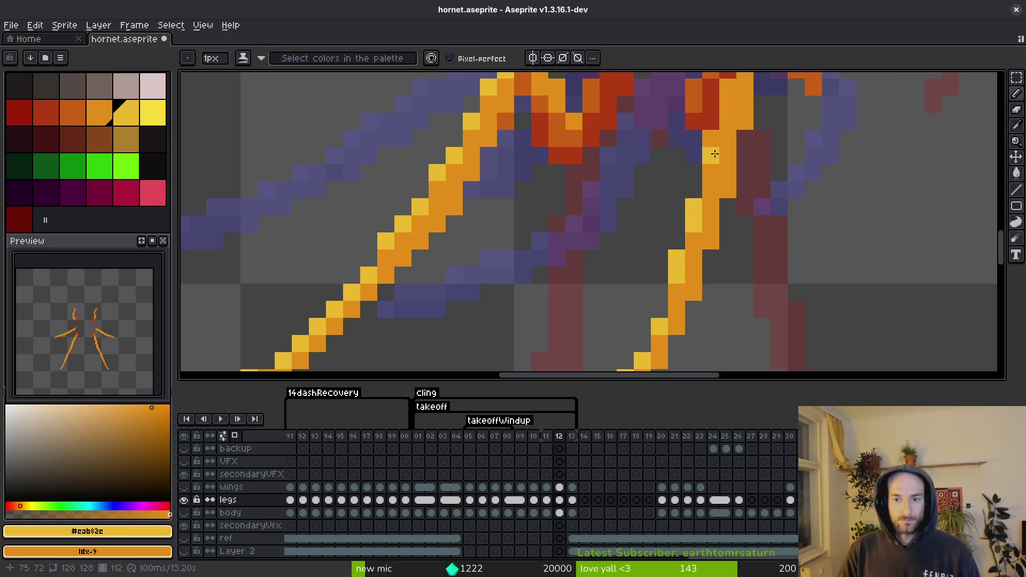
{"action": "left_click_drag", "start_coordinate": [712, 159], "coordinate": [684, 304]}
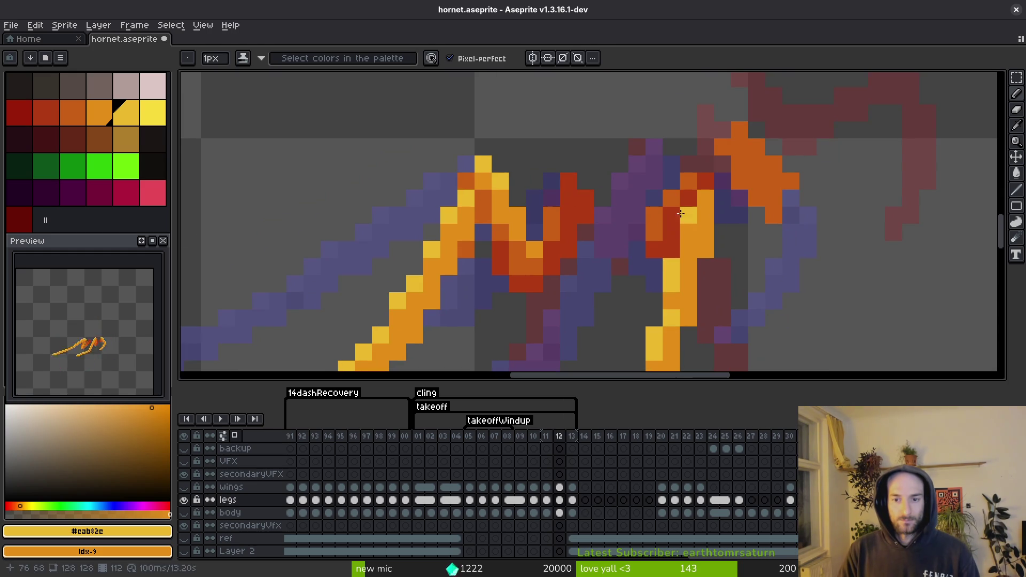
{"action": "key", "text": "ctrl+s"}
- Repaint two red joint pixels with the leg's darker orange
{"action": "scroll", "coordinate": [676, 203], "scroll_direction": "up", "scroll_amount": 1}
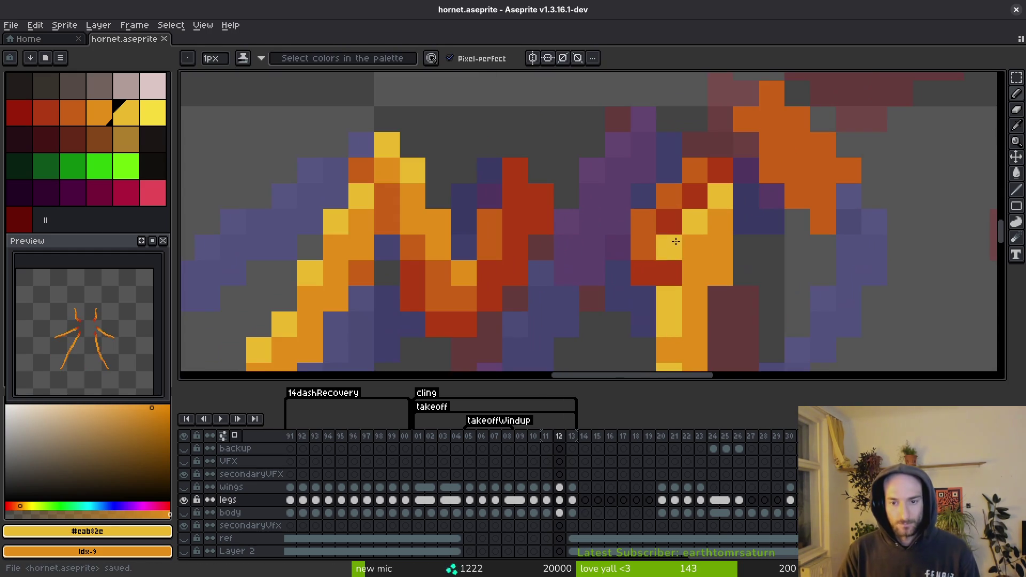
{"action": "left_click", "coordinate": [657, 234], "text": "alt"}
{"action": "left_click", "coordinate": [669, 221]}
{"action": "left_click", "coordinate": [670, 247]}
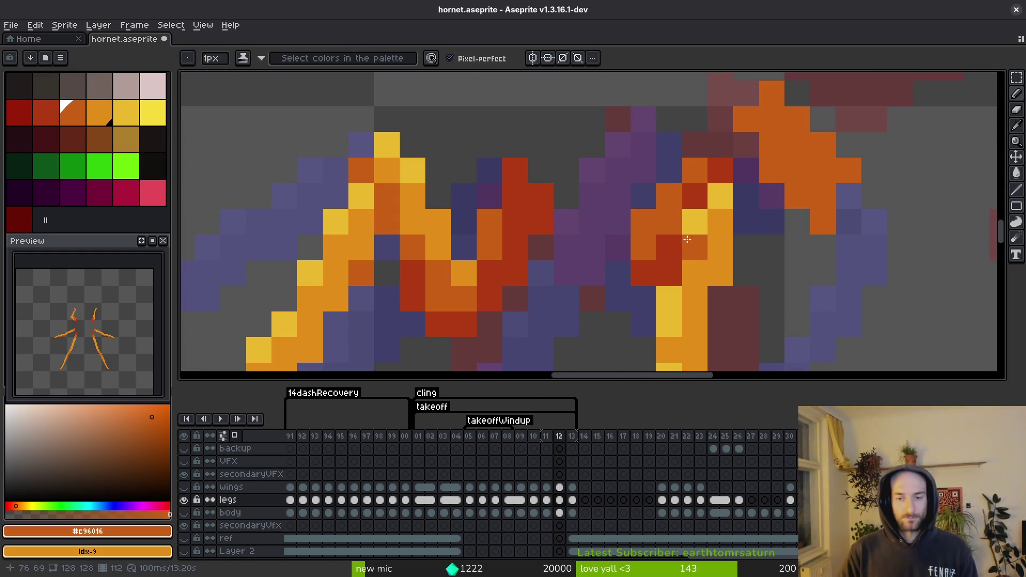
{"action": "scroll", "coordinate": [706, 217], "scroll_direction": "down", "scroll_amount": 1}
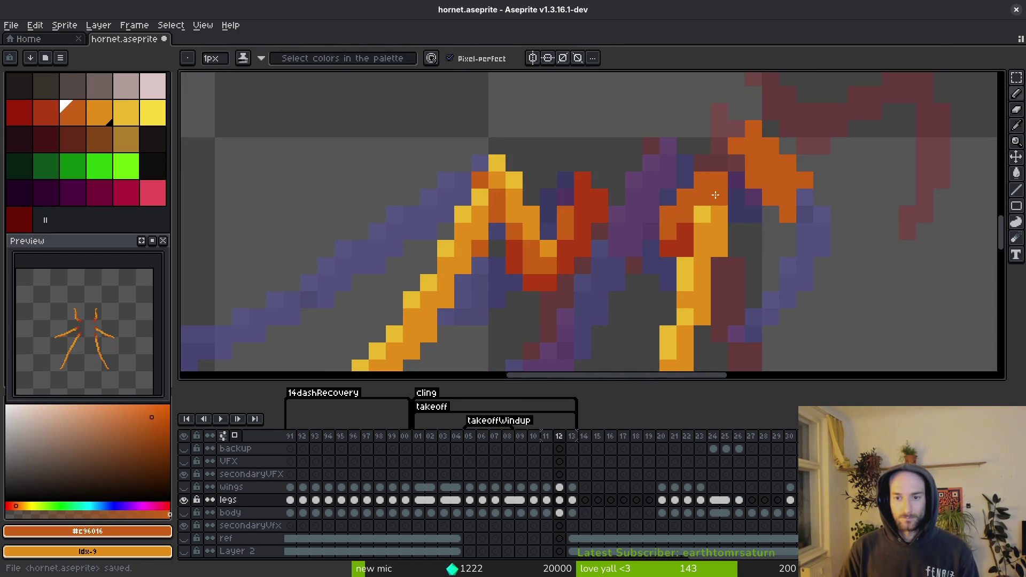
- Brighten three leg pixels with lighter orange and save hornet.aseprite
{"action": "left_click", "coordinate": [717, 190], "text": "alt"}
{"action": "left_click", "coordinate": [711, 180]}
{"action": "left_click", "coordinate": [685, 197]}
{"action": "scroll", "coordinate": [720, 253], "scroll_direction": "down", "scroll_amount": 2}
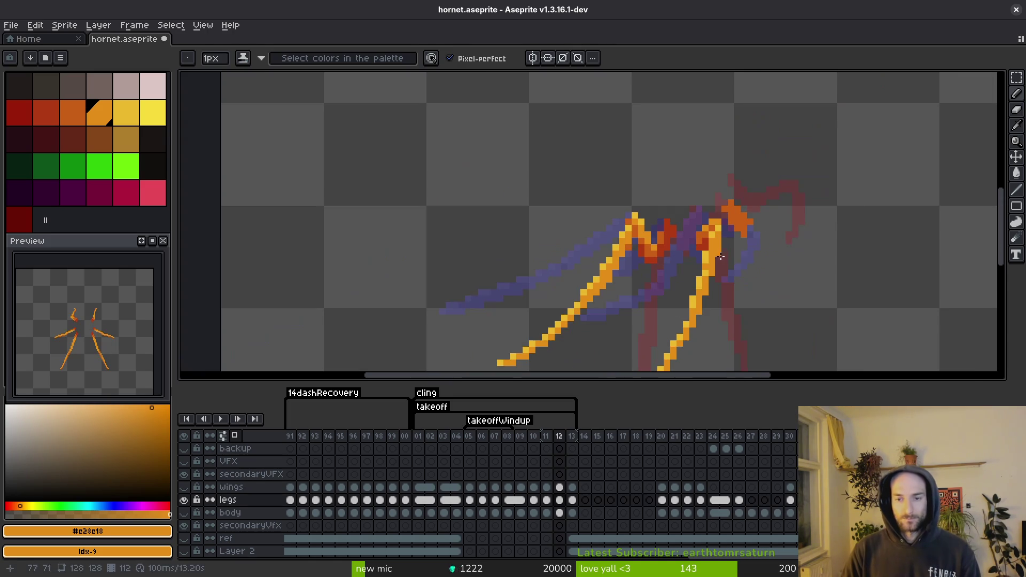
{"action": "scroll", "coordinate": [724, 255], "scroll_direction": "down", "scroll_amount": 1}
{"action": "scroll", "coordinate": [724, 262], "scroll_direction": "down", "scroll_amount": 1}
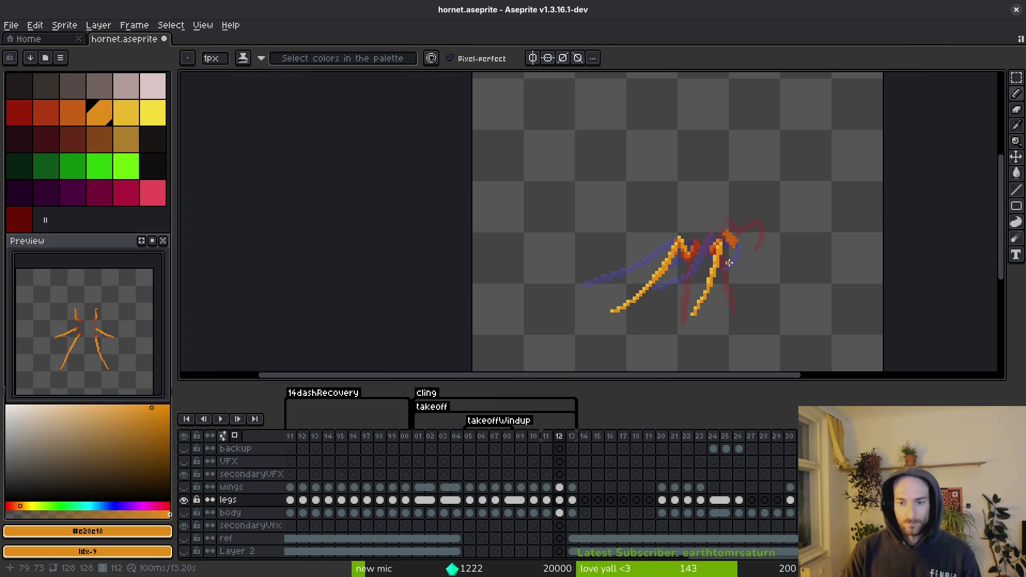
{"action": "key", "text": "ctrl+s"}
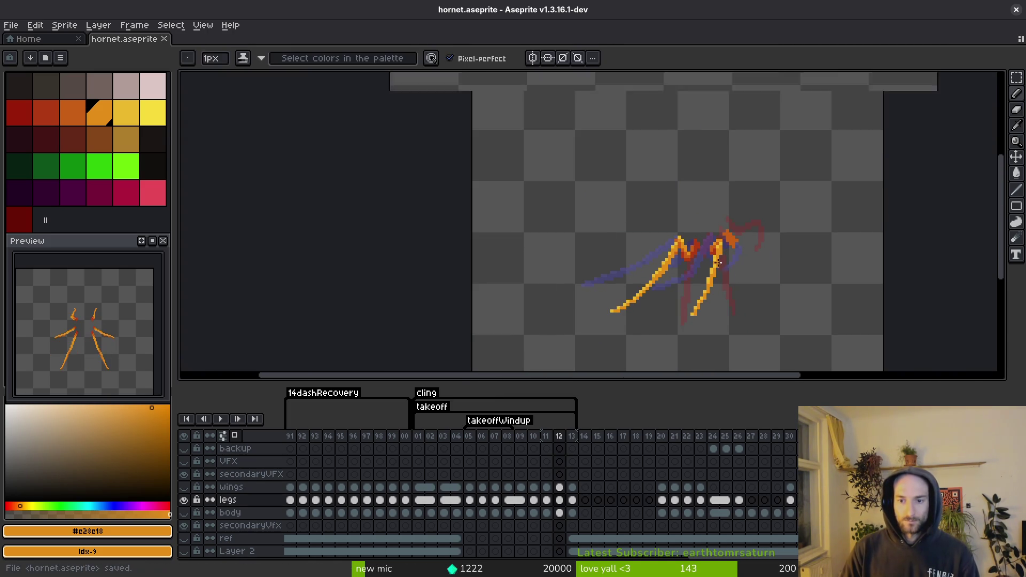
- Compare the legs against frame 11, return to frame 12, and unhide the body layer
{"action": "scroll", "coordinate": [716, 251], "scroll_direction": "up", "scroll_amount": 3}
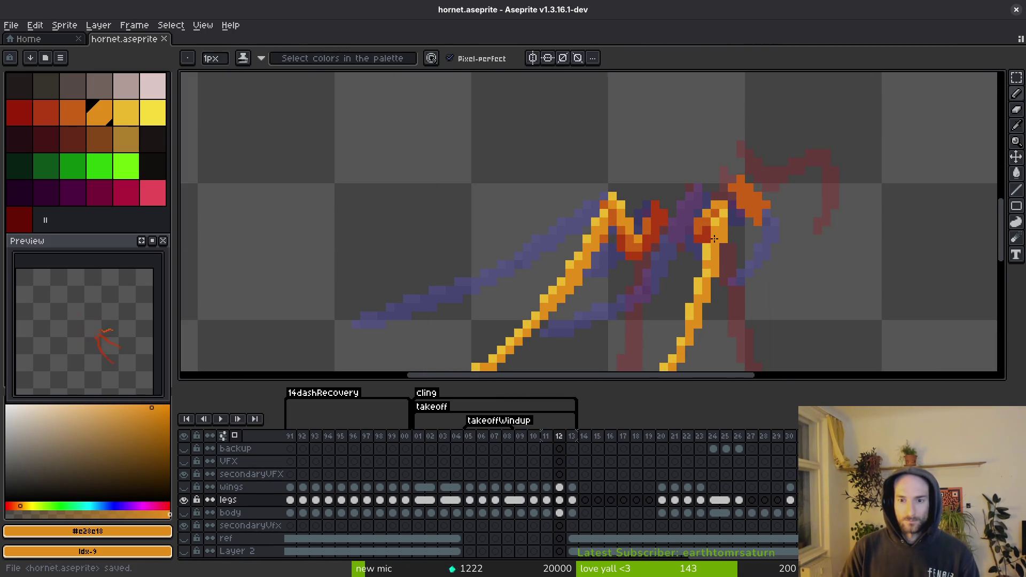
{"action": "key", "text": "Left"}
{"action": "scroll", "coordinate": [720, 245], "scroll_direction": "down", "scroll_amount": 3}
{"action": "key", "text": "Right"}
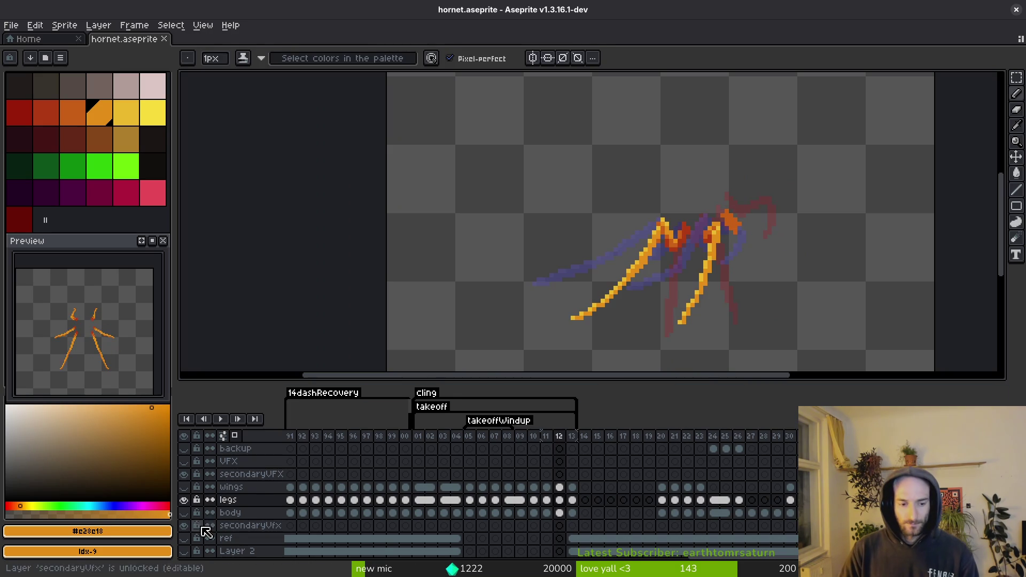
{"action": "left_click", "coordinate": [185, 513]}
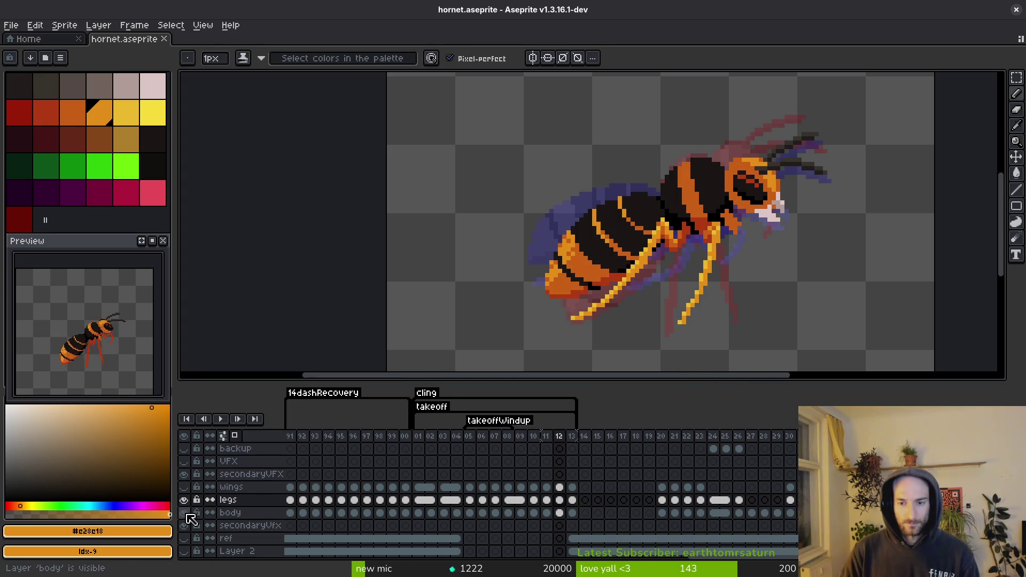
- Check the legs layer alone, then paint dark red shading where the front leg meets the body
{"action": "left_click", "coordinate": [184, 514]}
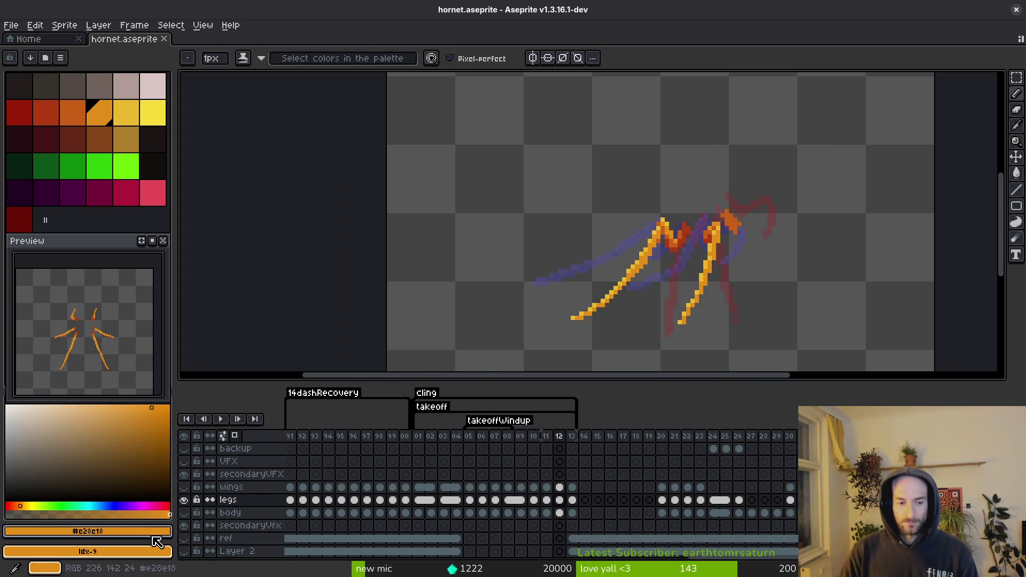
{"action": "left_click", "coordinate": [184, 514]}
{"action": "scroll", "coordinate": [664, 245], "scroll_direction": "up", "scroll_amount": 1}
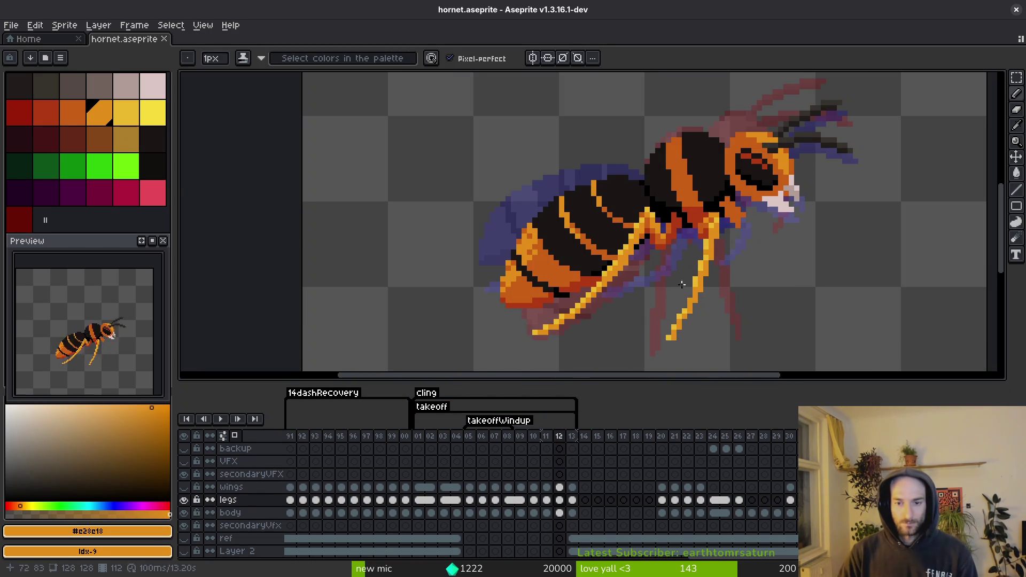
{"action": "scroll", "coordinate": [664, 244], "scroll_direction": "up", "scroll_amount": 3}
{"action": "left_click", "coordinate": [664, 245], "text": "alt"}
{"action": "mouse_move", "coordinate": [765, 182]}
{"action": "left_mouse_down"}
{"action": "mouse_move", "coordinate": [764, 194]}
{"action": "mouse_move", "coordinate": [782, 196]}
{"action": "left_mouse_up"}
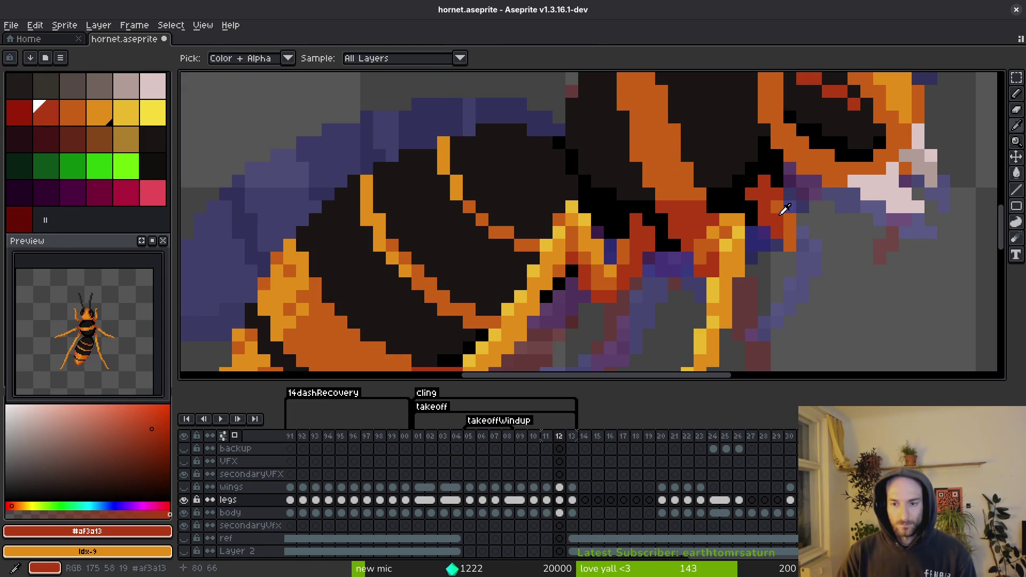
- Pick the darker orange and compare frame 12's leg pose with frames 11 and 13
{"action": "left_click", "coordinate": [779, 206], "text": "alt"}
{"action": "key", "text": "Left"}
{"action": "scroll", "coordinate": [832, 256], "scroll_direction": "down", "scroll_amount": 3}
{"action": "key", "text": "Right"}
{"action": "key", "text": "Right"}
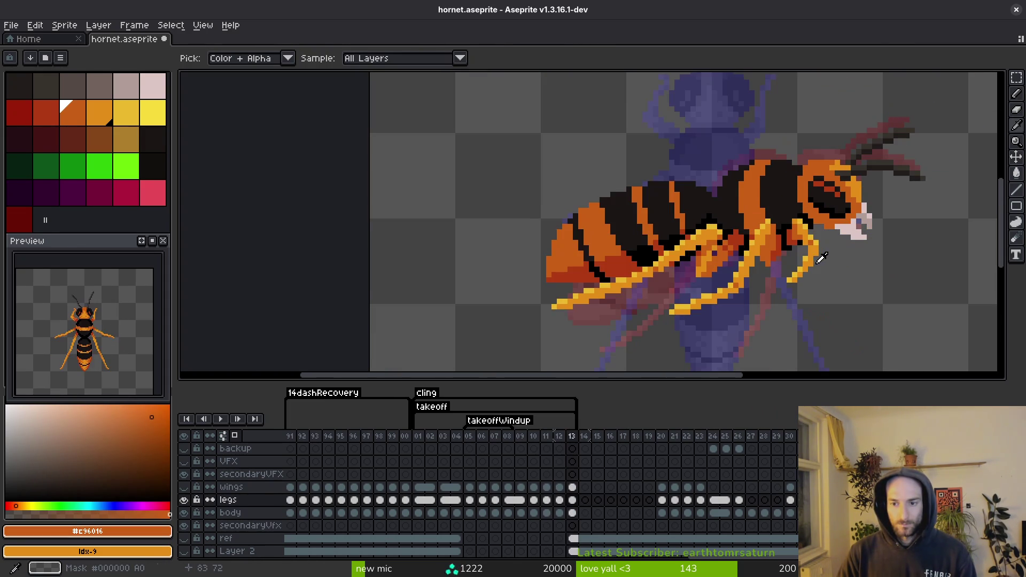
{"action": "key", "text": "Left"}
{"action": "scroll", "coordinate": [815, 242], "scroll_direction": "up", "scroll_amount": 3}
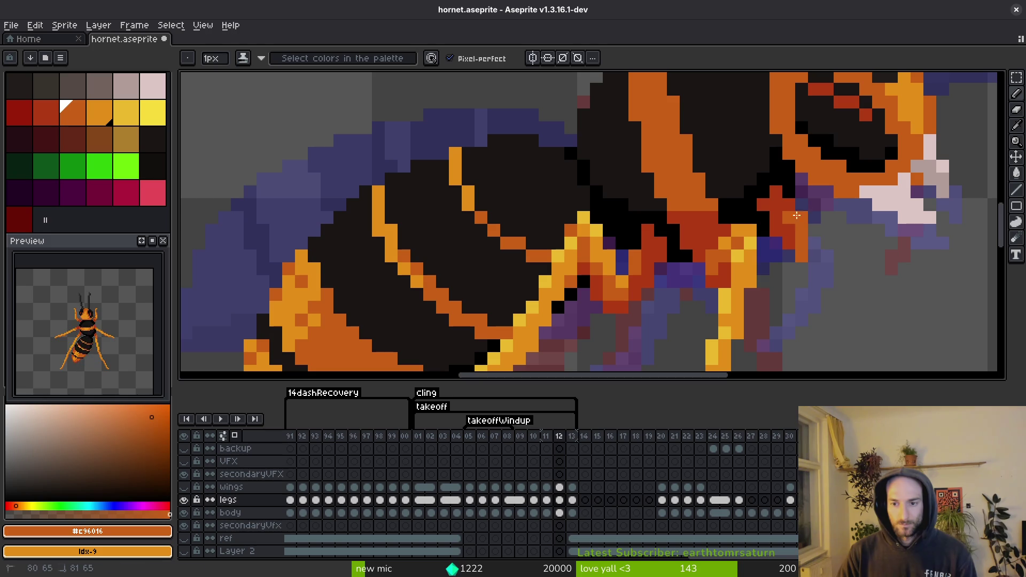
- Pencil the orange front leg, redoing a misplaced stroke and filling pixels at its top
{"action": "mouse_move", "coordinate": [807, 192]}
{"action": "left_mouse_down"}
{"action": "mouse_move", "coordinate": [821, 303]}
{"action": "mouse_move", "coordinate": [821, 267]}
{"action": "left_mouse_up"}
{"action": "key", "text": "ctrl+z"}
{"action": "mouse_move", "coordinate": [810, 161]}
{"action": "left_mouse_down"}
{"action": "mouse_move", "coordinate": [858, 185]}
{"action": "mouse_move", "coordinate": [839, 290]}
{"action": "left_mouse_up"}
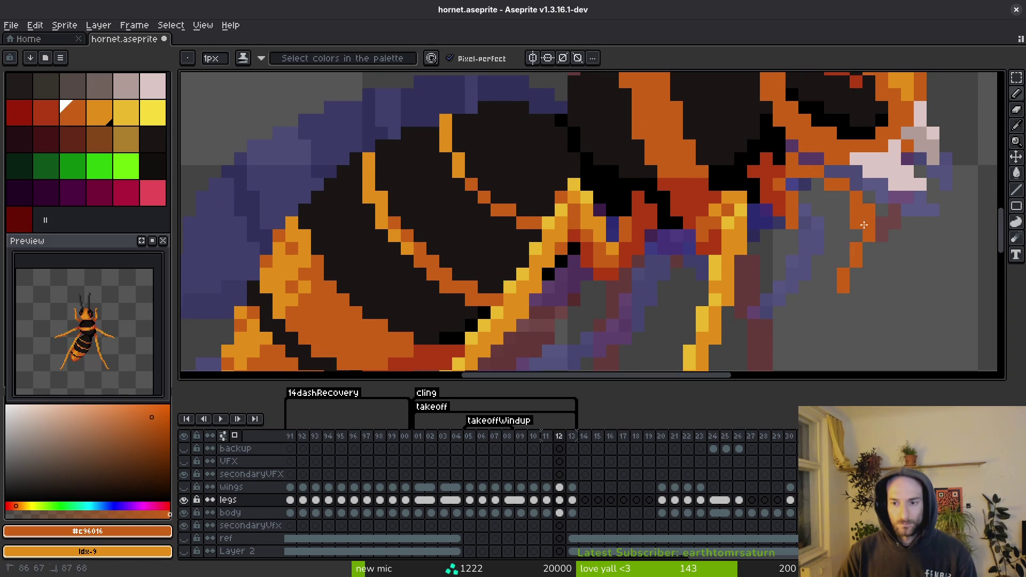
{"action": "left_click_drag", "start_coordinate": [844, 248], "coordinate": [843, 266]}
{"action": "key", "text": "e"}
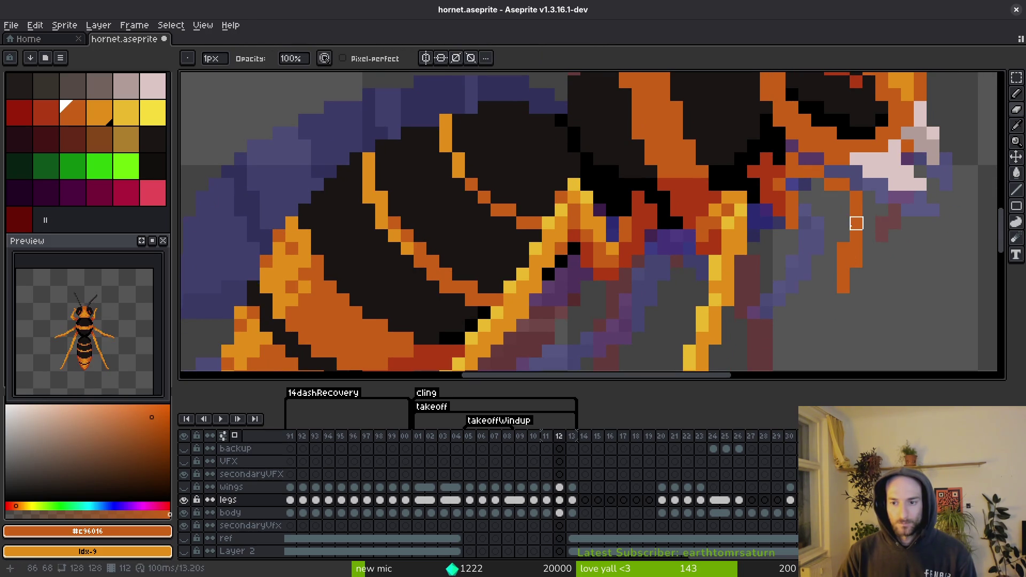
{"action": "key", "text": "b"}
{"action": "left_click_drag", "start_coordinate": [793, 185], "coordinate": [818, 185]}
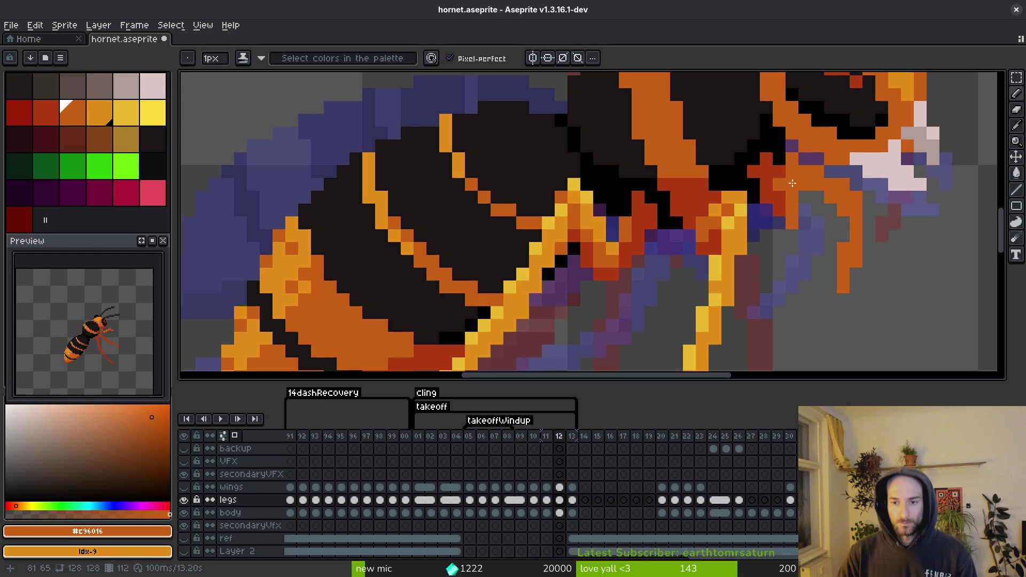
- Draw a light orange stroke down the front leg, then pick the darker orange #c96016
{"action": "left_click_drag", "start_coordinate": [759, 212], "coordinate": [727, 265]}
{"action": "left_click", "coordinate": [727, 266], "text": "alt"}
{"action": "mouse_move", "coordinate": [776, 228]}
{"action": "left_mouse_down"}
{"action": "mouse_move", "coordinate": [824, 265]}
{"action": "mouse_move", "coordinate": [811, 329]}
{"action": "mouse_move", "coordinate": [816, 320]}
{"action": "left_mouse_up"}
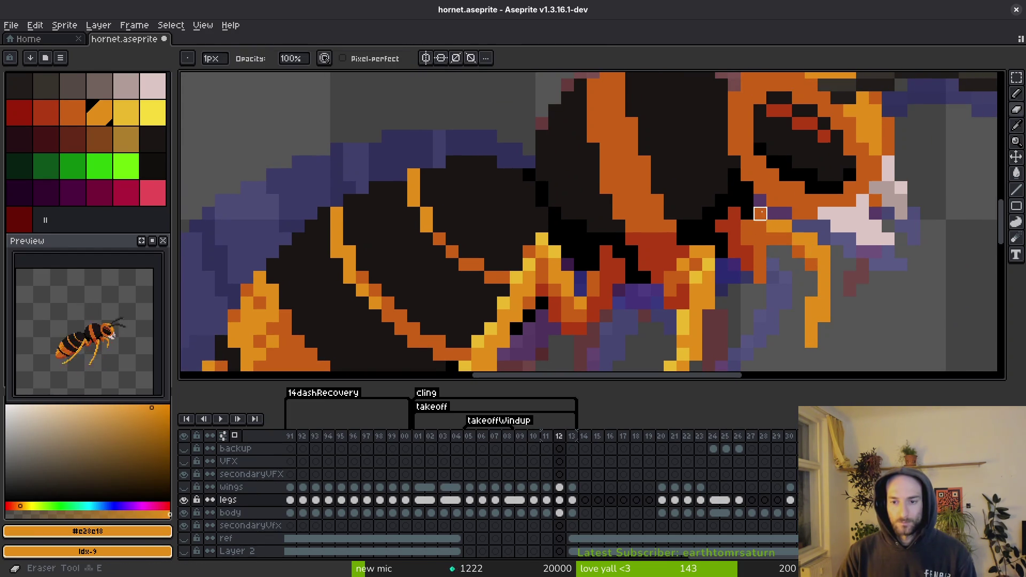
{"action": "left_click", "coordinate": [753, 217], "text": "alt"}
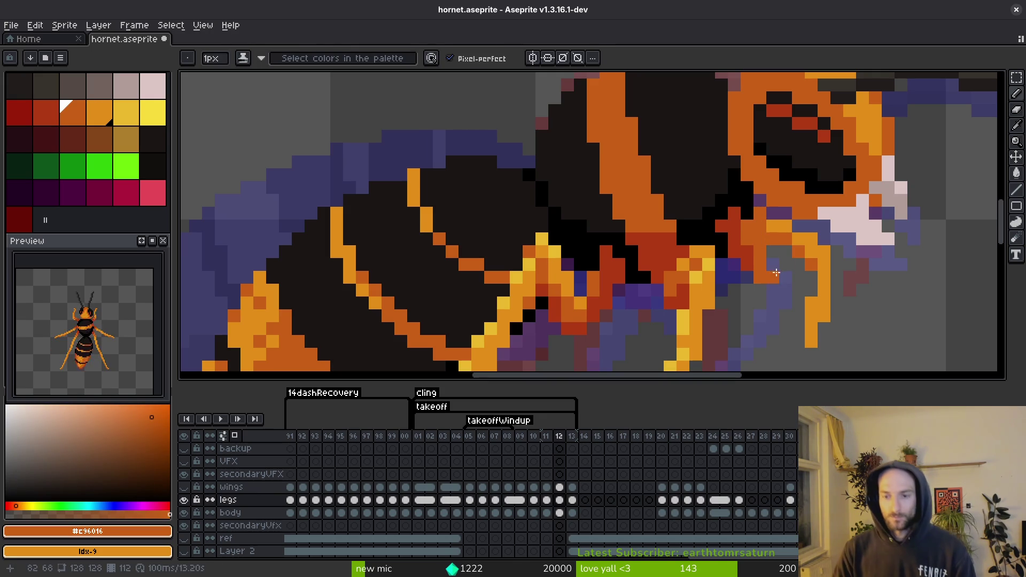
{"action": "scroll", "coordinate": [768, 300], "scroll_direction": "down", "scroll_amount": 2}
{"action": "scroll", "coordinate": [769, 300], "scroll_direction": "down", "scroll_amount": 1}
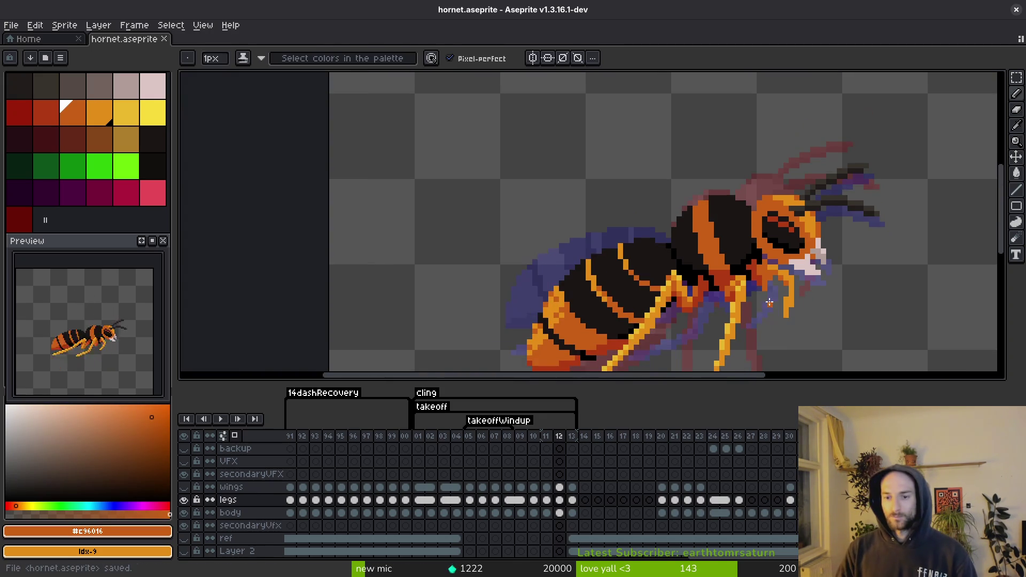
- Pick the light orange #e28e18 from the leg and save hornet.aseprite
{"action": "scroll", "coordinate": [768, 305], "scroll_direction": "up", "scroll_amount": 3}
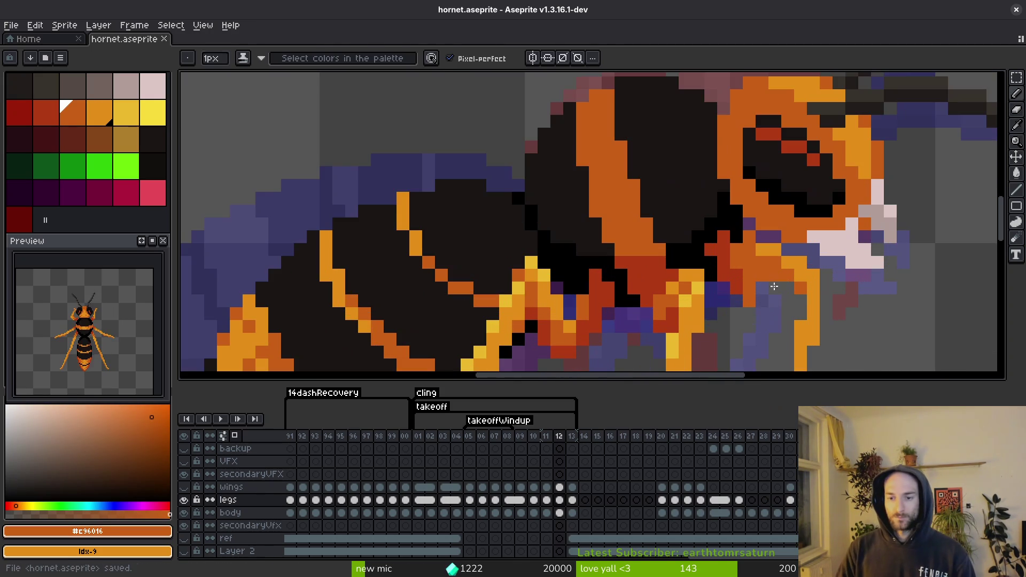
{"action": "scroll", "coordinate": [770, 288], "scroll_direction": "down", "scroll_amount": 2}
{"action": "scroll", "coordinate": [754, 273], "scroll_direction": "up", "scroll_amount": 2}
{"action": "left_click", "coordinate": [745, 266], "text": "alt"}
{"action": "key", "text": "ctrl+s"}
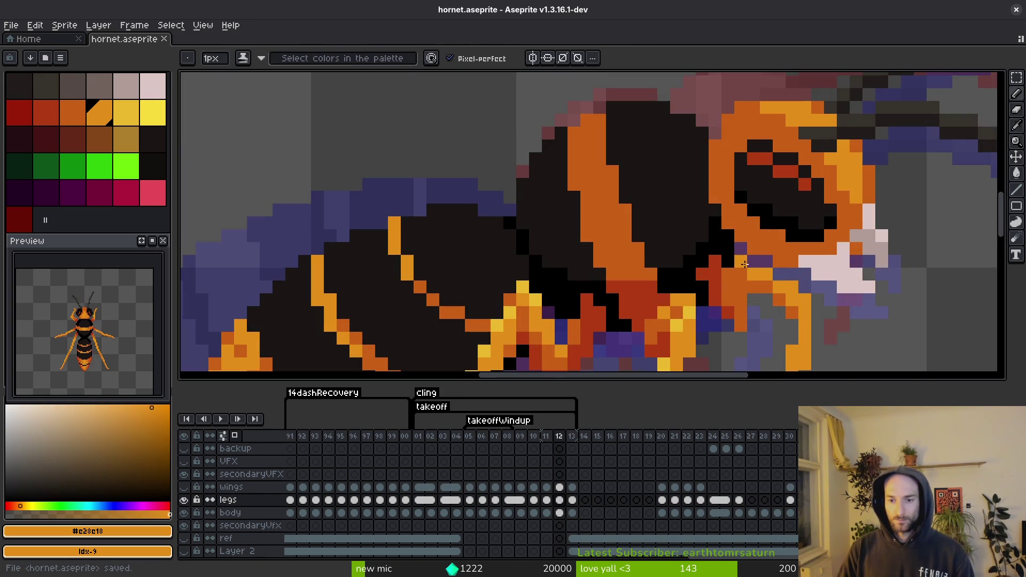
{"action": "scroll", "coordinate": [776, 292], "scroll_direction": "down", "scroll_amount": 3}
{"action": "key", "text": "ctrl+s"}
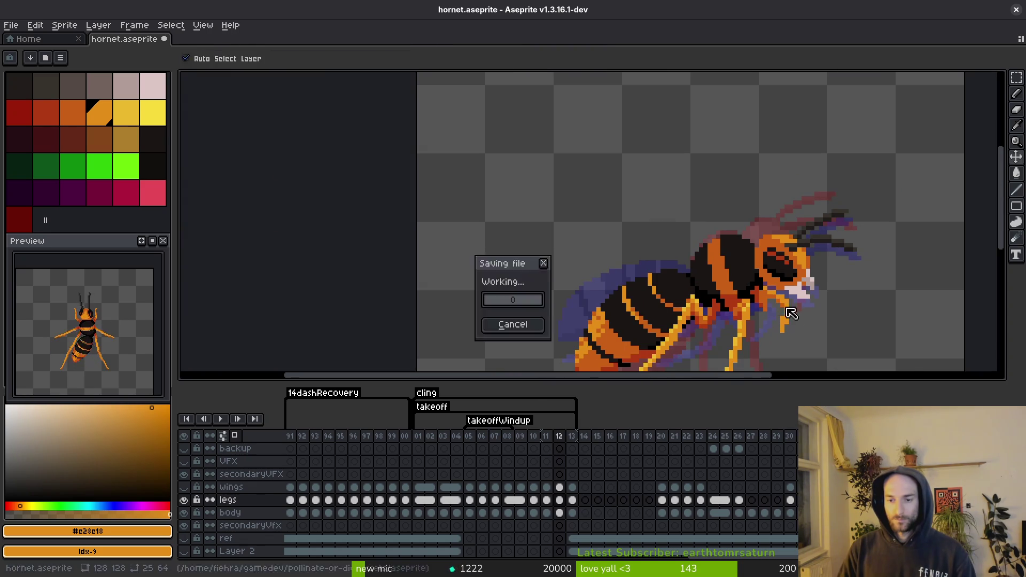
- Compare against frame 13 and sample its yellow highlight #eab82e
{"action": "scroll", "coordinate": [778, 310], "scroll_direction": "up", "scroll_amount": 3}
{"action": "scroll", "coordinate": [774, 278], "scroll_direction": "down", "scroll_amount": 2}
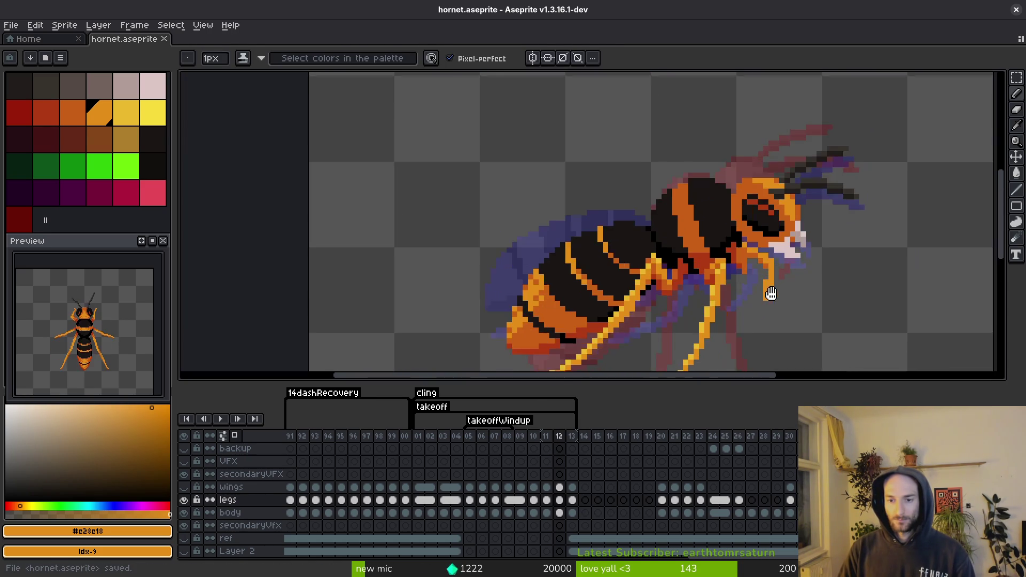
{"action": "key", "text": "Right"}
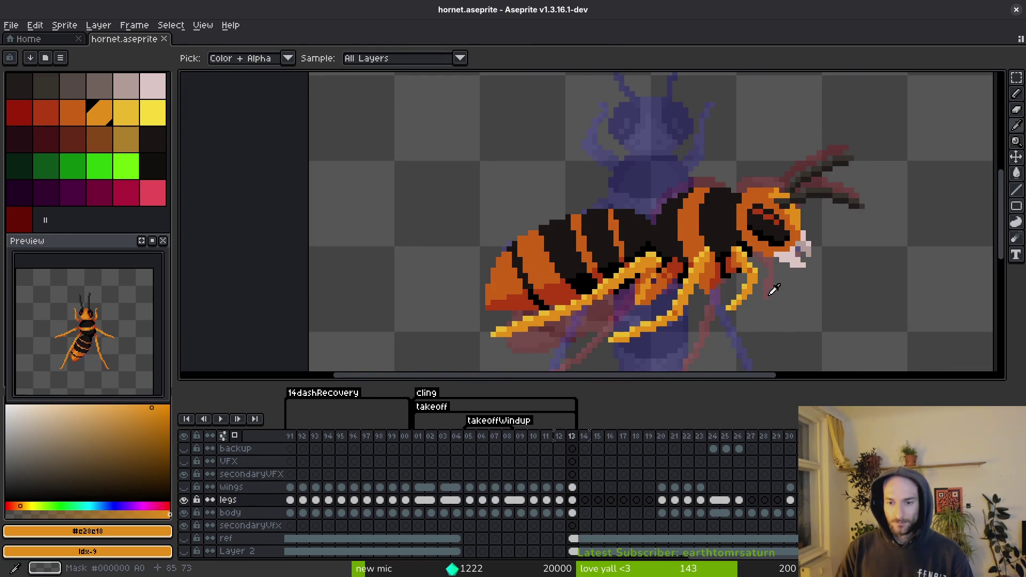
{"action": "key", "text": "Left"}
{"action": "key", "text": "Right"}
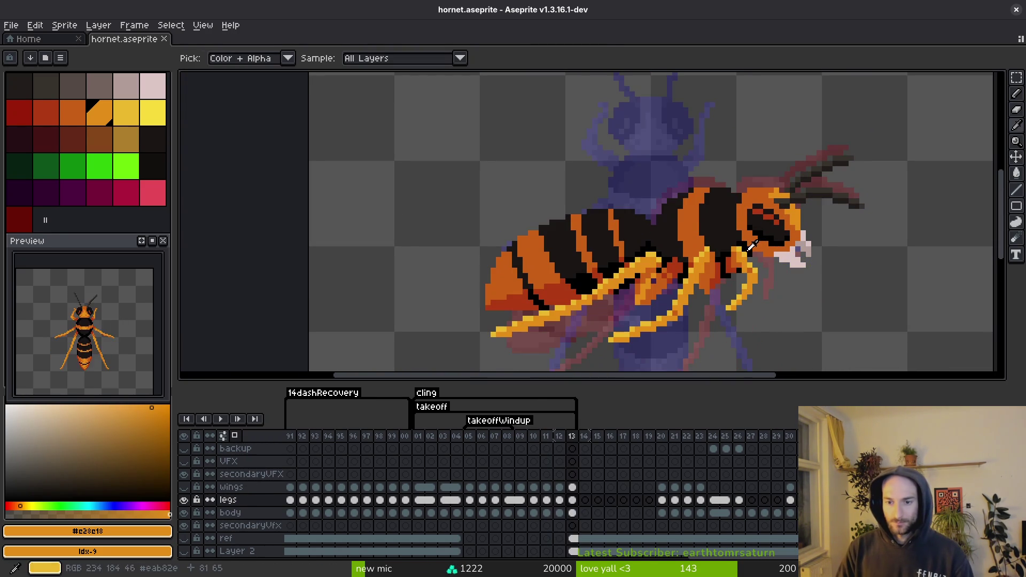
{"action": "left_click", "coordinate": [752, 251]}
{"action": "key", "text": "Right"}
{"action": "key", "text": "Left"}
- Return to frame 12 and draw a short yellow #eab82e highlight on the front leg
{"action": "scroll", "coordinate": [767, 254], "scroll_direction": "up", "scroll_amount": 3}
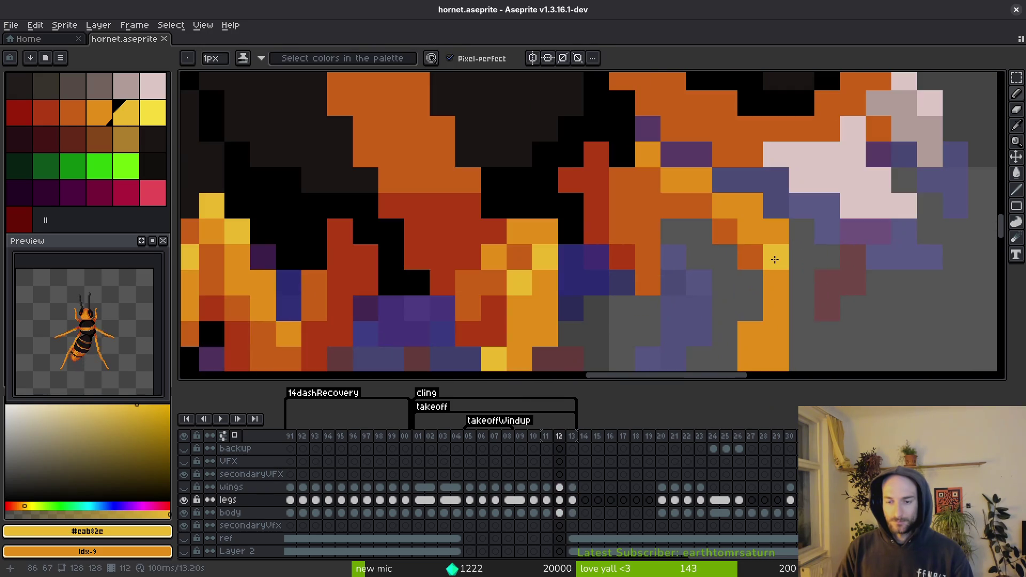
{"action": "left_click", "coordinate": [656, 249]}
{"action": "key", "text": "Right"}
{"action": "key", "text": "Left"}
{"action": "left_click", "coordinate": [686, 251]}
{"action": "key", "text": "Left"}
{"action": "left_click_drag", "start_coordinate": [734, 203], "coordinate": [774, 257]}
- Erase a stray pixel at the leg tip and save the file
{"action": "scroll", "coordinate": [773, 267], "scroll_direction": "down", "scroll_amount": 2}
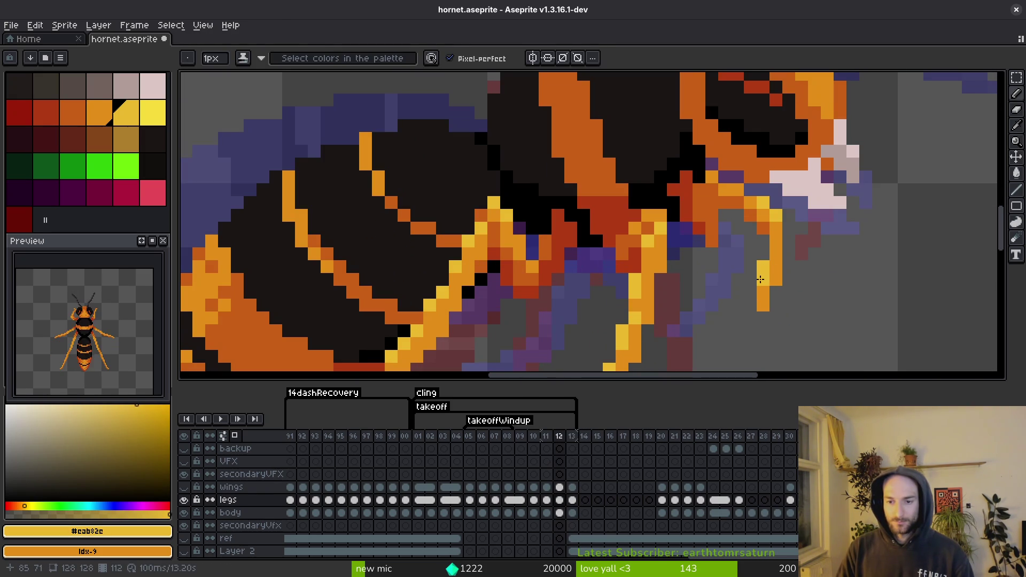
{"action": "left_click", "coordinate": [764, 301], "text": "alt"}
{"action": "key", "text": "e"}
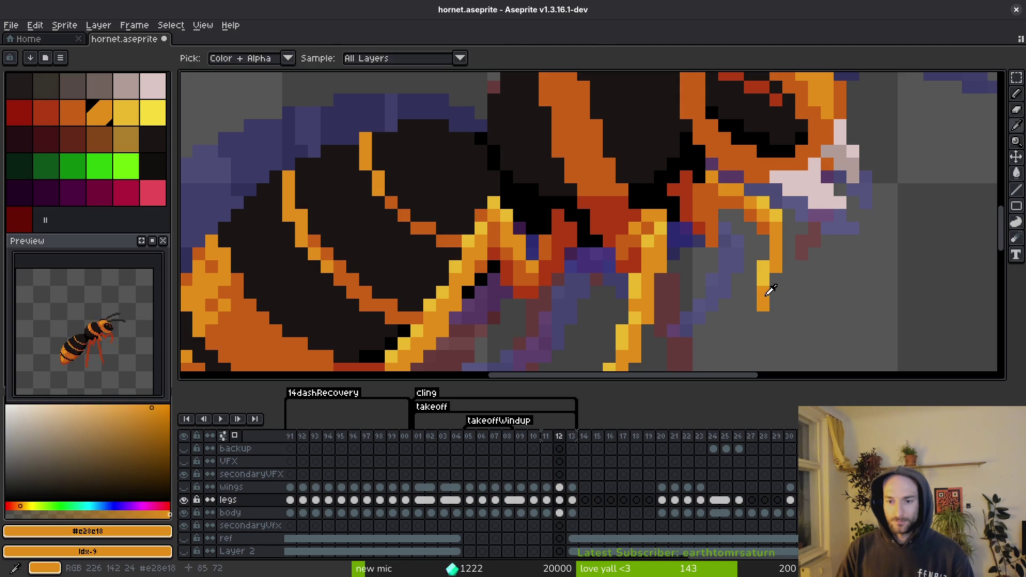
{"action": "left_click", "coordinate": [763, 306]}
{"action": "key", "text": "ctrl+s"}
{"action": "scroll", "coordinate": [799, 291], "scroll_direction": "down", "scroll_amount": 2}
{"action": "scroll", "coordinate": [798, 287], "scroll_direction": "up", "scroll_amount": 2}
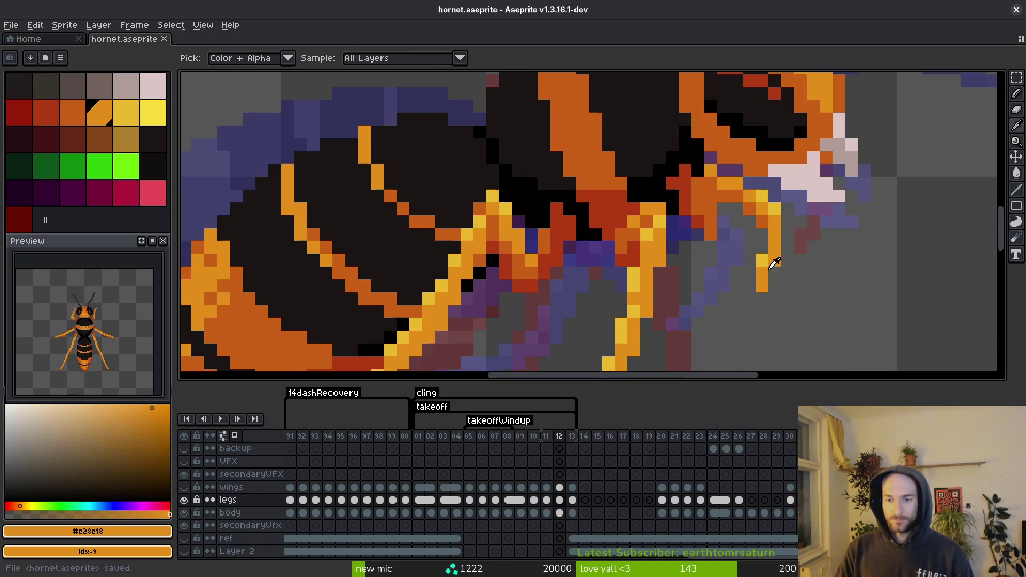
- Add orange pixels at the leg tip and turn several tip pixels yellow
{"action": "left_click", "coordinate": [773, 260], "text": "alt"}
{"action": "key", "text": "b"}
{"action": "left_click", "coordinate": [761, 283], "text": "alt"}
{"action": "left_click", "coordinate": [759, 297]}
{"action": "left_click", "coordinate": [753, 288]}
{"action": "left_click", "coordinate": [753, 288], "text": "alt"}
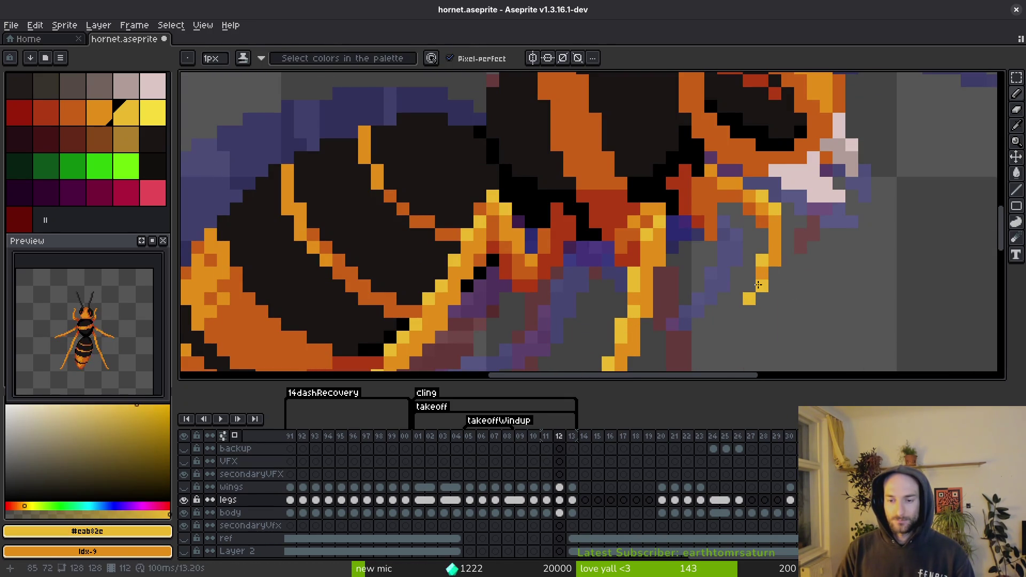
{"action": "scroll", "coordinate": [758, 285], "scroll_direction": "down", "scroll_amount": 2}
{"action": "scroll", "coordinate": [759, 289], "scroll_direction": "up", "scroll_amount": 2}
{"action": "left_click_drag", "start_coordinate": [763, 298], "coordinate": [775, 283]}
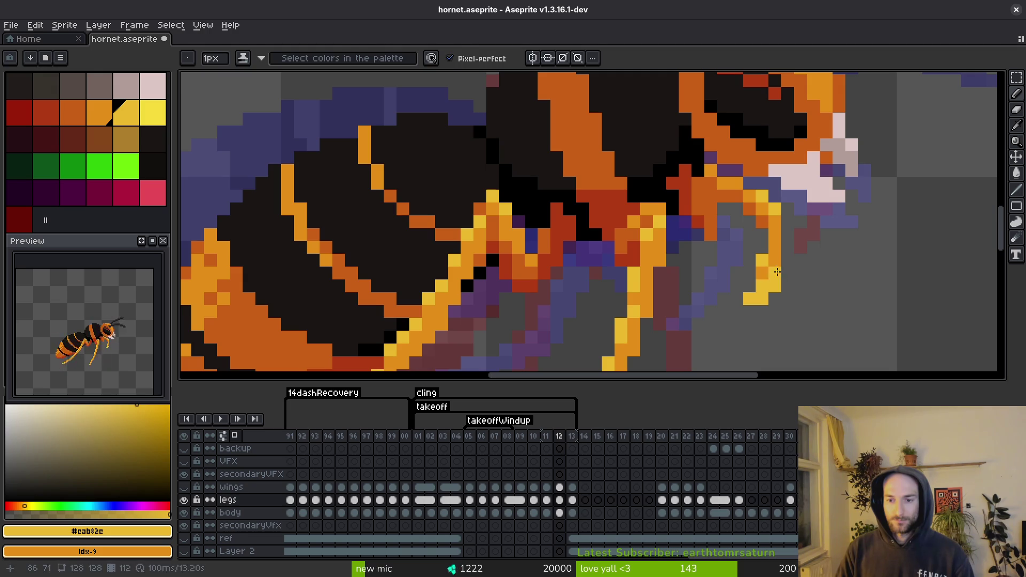
{"action": "left_click", "coordinate": [775, 260], "text": "alt"}
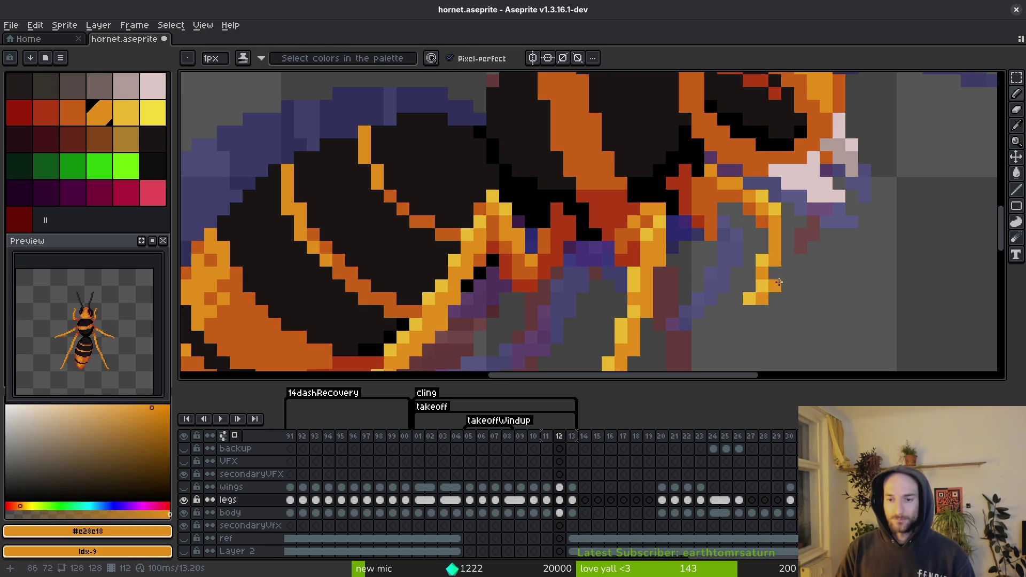
{"action": "scroll", "coordinate": [779, 305], "scroll_direction": "down", "scroll_amount": 3}
{"action": "scroll", "coordinate": [784, 305], "scroll_direction": "up", "scroll_amount": 4}
- Select the leg tip, paint a yellow pixel there, deselect, and save hornet.aseprite
{"action": "key", "text": "m"}
{"action": "left_click_drag", "start_coordinate": [737, 264], "coordinate": [755, 283]}
{"action": "key", "text": "b"}
{"action": "left_click", "coordinate": [744, 257], "text": "alt"}
{"action": "key", "text": "ctrl+d"}
{"action": "left_click", "coordinate": [735, 258]}
{"action": "key", "text": "e"}
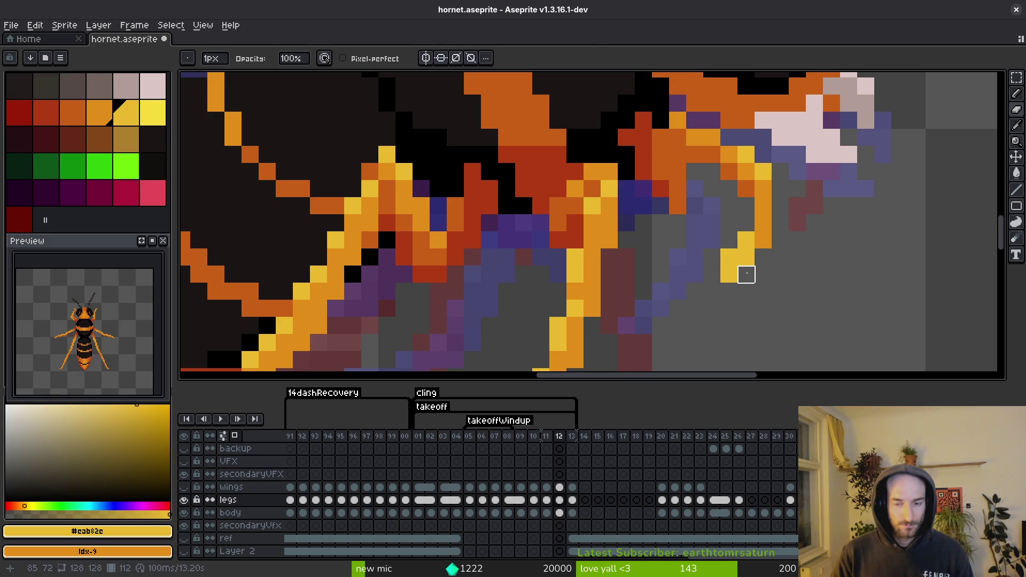
{"action": "left_click", "coordinate": [767, 236], "text": "alt"}
{"action": "key", "text": "b"}
{"action": "key", "text": "ctrl+s"}
{"action": "scroll", "coordinate": [752, 288], "scroll_direction": "down", "scroll_amount": 3}
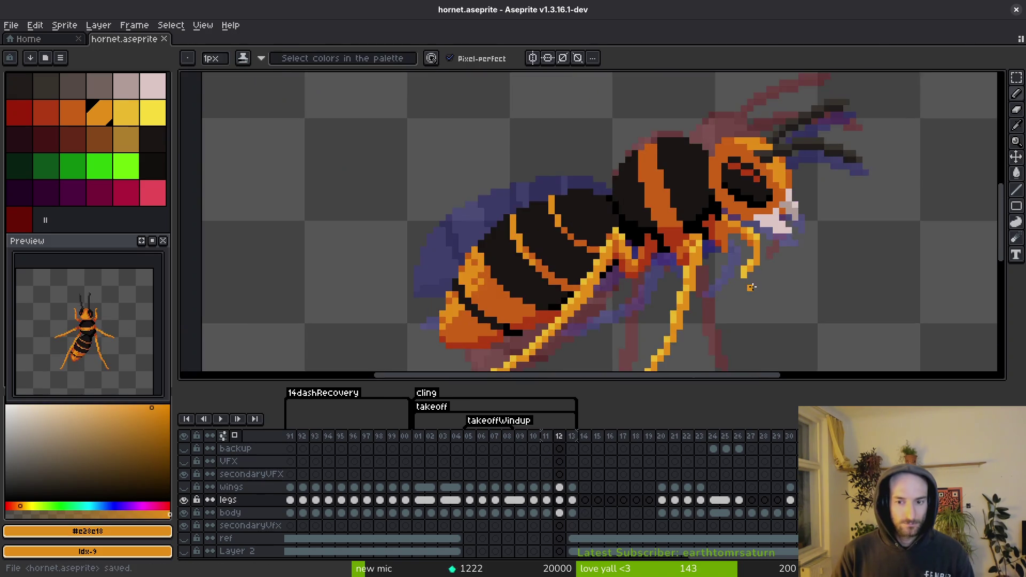
- Paint a yellow pixel on the leg, pick orange #e28e18 again, and save
{"action": "scroll", "coordinate": [752, 288], "scroll_direction": "up", "scroll_amount": 5}
{"action": "left_click", "coordinate": [745, 213], "text": "alt"}
{"action": "left_click", "coordinate": [748, 158]}
{"action": "left_click", "coordinate": [767, 168], "text": "alt"}
{"action": "scroll", "coordinate": [780, 203], "scroll_direction": "down", "scroll_amount": 6}
{"action": "key", "text": "ctrl+s"}
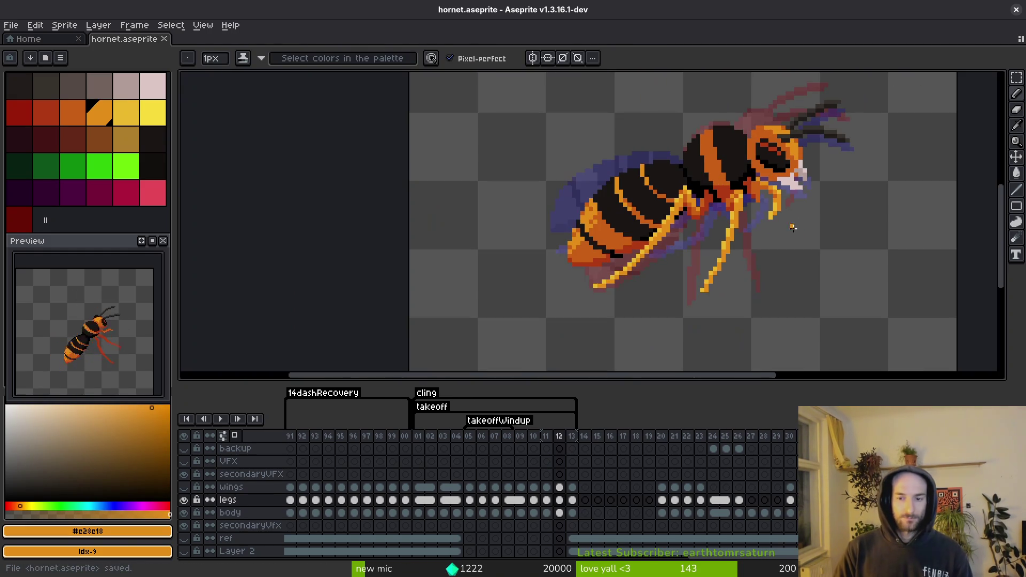
- Paint an orange pixel near the leg tip, pick the darker orange, and save
{"action": "left_click", "coordinate": [775, 206]}
{"action": "scroll", "coordinate": [783, 214], "scroll_direction": "down", "scroll_amount": 3}
{"action": "scroll", "coordinate": [790, 220], "scroll_direction": "up", "scroll_amount": 3}
{"action": "scroll", "coordinate": [790, 221], "scroll_direction": "up", "scroll_amount": 2}
{"action": "key", "text": "f"}
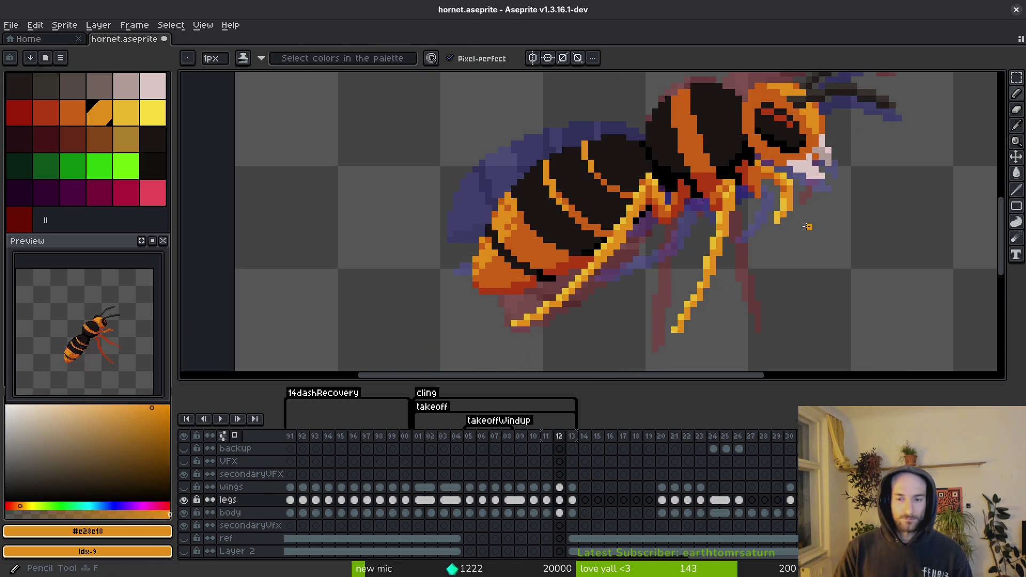
{"action": "scroll", "coordinate": [797, 214], "scroll_direction": "down", "scroll_amount": 1}
{"action": "scroll", "coordinate": [786, 192], "scroll_direction": "up", "scroll_amount": 2}
{"action": "left_click", "coordinate": [784, 188], "text": "alt"}
{"action": "key", "text": "ctrl+s"}
- Try a lighter orange pixel on the leg tip, undo it, and save with the darker orange picked
{"action": "left_click", "coordinate": [783, 188], "text": "alt"}
{"action": "scroll", "coordinate": [792, 211], "scroll_direction": "down", "scroll_amount": 2}
{"action": "scroll", "coordinate": [791, 212], "scroll_direction": "up", "scroll_amount": 1}
{"action": "left_click", "coordinate": [784, 184]}
{"action": "scroll", "coordinate": [794, 206], "scroll_direction": "down", "scroll_amount": 1}
{"action": "key", "text": "ctrl+z"}
{"action": "key", "text": "ctrl+s"}
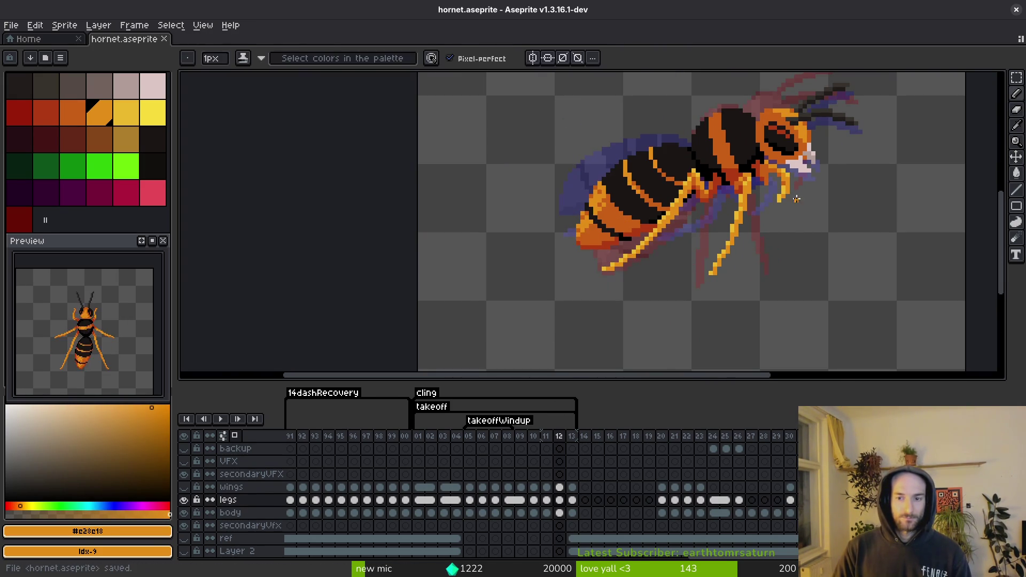
{"action": "scroll", "coordinate": [791, 214], "scroll_direction": "down", "scroll_amount": 1}
{"action": "scroll", "coordinate": [788, 227], "scroll_direction": "up", "scroll_amount": 4}
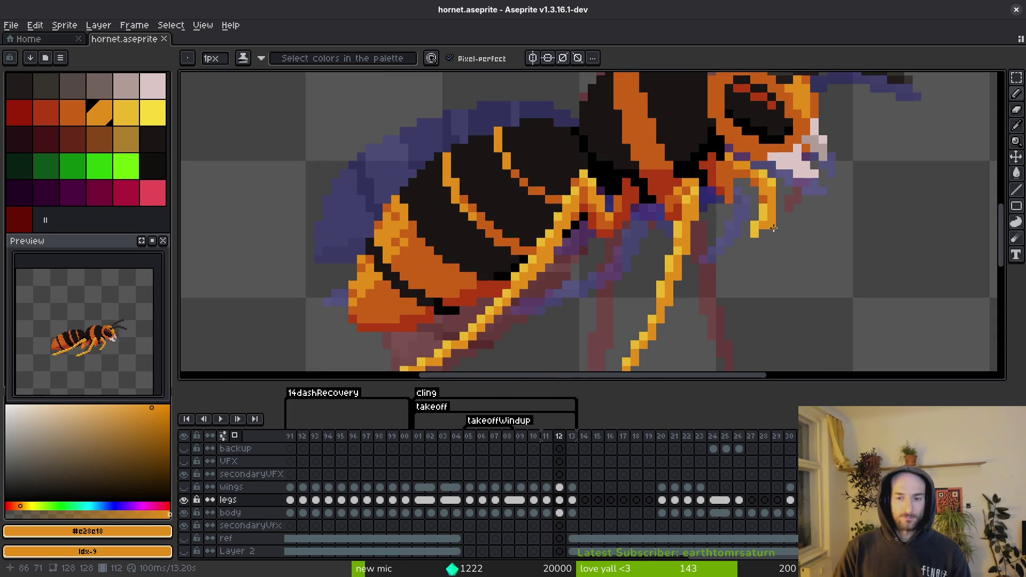
{"action": "left_click", "coordinate": [765, 191], "text": "alt"}
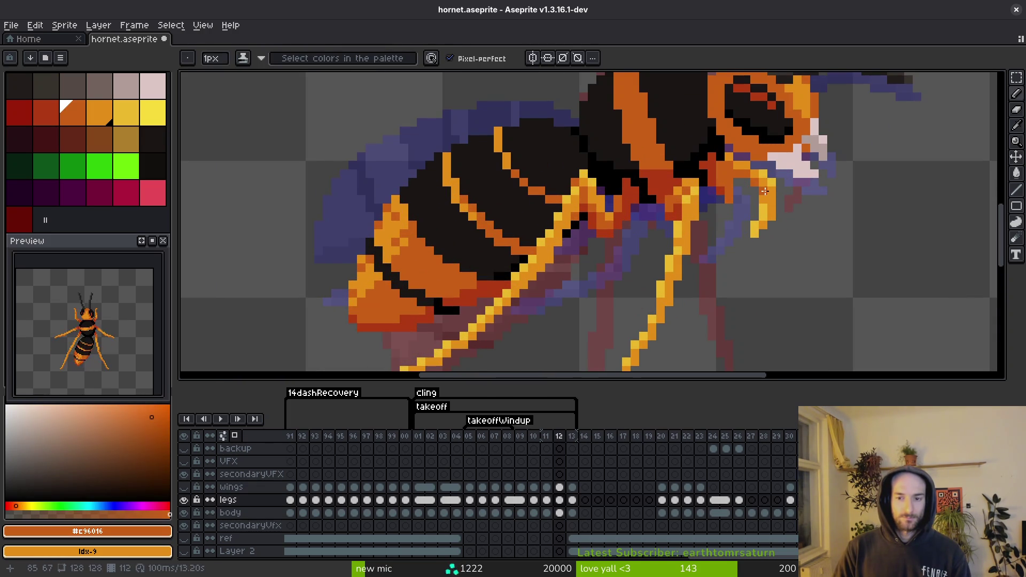
{"action": "key", "text": "ctrl+s"}
- Pick the lighter orange again and recentre the view on the hornet
{"action": "left_click", "coordinate": [768, 218], "text": "alt"}
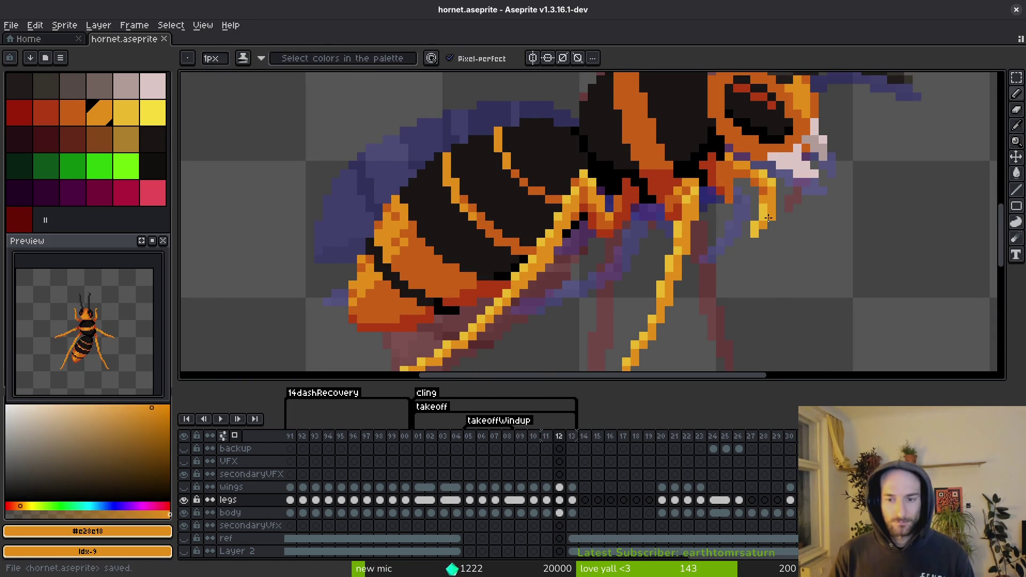
{"action": "scroll", "coordinate": [776, 217], "scroll_direction": "down", "scroll_amount": 5}
{"action": "scroll", "coordinate": [772, 216], "scroll_direction": "up", "scroll_amount": 2}
{"action": "scroll", "coordinate": [767, 215], "scroll_direction": "up", "scroll_amount": 2}
{"action": "scroll", "coordinate": [767, 215], "scroll_direction": "down", "scroll_amount": 1}
{"action": "left_click_drag", "start_coordinate": [772, 229], "coordinate": [785, 275]}
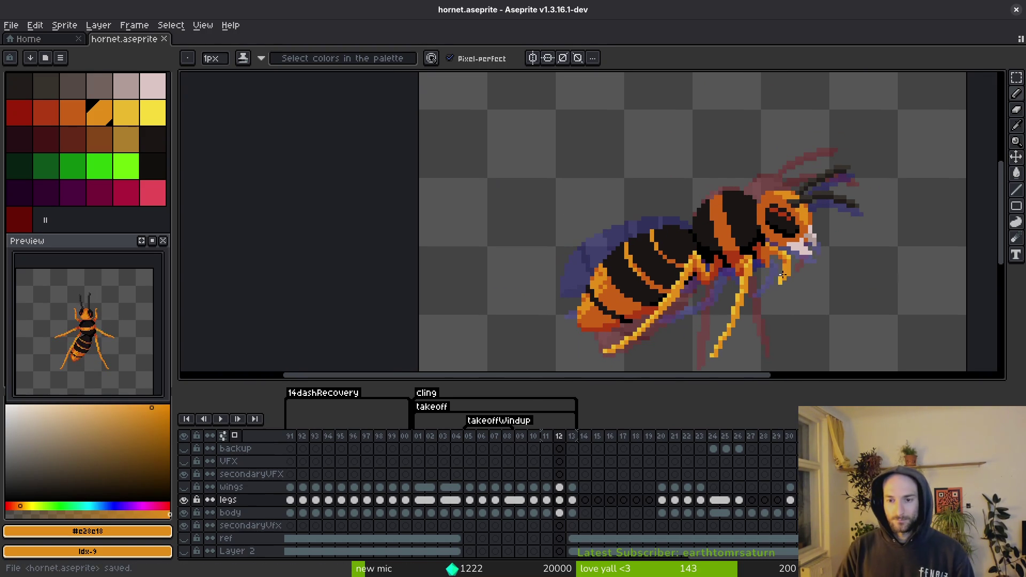
{"action": "scroll", "coordinate": [759, 283], "scroll_direction": "up", "scroll_amount": 2}
{"action": "scroll", "coordinate": [751, 270], "scroll_direction": "up", "scroll_amount": 2}
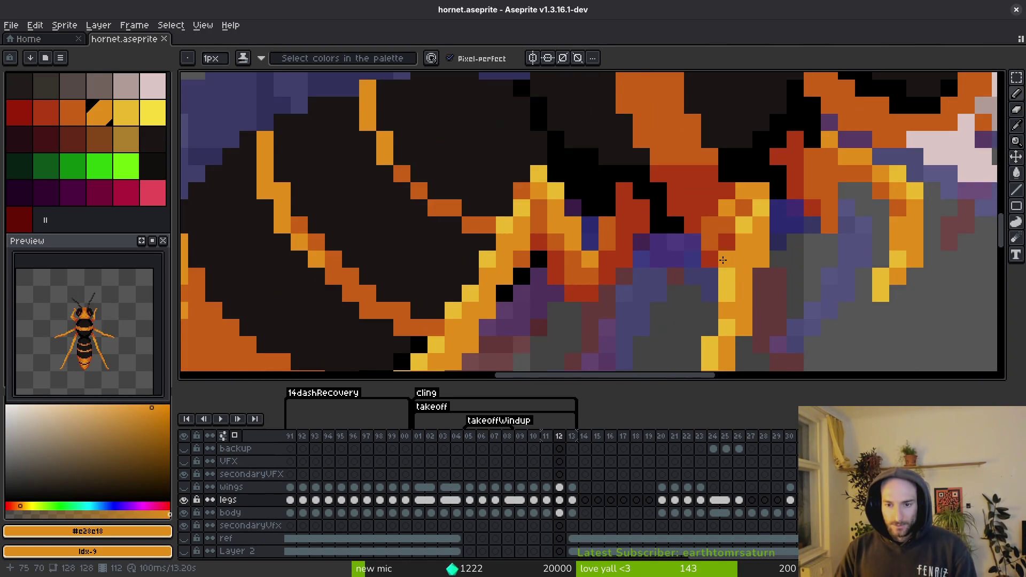
{"action": "scroll", "coordinate": [751, 270], "scroll_direction": "down", "scroll_amount": 3}
{"action": "scroll", "coordinate": [782, 254], "scroll_direction": "up", "scroll_amount": 2}
{"action": "scroll", "coordinate": [782, 253], "scroll_direction": "up", "scroll_amount": 2}
{"action": "key", "text": "alt"}
{"action": "scroll", "coordinate": [781, 254], "scroll_direction": "down", "scroll_amount": 2}
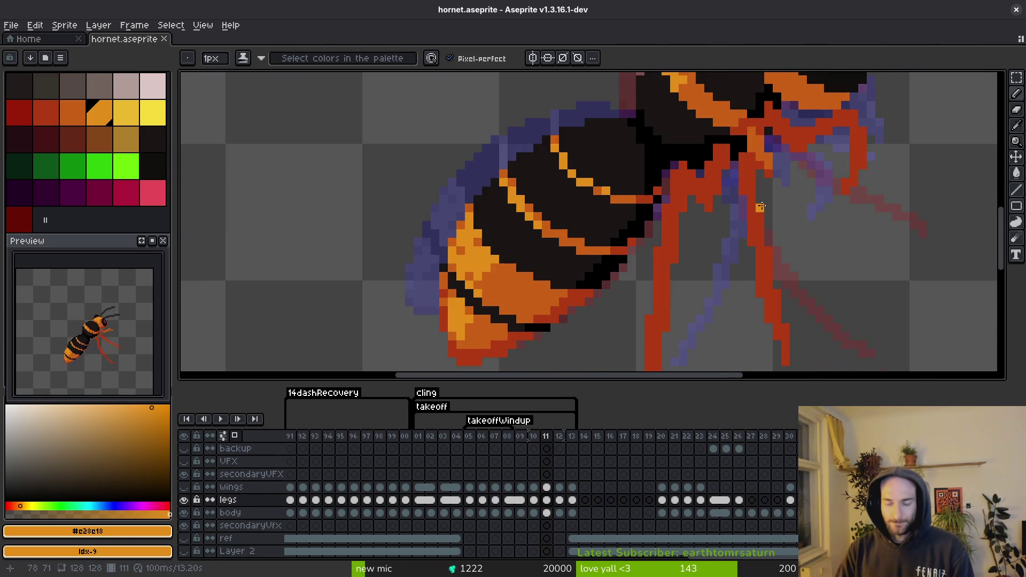
- Step back to frame 10, then forward to frame 11 with its original red legs
{"action": "scroll", "coordinate": [785, 249], "scroll_direction": "down", "scroll_amount": 3}
{"action": "key", "text": "Left"}
{"action": "key", "text": "Left"}
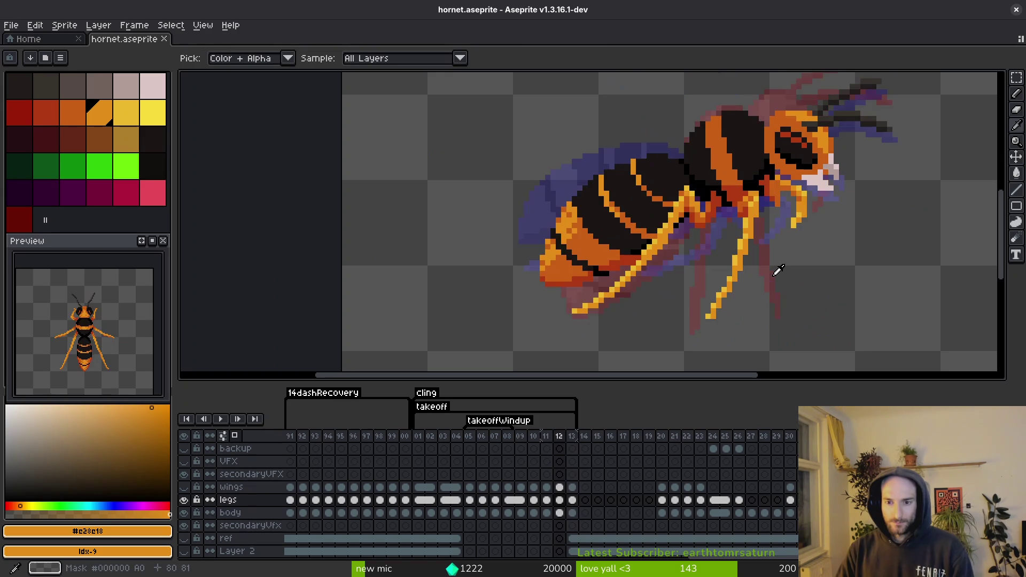
{"action": "scroll", "coordinate": [778, 270], "scroll_direction": "up", "scroll_amount": 3}
{"action": "key", "text": "Right"}
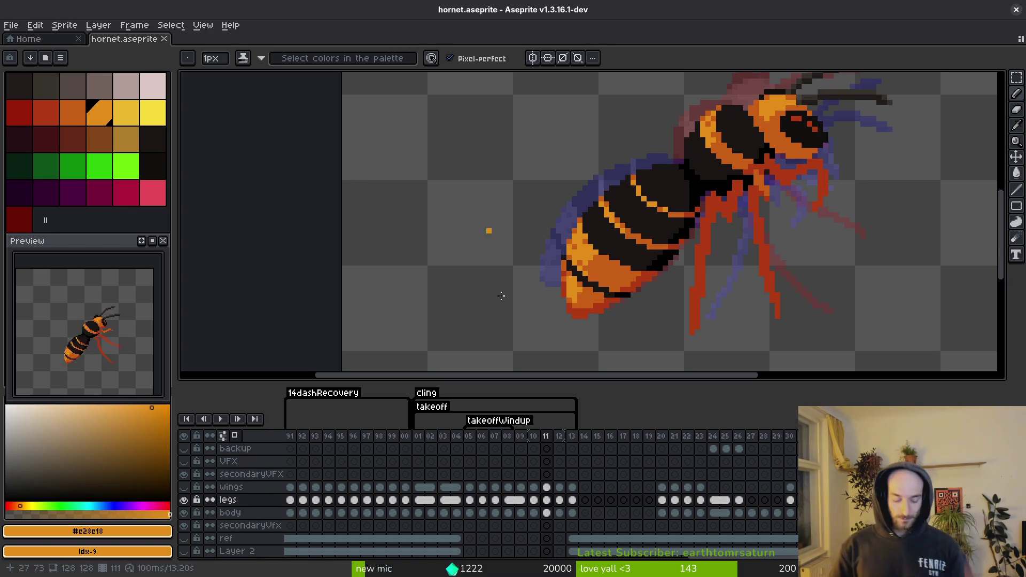
- Paint orange pixels on a leg joint and fill two red leg strands with light orange
{"action": "scroll", "coordinate": [704, 197], "scroll_direction": "up", "scroll_amount": 2}
{"action": "left_click", "coordinate": [708, 200]}
{"action": "left_click", "coordinate": [715, 212]}
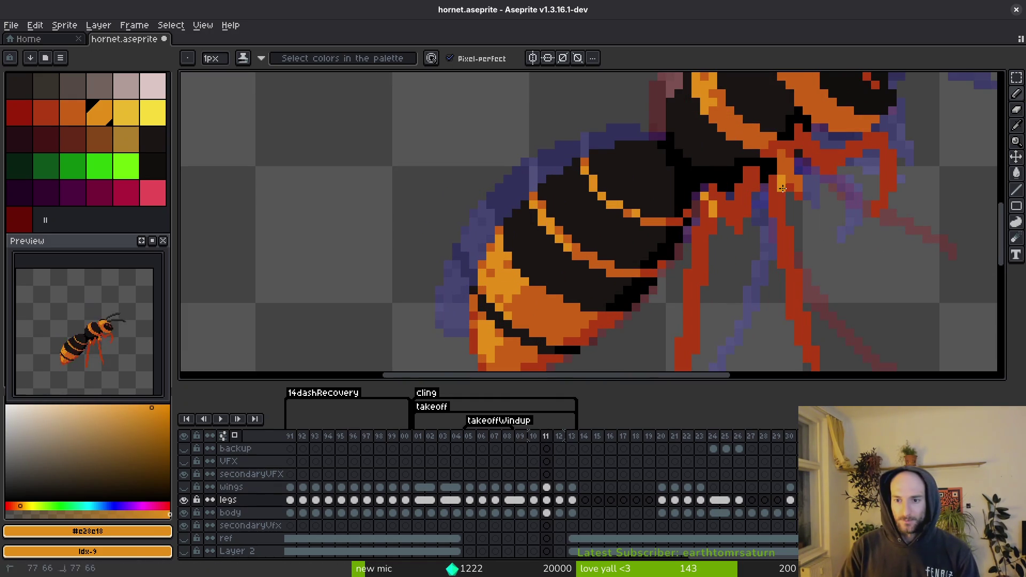
{"action": "key", "text": "g"}
{"action": "left_click", "coordinate": [781, 181]}
{"action": "key", "text": "b"}
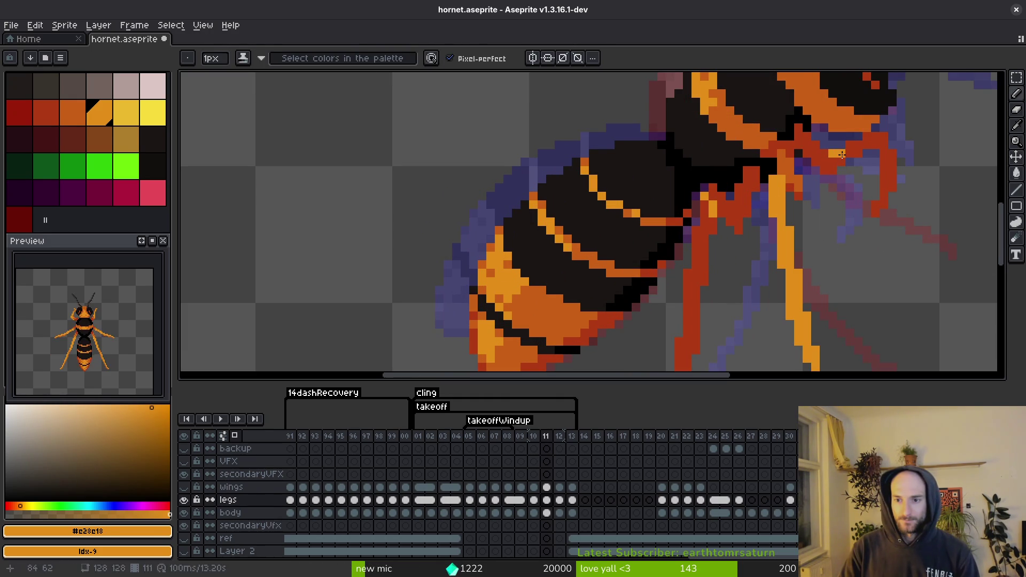
{"action": "key", "text": "g"}
{"action": "left_click", "coordinate": [689, 247]}
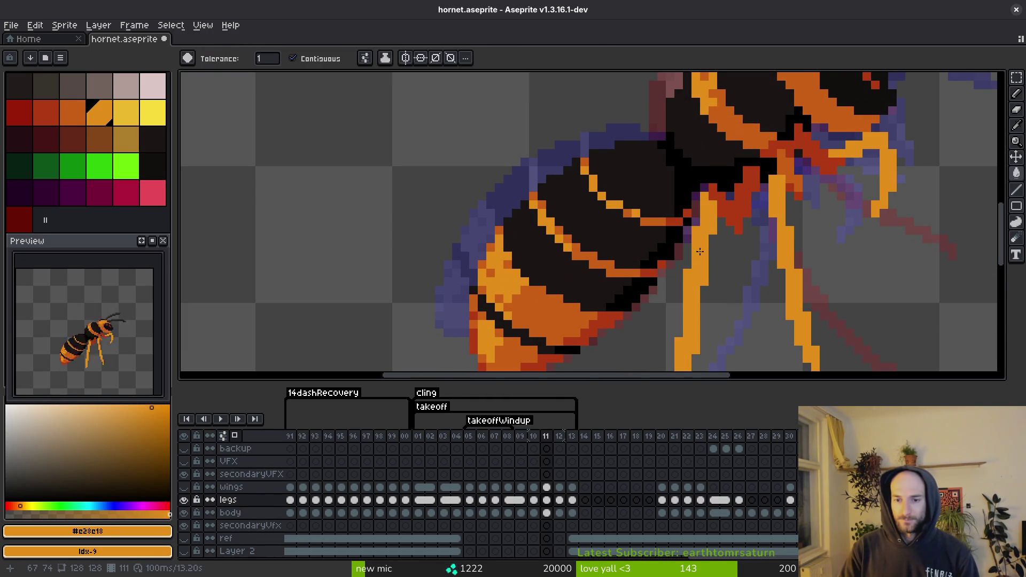
- Try a darker orange line across a red leg, then undo it
{"action": "scroll", "coordinate": [689, 247], "scroll_direction": "down", "scroll_amount": 4}
{"action": "scroll", "coordinate": [744, 267], "scroll_direction": "up", "scroll_amount": 5}
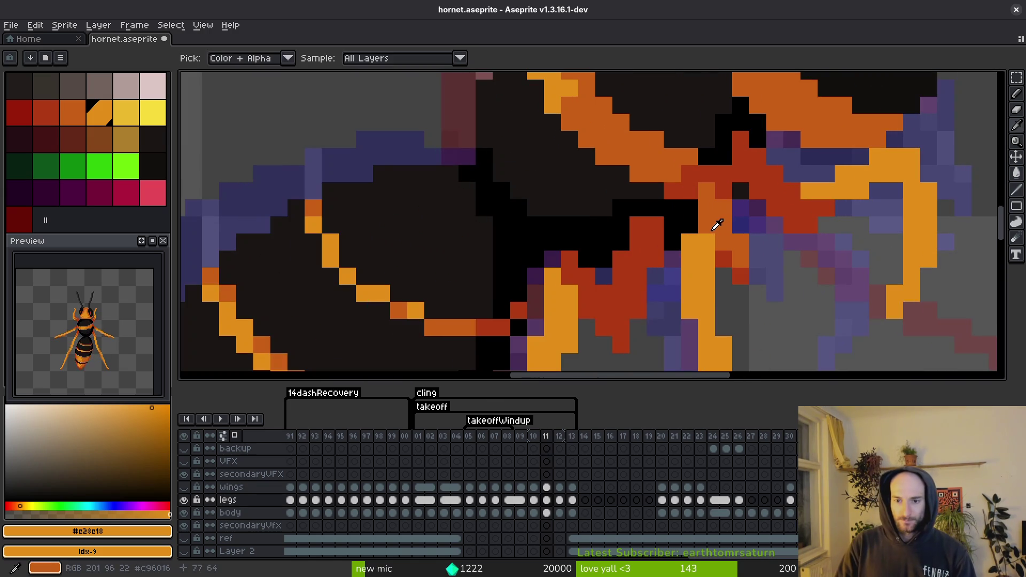
{"action": "left_click", "coordinate": [717, 222], "text": "alt"}
{"action": "key", "text": "b"}
{"action": "left_click_drag", "start_coordinate": [573, 264], "coordinate": [604, 326]}
{"action": "key", "text": "ctrl+z"}
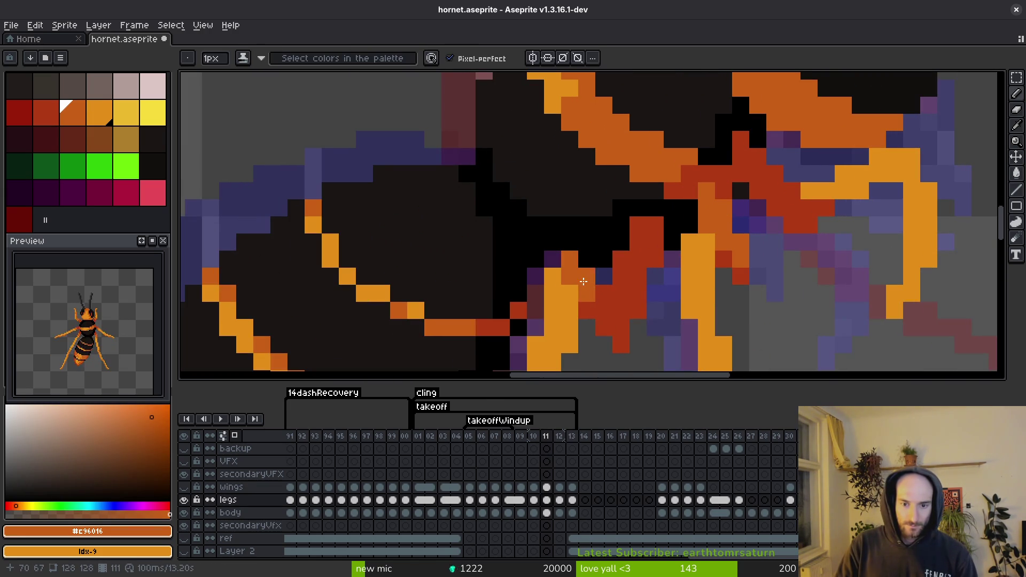
- Draw a dark orange #c96016 shading line on the leg, sample the dark red, and save
{"action": "left_click", "coordinate": [585, 277], "text": "alt"}
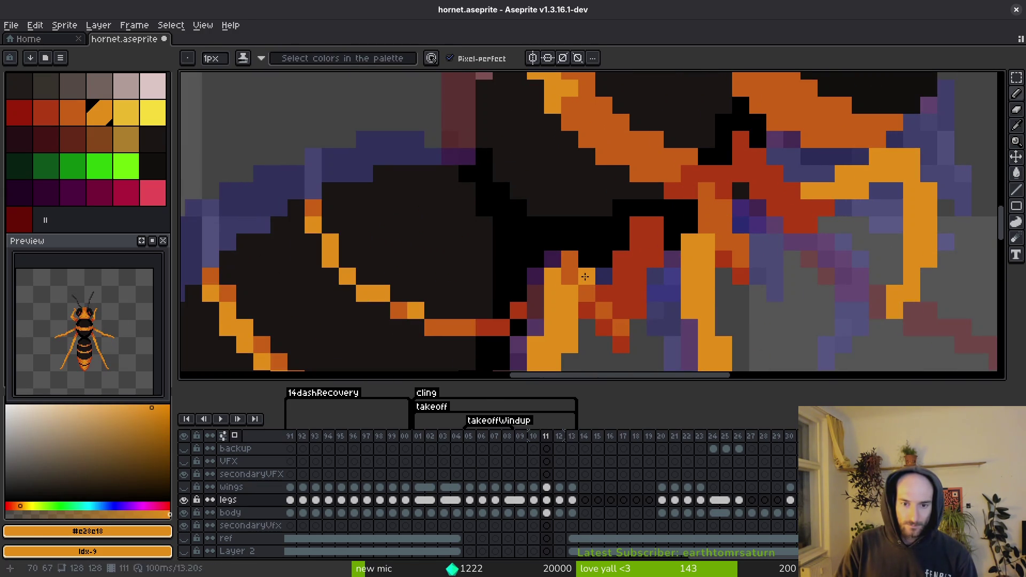
{"action": "left_click", "coordinate": [622, 324], "text": "alt"}
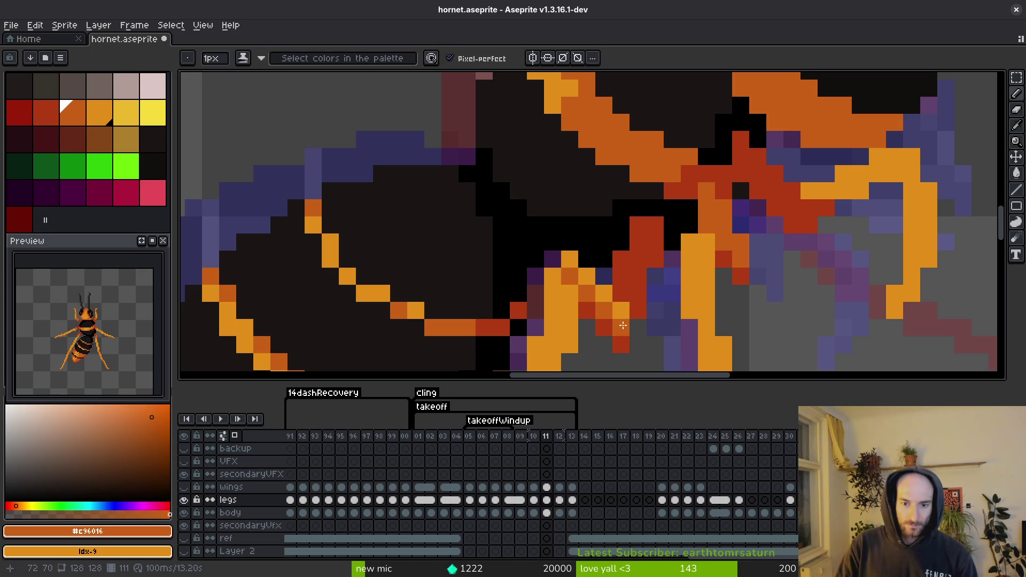
{"action": "left_click_drag", "start_coordinate": [622, 287], "coordinate": [632, 243]}
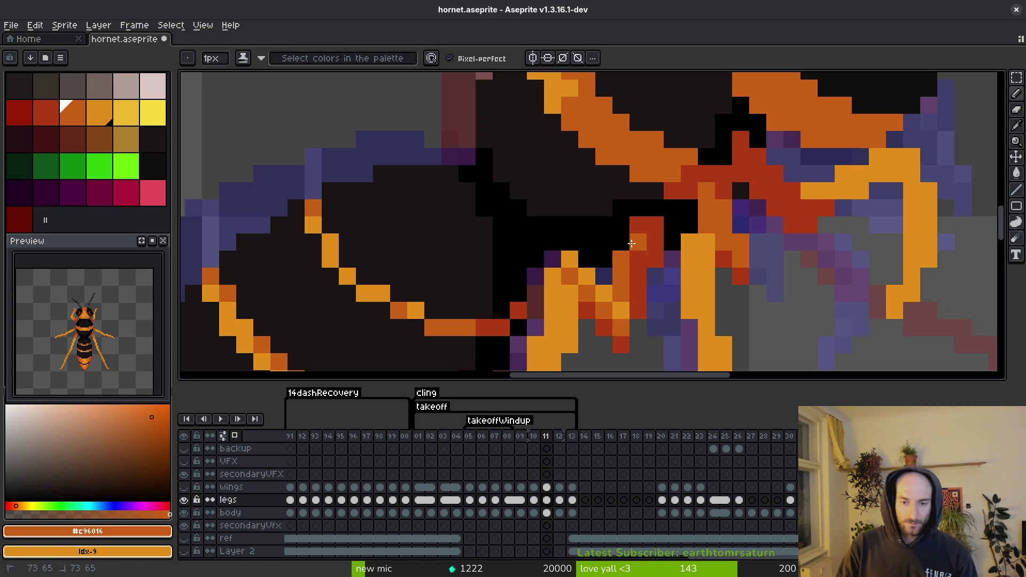
{"action": "scroll", "coordinate": [668, 307], "scroll_direction": "down", "scroll_amount": 3}
{"action": "left_click", "coordinate": [613, 222], "text": "alt"}
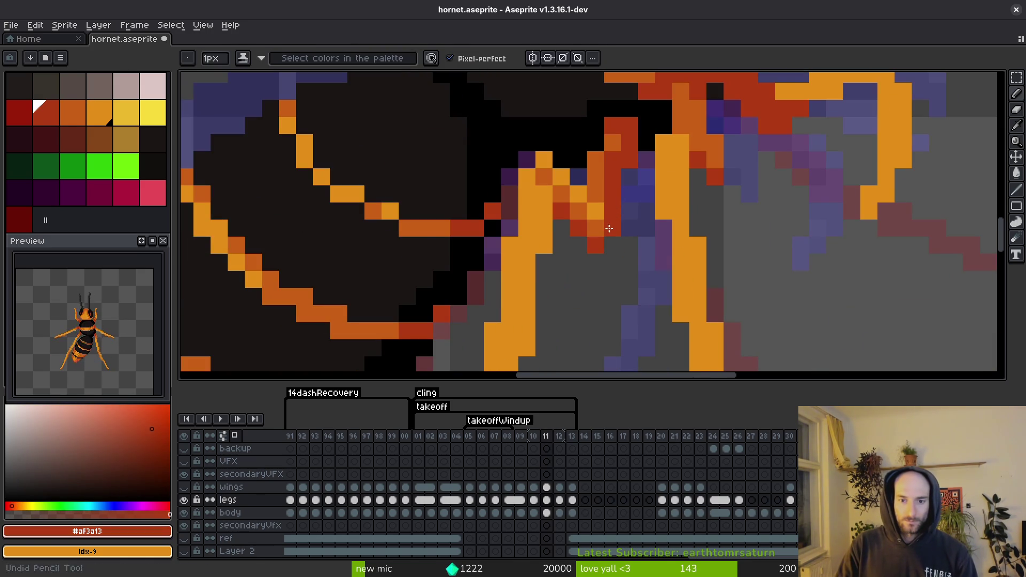
{"action": "key", "text": "ctrl+s"}
- Sample the orange, darker orange and lighter orange shades from the leg, then save
{"action": "scroll", "coordinate": [663, 254], "scroll_direction": "down", "scroll_amount": 4}
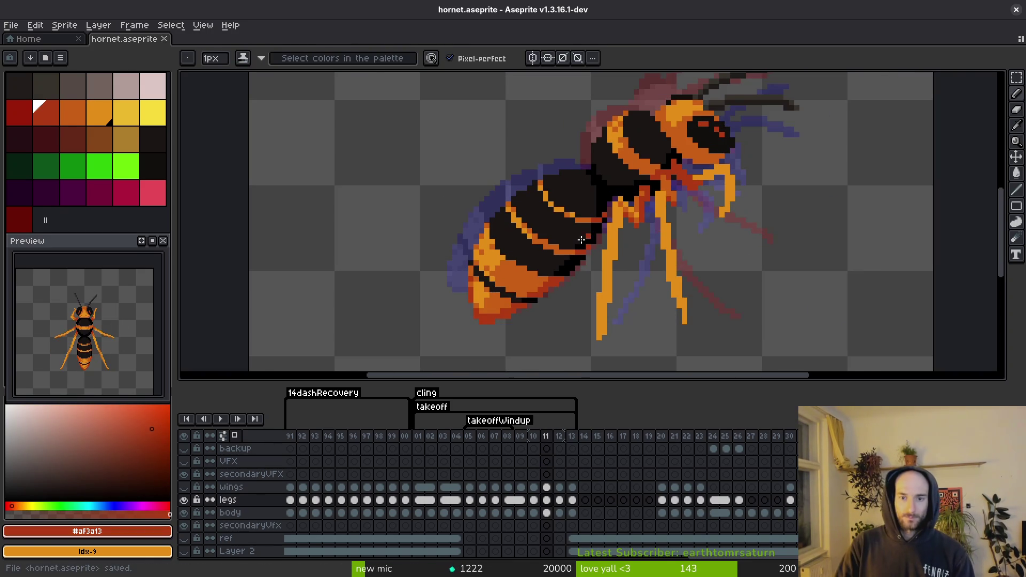
{"action": "scroll", "coordinate": [624, 248], "scroll_direction": "up", "scroll_amount": 2}
{"action": "left_click", "coordinate": [624, 190], "text": "alt"}
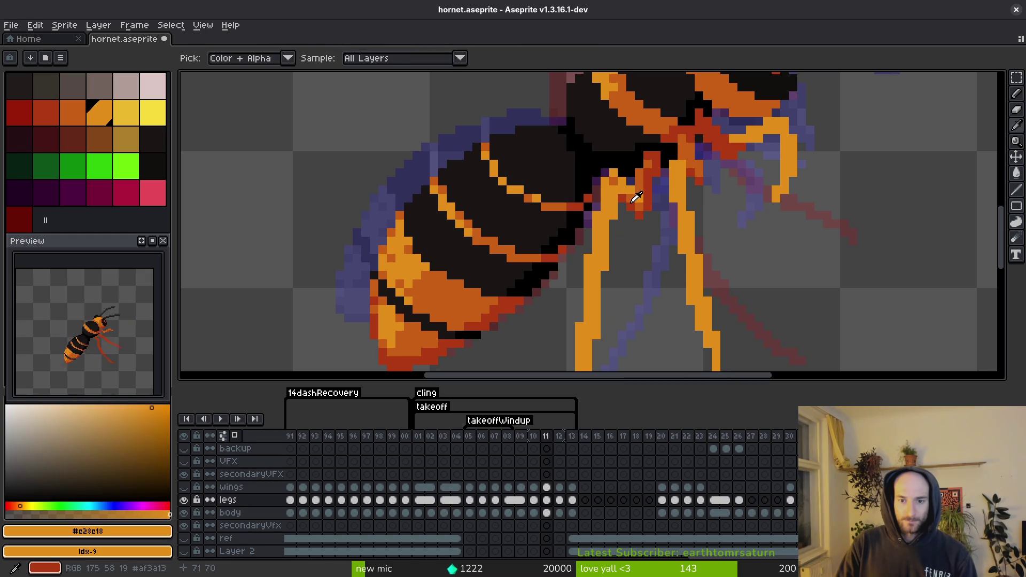
{"action": "left_click", "coordinate": [623, 192], "text": "alt"}
{"action": "scroll", "coordinate": [617, 190], "scroll_direction": "up", "scroll_amount": 2}
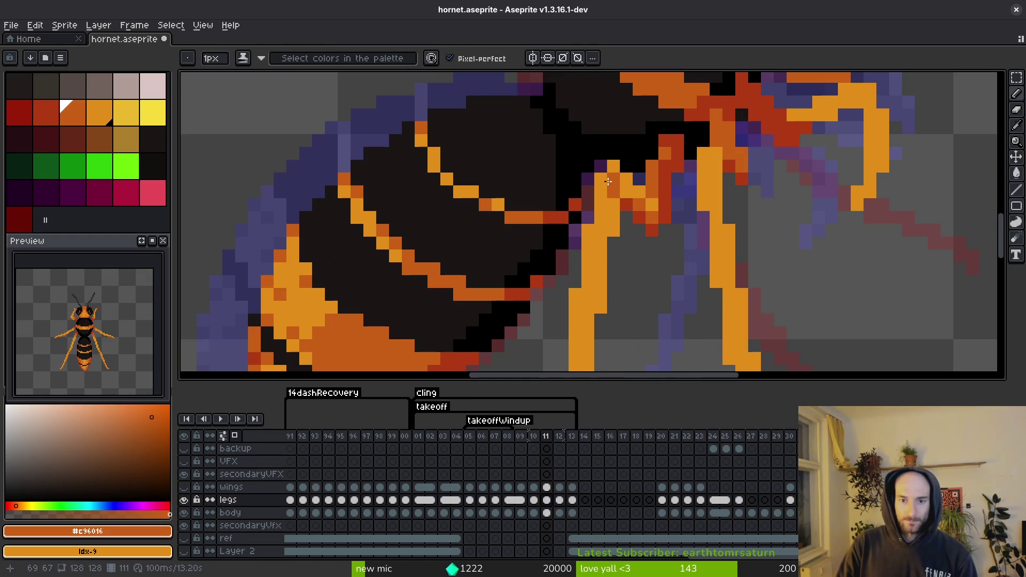
{"action": "left_click", "coordinate": [623, 172], "text": "alt"}
{"action": "key", "text": "ctrl+s"}
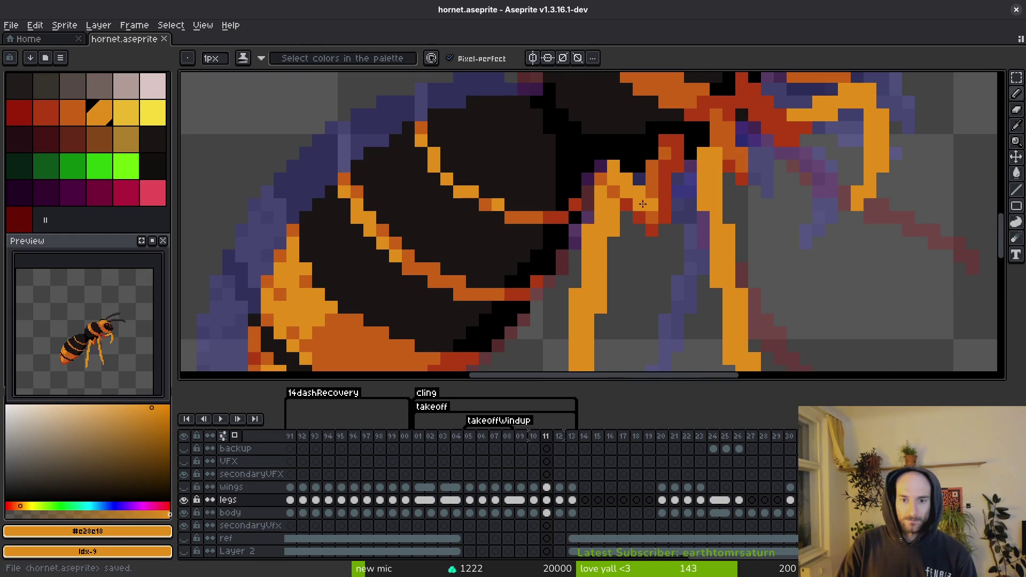
- Paint a joint pixel, sample the darker orange, and save the sprite
{"action": "scroll", "coordinate": [640, 243], "scroll_direction": "down", "scroll_amount": 5}
{"action": "scroll", "coordinate": [639, 231], "scroll_direction": "up", "scroll_amount": 3}
{"action": "left_click", "coordinate": [589, 163]}
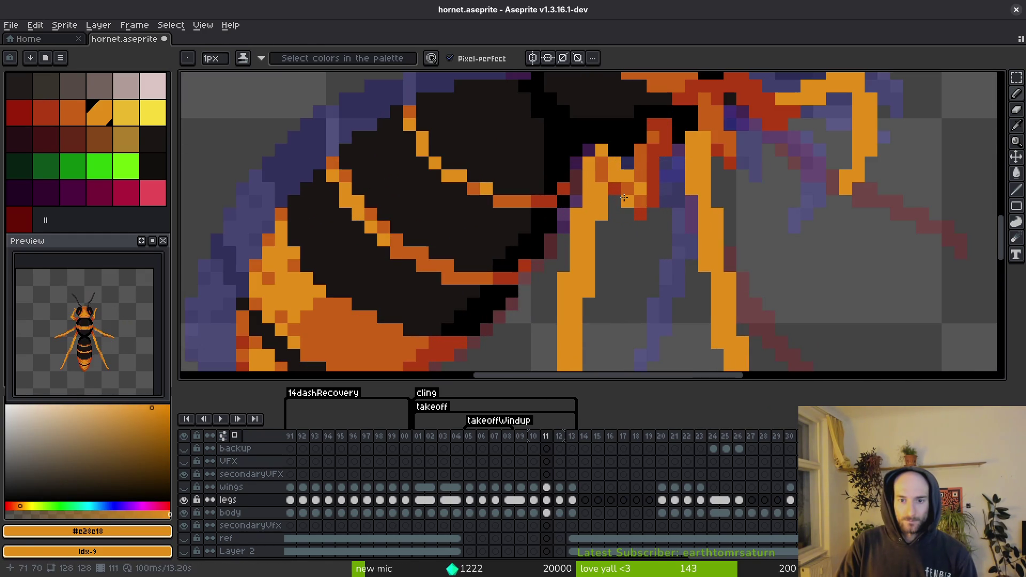
{"action": "left_click", "coordinate": [606, 172], "text": "alt"}
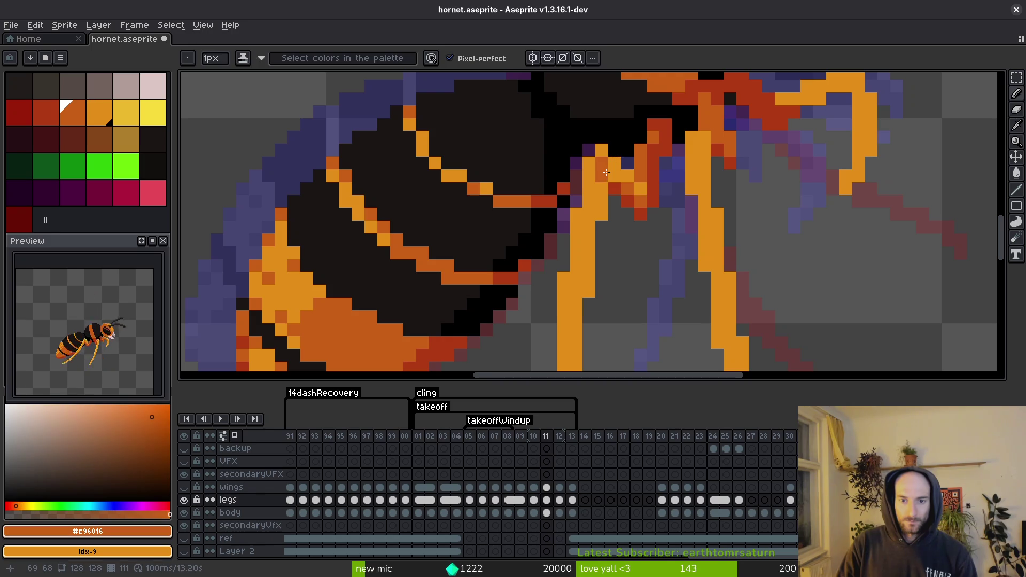
{"action": "scroll", "coordinate": [614, 178], "scroll_direction": "down", "scroll_amount": 3}
{"action": "key", "text": "ctrl+s"}
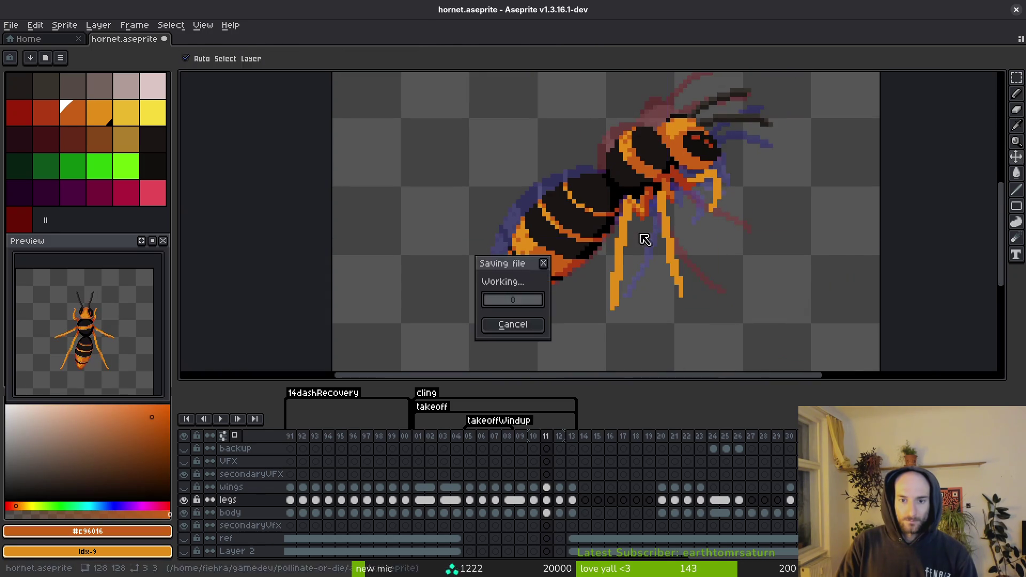
- Add a dark red shading pixel to the leg joint and save hornet.aseprite
{"action": "scroll", "coordinate": [627, 192], "scroll_direction": "up", "scroll_amount": 3}
{"action": "left_click", "coordinate": [626, 193], "text": "alt"}
{"action": "left_click", "coordinate": [613, 171]}
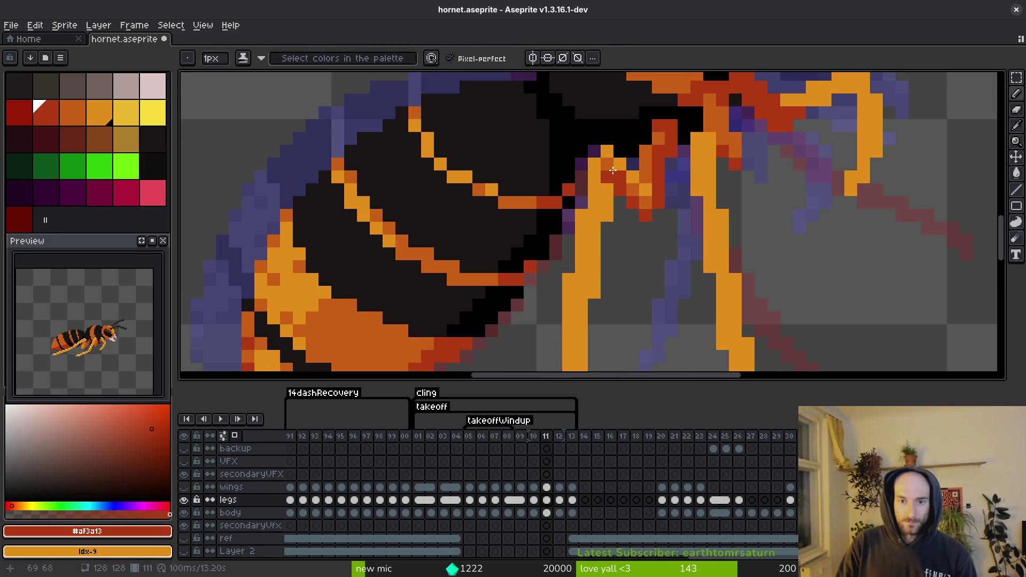
{"action": "scroll", "coordinate": [631, 200], "scroll_direction": "down", "scroll_amount": 3}
{"action": "scroll", "coordinate": [653, 230], "scroll_direction": "down", "scroll_amount": 1}
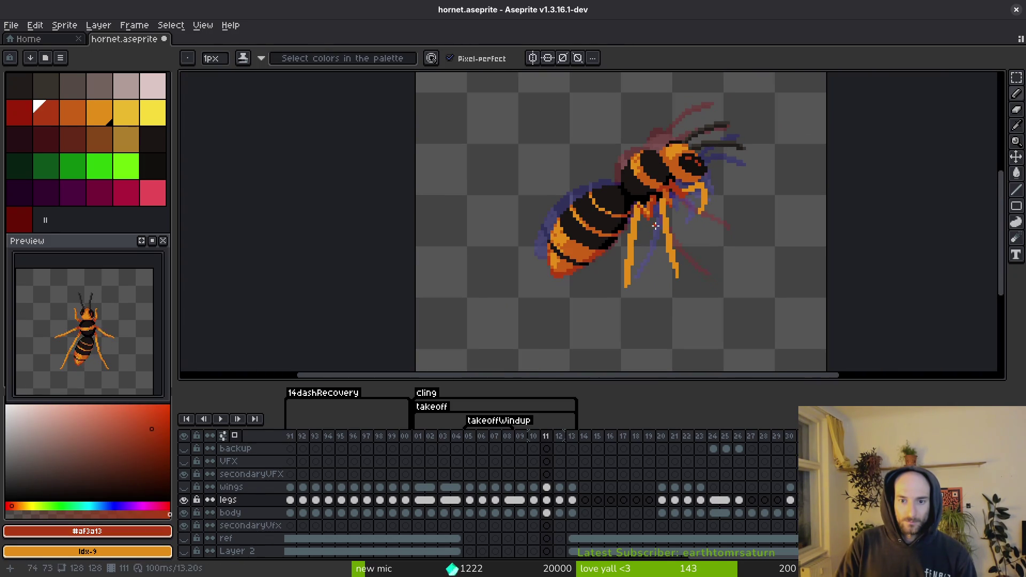
{"action": "scroll", "coordinate": [655, 227], "scroll_direction": "up", "scroll_amount": 3}
{"action": "key", "text": "ctrl+s"}
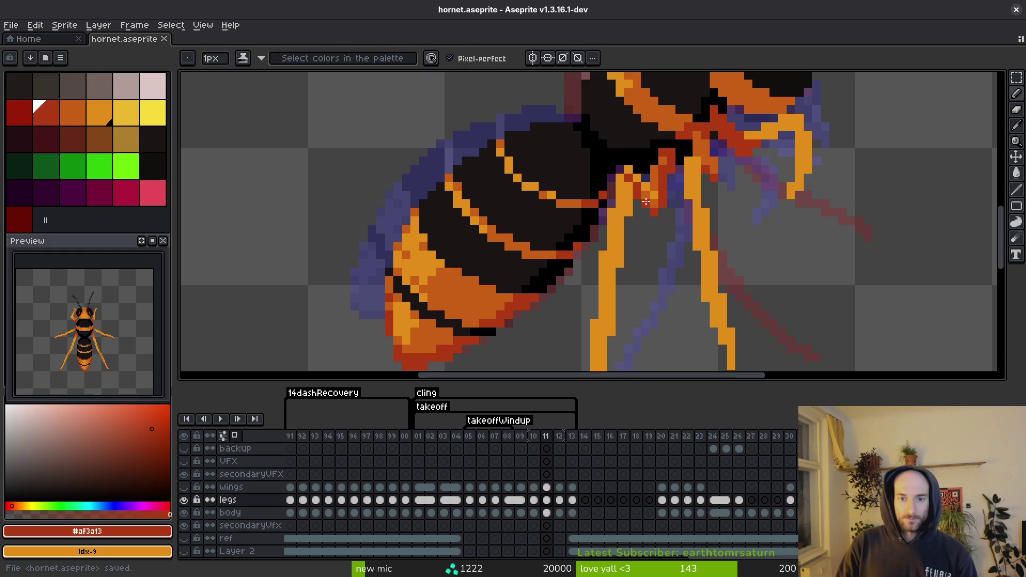
- Sample the darker orange from the canvas with the Alt eyedropper for further shading
{"action": "left_click", "coordinate": [640, 191], "text": "alt"}
{"action": "scroll", "coordinate": [656, 204], "scroll_direction": "down", "scroll_amount": 3}
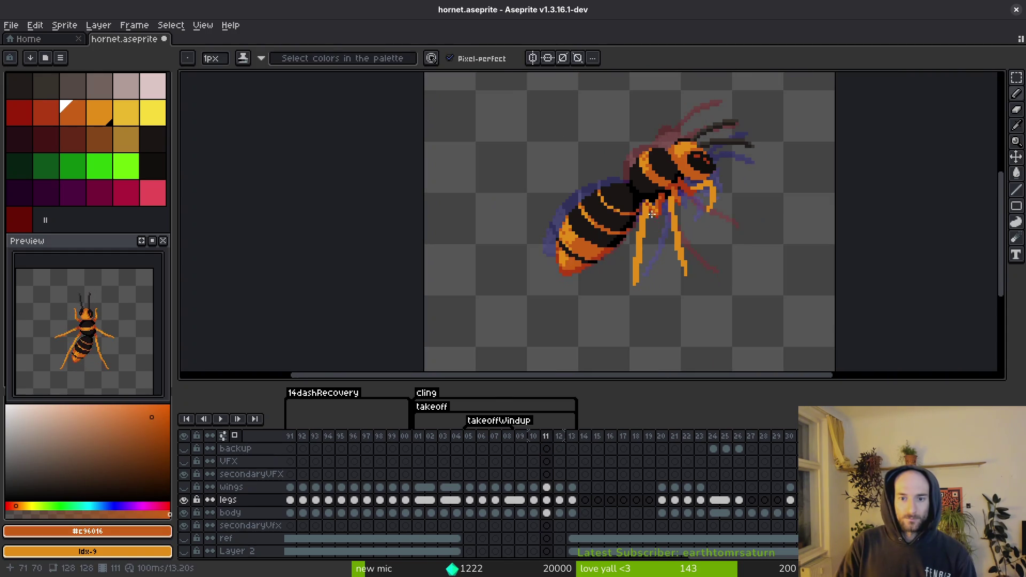
{"action": "scroll", "coordinate": [656, 201], "scroll_direction": "up", "scroll_amount": 3}
{"action": "key", "text": "alt"}
{"action": "scroll", "coordinate": [659, 187], "scroll_direction": "down", "scroll_amount": 3}
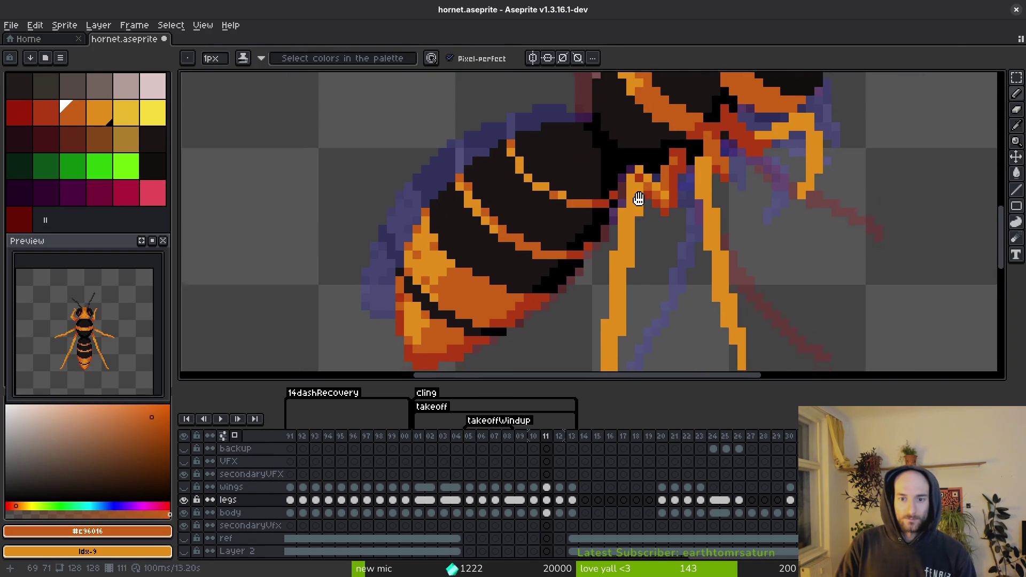
{"action": "scroll", "coordinate": [638, 321], "scroll_direction": "down", "scroll_amount": 1}
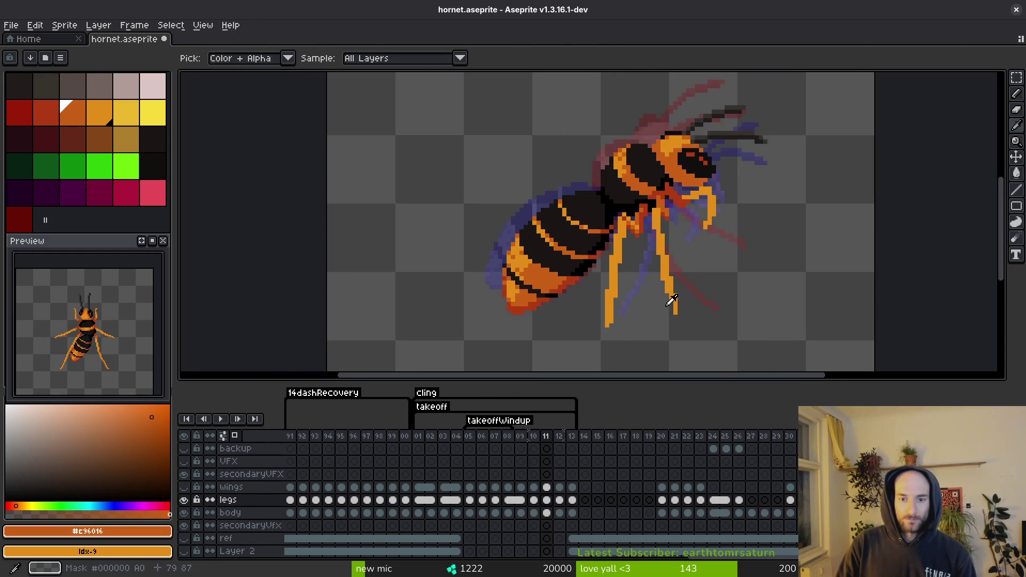
{"action": "scroll", "coordinate": [604, 323], "scroll_direction": "up", "scroll_amount": 1}
- Bring the leg tip into view, sample its light orange, and save
{"action": "left_click_drag", "start_coordinate": [611, 323], "coordinate": [601, 243]}
{"action": "left_click", "coordinate": [589, 257], "text": "alt"}
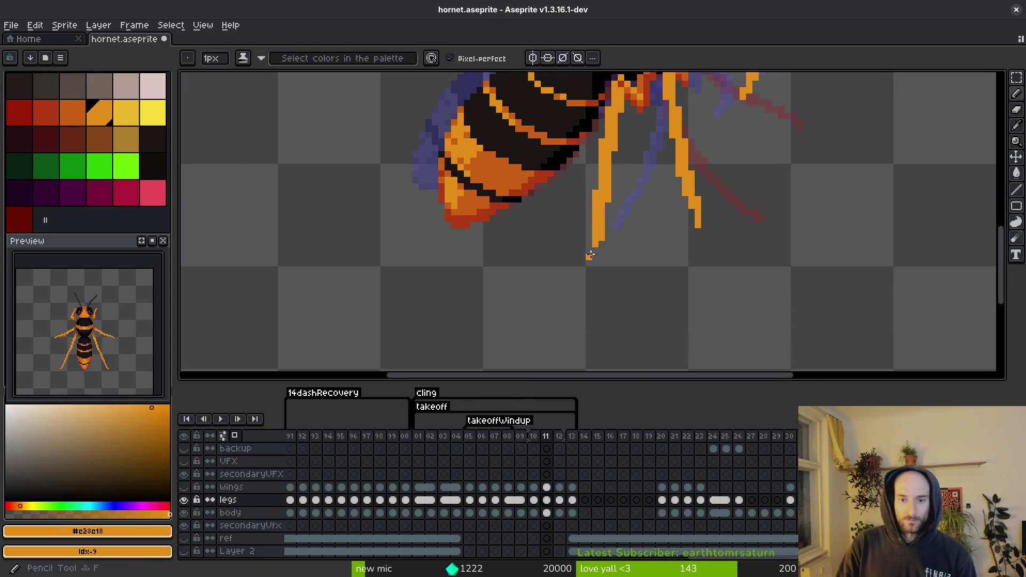
{"action": "scroll", "coordinate": [588, 243], "scroll_direction": "up", "scroll_amount": 4}
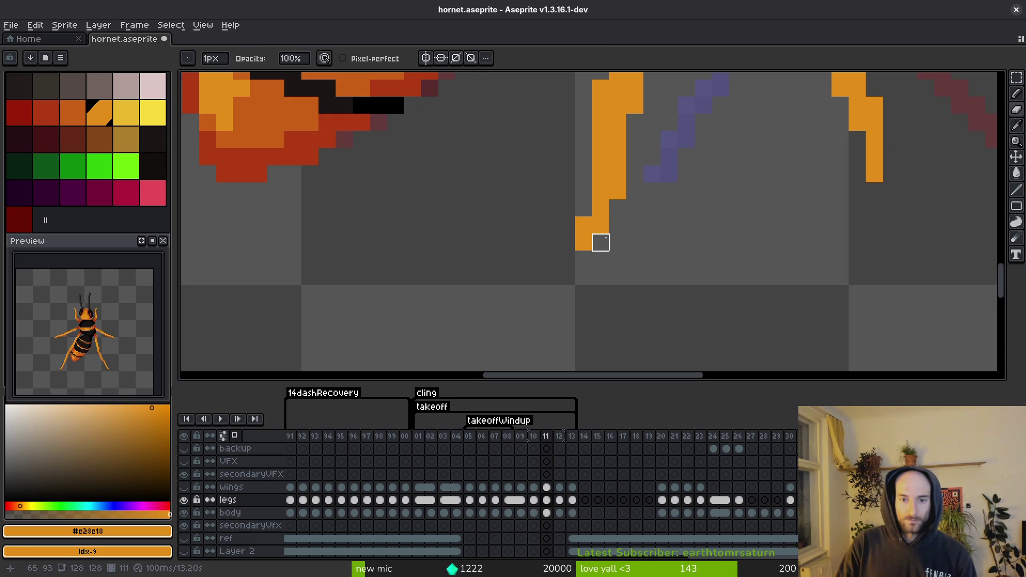
{"action": "scroll", "coordinate": [725, 257], "scroll_direction": "down", "scroll_amount": 4}
{"action": "key", "text": "ctrl+s"}
- Marquee-select the lower section of the right leg, nudge it upward, and commit
{"action": "scroll", "coordinate": [748, 222], "scroll_direction": "up", "scroll_amount": 4}
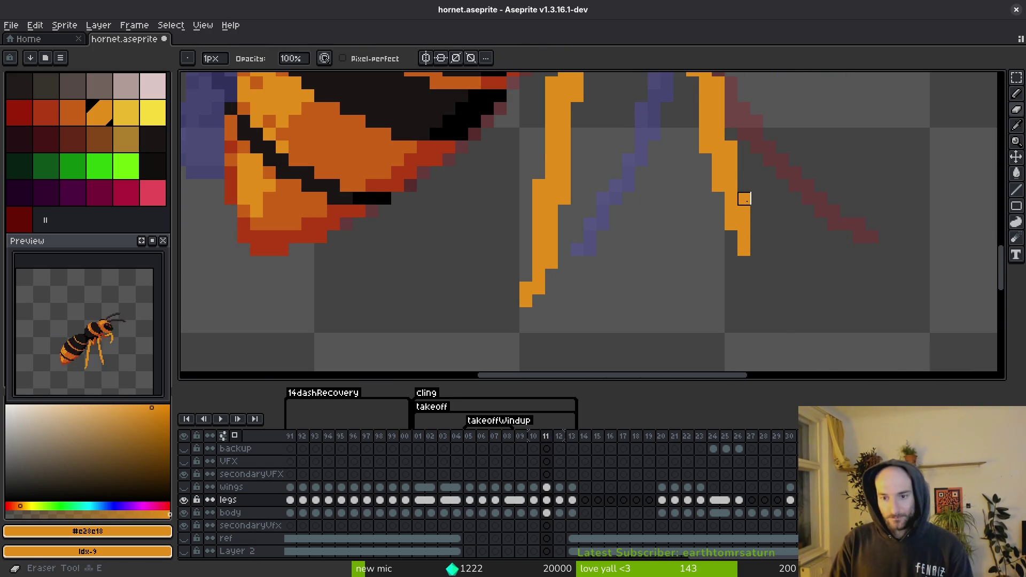
{"action": "scroll", "coordinate": [773, 238], "scroll_direction": "down", "scroll_amount": 4}
{"action": "scroll", "coordinate": [761, 231], "scroll_direction": "up", "scroll_amount": 2}
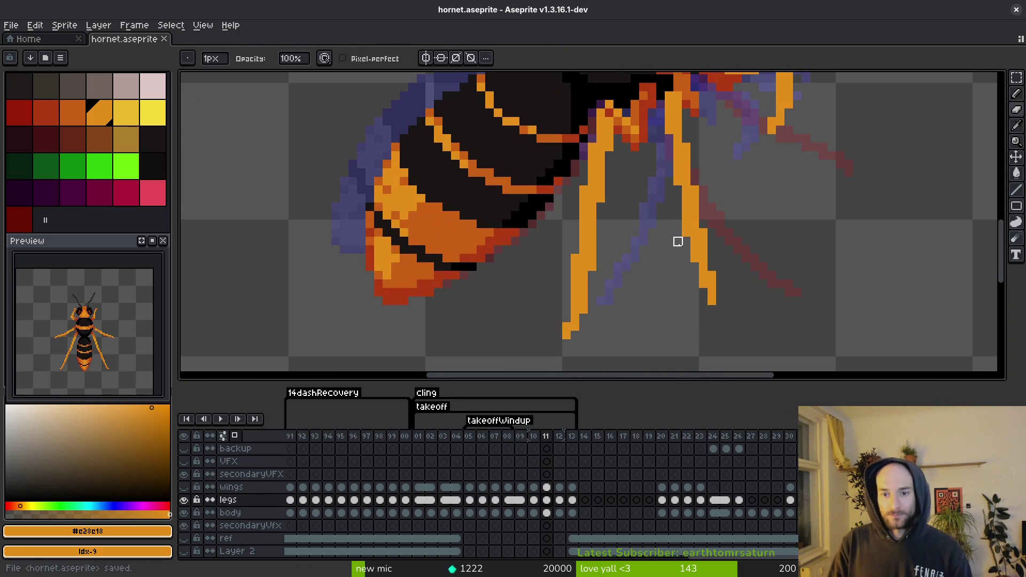
{"action": "key", "text": "m"}
{"action": "mouse_move", "coordinate": [687, 218]}
{"action": "left_mouse_down"}
{"action": "mouse_move", "coordinate": [711, 314]}
{"action": "mouse_move", "coordinate": [726, 315]}
{"action": "left_mouse_up"}
{"action": "left_click_drag", "start_coordinate": [707, 275], "coordinate": [708, 268]}
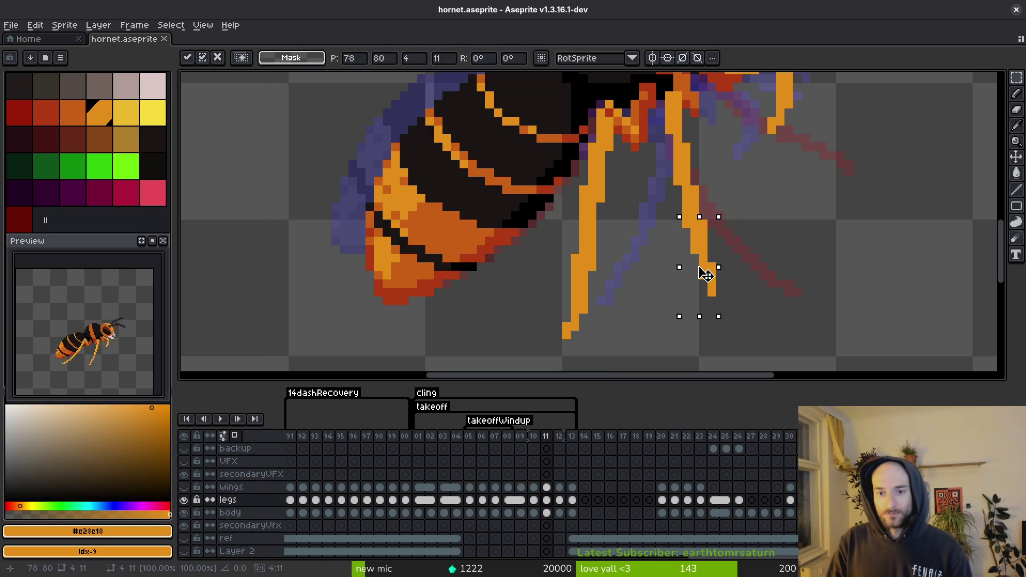
{"action": "key", "text": "Return"}
- Deselect the leg, return to the Pencil, and save hornet.aseprite
{"action": "scroll", "coordinate": [717, 258], "scroll_direction": "down", "scroll_amount": 2}
{"action": "scroll", "coordinate": [726, 260], "scroll_direction": "up", "scroll_amount": 2}
{"action": "key", "text": "ctrl+d"}
{"action": "key", "text": "v"}
{"action": "key", "text": "b"}
{"action": "key", "text": "ctrl+s"}
{"action": "scroll", "coordinate": [734, 260], "scroll_direction": "down", "scroll_amount": 2}
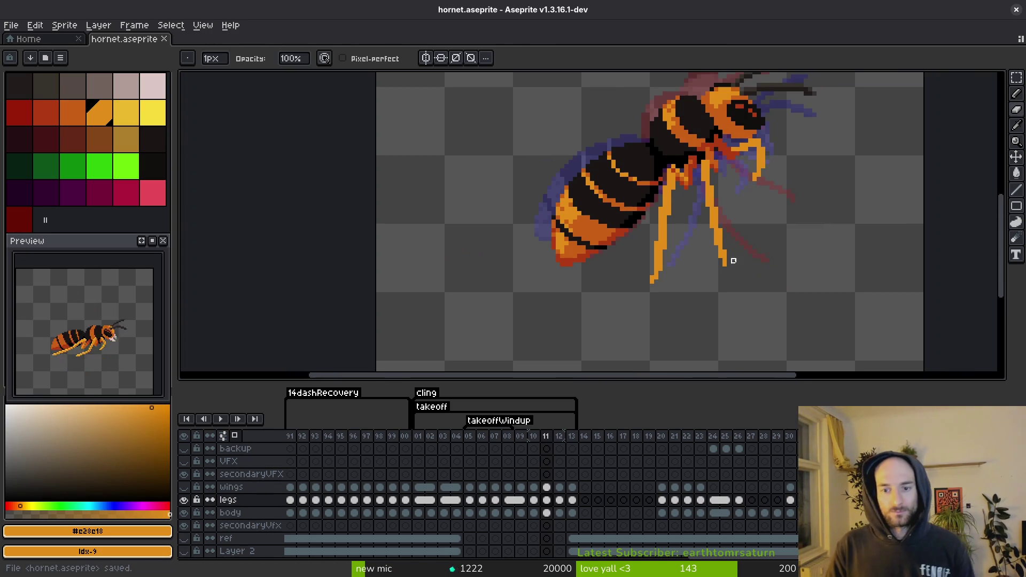
{"action": "scroll", "coordinate": [742, 265], "scroll_direction": "up", "scroll_amount": 2}
{"action": "key", "text": "alt"}
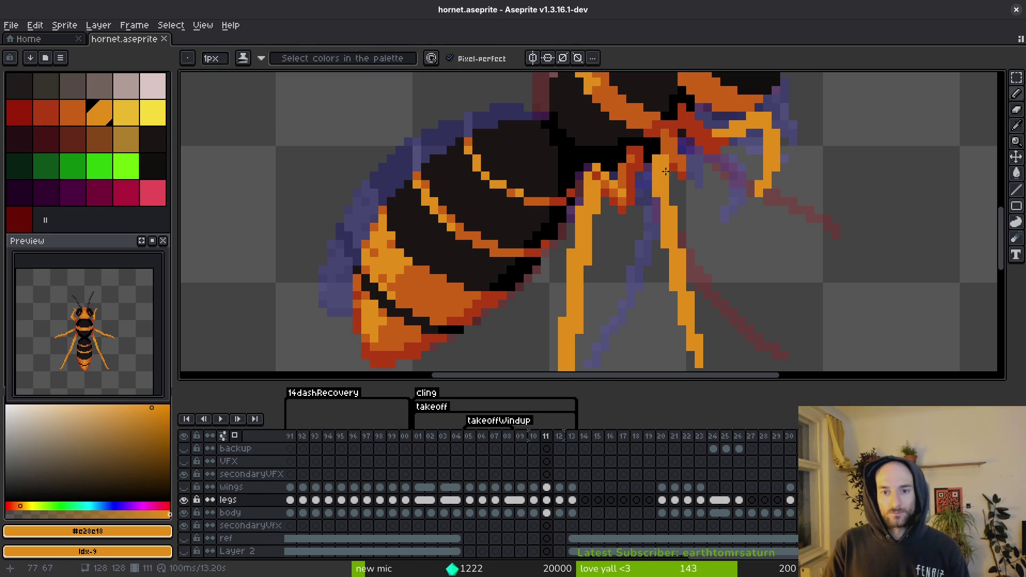
- Sample the darker orange and dark red, then paint an orange pixel on a leg joint
{"action": "left_click", "coordinate": [663, 155], "text": "alt"}
{"action": "scroll", "coordinate": [668, 160], "scroll_direction": "down", "scroll_amount": 2}
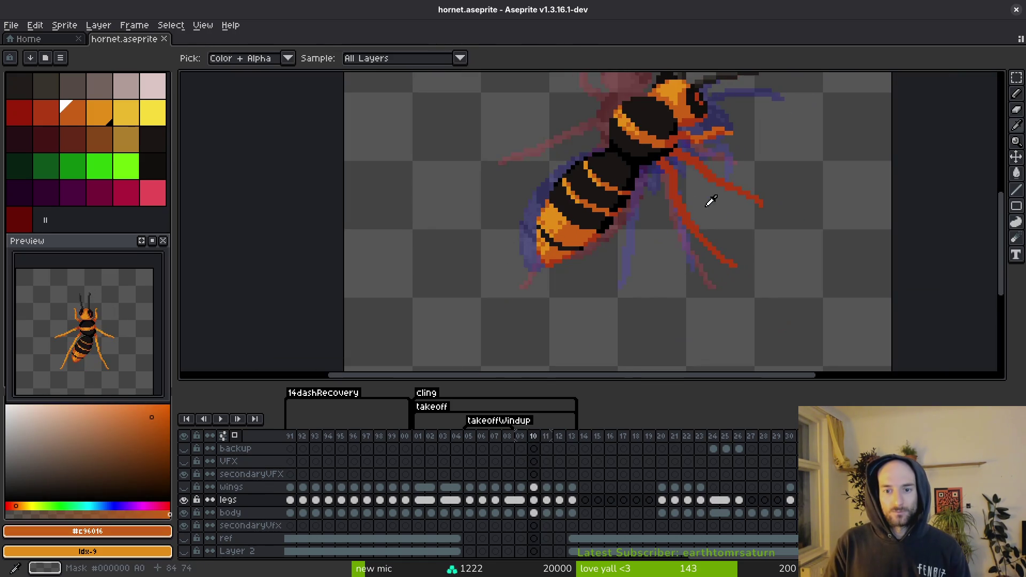
{"action": "scroll", "coordinate": [671, 163], "scroll_direction": "up", "scroll_amount": 2}
{"action": "left_click", "coordinate": [672, 192], "text": "alt"}
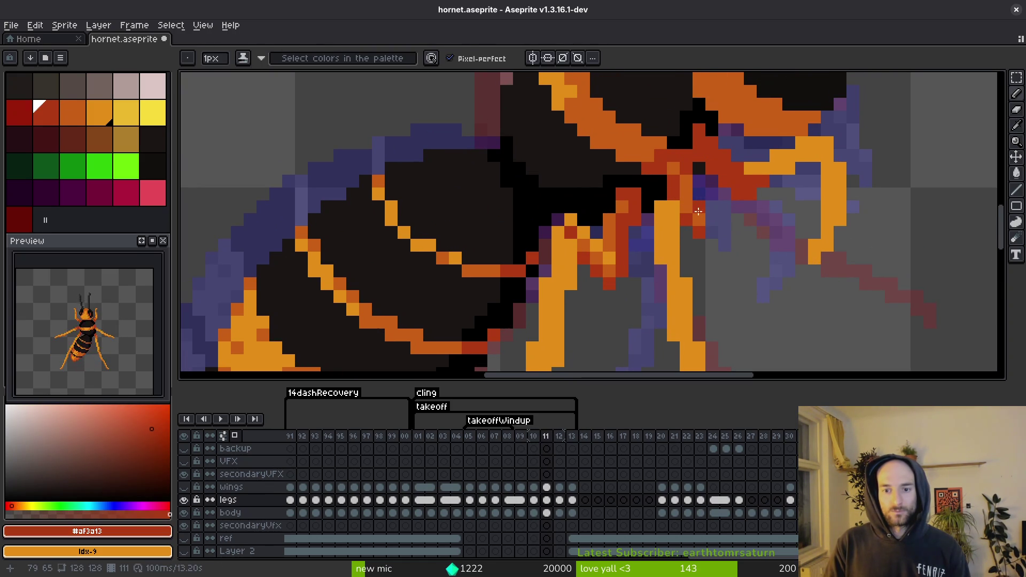
{"action": "scroll", "coordinate": [711, 241], "scroll_direction": "down", "scroll_amount": 3}
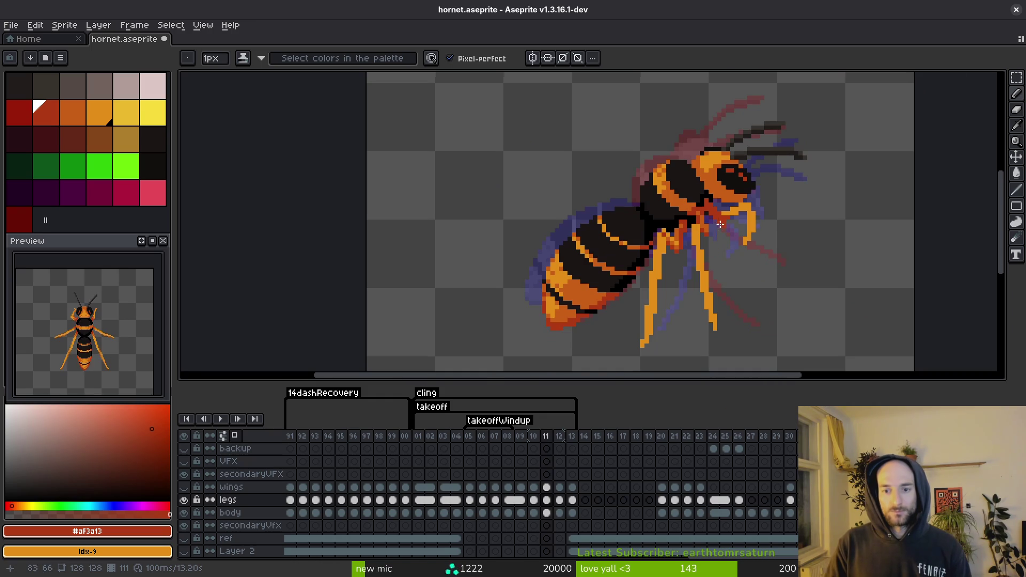
{"action": "scroll", "coordinate": [722, 230], "scroll_direction": "up", "scroll_amount": 3}
{"action": "left_click", "coordinate": [712, 186], "text": "alt"}
{"action": "left_click", "coordinate": [712, 186]}
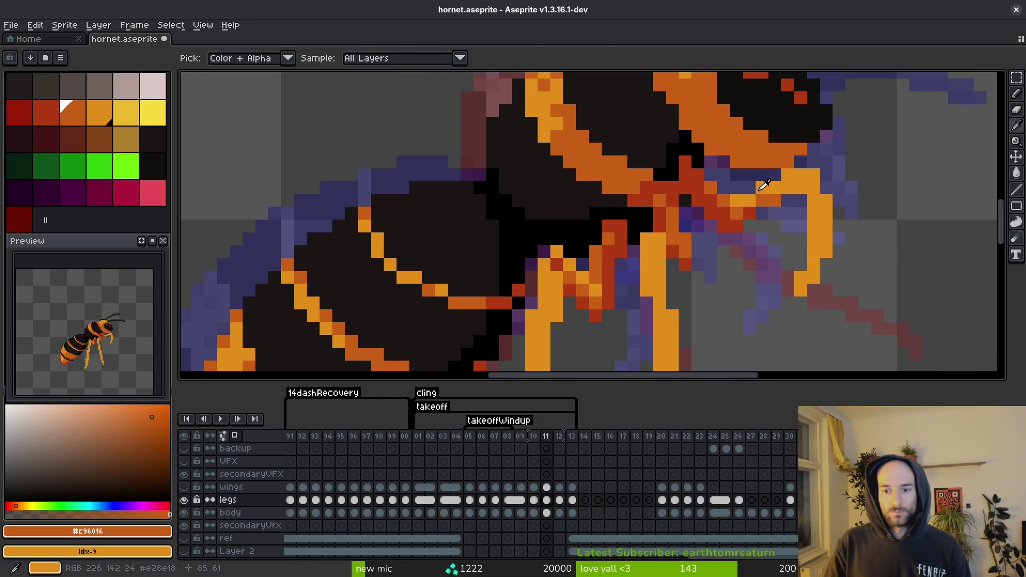
- Sample the lighter and darker orange from the leg and save the sprite
{"action": "left_click", "coordinate": [761, 184], "text": "alt"}
{"action": "left_click", "coordinate": [743, 206], "text": "alt"}
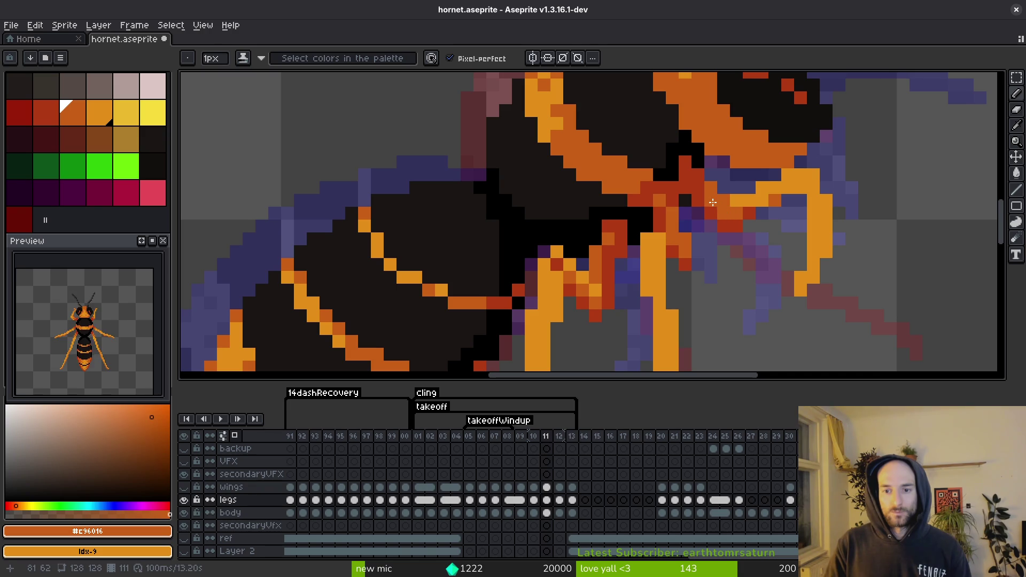
{"action": "scroll", "coordinate": [732, 213], "scroll_direction": "down", "scroll_amount": 3}
{"action": "key", "text": "ctrl+s"}
- Sample the dark red, darker orange and light orange leg colours, then save
{"action": "scroll", "coordinate": [739, 209], "scroll_direction": "up", "scroll_amount": 3}
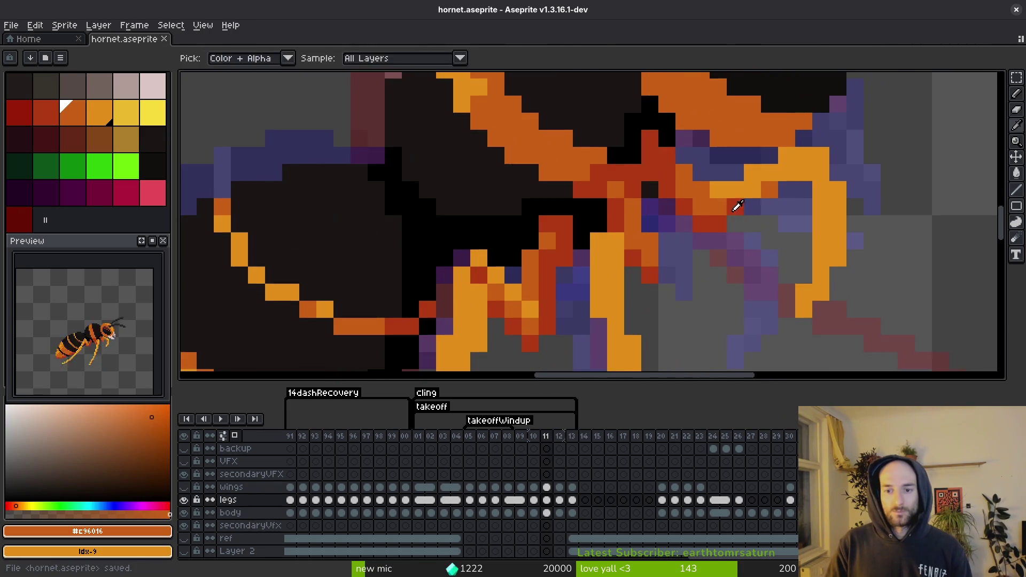
{"action": "left_click", "coordinate": [740, 209], "text": "alt"}
{"action": "scroll", "coordinate": [742, 244], "scroll_direction": "down", "scroll_amount": 3}
{"action": "scroll", "coordinate": [768, 256], "scroll_direction": "up", "scroll_amount": 3}
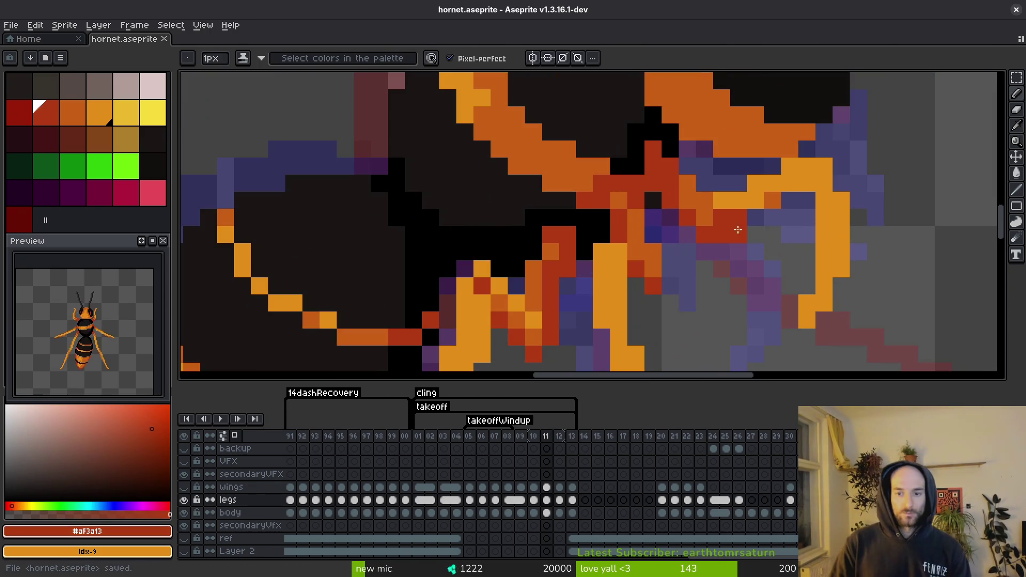
{"action": "left_click", "coordinate": [708, 213], "text": "alt"}
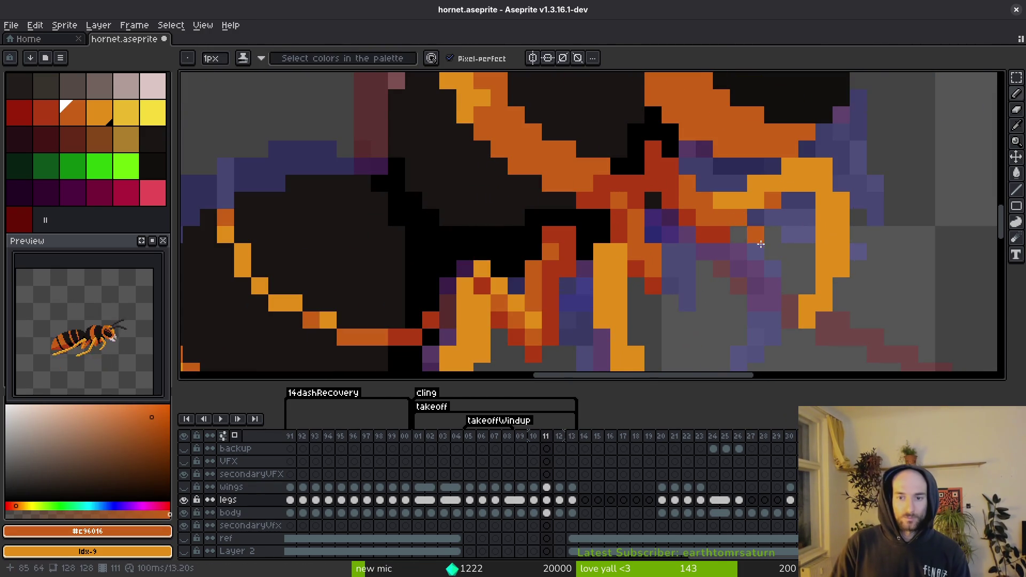
{"action": "scroll", "coordinate": [740, 216], "scroll_direction": "down", "scroll_amount": 1}
{"action": "scroll", "coordinate": [741, 216], "scroll_direction": "up", "scroll_amount": 1}
{"action": "left_click", "coordinate": [710, 231], "text": "alt"}
{"action": "scroll", "coordinate": [710, 231], "scroll_direction": "down", "scroll_amount": 3}
{"action": "key", "text": "ctrl+s"}
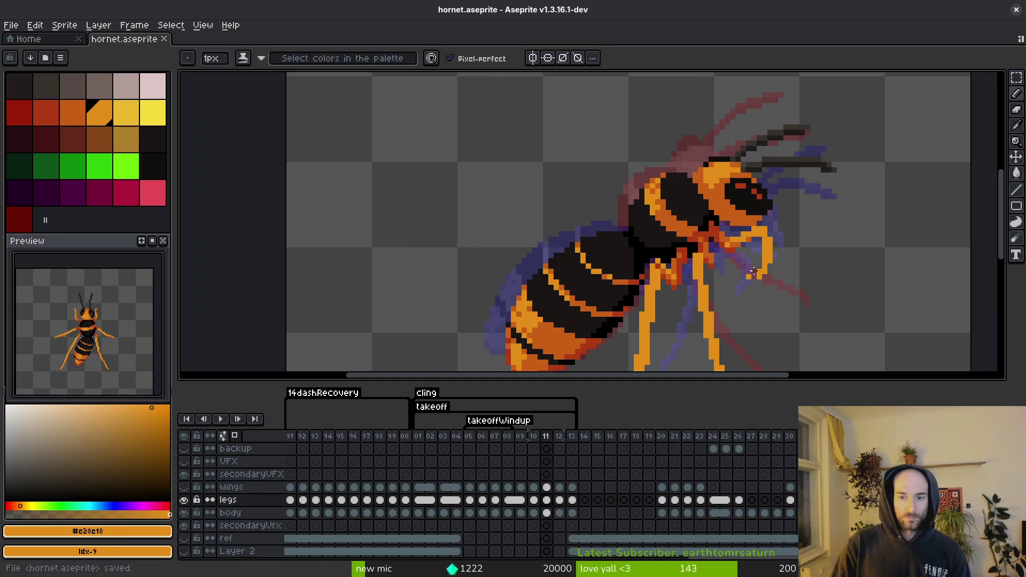
- Paint a darker orange pixel on the leg in frame 11
{"action": "scroll", "coordinate": [727, 214], "scroll_direction": "up", "scroll_amount": 2}
{"action": "left_click", "coordinate": [728, 216], "text": "alt"}
{"action": "scroll", "coordinate": [727, 216], "scroll_direction": "down", "scroll_amount": 2}
{"action": "scroll", "coordinate": [748, 214], "scroll_direction": "up", "scroll_amount": 2}
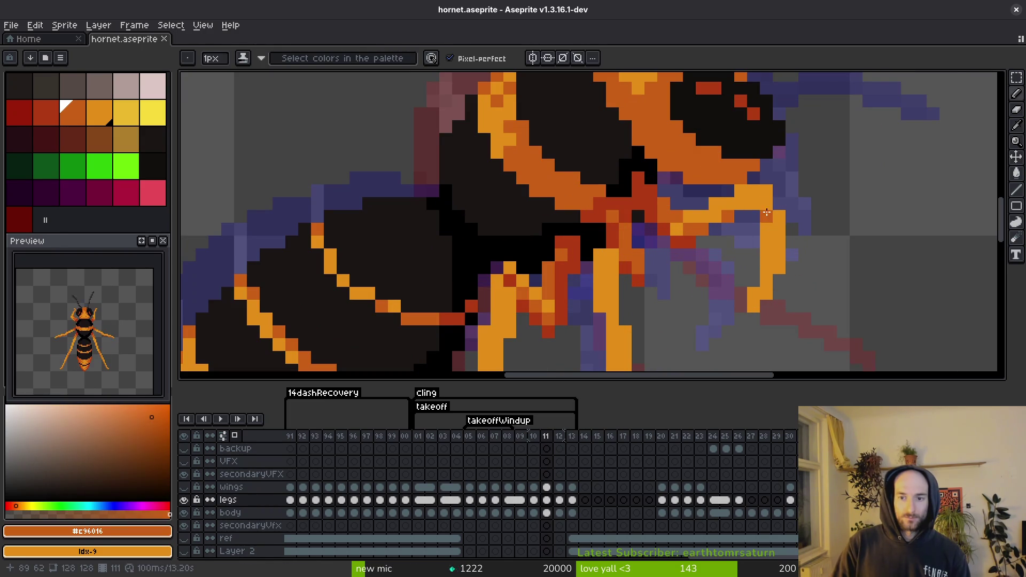
{"action": "left_click", "coordinate": [765, 208]}
{"action": "scroll", "coordinate": [784, 266], "scroll_direction": "down", "scroll_amount": 3}
{"action": "scroll", "coordinate": [779, 267], "scroll_direction": "up", "scroll_amount": 1}
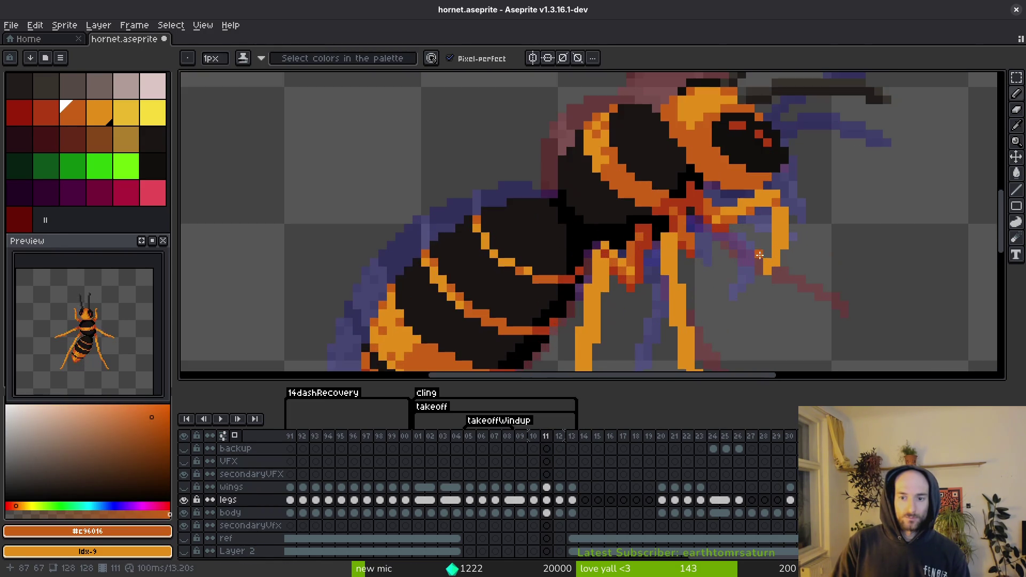
- Switch to the Eraser for stray leg pixels and save hornet.aseprite
{"action": "scroll", "coordinate": [679, 160], "scroll_direction": "up", "scroll_amount": 1}
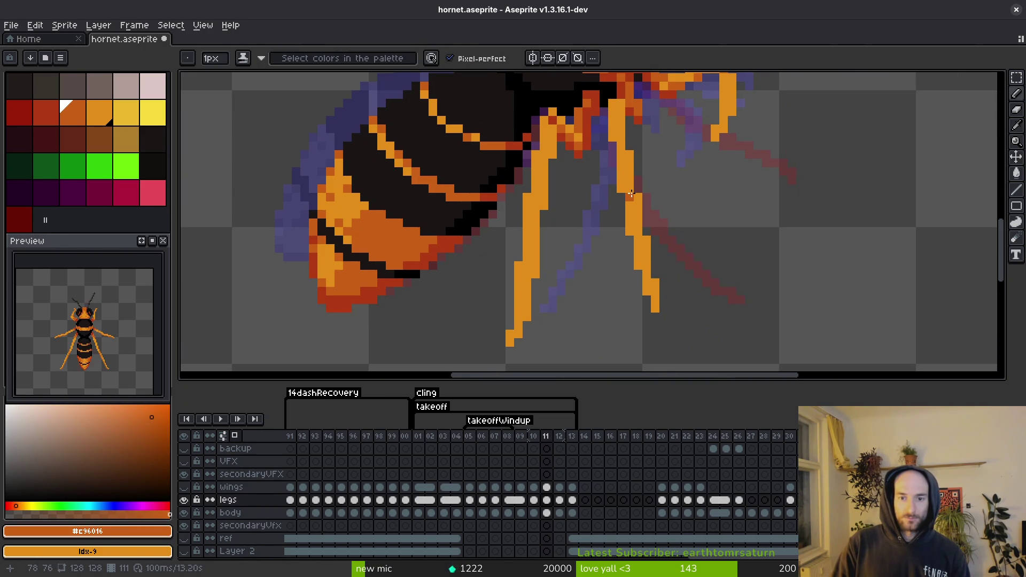
{"action": "scroll", "coordinate": [674, 203], "scroll_direction": "down", "scroll_amount": 2}
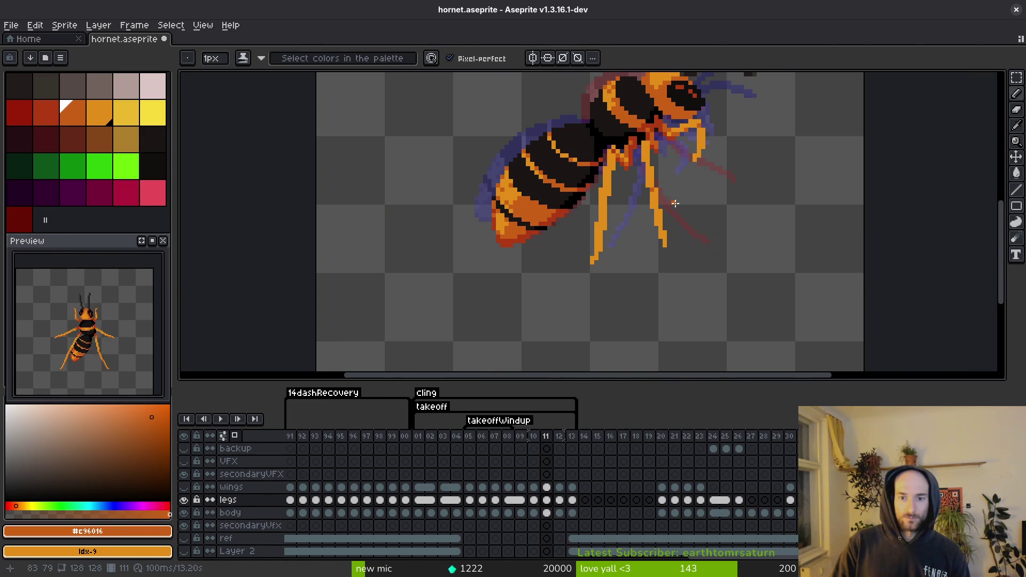
{"action": "scroll", "coordinate": [654, 206], "scroll_direction": "up", "scroll_amount": 2}
{"action": "key", "text": "e"}
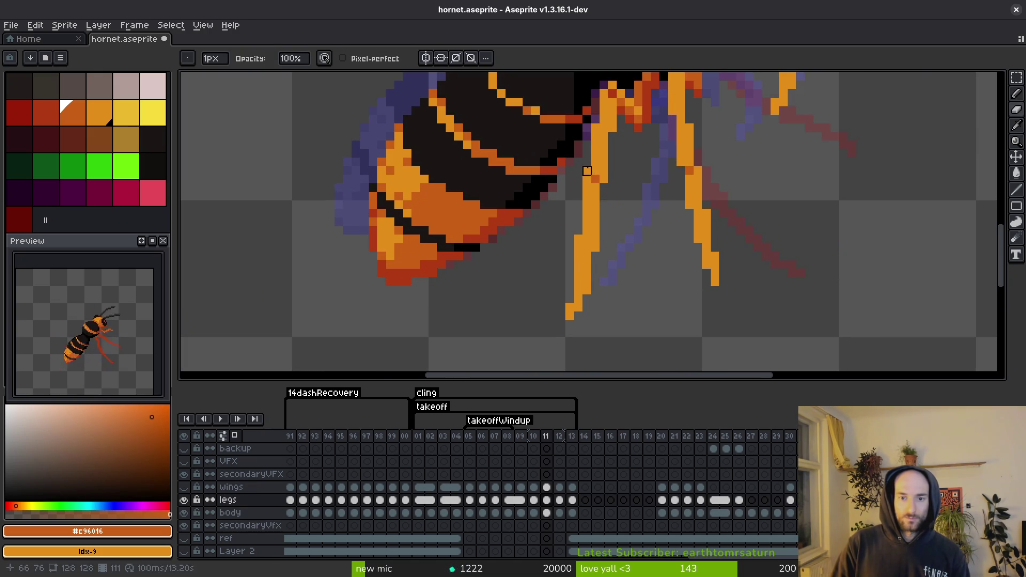
{"action": "key", "text": "ctrl+s"}
- Check the recoloured orange legs, save again, and ready the eyedropper
{"action": "scroll", "coordinate": [631, 213], "scroll_direction": "down", "scroll_amount": 3}
{"action": "scroll", "coordinate": [588, 224], "scroll_direction": "up", "scroll_amount": 2}
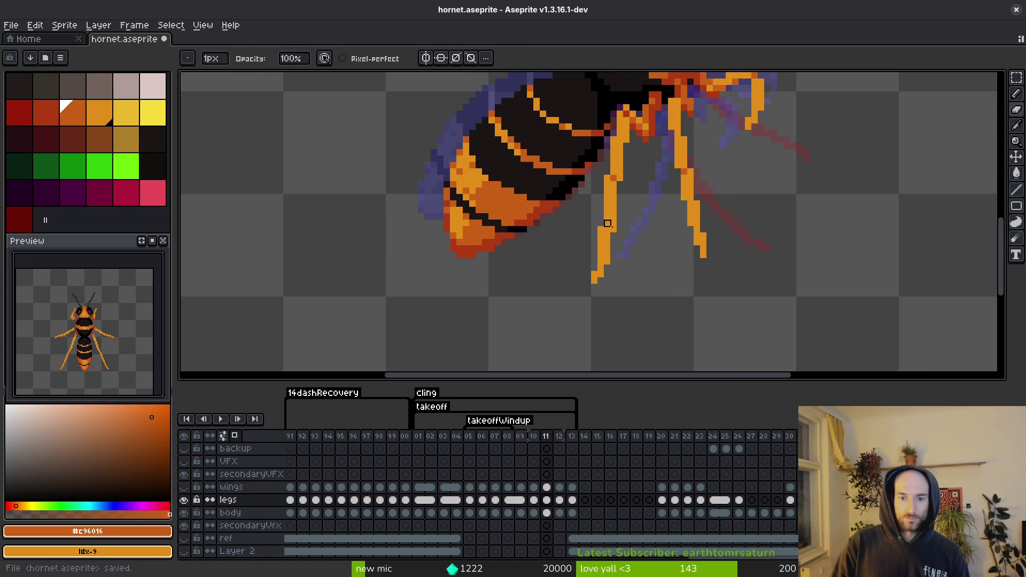
{"action": "scroll", "coordinate": [601, 223], "scroll_direction": "down", "scroll_amount": 2}
{"action": "scroll", "coordinate": [619, 241], "scroll_direction": "up", "scroll_amount": 2}
{"action": "scroll", "coordinate": [612, 229], "scroll_direction": "down", "scroll_amount": 4}
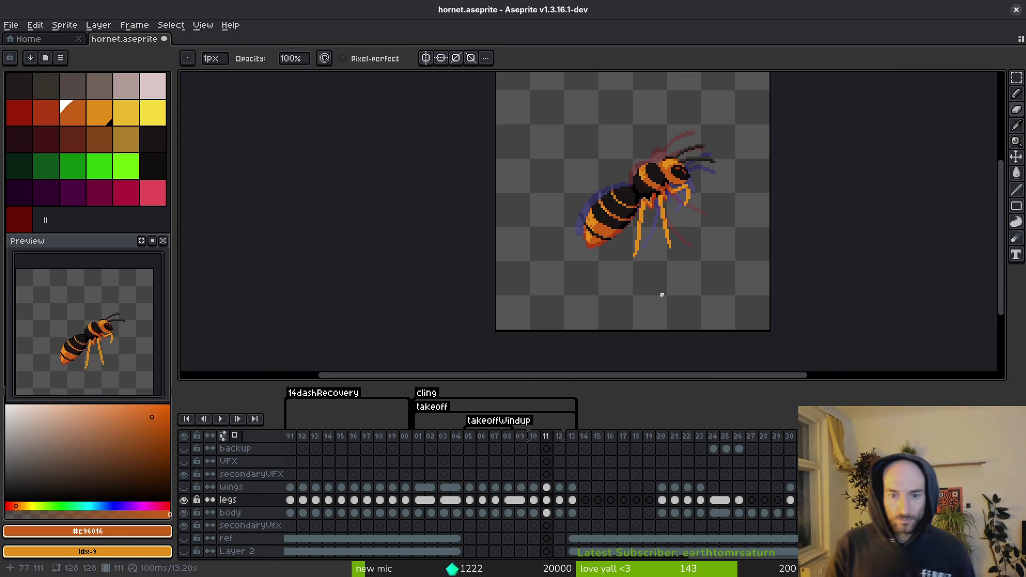
{"action": "key", "text": "ctrl+s"}
{"action": "scroll", "coordinate": [638, 236], "scroll_direction": "up", "scroll_amount": 3}
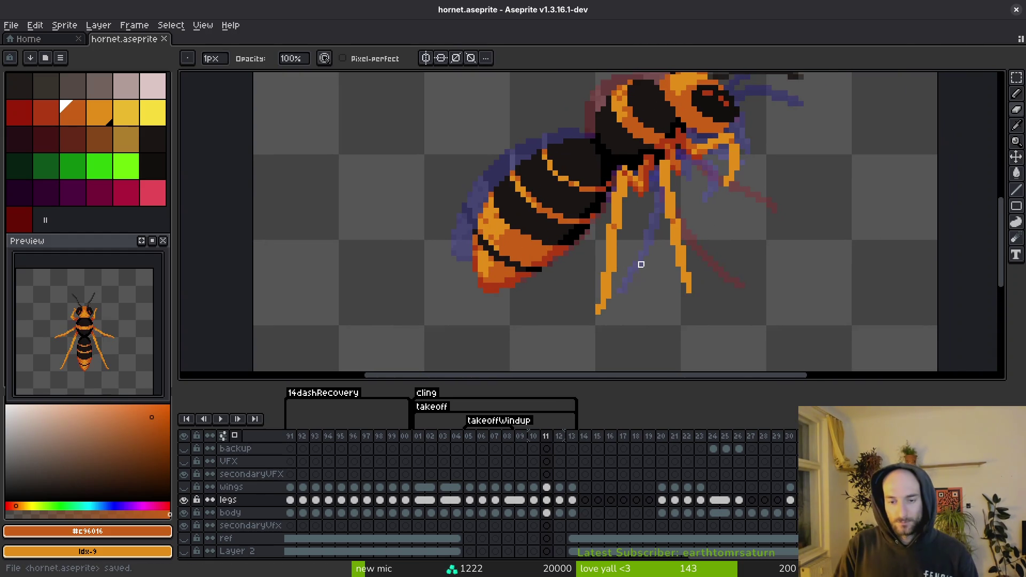
{"action": "key", "text": "i"}
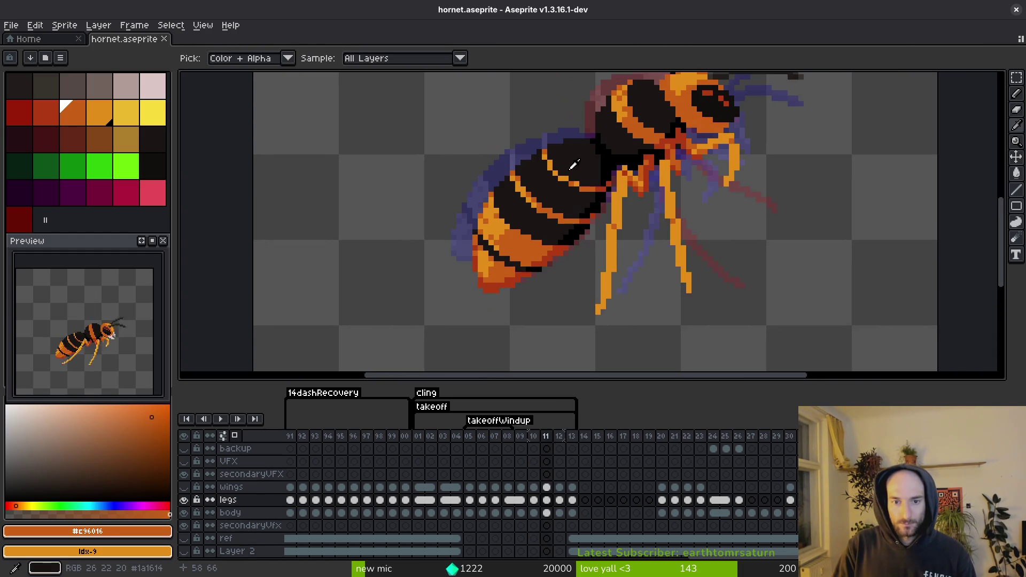
- Paint yellow highlight pixels and strips down the hornet's legs in frame 11, including a leg tip
{"action": "left_click", "coordinate": [592, 182]}
{"action": "key", "text": "b"}
{"action": "scroll", "coordinate": [637, 185], "scroll_direction": "up", "scroll_amount": 3}
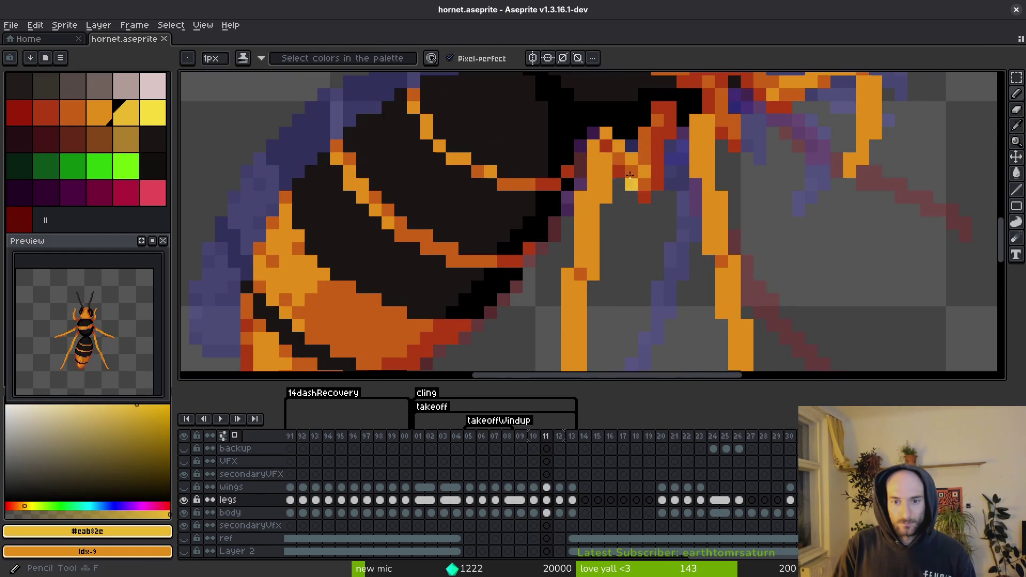
{"action": "left_click", "coordinate": [606, 133]}
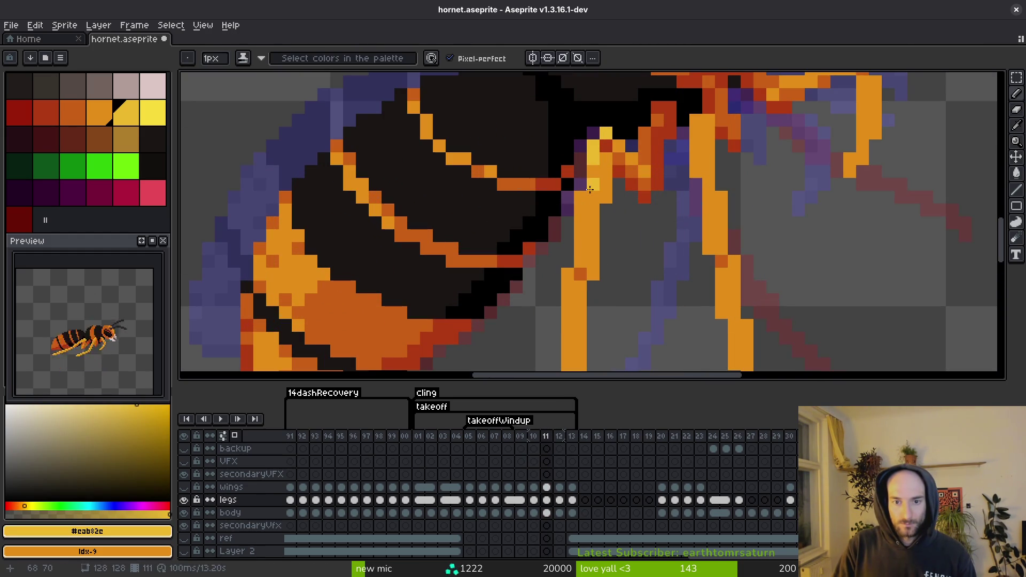
{"action": "left_click_drag", "start_coordinate": [580, 231], "coordinate": [608, 172]}
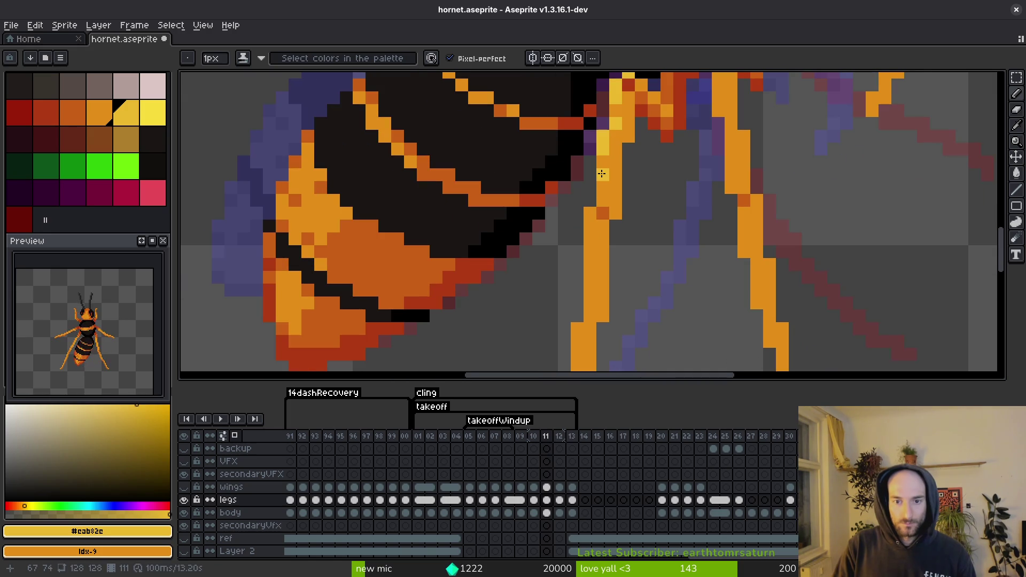
{"action": "left_click", "coordinate": [591, 238]}
{"action": "left_click_drag", "start_coordinate": [604, 262], "coordinate": [604, 211]}
{"action": "left_click", "coordinate": [578, 274]}
{"action": "left_click", "coordinate": [580, 301]}
{"action": "scroll", "coordinate": [582, 293], "scroll_direction": "down", "scroll_amount": 3}
{"action": "left_click", "coordinate": [570, 297]}
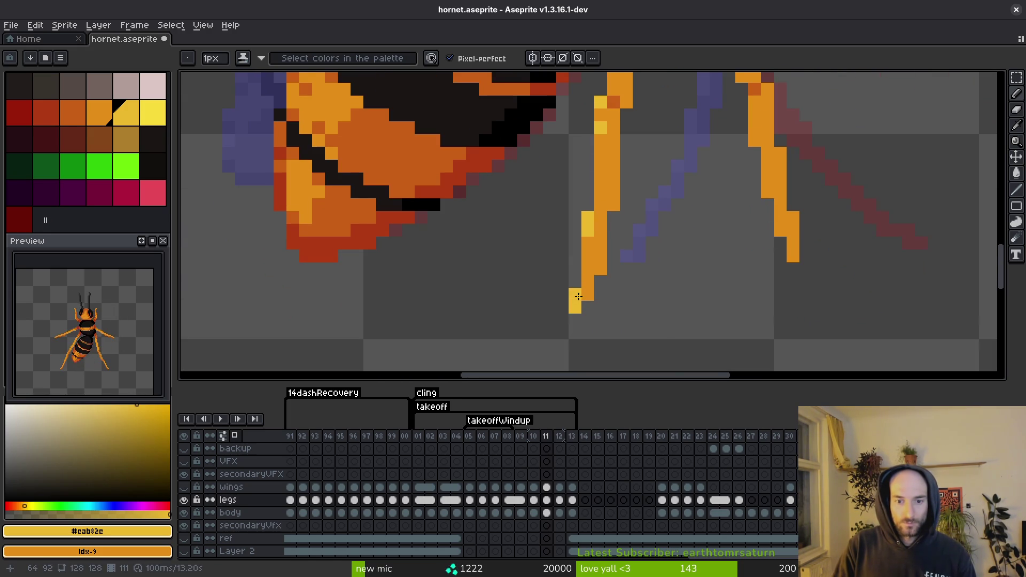
{"action": "scroll", "coordinate": [630, 240], "scroll_direction": "up", "scroll_amount": 3}
- Extend the yellow highlight in a row along the upper leg, including its corner pixel
{"action": "scroll", "coordinate": [630, 240], "scroll_direction": "right", "scroll_amount": 4}
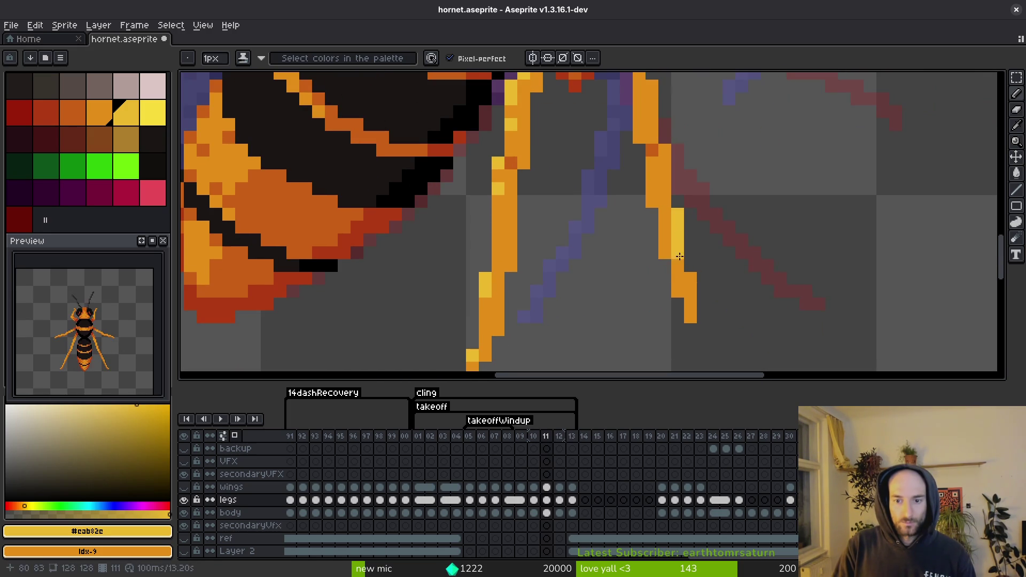
{"action": "scroll", "coordinate": [690, 288], "scroll_direction": "up", "scroll_amount": 3}
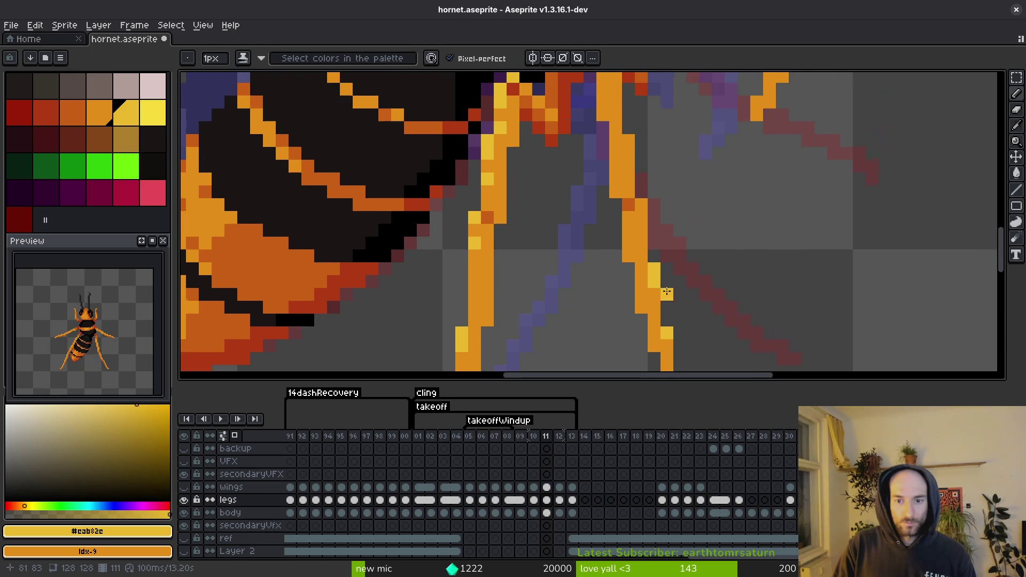
{"action": "scroll", "coordinate": [627, 214], "scroll_direction": "right", "scroll_amount": 2}
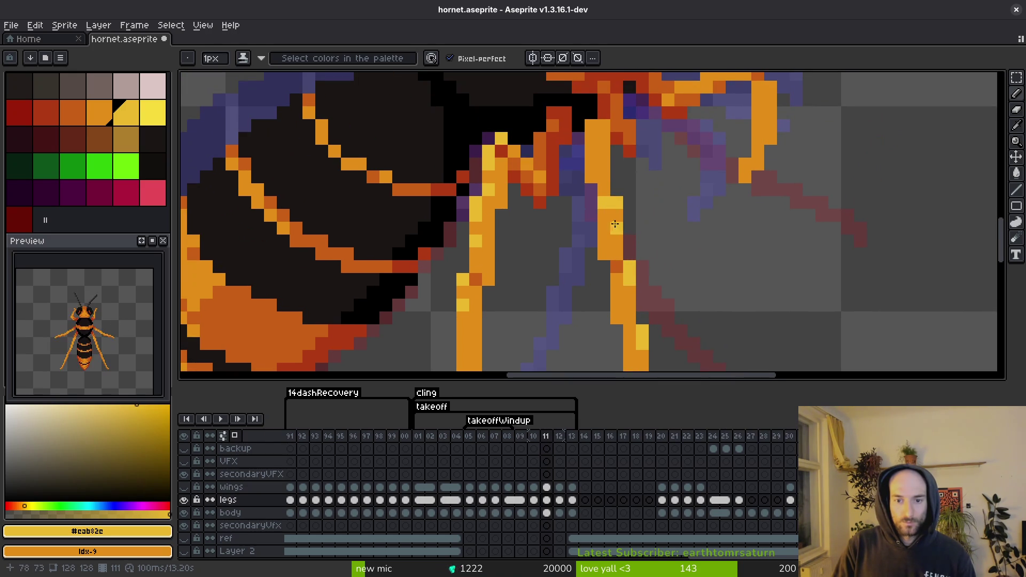
{"action": "left_click", "coordinate": [602, 127]}
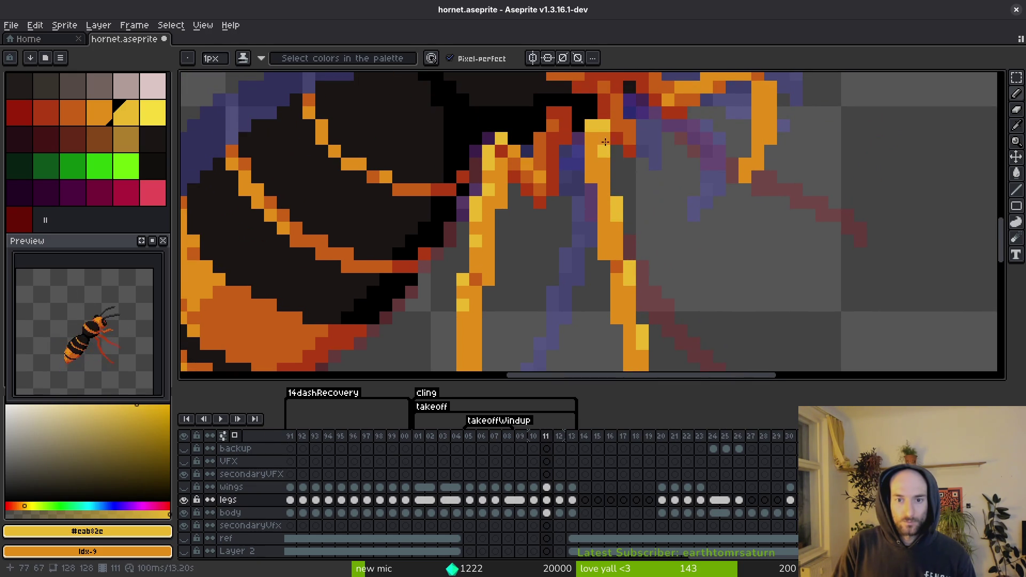
{"action": "scroll", "coordinate": [675, 212], "scroll_direction": "down", "scroll_amount": 3}
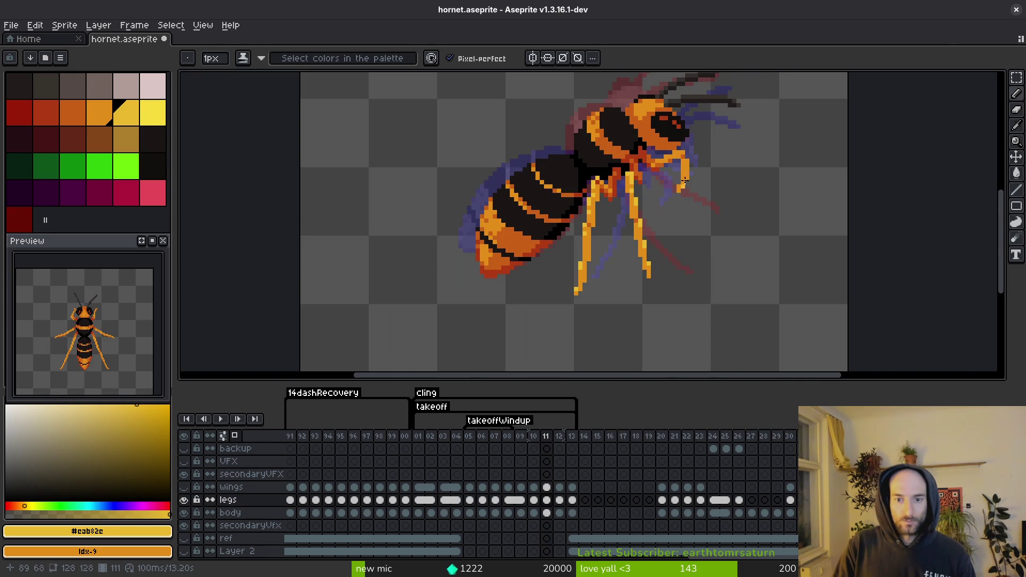
{"action": "scroll", "coordinate": [684, 185], "scroll_direction": "up", "scroll_amount": 3}
{"action": "mouse_move", "coordinate": [598, 133]}
{"action": "left_mouse_down"}
{"action": "mouse_move", "coordinate": [668, 132]}
{"action": "mouse_move", "coordinate": [710, 217]}
{"action": "left_mouse_up"}
{"action": "left_click", "coordinate": [676, 134]}
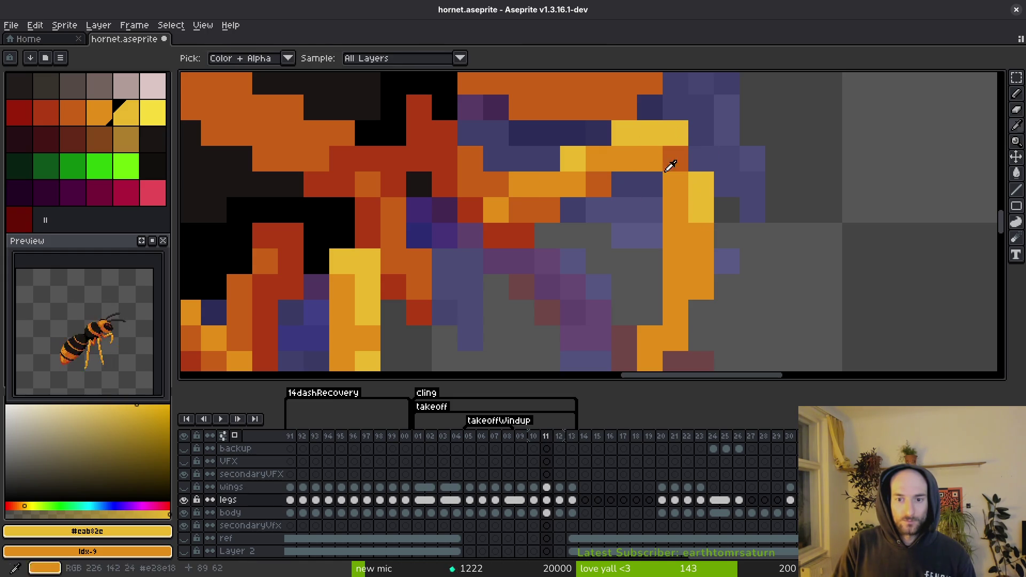
- Restore some orange pixels on the leg and add one more yellow pixel lower down
{"action": "left_click", "coordinate": [676, 210], "text": "alt"}
{"action": "left_click_drag", "start_coordinate": [676, 184], "coordinate": [702, 159]}
{"action": "left_click", "coordinate": [703, 176], "text": "alt"}
{"action": "left_click", "coordinate": [695, 238]}
{"action": "scroll", "coordinate": [695, 251], "scroll_direction": "down", "scroll_amount": 2}
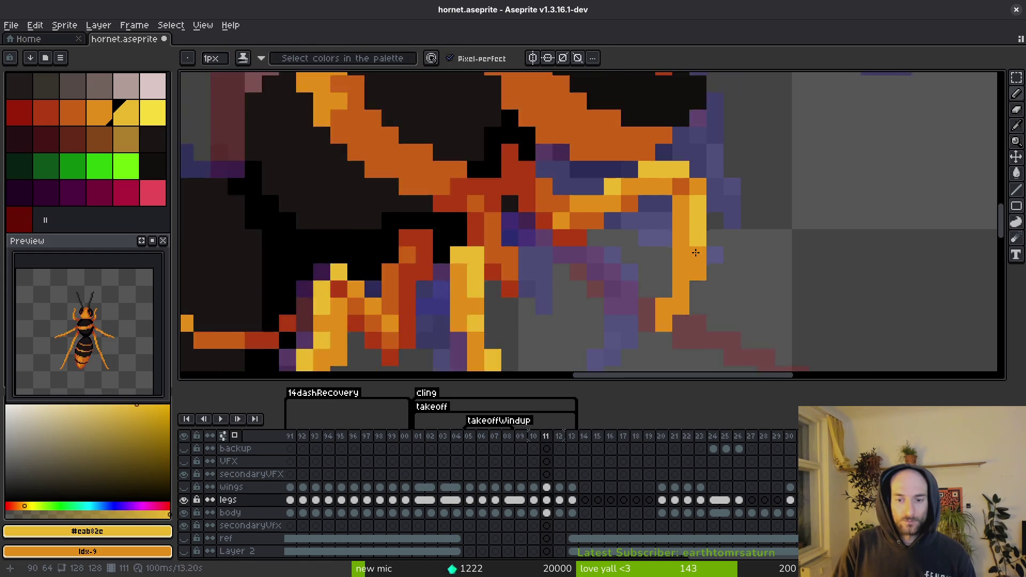
{"action": "scroll", "coordinate": [711, 284], "scroll_direction": "down", "scroll_amount": 3}
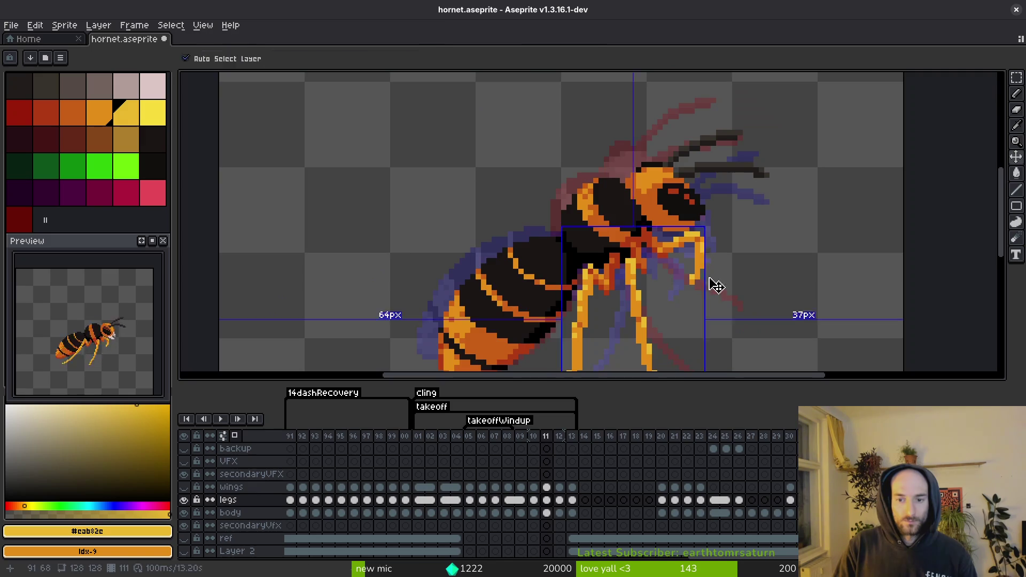
- Save hornet.aseprite
{"action": "key", "text": "ctrl+s"}
{"action": "scroll", "coordinate": [694, 266], "scroll_direction": "up", "scroll_amount": 2}
{"action": "scroll", "coordinate": [700, 256], "scroll_direction": "down", "scroll_amount": 2}
{"action": "scroll", "coordinate": [638, 262], "scroll_direction": "down", "scroll_amount": 2}
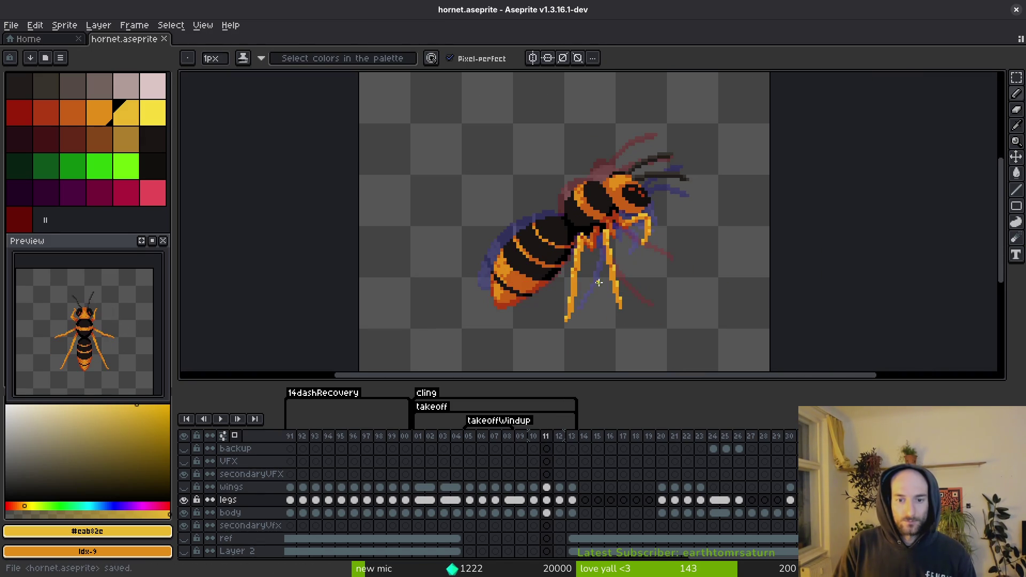
{"action": "scroll", "coordinate": [593, 278], "scroll_direction": "up", "scroll_amount": 3}
{"action": "key", "text": "ctrl+s"}
{"action": "scroll", "coordinate": [648, 264], "scroll_direction": "down", "scroll_amount": 3}
- Compare frames 10 and 11, sample the dark orange from the legs, and return to frame 10
{"action": "key", "text": "i"}
{"action": "key", "text": "Left"}
{"action": "key", "text": "Right"}
{"action": "key", "text": "Left"}
{"action": "key", "text": "b"}
{"action": "scroll", "coordinate": [675, 224], "scroll_direction": "up", "scroll_amount": 2}
{"action": "key", "text": "Right"}
{"action": "key", "text": "i"}
{"action": "left_click", "coordinate": [683, 182]}
{"action": "key", "text": "b"}
{"action": "key", "text": "Left"}
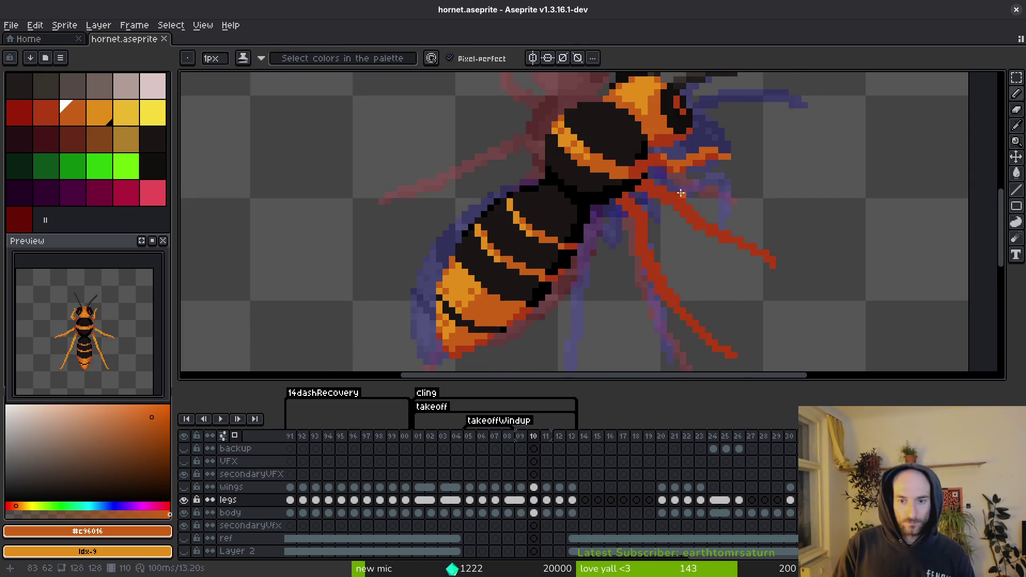
- Stroke frame 10's red leg, then sample the lighter orange from frame 09's legs
{"action": "scroll", "coordinate": [690, 197], "scroll_direction": "up", "scroll_amount": 2}
{"action": "left_click_drag", "start_coordinate": [687, 206], "coordinate": [705, 227]}
{"action": "key", "text": "Left"}
{"action": "key", "text": "i"}
{"action": "left_click", "coordinate": [573, 239]}
{"action": "key", "text": "Right"}
{"action": "key", "text": "b"}
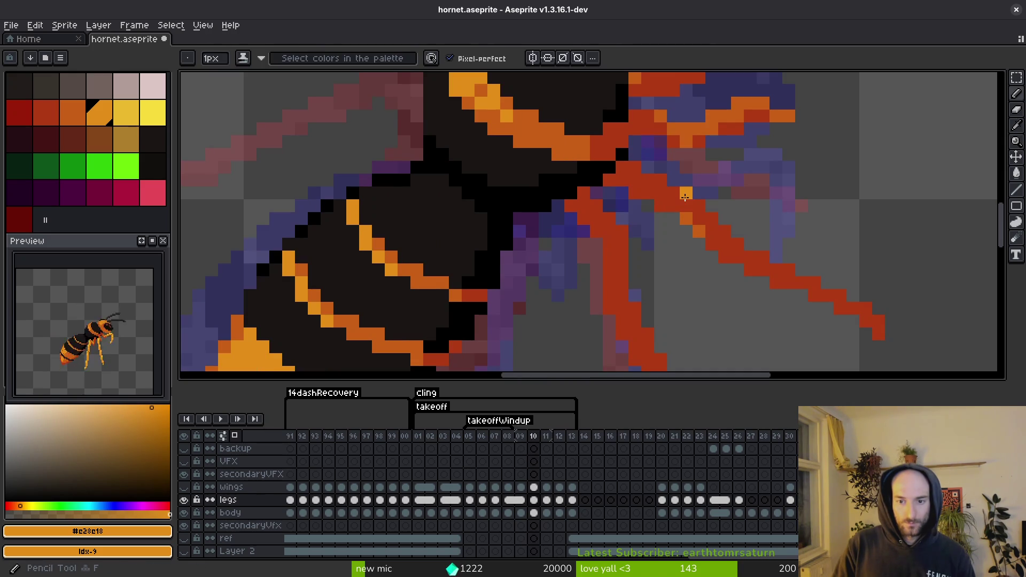
- Bucket-fill frame 10's red legs and darker leg patches with bright orange
{"action": "key", "text": "g"}
{"action": "left_click", "coordinate": [699, 206]}
{"action": "key", "text": "b"}
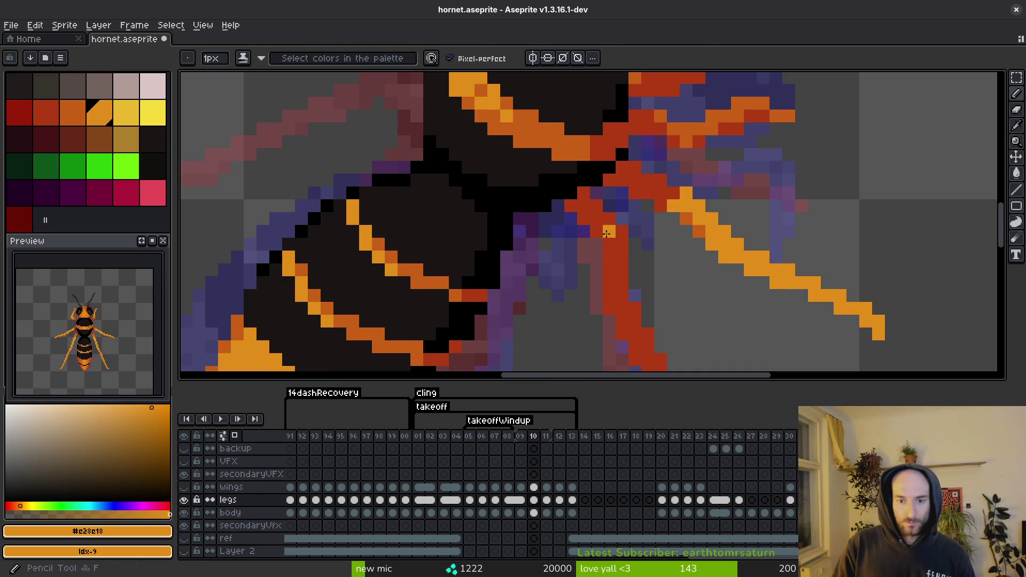
{"action": "key", "text": "g"}
{"action": "left_click", "coordinate": [613, 249]}
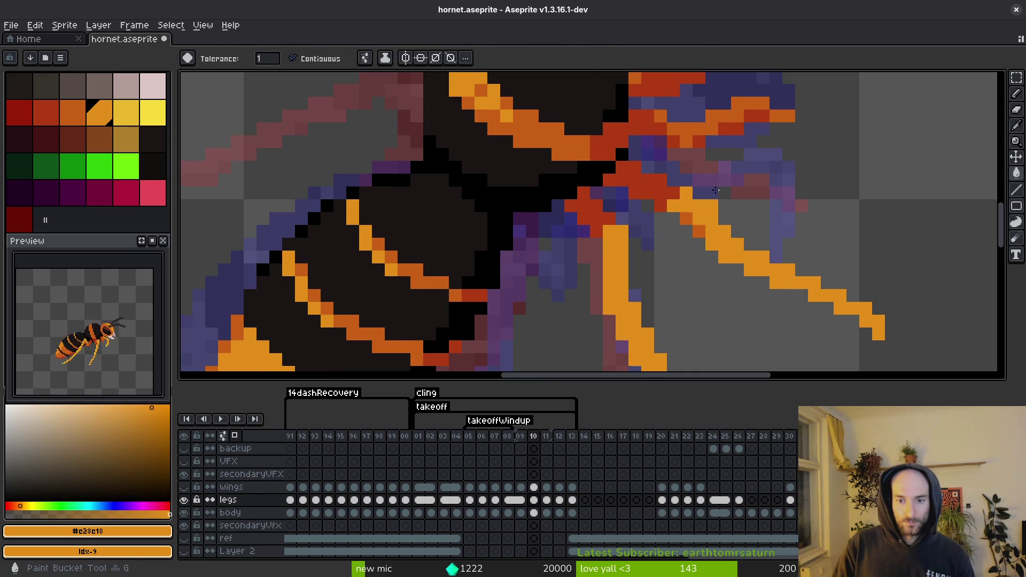
{"action": "key", "text": "b"}
{"action": "scroll", "coordinate": [682, 207], "scroll_direction": "down", "scroll_amount": 3}
{"action": "scroll", "coordinate": [681, 208], "scroll_direction": "up", "scroll_amount": 3}
{"action": "key", "text": "g"}
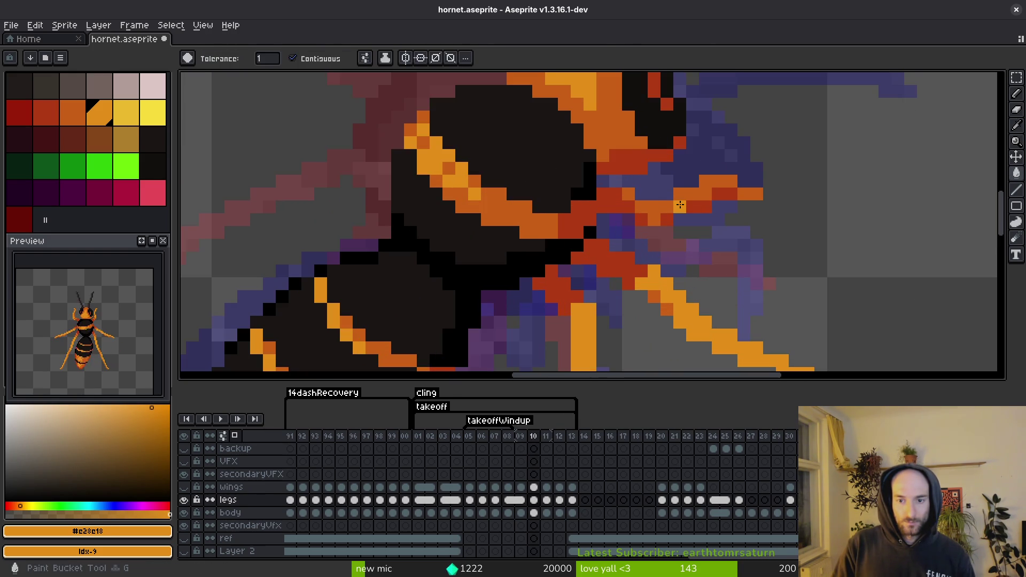
{"action": "left_click", "coordinate": [693, 195]}
{"action": "left_click", "coordinate": [630, 194]}
{"action": "left_click", "coordinate": [751, 194]}
- Shade three leg joints with dark orange, then sample the yellow highlight colour
{"action": "key", "text": "b"}
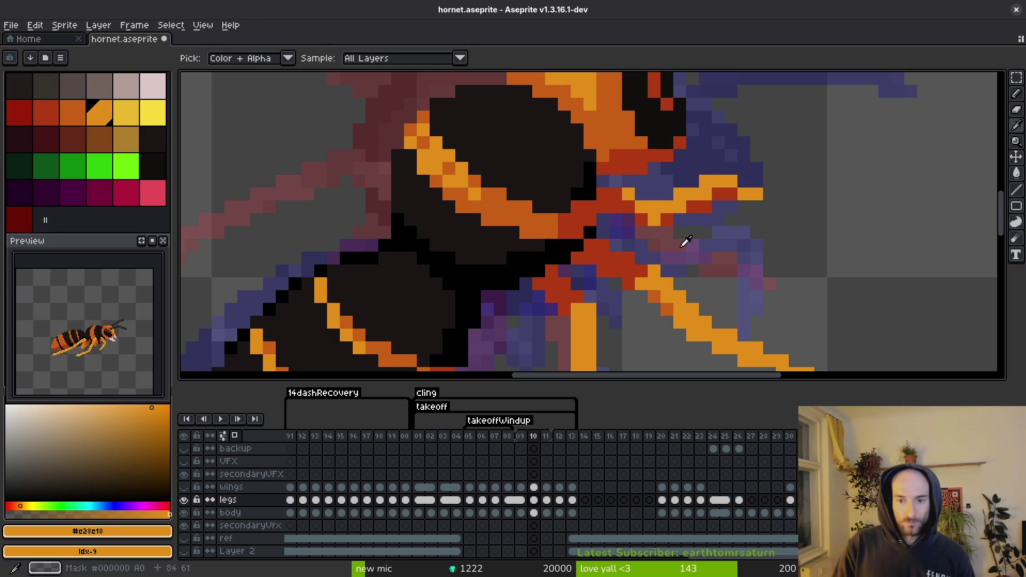
{"action": "left_click", "coordinate": [696, 198], "text": "alt"}
{"action": "left_click", "coordinate": [732, 194]}
{"action": "left_click", "coordinate": [706, 208]}
{"action": "left_click", "coordinate": [667, 219]}
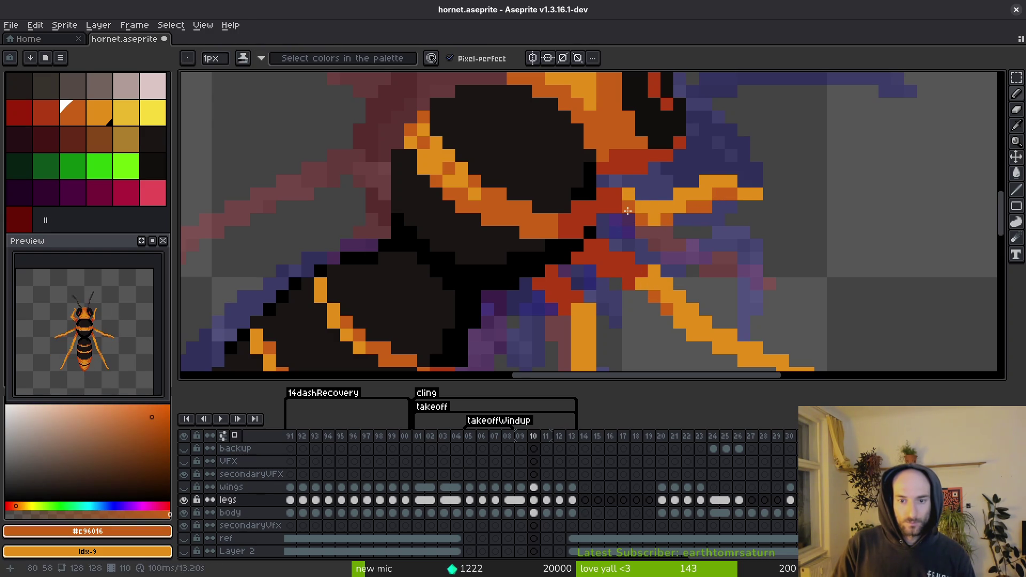
{"action": "scroll", "coordinate": [654, 202], "scroll_direction": "down", "scroll_amount": 1}
{"action": "scroll", "coordinate": [654, 202], "scroll_direction": "down", "scroll_amount": 2}
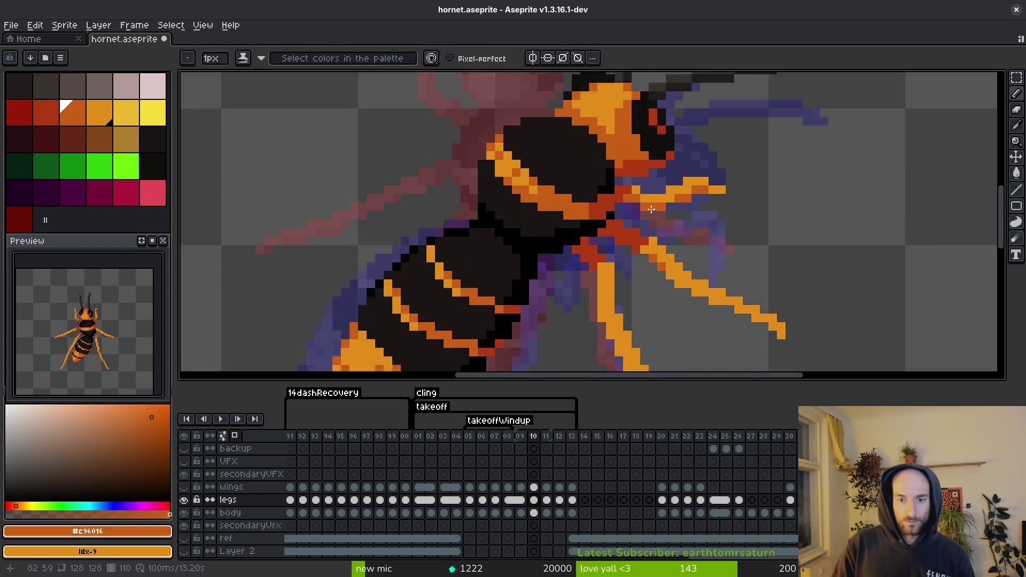
{"action": "scroll", "coordinate": [616, 185], "scroll_direction": "up", "scroll_amount": 3}
{"action": "scroll", "coordinate": [617, 177], "scroll_direction": "down", "scroll_amount": 3}
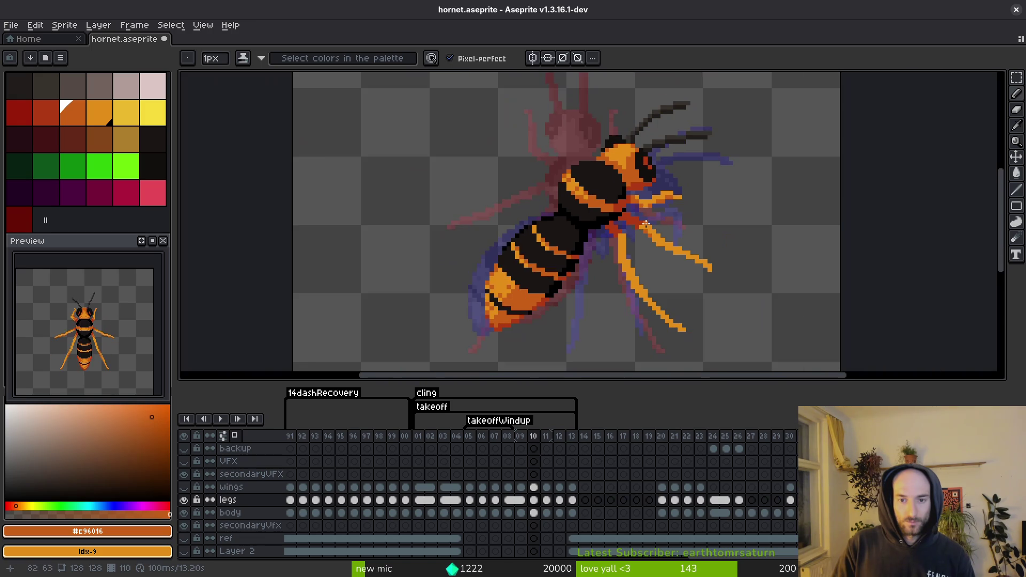
{"action": "scroll", "coordinate": [647, 222], "scroll_direction": "up", "scroll_amount": 4}
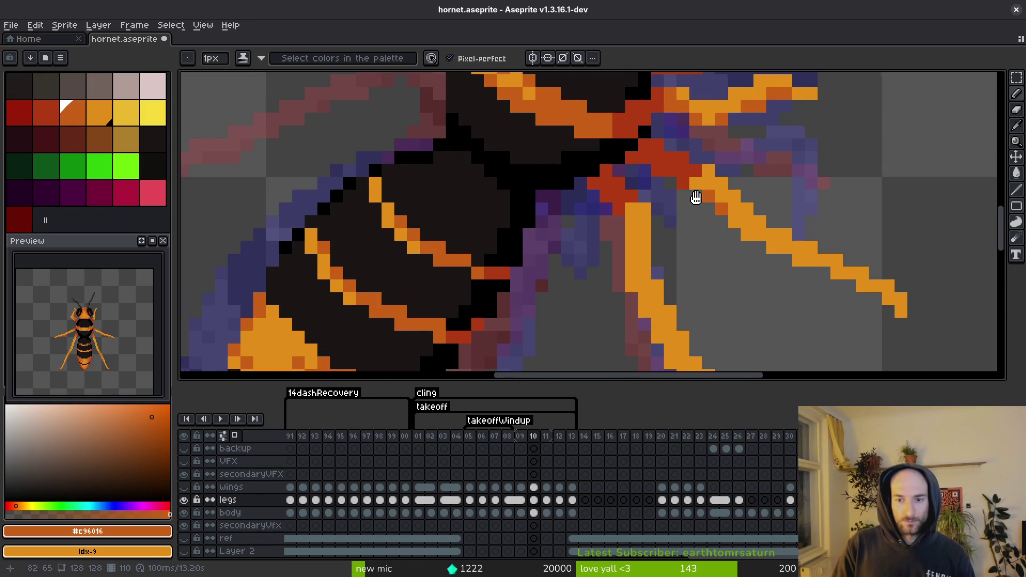
{"action": "scroll", "coordinate": [668, 185], "scroll_direction": "right", "scroll_amount": 2}
{"action": "scroll", "coordinate": [727, 230], "scroll_direction": "down", "scroll_amount": 3}
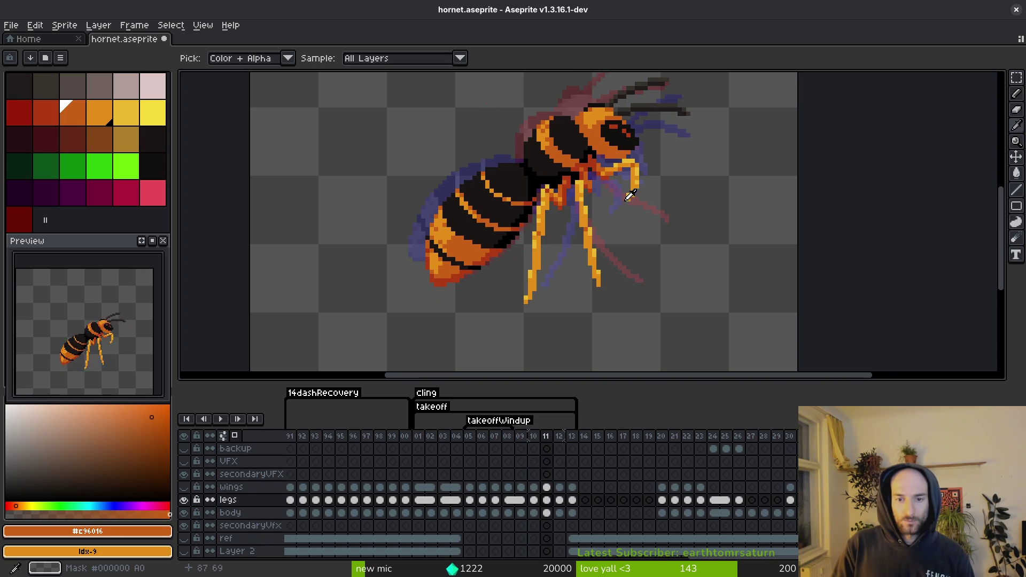
{"action": "left_click", "coordinate": [608, 192], "text": "alt"}
- Add yellow highlights along a leg and at a leg tip, undoing one stray pixel
{"action": "scroll", "coordinate": [632, 194], "scroll_direction": "up", "scroll_amount": 1}
{"action": "scroll", "coordinate": [632, 194], "scroll_direction": "up", "scroll_amount": 2}
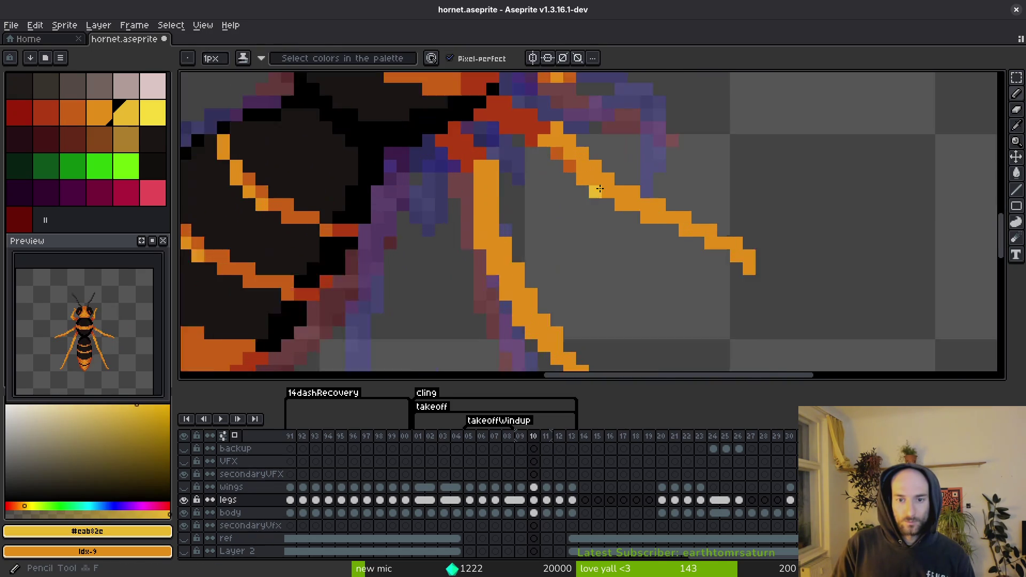
{"action": "left_click_drag", "start_coordinate": [610, 177], "coordinate": [591, 186]}
{"action": "key", "text": "ctrl+z"}
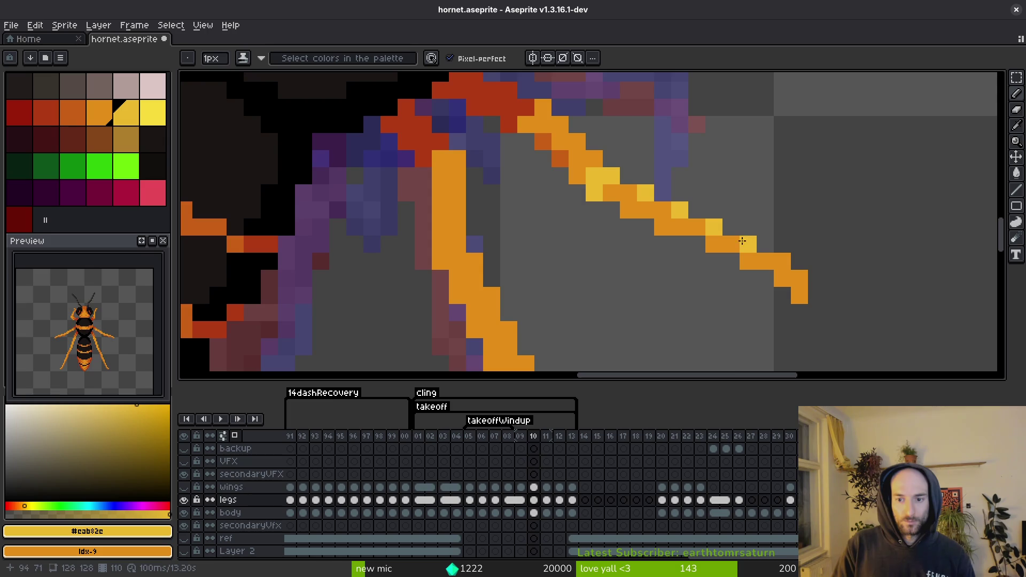
{"action": "left_click_drag", "start_coordinate": [783, 262], "coordinate": [799, 278]}
{"action": "scroll", "coordinate": [729, 235], "scroll_direction": "down", "scroll_amount": 1}
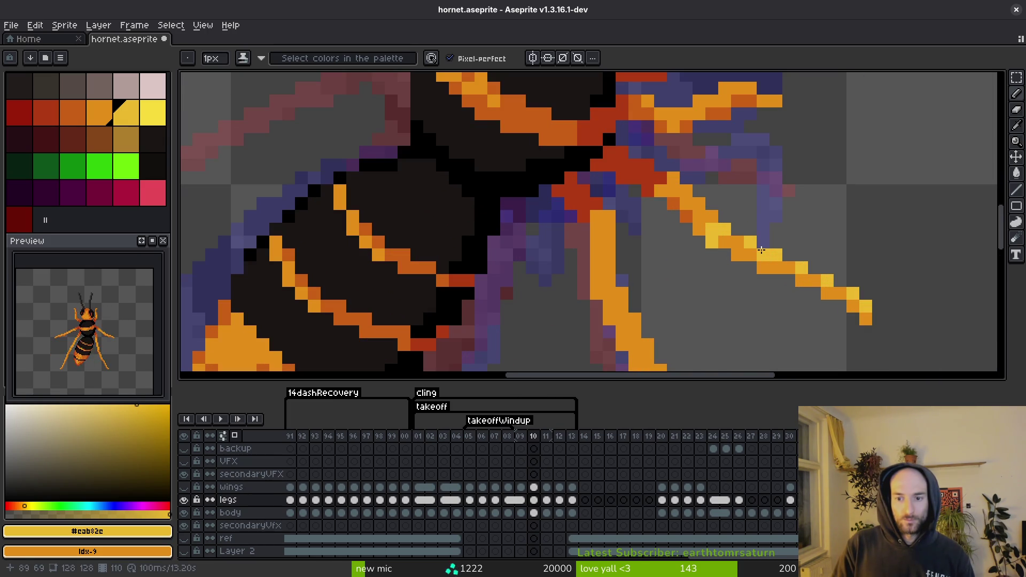
{"action": "scroll", "coordinate": [761, 250], "scroll_direction": "down", "scroll_amount": 3}
{"action": "scroll", "coordinate": [764, 246], "scroll_direction": "up", "scroll_amount": 2}
{"action": "scroll", "coordinate": [777, 240], "scroll_direction": "down", "scroll_amount": 2}
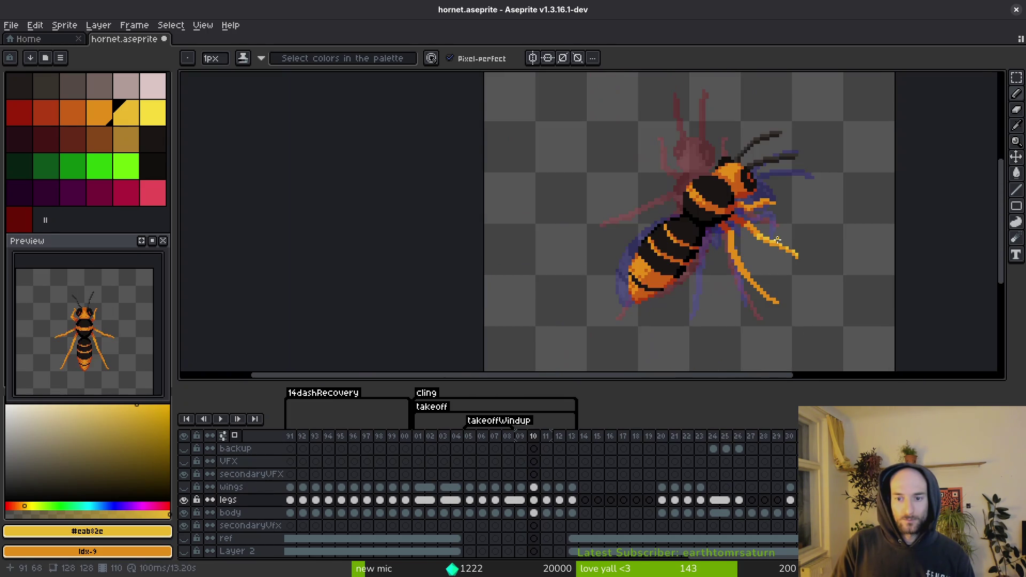
{"action": "scroll", "coordinate": [807, 241], "scroll_direction": "up", "scroll_amount": 5}
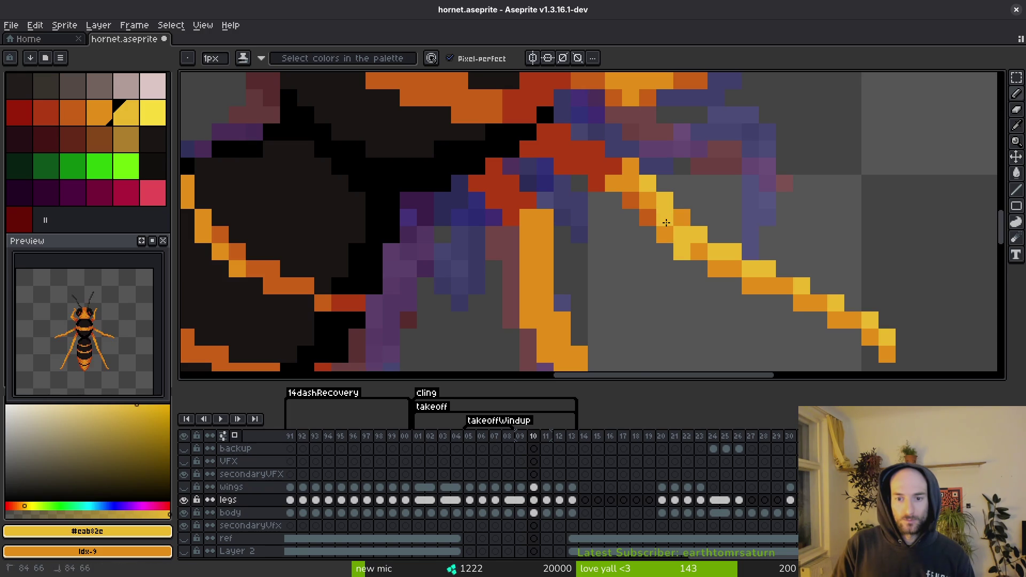
{"action": "scroll", "coordinate": [667, 223], "scroll_direction": "down", "scroll_amount": 3}
{"action": "scroll", "coordinate": [698, 198], "scroll_direction": "up", "scroll_amount": 2}
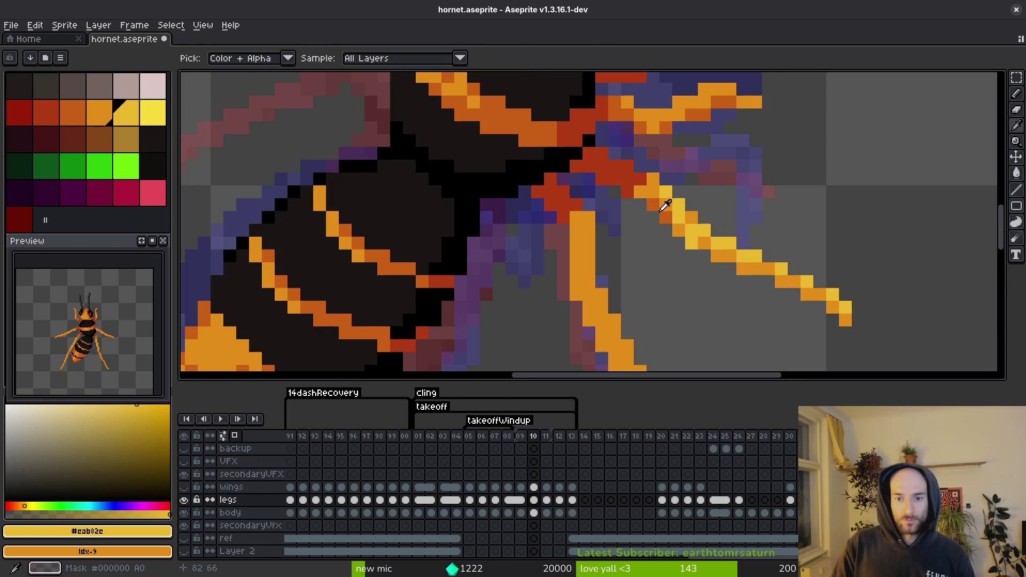
- Paint a short dark-orange shading stroke at the front-leg joint and zoom to check it
{"action": "left_click", "coordinate": [664, 195], "text": "alt"}
{"action": "scroll", "coordinate": [664, 195], "scroll_direction": "up", "scroll_amount": 2}
{"action": "left_click_drag", "start_coordinate": [603, 176], "coordinate": [633, 165]}
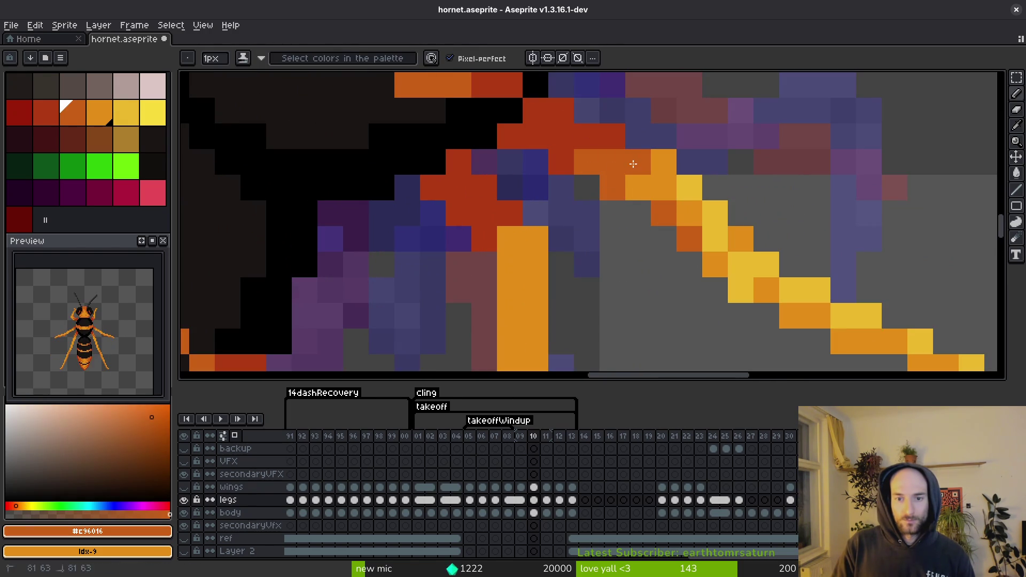
{"action": "scroll", "coordinate": [633, 165], "scroll_direction": "down", "scroll_amount": 5}
{"action": "scroll", "coordinate": [658, 225], "scroll_direction": "up", "scroll_amount": 1}
{"action": "scroll", "coordinate": [650, 217], "scroll_direction": "down", "scroll_amount": 1}
{"action": "scroll", "coordinate": [650, 217], "scroll_direction": "up", "scroll_amount": 3}
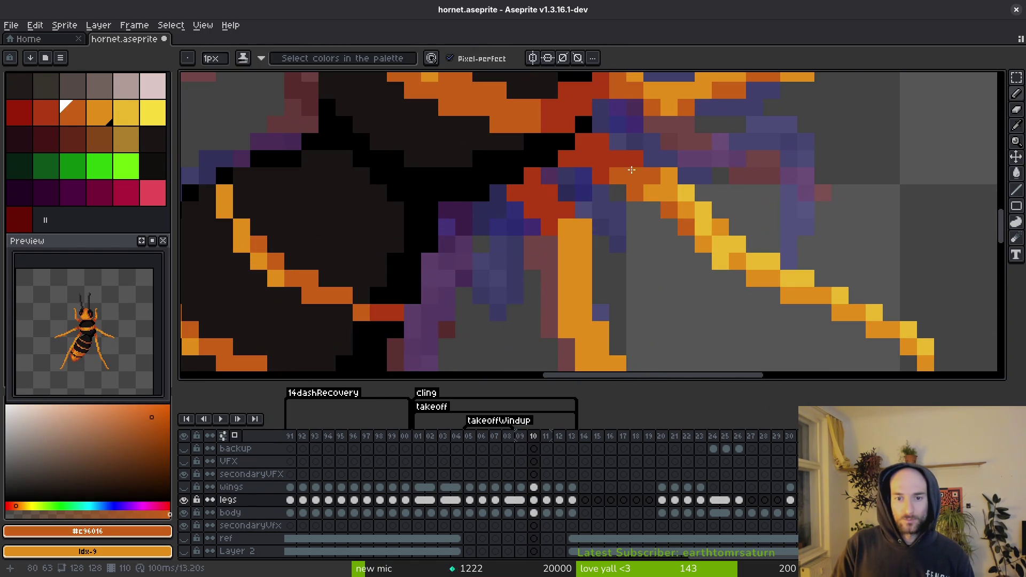
{"action": "scroll", "coordinate": [657, 227], "scroll_direction": "down", "scroll_amount": 4}
{"action": "scroll", "coordinate": [645, 209], "scroll_direction": "up", "scroll_amount": 3}
{"action": "scroll", "coordinate": [666, 182], "scroll_direction": "down", "scroll_amount": 4}
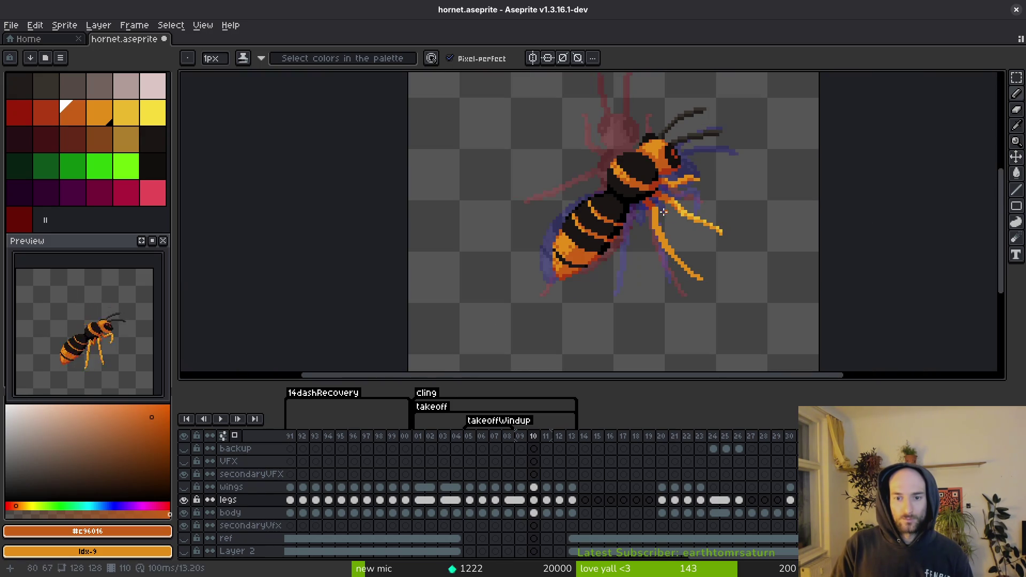
{"action": "scroll", "coordinate": [668, 214], "scroll_direction": "up", "scroll_amount": 2}
- Sample the yellow and orange leg colours again while zooming in and out on the joint
{"action": "left_click", "coordinate": [703, 209], "text": "alt"}
{"action": "scroll", "coordinate": [649, 223], "scroll_direction": "up", "scroll_amount": 1}
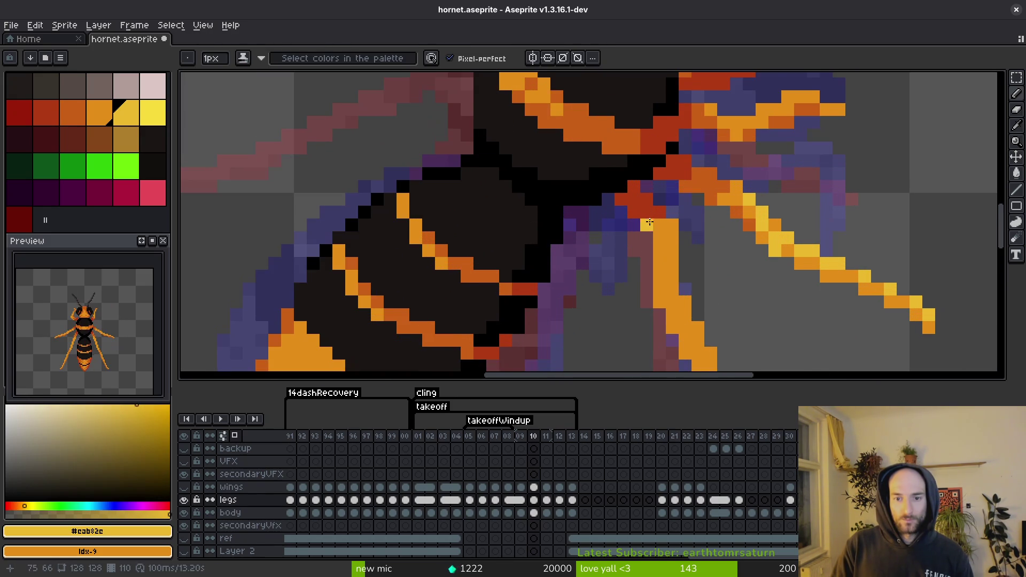
{"action": "left_click", "coordinate": [634, 201], "text": "alt"}
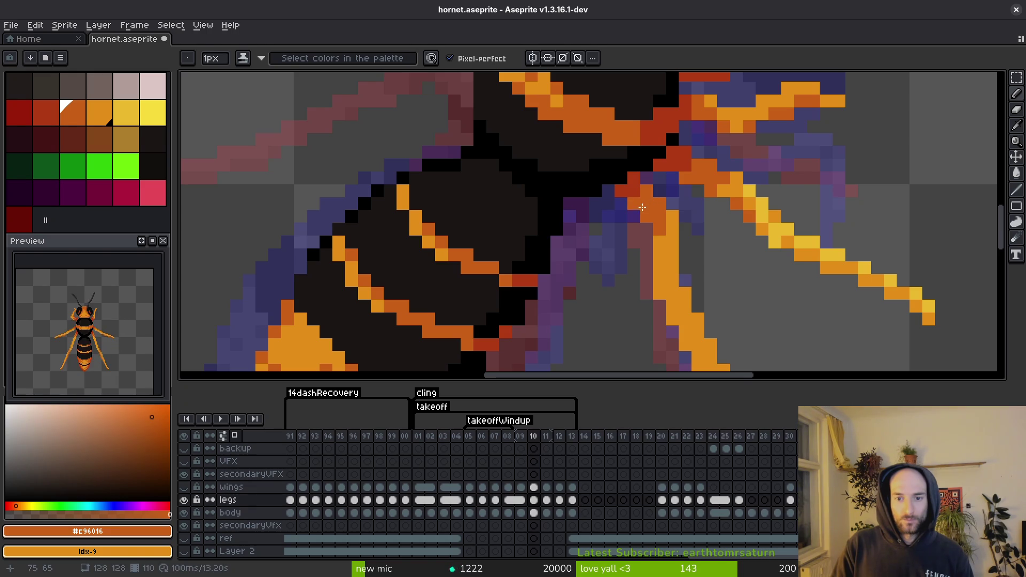
{"action": "scroll", "coordinate": [643, 206], "scroll_direction": "down", "scroll_amount": 2}
{"action": "scroll", "coordinate": [663, 219], "scroll_direction": "down", "scroll_amount": 2}
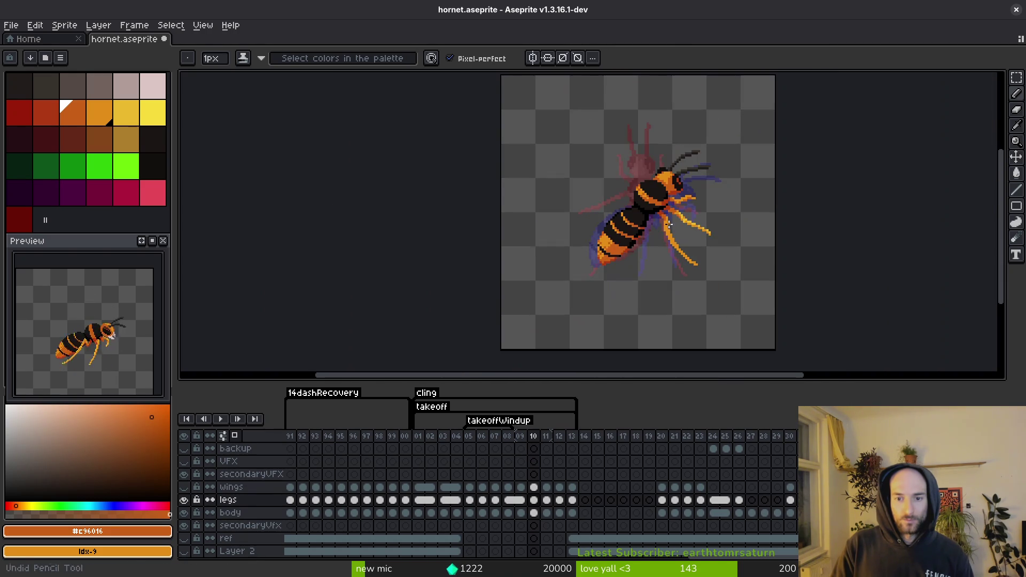
{"action": "scroll", "coordinate": [670, 225], "scroll_direction": "up", "scroll_amount": 2}
{"action": "scroll", "coordinate": [614, 165], "scroll_direction": "up", "scroll_amount": 2}
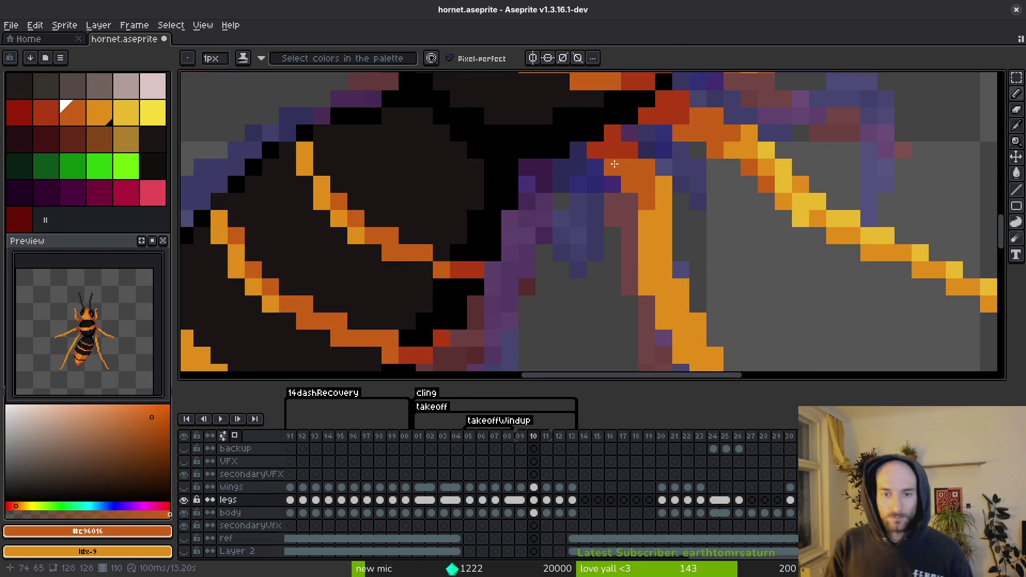
{"action": "scroll", "coordinate": [667, 237], "scroll_direction": "down", "scroll_amount": 4}
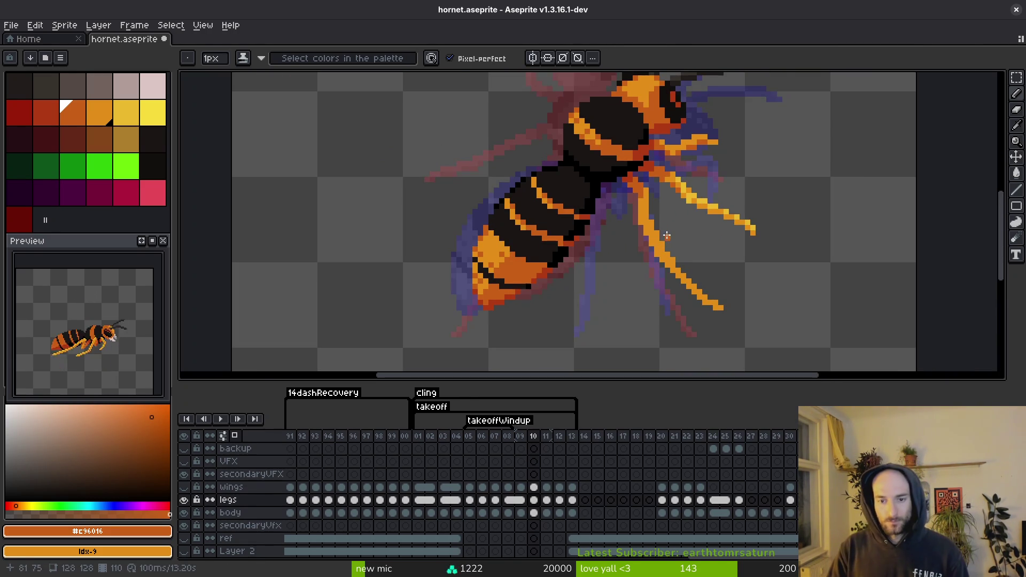
{"action": "scroll", "coordinate": [668, 237], "scroll_direction": "up", "scroll_amount": 2}
{"action": "left_click", "coordinate": [638, 183], "text": "alt"}
- Save, then eyedrop yellow #eab82e and paint three highlight strokes down the front leg
{"action": "key", "text": "ctrl+s"}
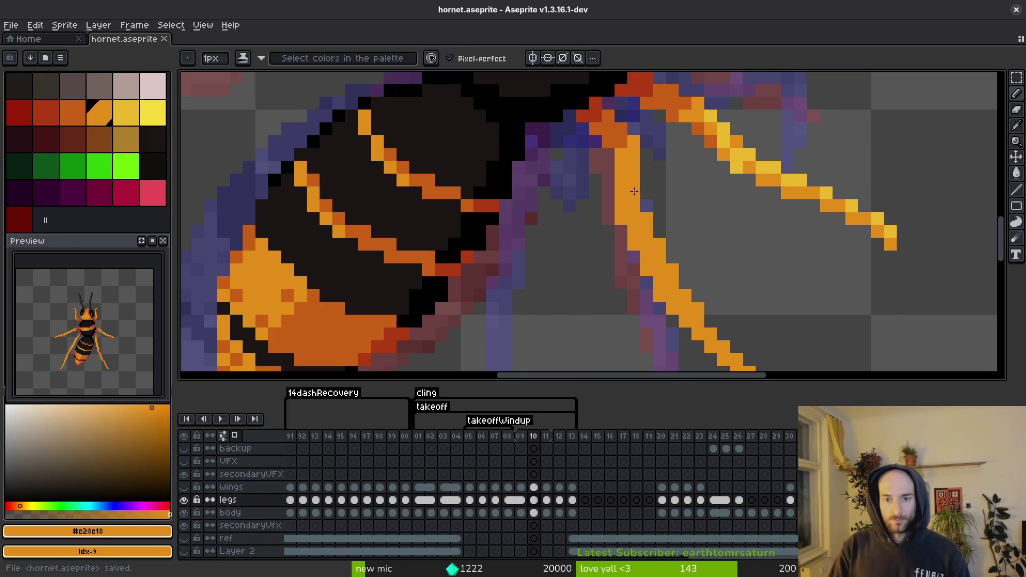
{"action": "scroll", "coordinate": [637, 181], "scroll_direction": "down", "scroll_amount": 2}
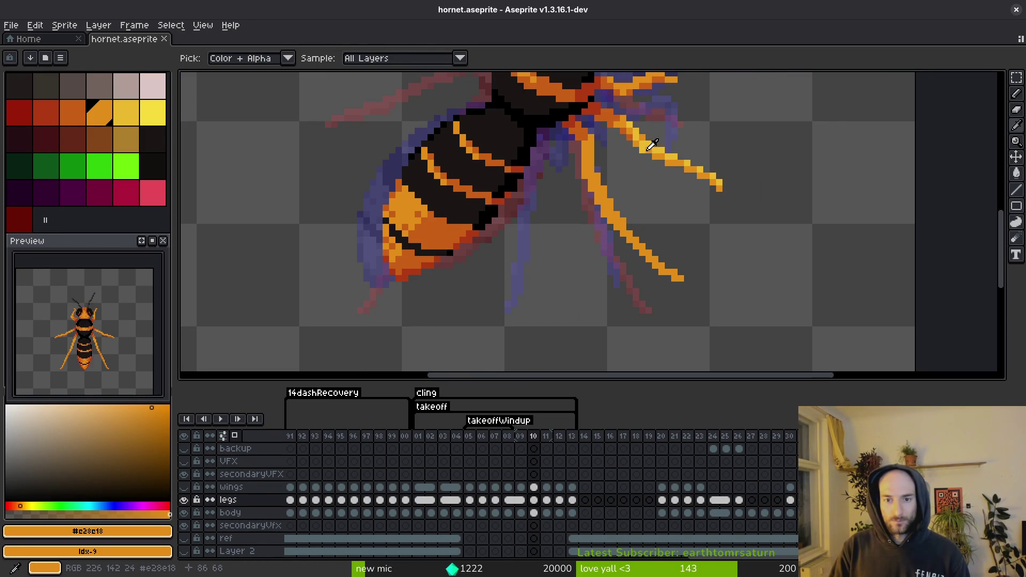
{"action": "left_click", "coordinate": [649, 142], "text": "alt"}
{"action": "scroll", "coordinate": [619, 174], "scroll_direction": "up", "scroll_amount": 3}
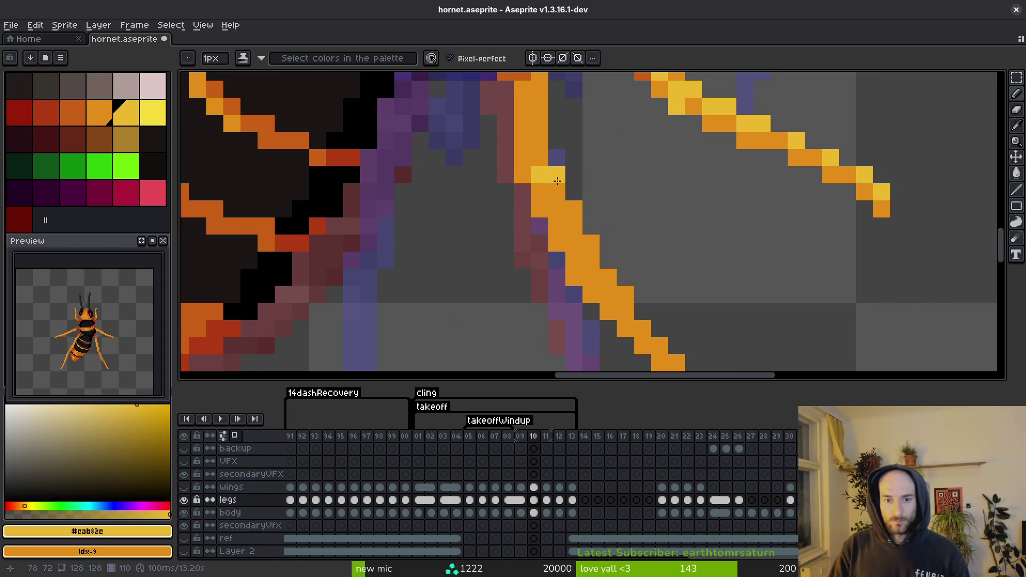
{"action": "left_click_drag", "start_coordinate": [561, 181], "coordinate": [587, 236]}
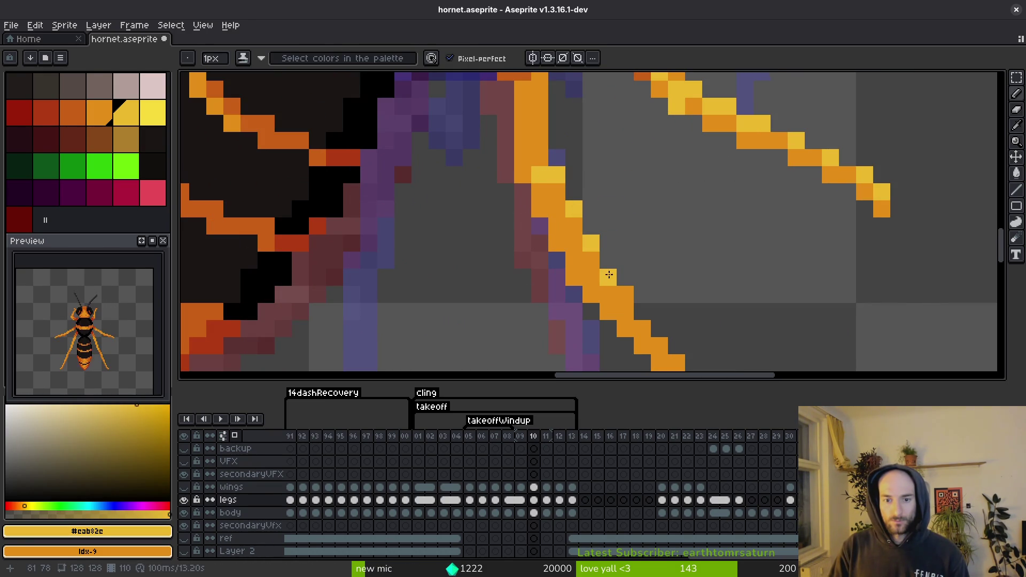
{"action": "mouse_move", "coordinate": [638, 304]}
{"action": "left_mouse_down"}
{"action": "mouse_move", "coordinate": [541, 167]}
{"action": "mouse_move", "coordinate": [536, 182]}
{"action": "mouse_move", "coordinate": [566, 209]}
{"action": "left_mouse_up"}
{"action": "left_click_drag", "start_coordinate": [597, 240], "coordinate": [648, 270]}
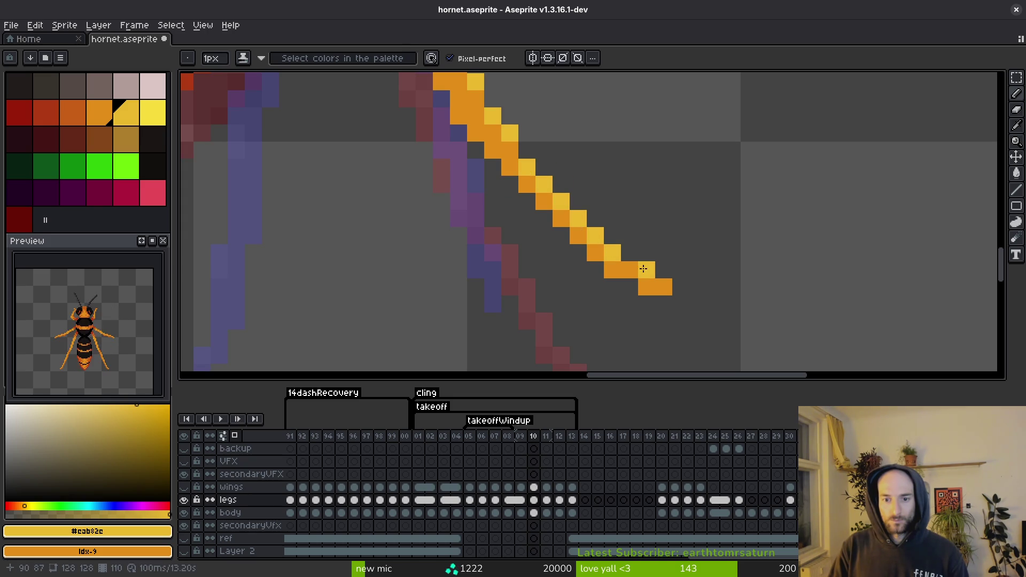
- Zoom in and out to check the front-leg highlights, then save hornet.aseprite
{"action": "scroll", "coordinate": [681, 233], "scroll_direction": "down", "scroll_amount": 4}
{"action": "scroll", "coordinate": [681, 233], "scroll_direction": "up", "scroll_amount": 3}
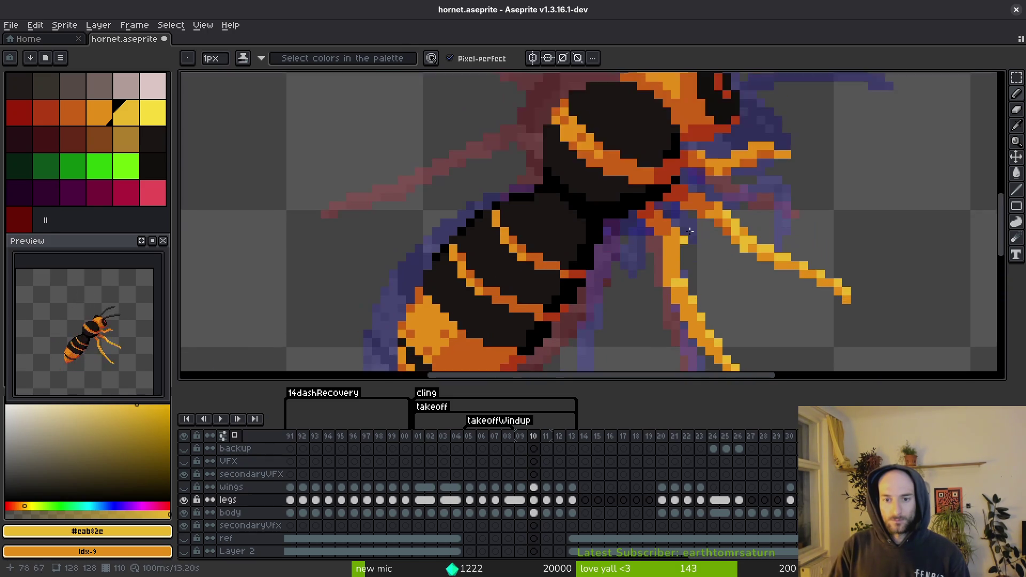
{"action": "scroll", "coordinate": [680, 303], "scroll_direction": "down", "scroll_amount": 3}
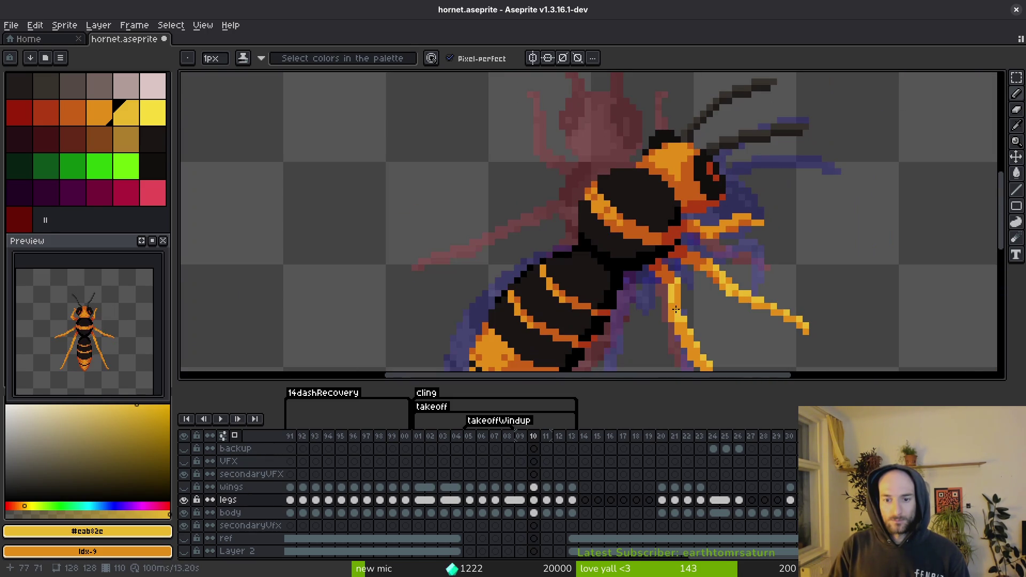
{"action": "scroll", "coordinate": [691, 305], "scroll_direction": "down", "scroll_amount": 1}
{"action": "scroll", "coordinate": [663, 268], "scroll_direction": "up", "scroll_amount": 1}
{"action": "scroll", "coordinate": [603, 239], "scroll_direction": "up", "scroll_amount": 1}
{"action": "scroll", "coordinate": [636, 249], "scroll_direction": "down", "scroll_amount": 2}
{"action": "key", "text": "ctrl+s"}
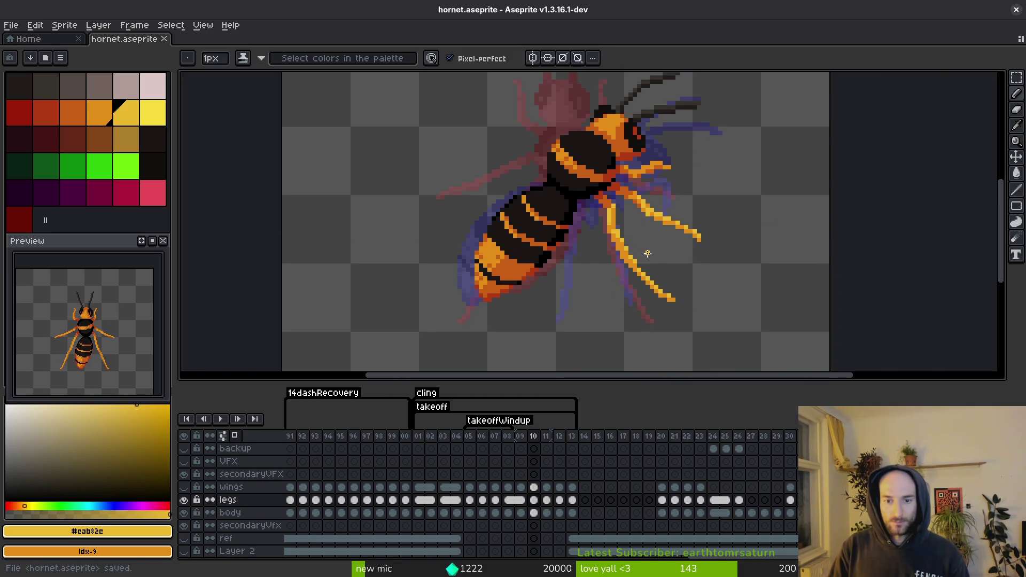
- Sample a leg colour from the canvas, switch back to the yellow highlight, and save
{"action": "scroll", "coordinate": [613, 225], "scroll_direction": "up", "scroll_amount": 1}
{"action": "scroll", "coordinate": [612, 225], "scroll_direction": "up", "scroll_amount": 2}
{"action": "key", "text": "alt"}
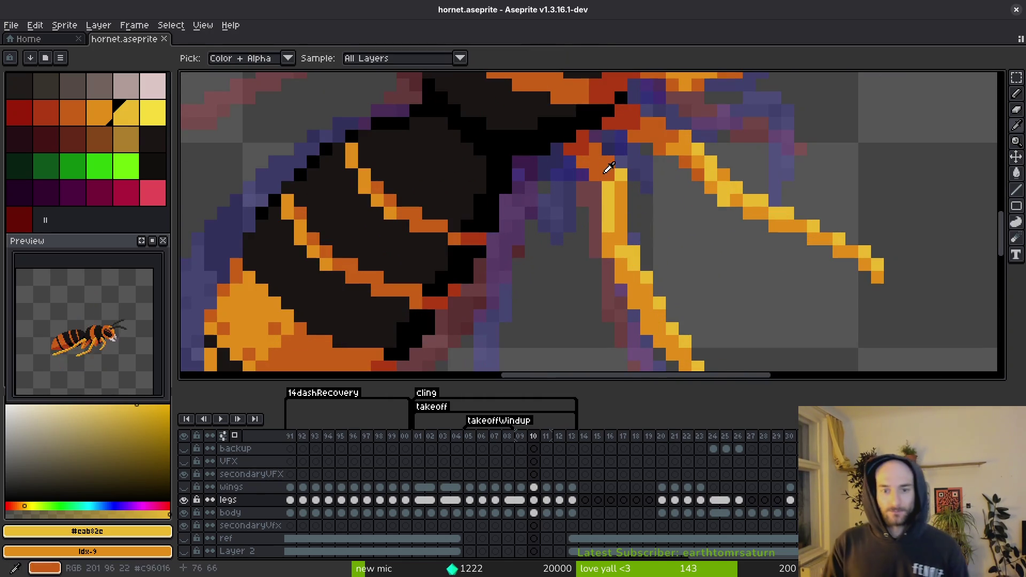
{"action": "left_click", "coordinate": [678, 143], "text": "alt"}
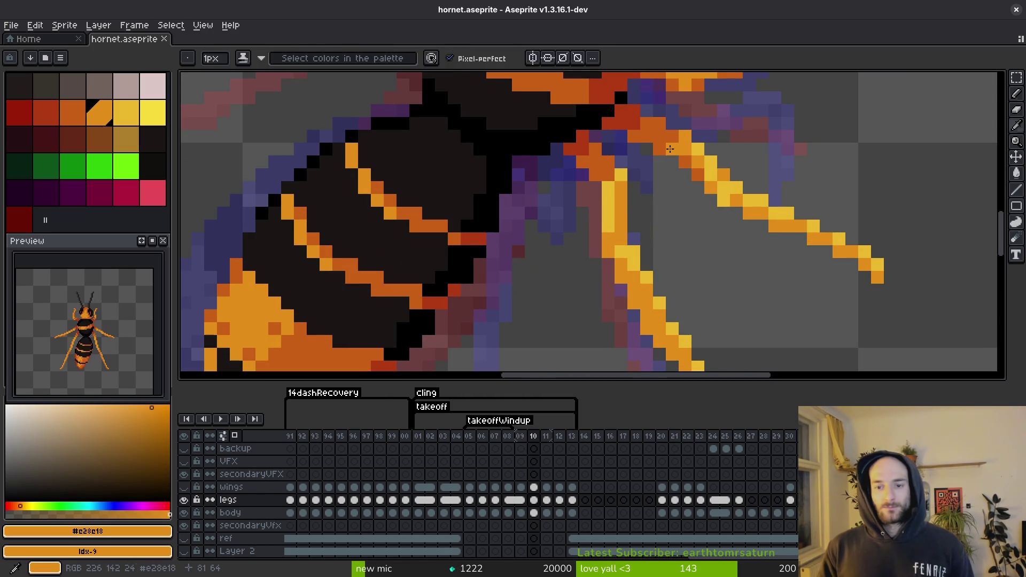
{"action": "left_click", "coordinate": [700, 143], "text": "alt"}
{"action": "key", "text": "ctrl+s"}
{"action": "scroll", "coordinate": [698, 140], "scroll_direction": "down", "scroll_amount": 5}
{"action": "scroll", "coordinate": [693, 138], "scroll_direction": "up", "scroll_amount": 3}
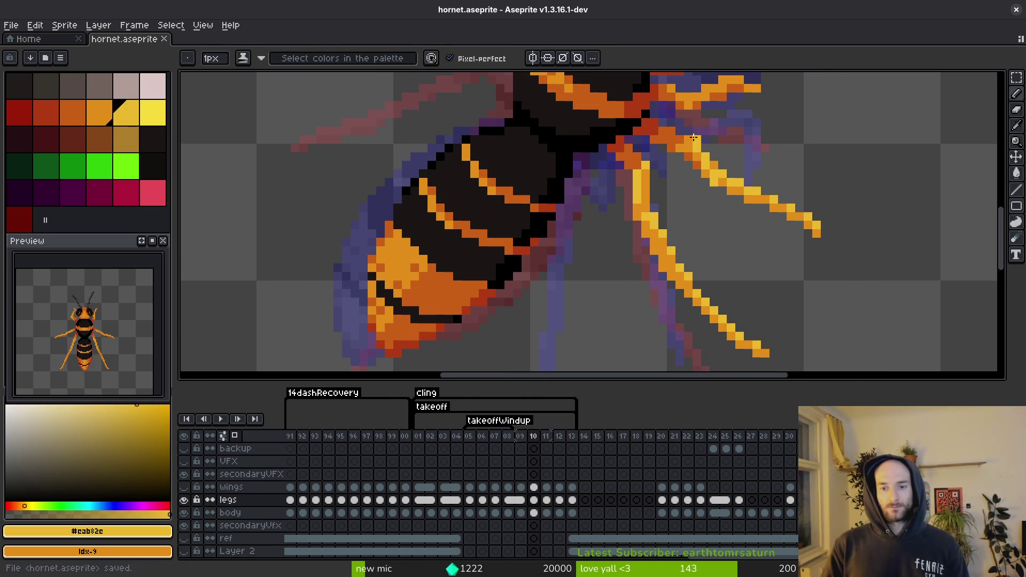
{"action": "key", "text": "ctrl+s"}
- Restore the upper-leg yellow pixels, paint a highlight along the upper leg, and save
{"action": "scroll", "coordinate": [704, 288], "scroll_direction": "down", "scroll_amount": 2}
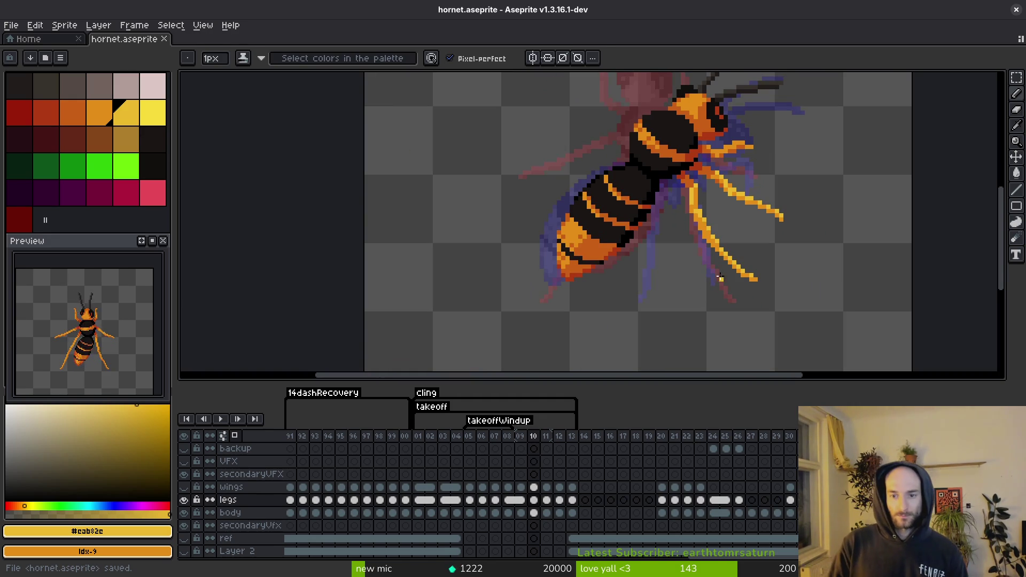
{"action": "scroll", "coordinate": [722, 231], "scroll_direction": "down", "scroll_amount": 2}
{"action": "scroll", "coordinate": [689, 224], "scroll_direction": "up", "scroll_amount": 5}
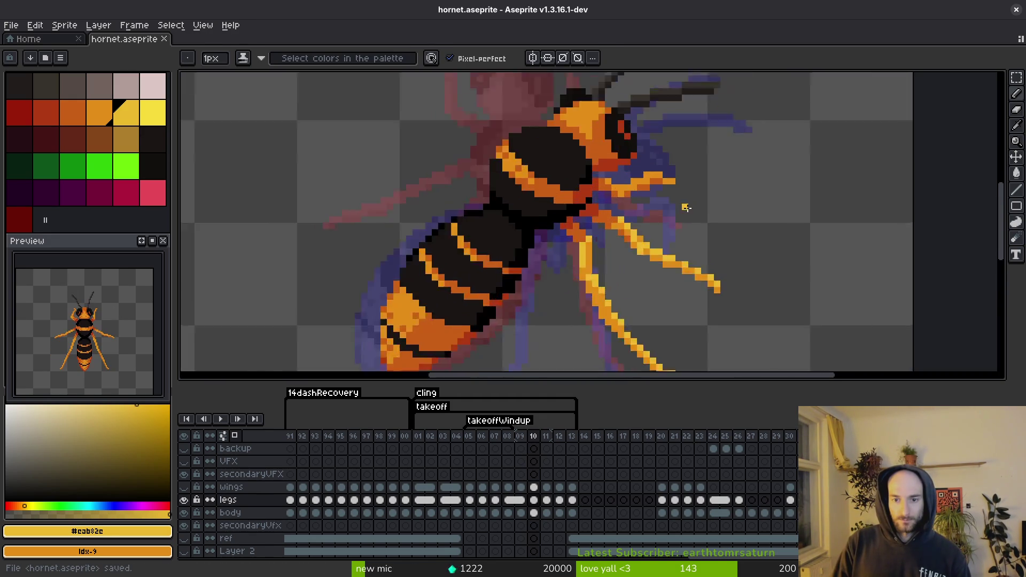
{"action": "key", "text": "ctrl+z"}
{"action": "left_click_drag", "start_coordinate": [598, 144], "coordinate": [566, 161]}
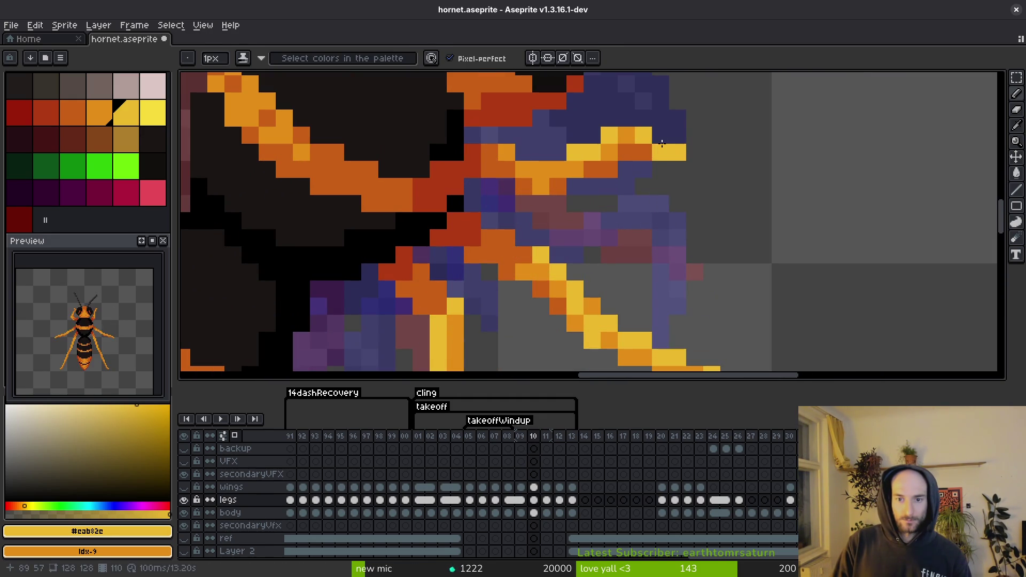
{"action": "scroll", "coordinate": [641, 160], "scroll_direction": "down", "scroll_amount": 3}
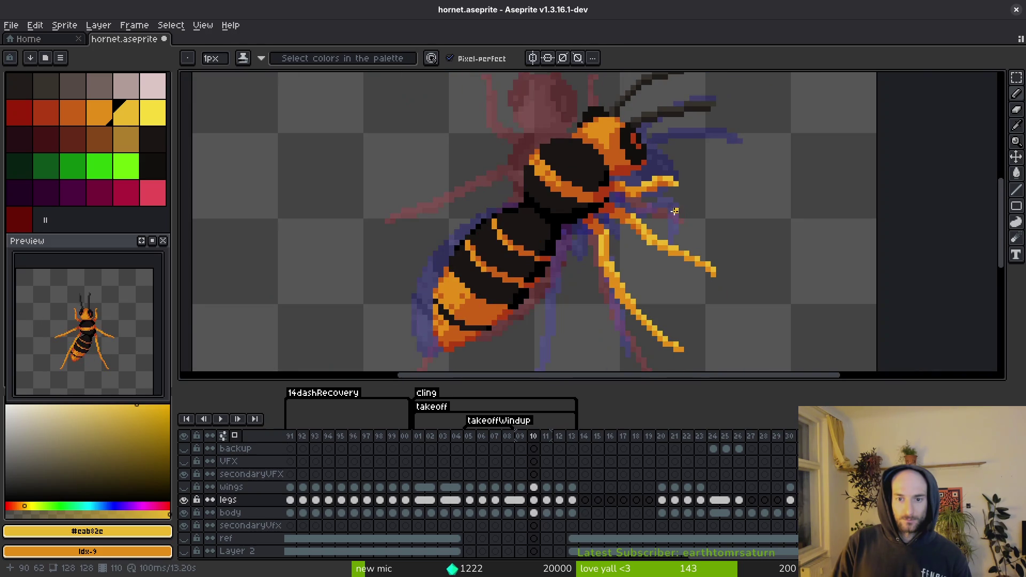
{"action": "scroll", "coordinate": [628, 187], "scroll_direction": "up", "scroll_amount": 3}
{"action": "scroll", "coordinate": [634, 188], "scroll_direction": "down", "scroll_amount": 3}
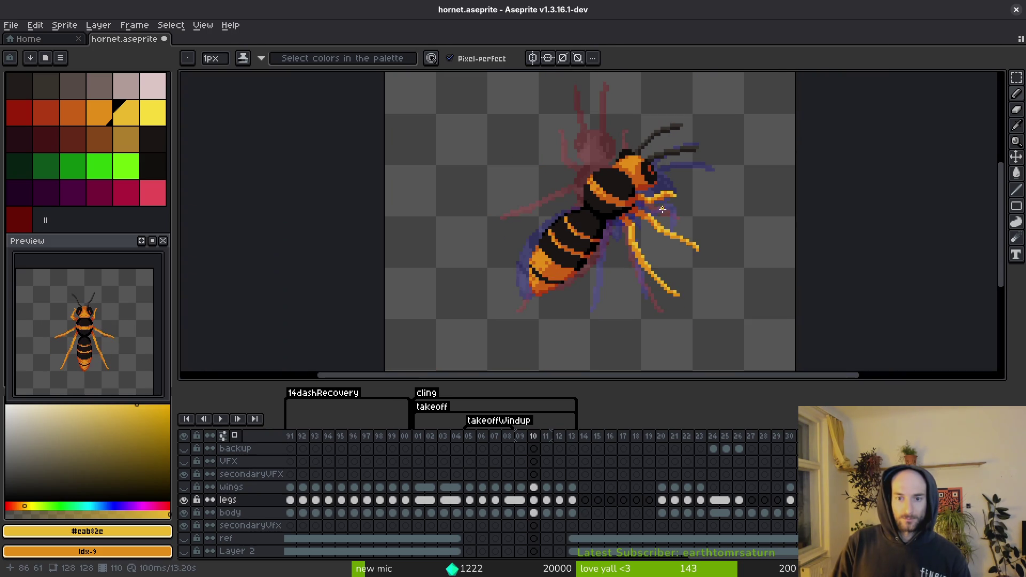
{"action": "key", "text": "ctrl+s"}
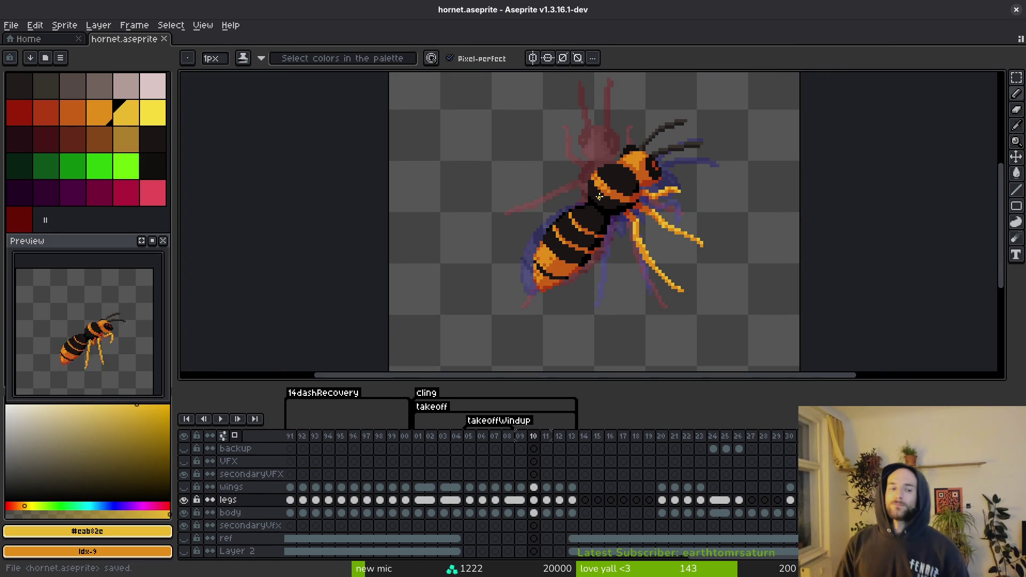
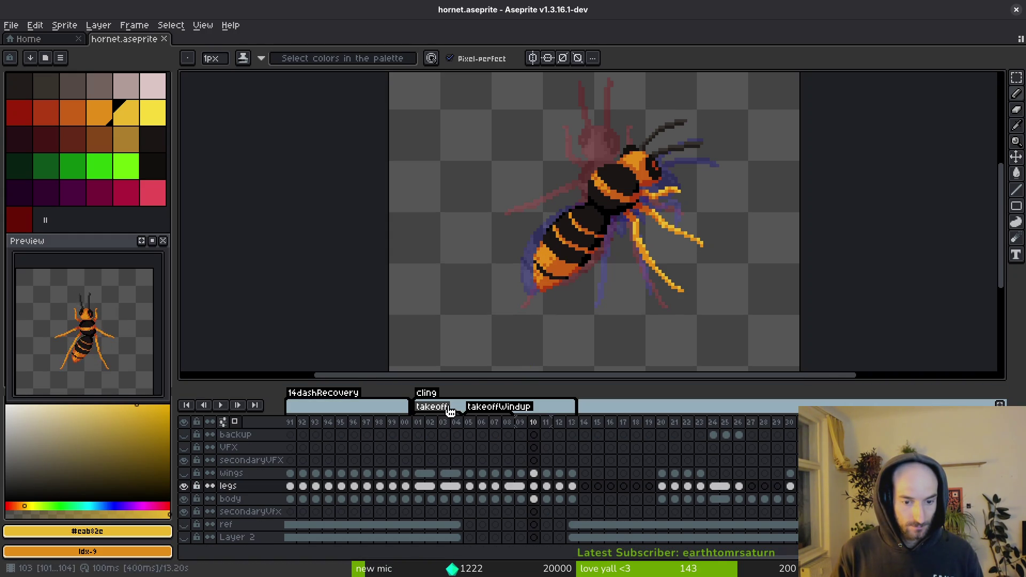
- Move the takeoff tag to span frames 09–13 and save hornet.aseprite
{"action": "left_click_drag", "start_coordinate": [457, 412], "coordinate": [571, 419]}
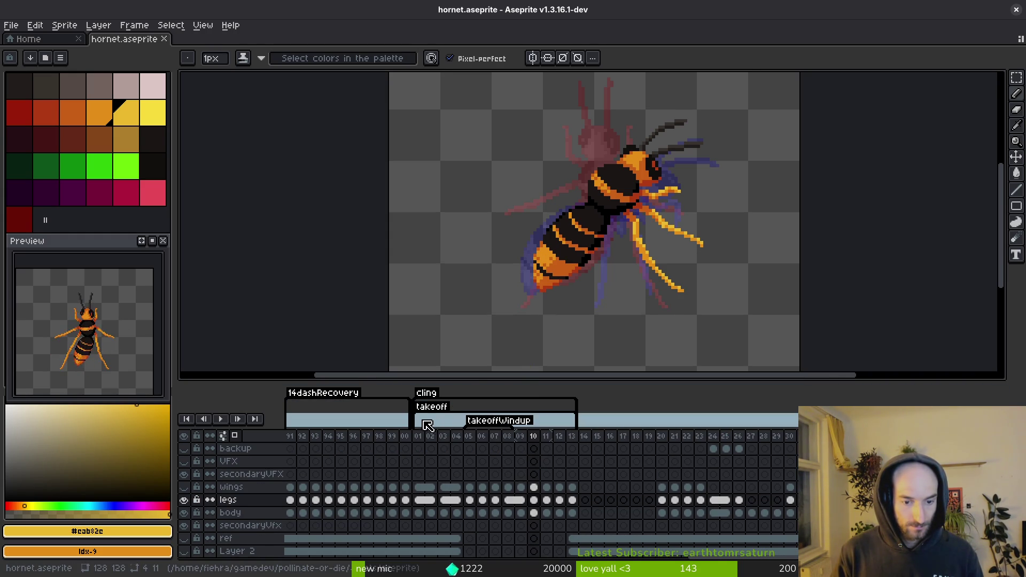
{"action": "mouse_move", "coordinate": [415, 421]}
{"action": "left_mouse_down"}
{"action": "mouse_move", "coordinate": [517, 421]}
{"action": "mouse_move", "coordinate": [472, 439]}
{"action": "left_mouse_up"}
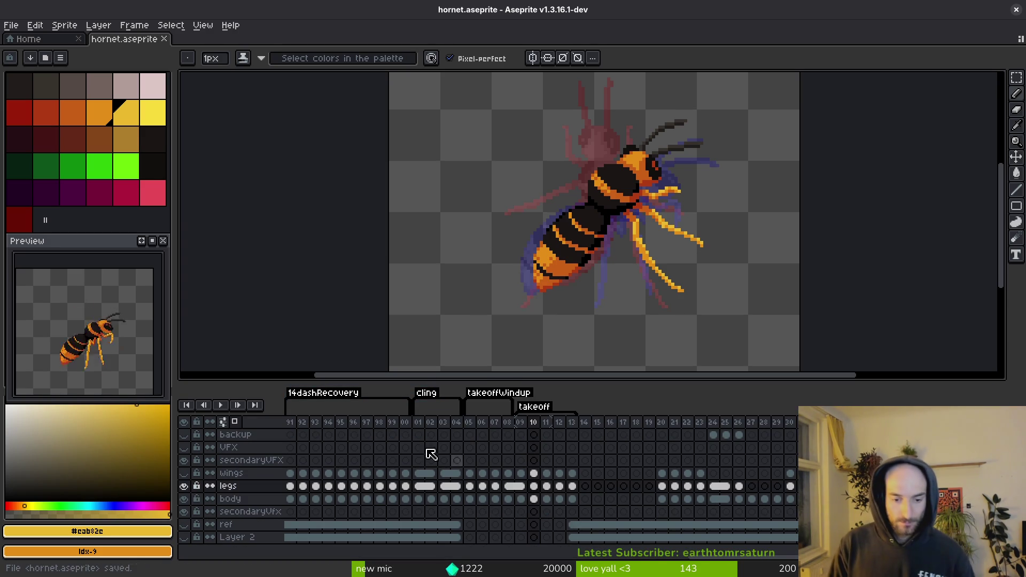
{"action": "key", "text": "ctrl+s"}
- Return to frame 01 with the wings layer visible again
{"action": "left_click", "coordinate": [422, 423]}
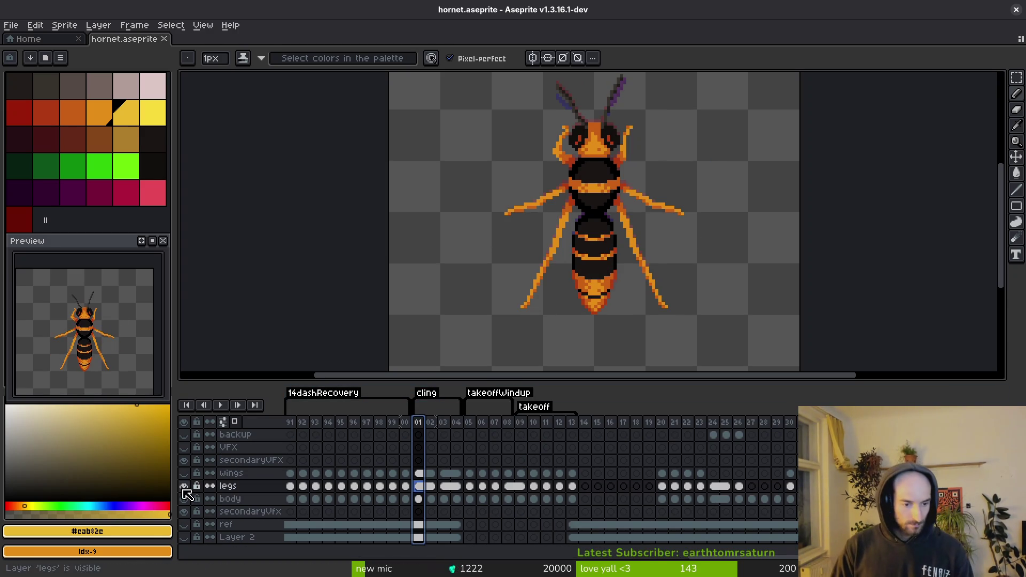
{"action": "left_click", "coordinate": [183, 473]}
{"action": "key", "text": "ctrl+e"}
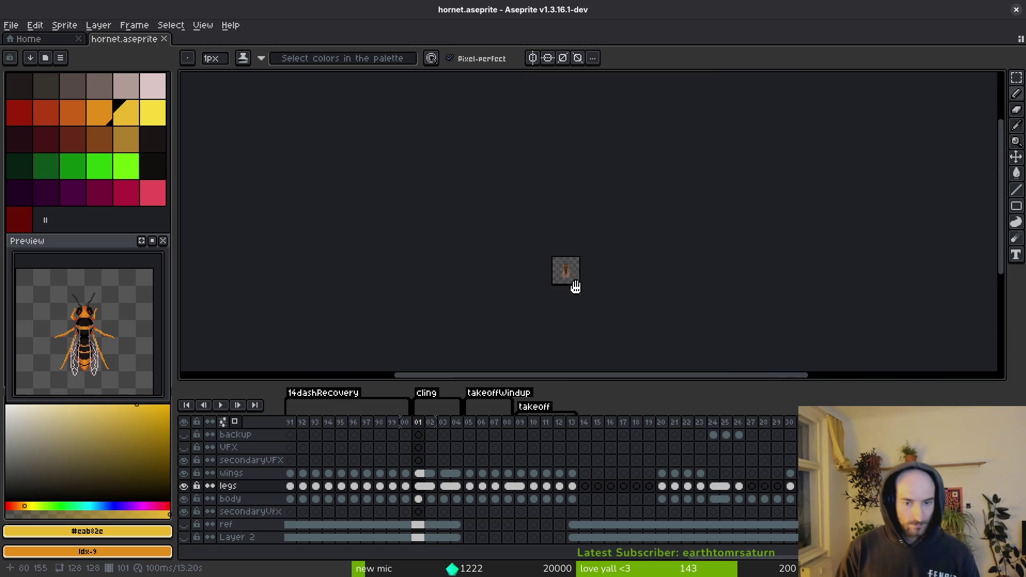
- Review the sheet preview and generate the hornet sprite sheet with tags split into rows
{"action": "scroll", "coordinate": [626, 291], "scroll_direction": "down", "scroll_amount": 5}
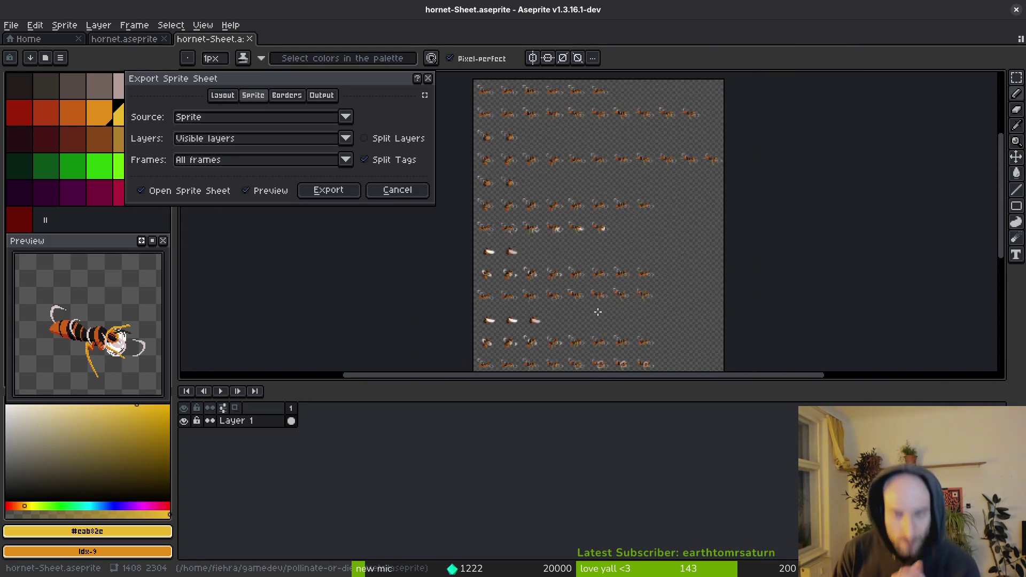
{"action": "scroll", "coordinate": [614, 256], "scroll_direction": "down", "scroll_amount": 1}
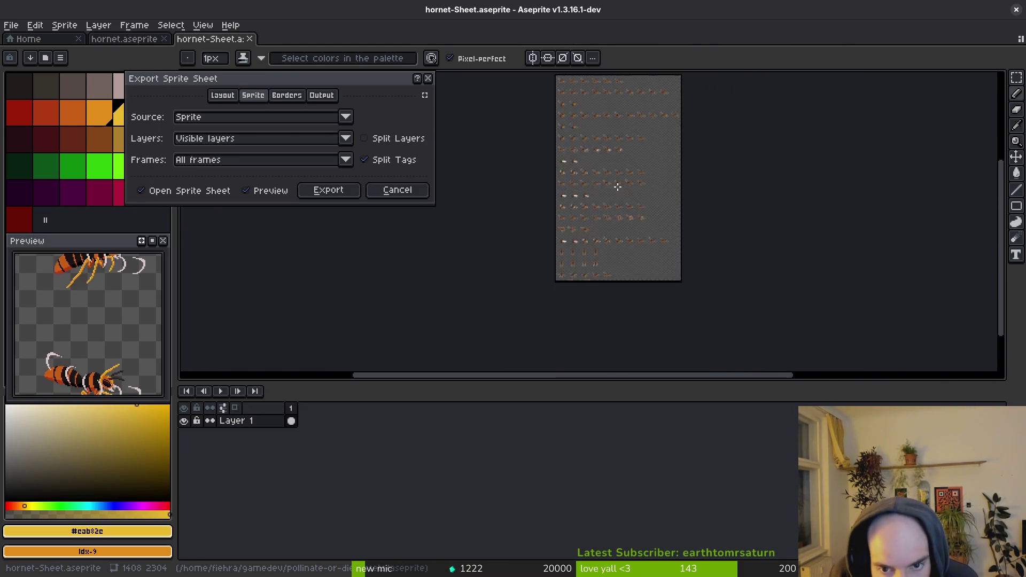
{"action": "scroll", "coordinate": [630, 218], "scroll_direction": "up", "scroll_amount": 2}
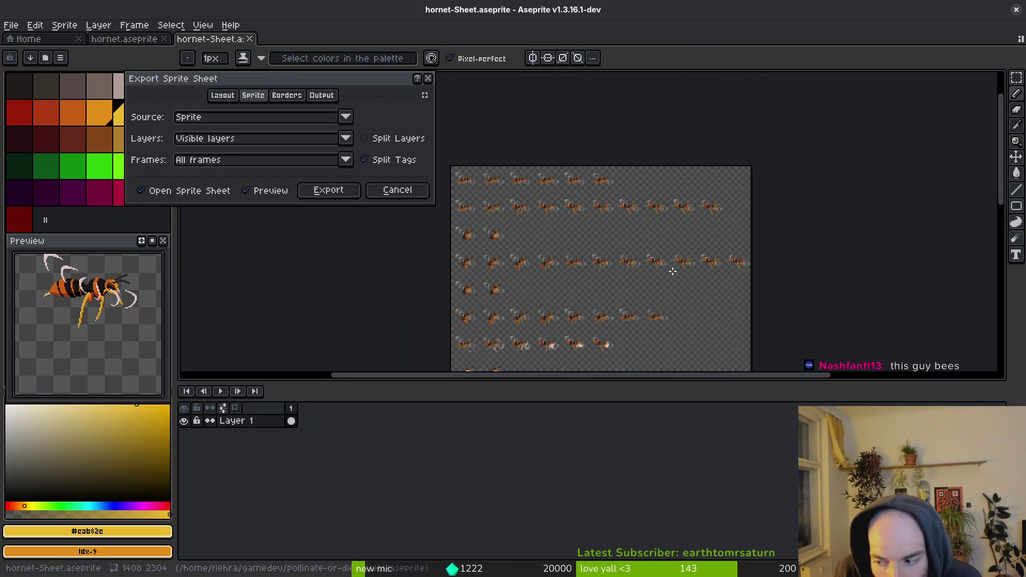
{"action": "left_click_drag", "start_coordinate": [654, 280], "coordinate": [652, 273]}
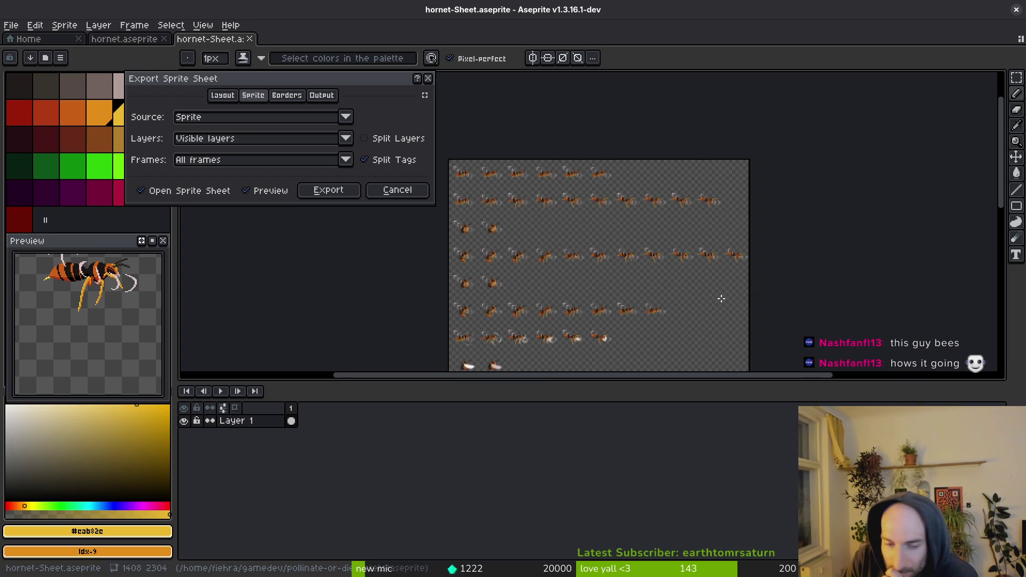
{"action": "scroll", "coordinate": [695, 284], "scroll_direction": "down", "scroll_amount": 2}
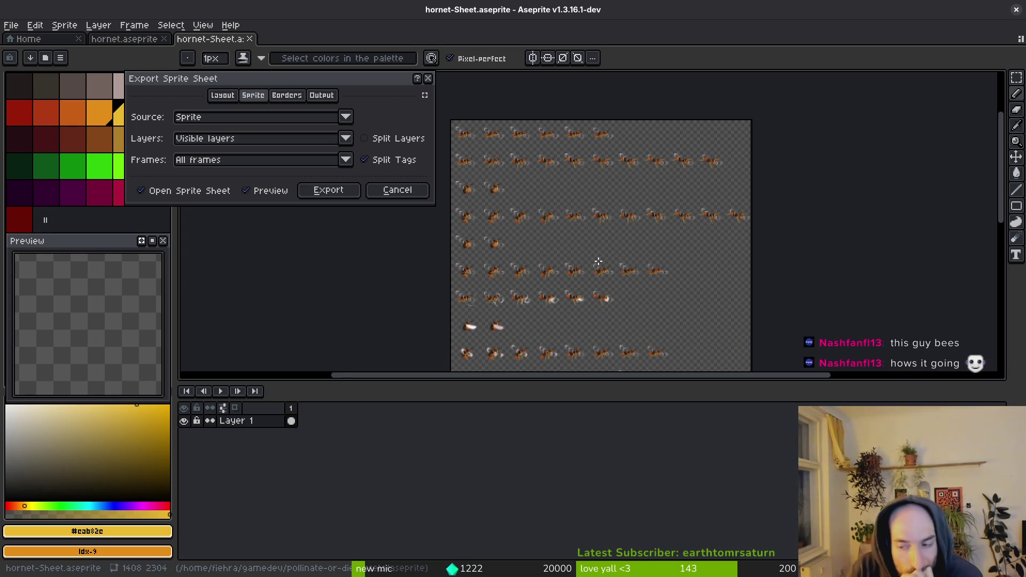
{"action": "scroll", "coordinate": [561, 259], "scroll_direction": "up", "scroll_amount": 5}
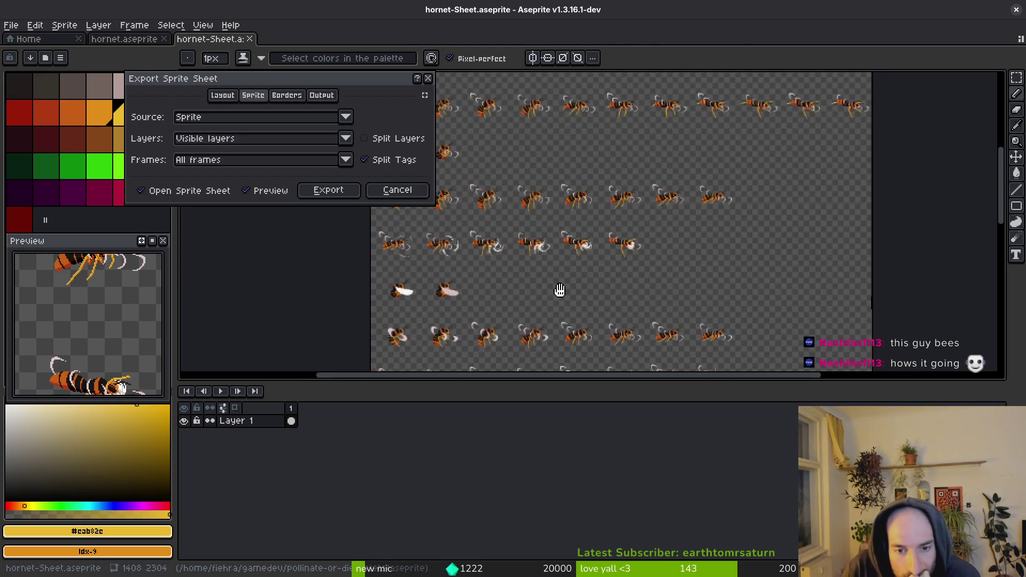
{"action": "scroll", "coordinate": [560, 184], "scroll_direction": "down", "scroll_amount": 5}
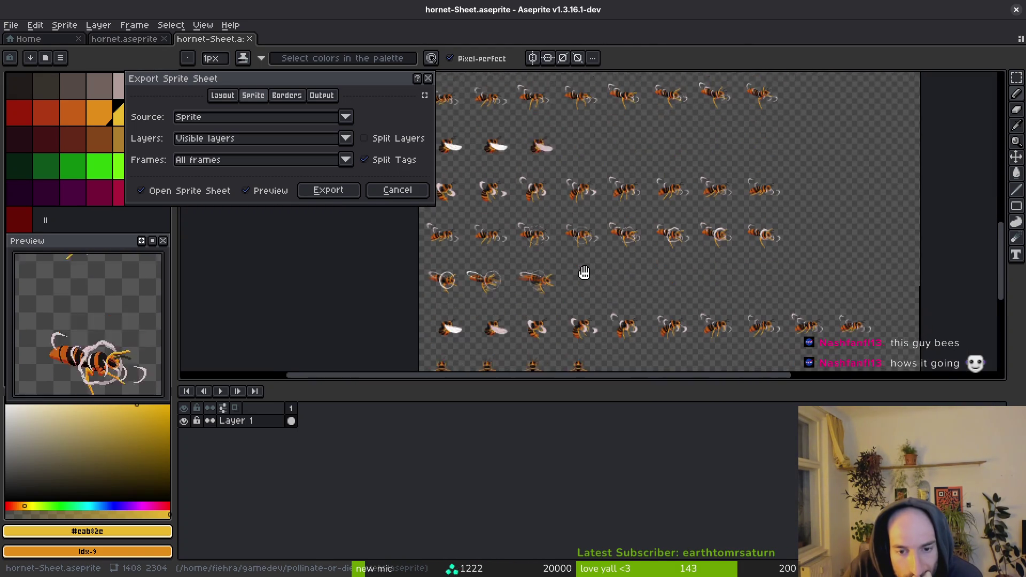
{"action": "scroll", "coordinate": [533, 274], "scroll_direction": "up", "scroll_amount": 5}
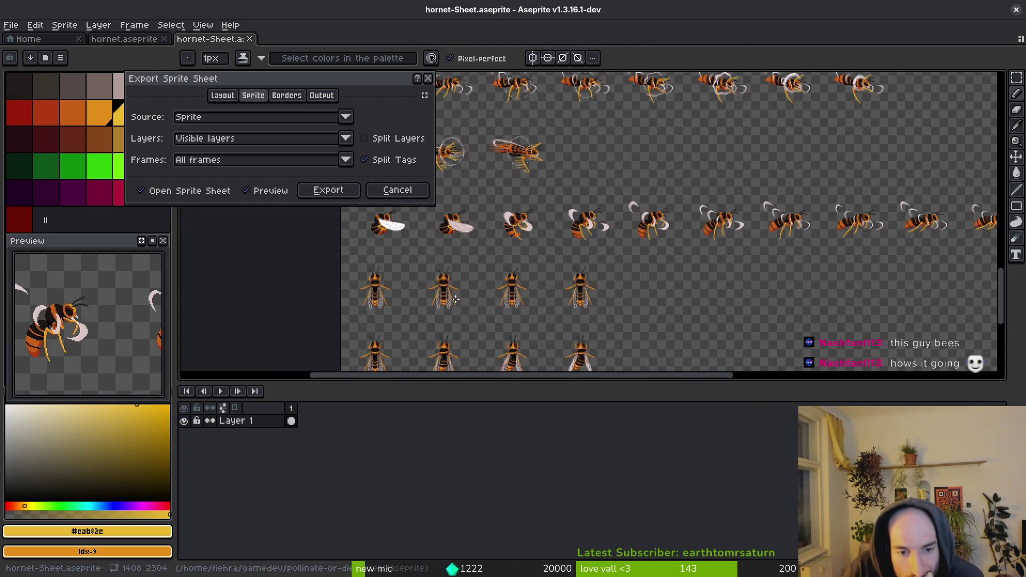
{"action": "scroll", "coordinate": [532, 225], "scroll_direction": "down", "scroll_amount": 2}
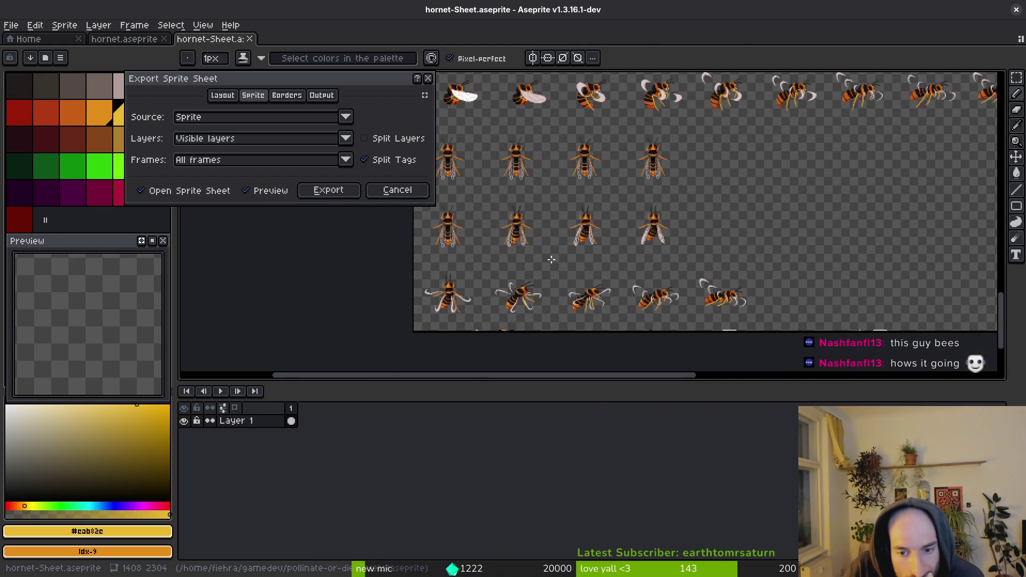
{"action": "left_click", "coordinate": [337, 196]}
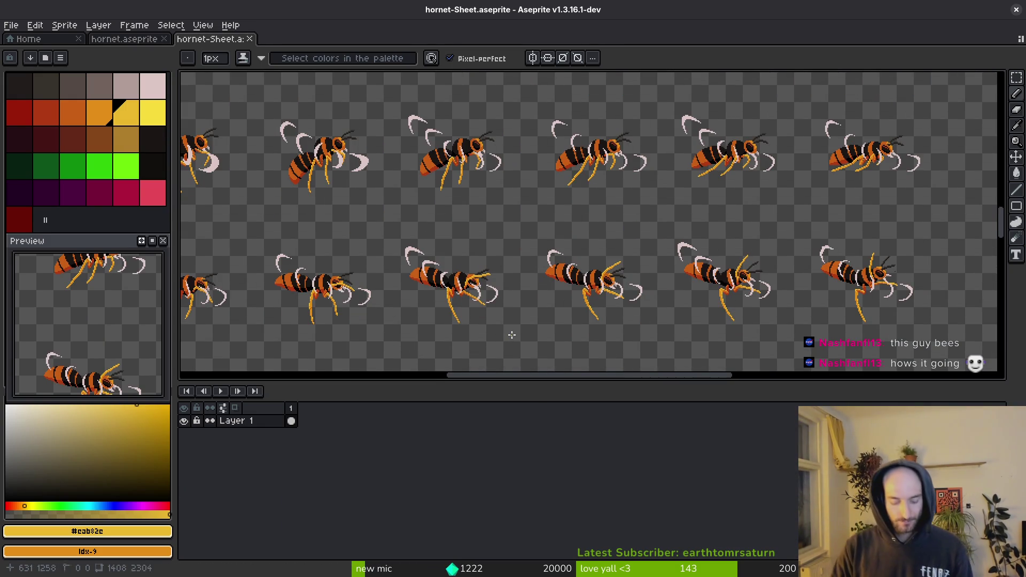
{"action": "key", "text": "ctrl+alt+shift+s"}
- Export the sheet as hornet-Sheet.png into art/enemies, overwriting the old file
{"action": "left_click", "coordinate": [261, 51]}
{"action": "left_click", "coordinate": [339, 84]}
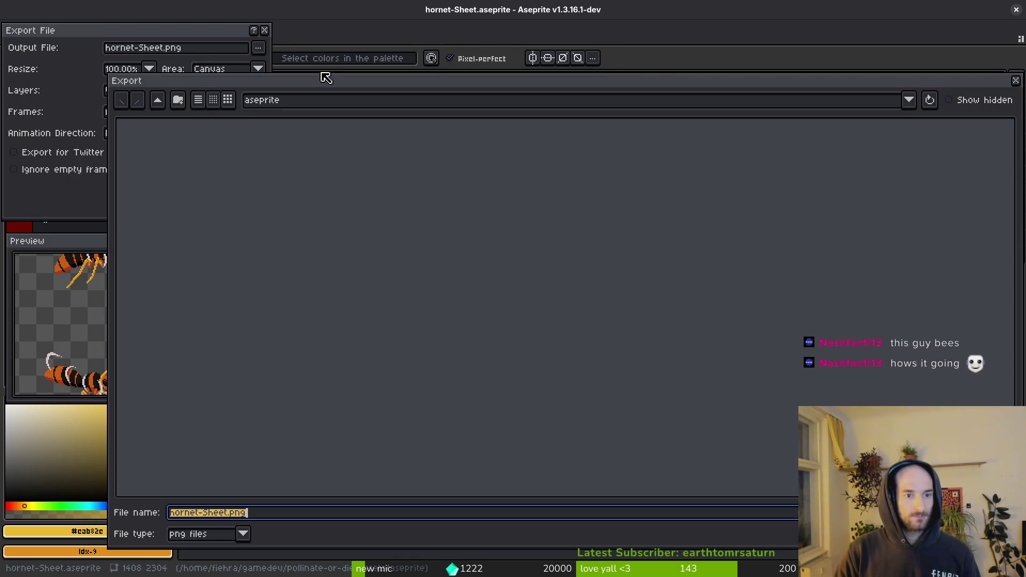
{"action": "left_click", "coordinate": [158, 100]}
{"action": "double_click", "coordinate": [147, 163]}
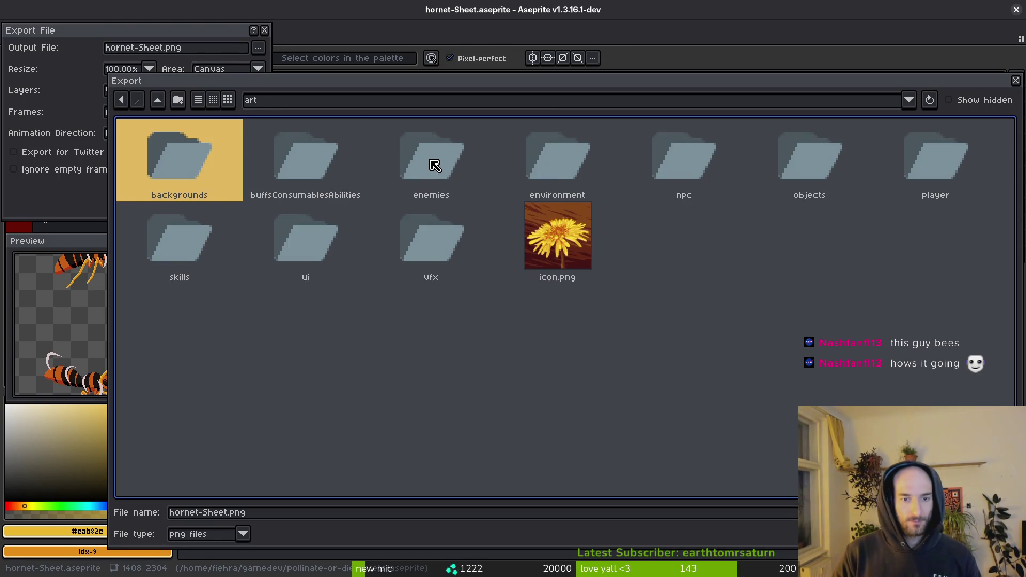
{"action": "double_click", "coordinate": [434, 166]}
{"action": "double_click", "coordinate": [794, 253]}
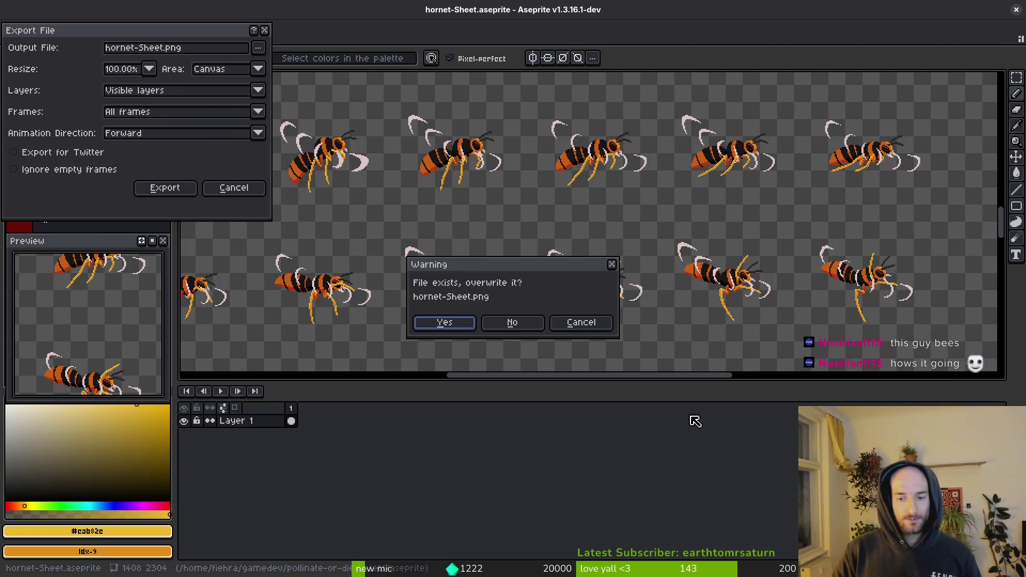
{"action": "left_click", "coordinate": [449, 326]}
{"action": "left_click", "coordinate": [164, 187]}
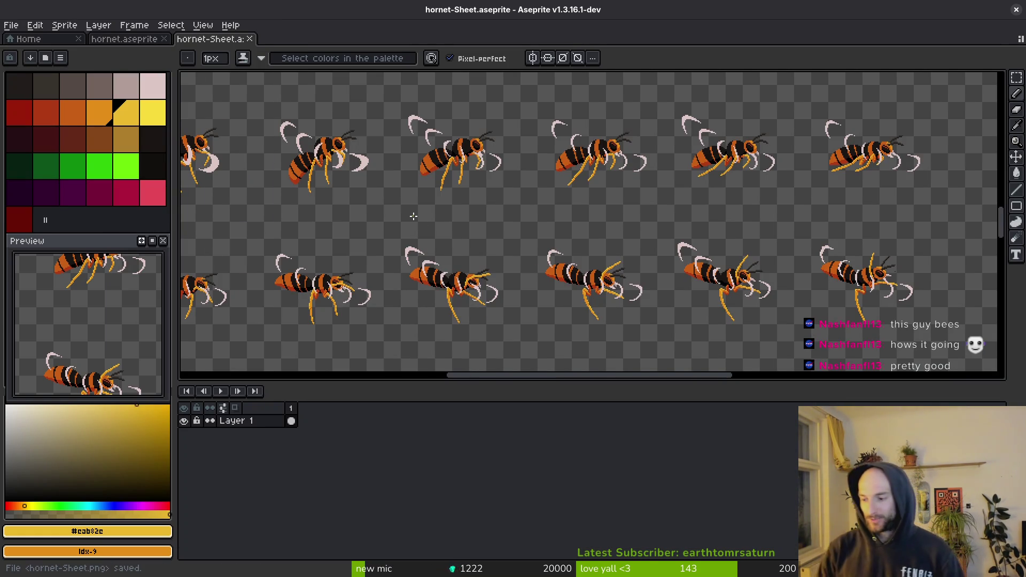
- Launch the pollinateOrDie project in Godot
{"action": "key", "text": "super"}
{"action": "left_click", "coordinate": [414, 217]}
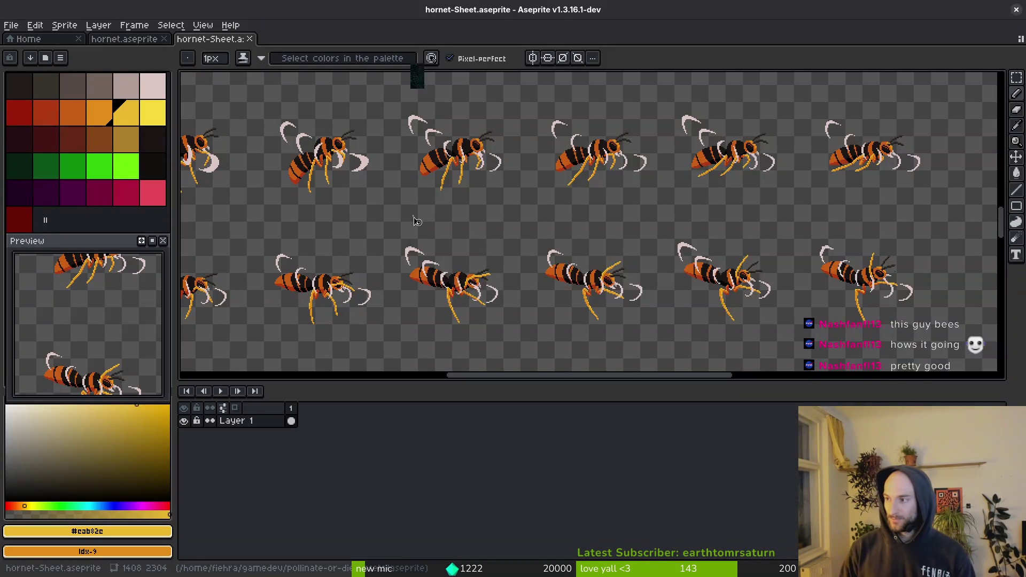
{"action": "double_click", "coordinate": [570, 131]}
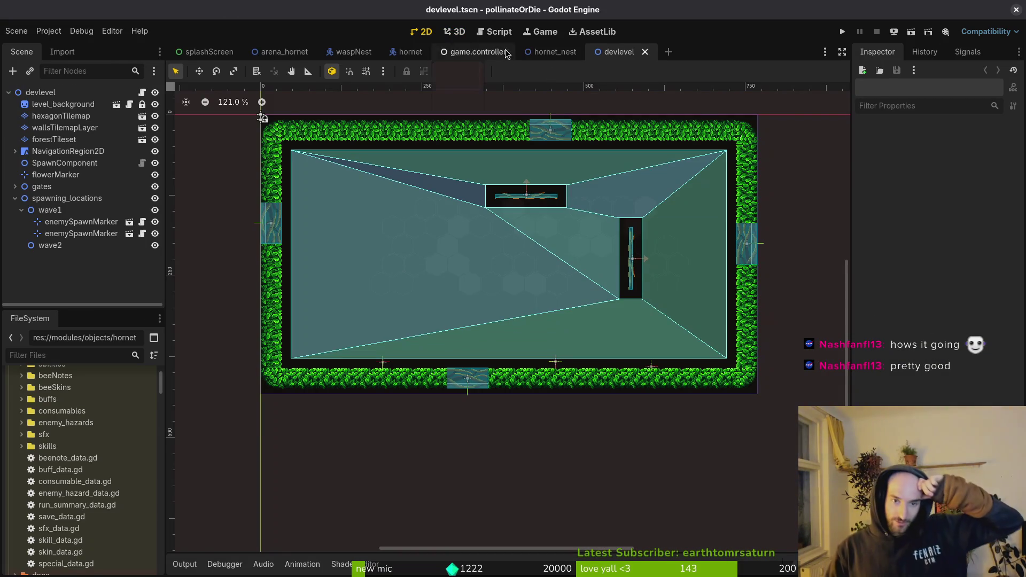
- Close the devlevel, hornet_nest and game.controller tabs
{"action": "left_click", "coordinate": [645, 52]}
{"action": "left_click", "coordinate": [585, 51]}
{"action": "left_click", "coordinate": [515, 52]}
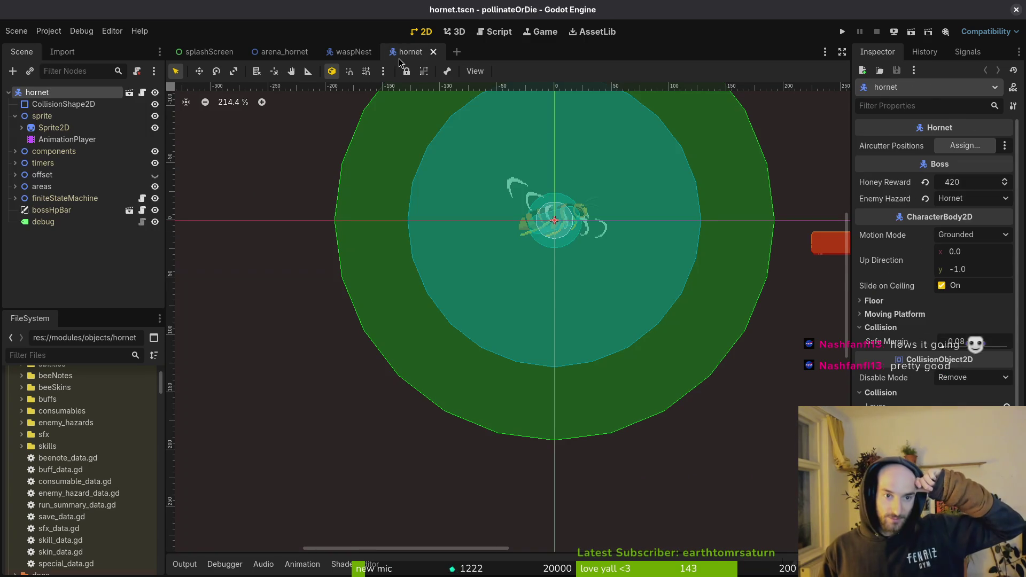
- Check the hornet Sprite2D's 11 Hframes by 17 Vframes, then return to Aseprite
{"action": "left_click", "coordinate": [54, 127]}
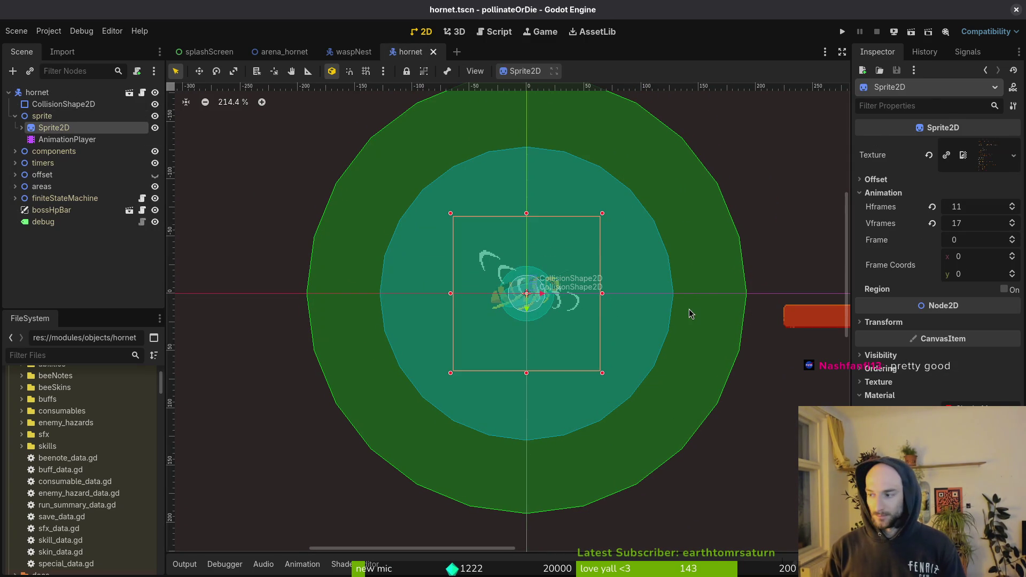
{"action": "key", "text": "alt+Tab"}
{"action": "scroll", "coordinate": [669, 256], "scroll_direction": "down", "scroll_amount": 3}
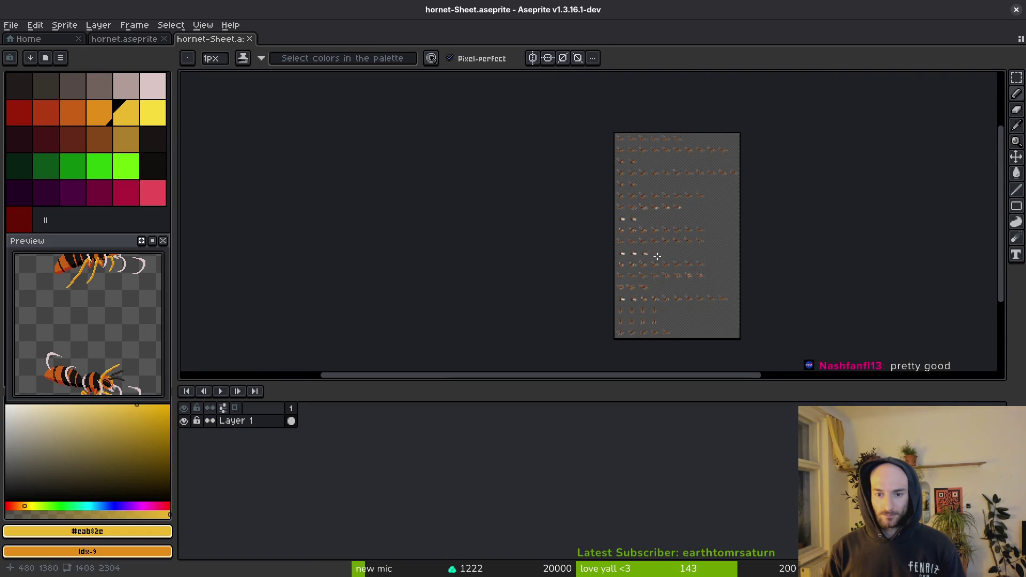
- Rename the cling and takeoffWindup tags to 15cling and 16takeoffWindup
{"action": "left_click", "coordinate": [133, 39]}
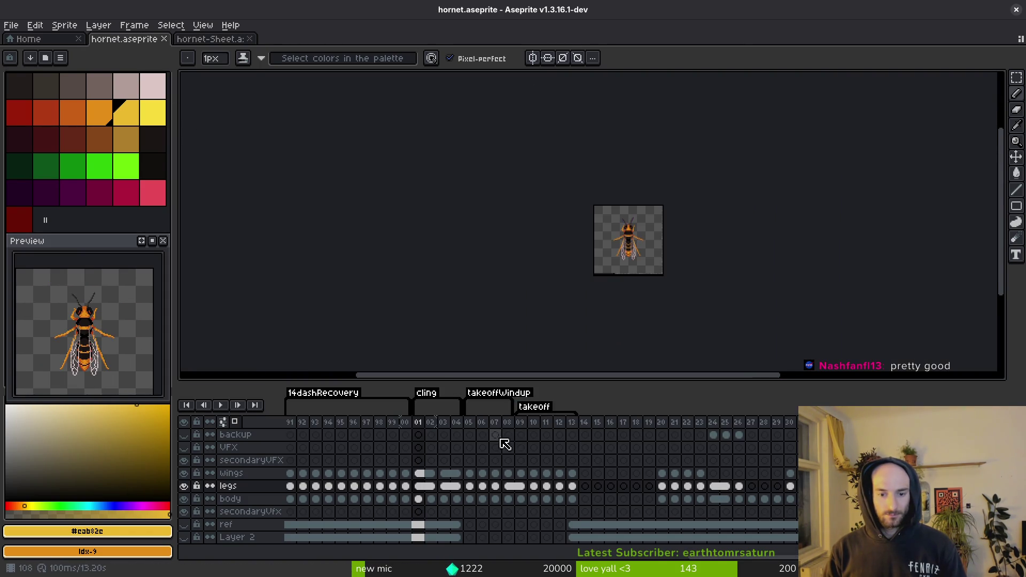
{"action": "scroll", "coordinate": [648, 463], "scroll_direction": "left", "scroll_amount": 3}
{"action": "double_click", "coordinate": [618, 394]}
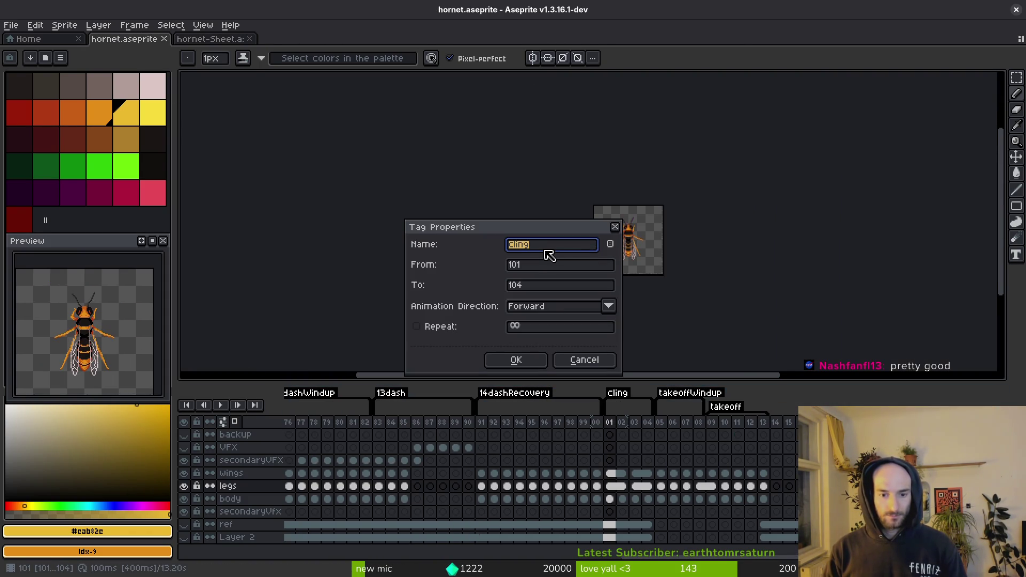
{"action": "type", "text": "15"}
{"action": "key", "text": "Return"}
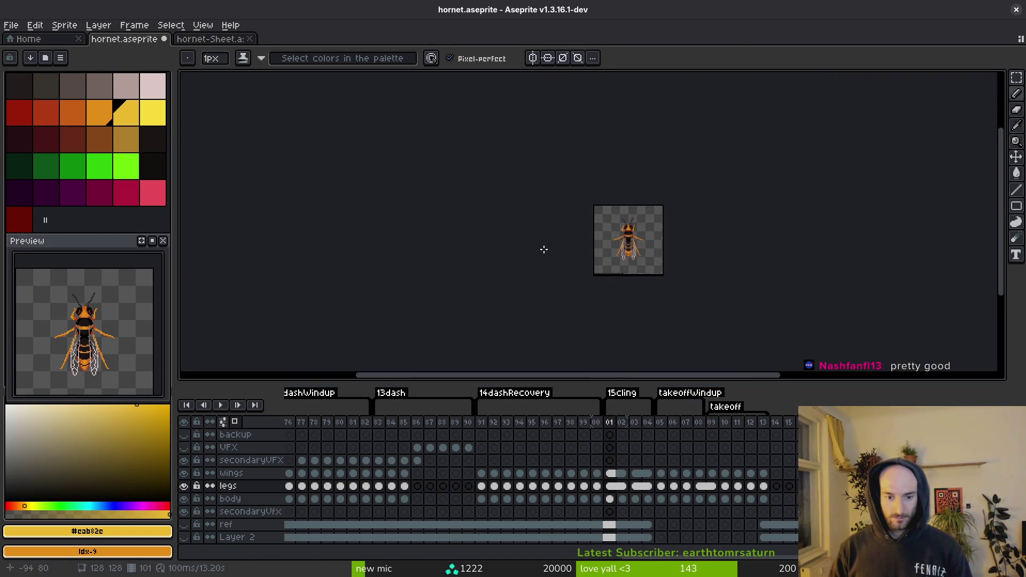
{"action": "double_click", "coordinate": [673, 398]}
{"action": "key", "text": "Home"}
{"action": "type", "text": "16"}
{"action": "key", "text": "Return"}
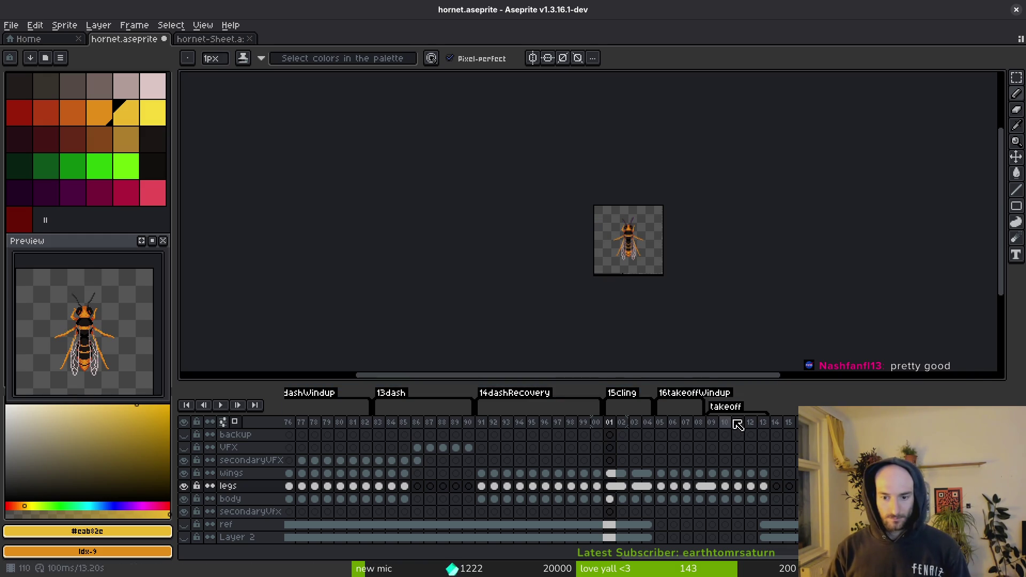
- Rename the takeoff tag to 17takeoff, save, and go back to Godot
{"action": "double_click", "coordinate": [727, 409]}
{"action": "key", "text": "Home"}
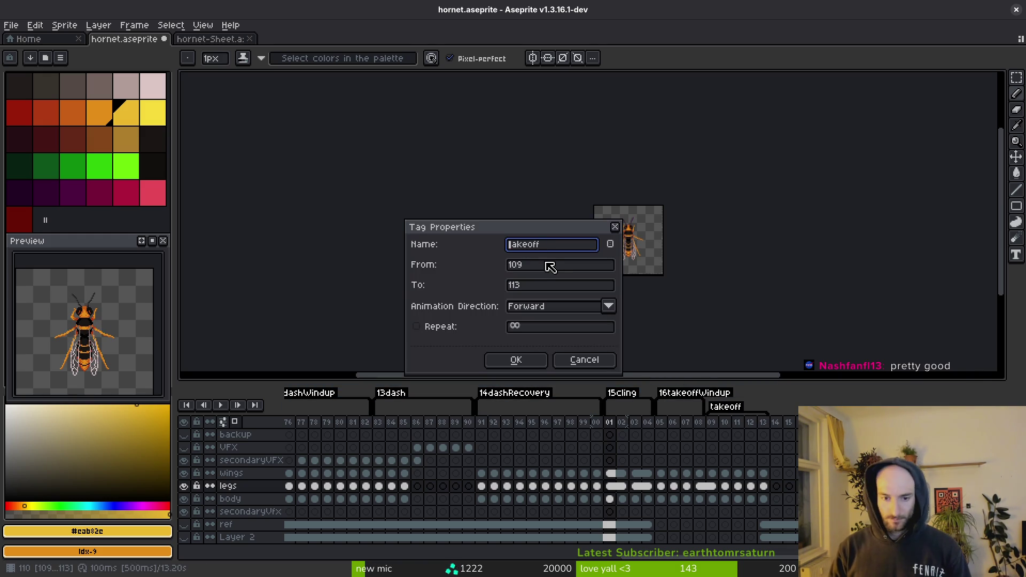
{"action": "type", "text": "17"}
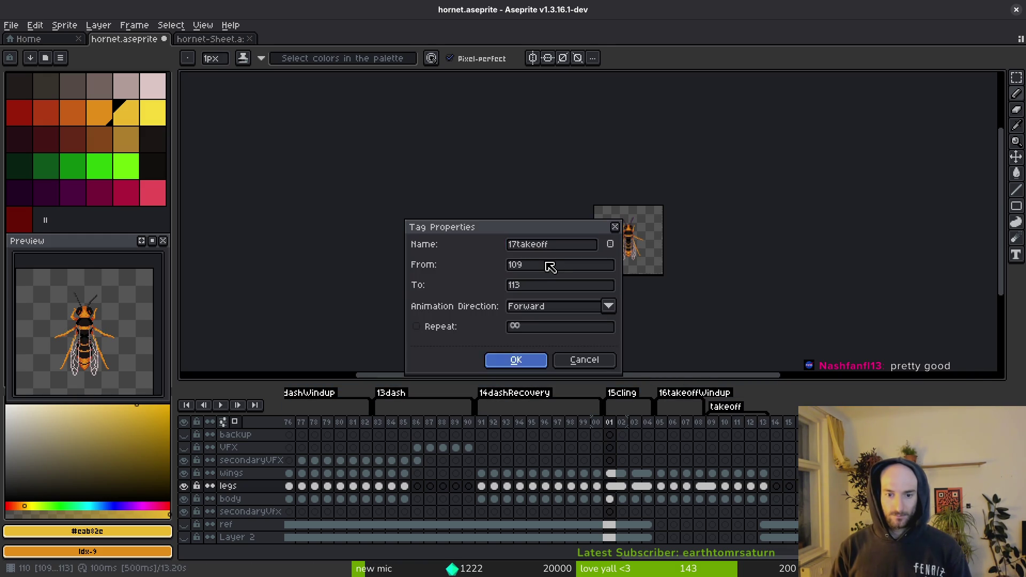
{"action": "key", "text": "Return"}
{"action": "key", "text": "ctrl+s"}
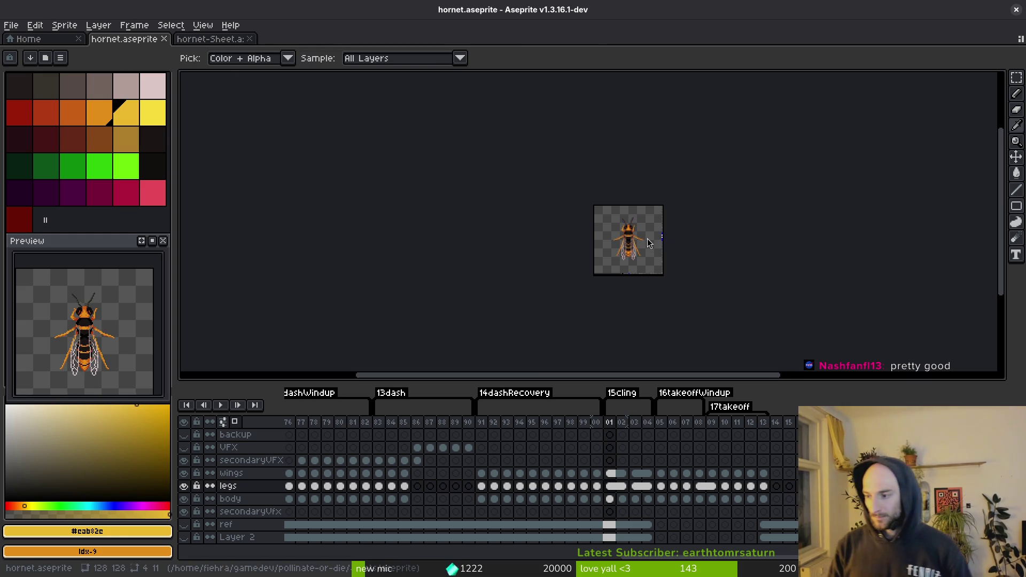
{"action": "key", "text": "alt+Tab"}
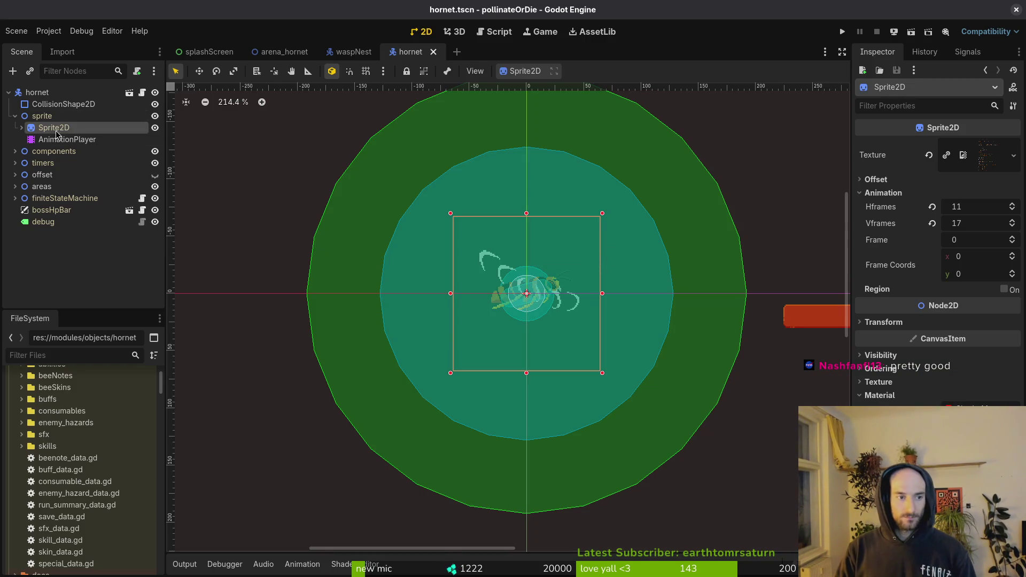
- Create a takeoffWindup animation on the hornet's AnimationPlayer with 12 fps snap
{"action": "scroll", "coordinate": [488, 288], "scroll_direction": "up", "scroll_amount": 4}
{"action": "left_click", "coordinate": [67, 139]}
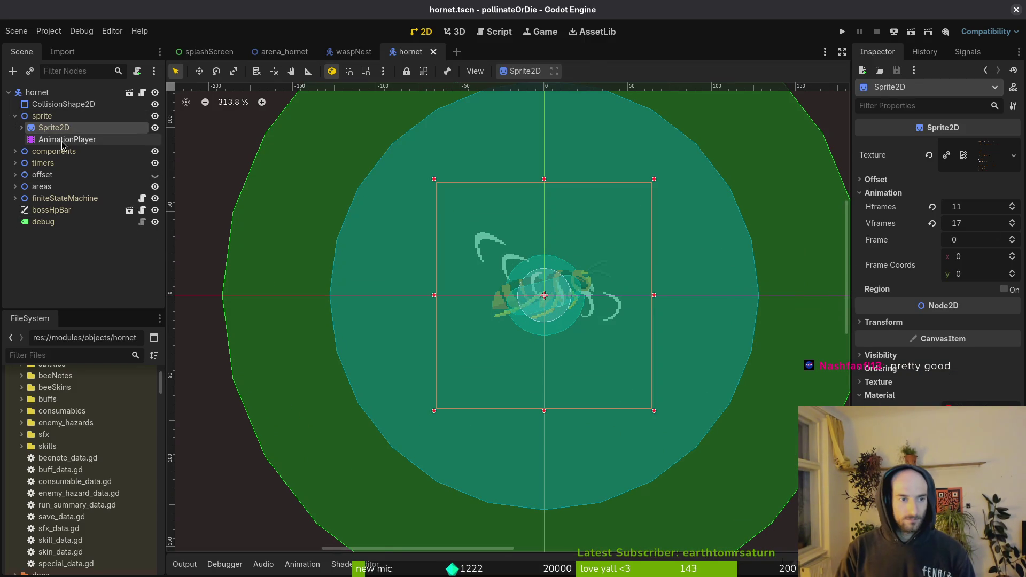
{"action": "left_click", "coordinate": [407, 435]}
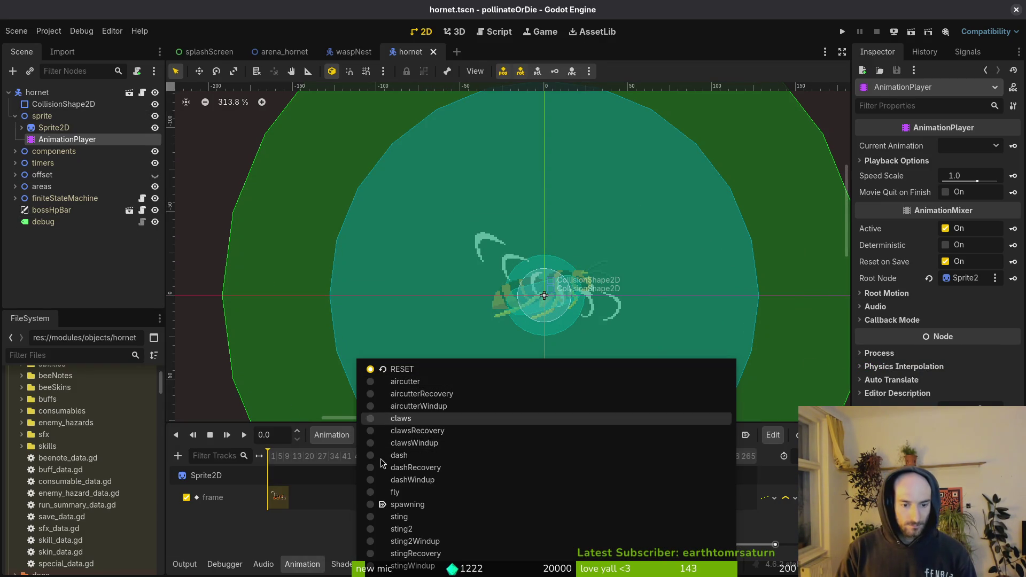
{"action": "left_click", "coordinate": [297, 450]}
{"action": "left_click", "coordinate": [332, 435]}
{"action": "left_click", "coordinate": [337, 456]}
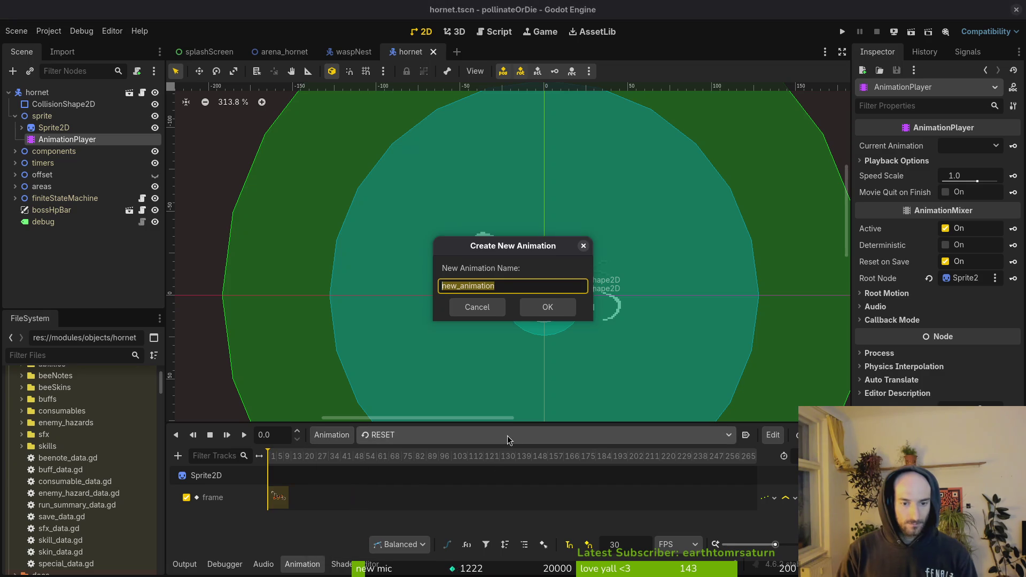
{"action": "type", "text": "takeoffW"}
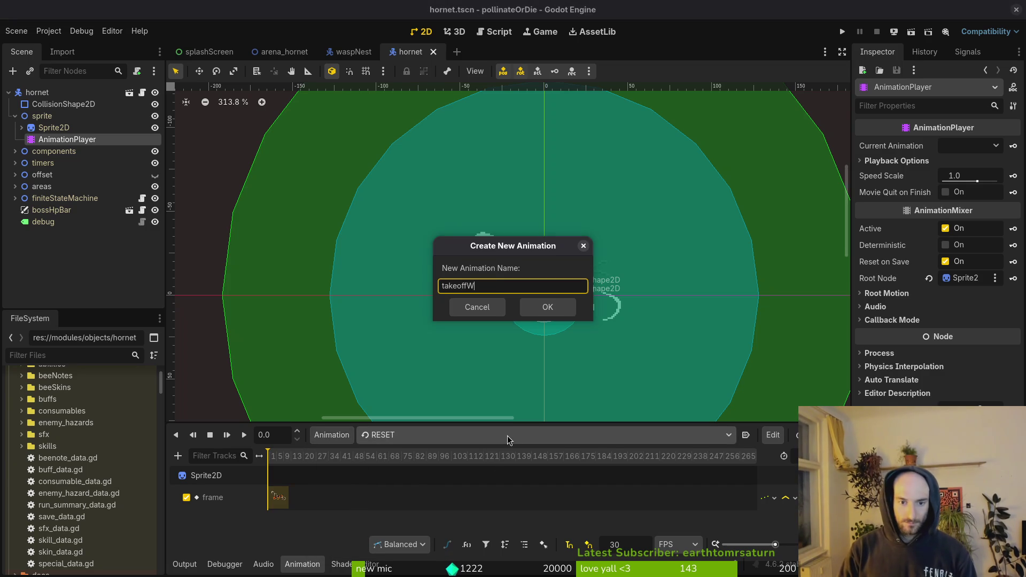
{"action": "type", "text": "indup"}
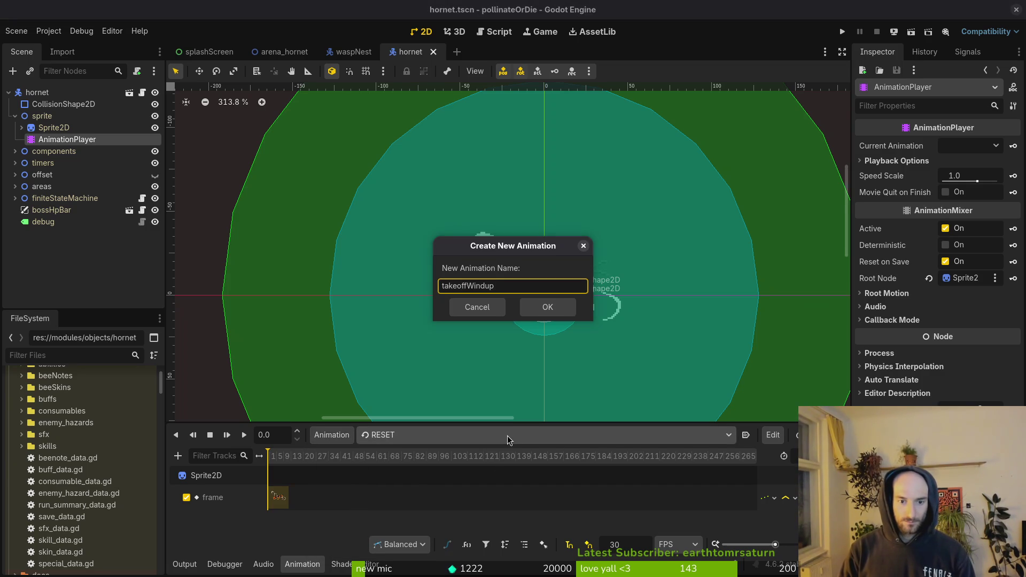
{"action": "key", "text": "Return"}
{"action": "left_click", "coordinate": [627, 545]}
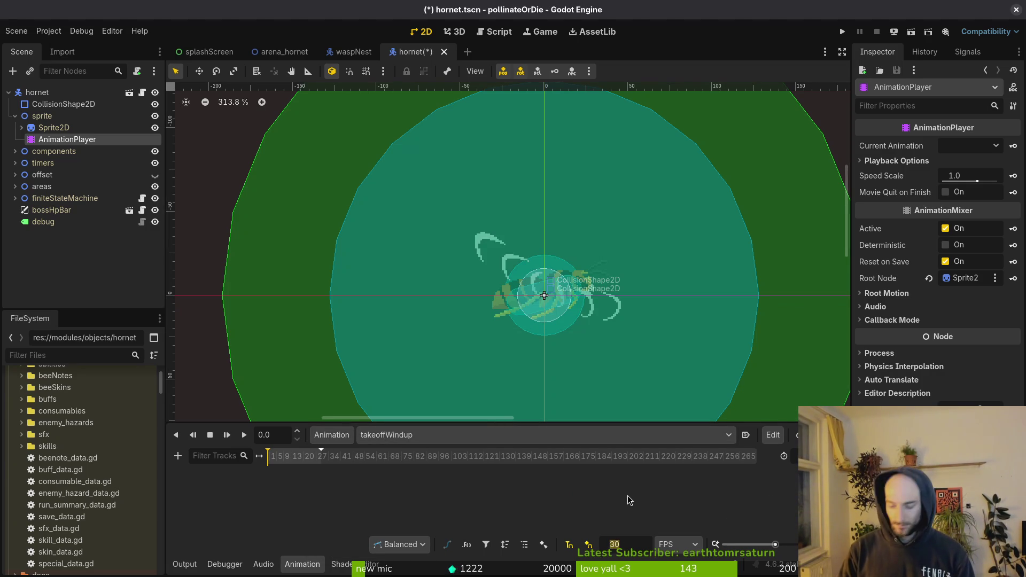
{"action": "type", "text": "12"}
{"action": "key", "text": "Return"}
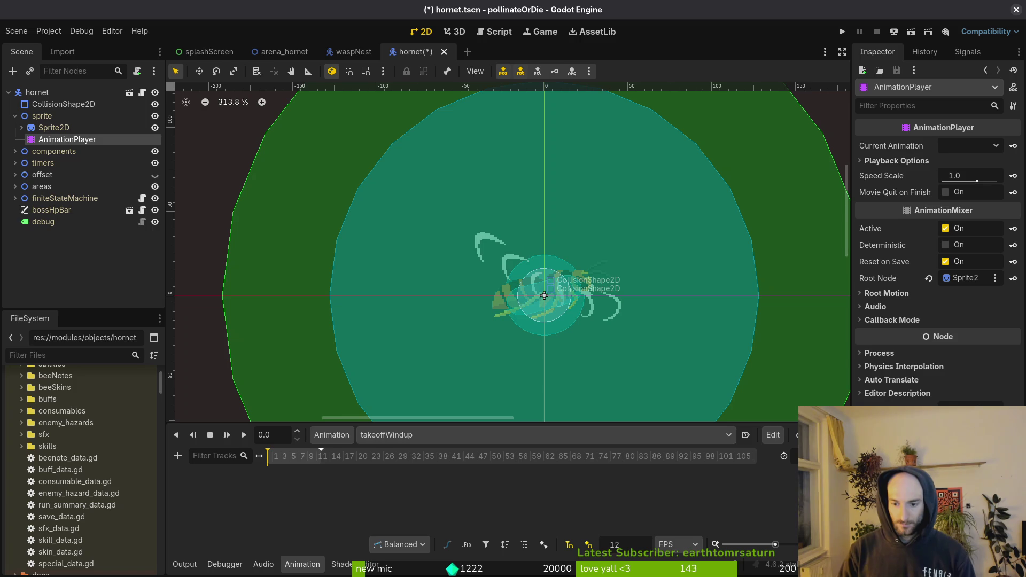
- Run the game, reselect the hornet's AnimationPlayer, and save the scene
{"action": "key", "text": "alt+Tab"}
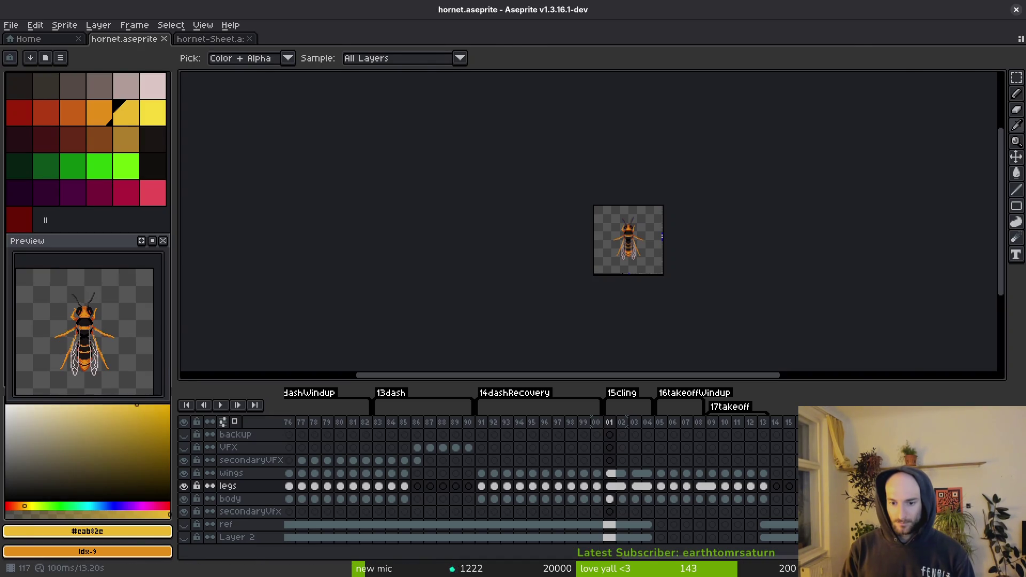
{"action": "key", "text": "alt+Tab"}
{"action": "key", "text": "F5"}
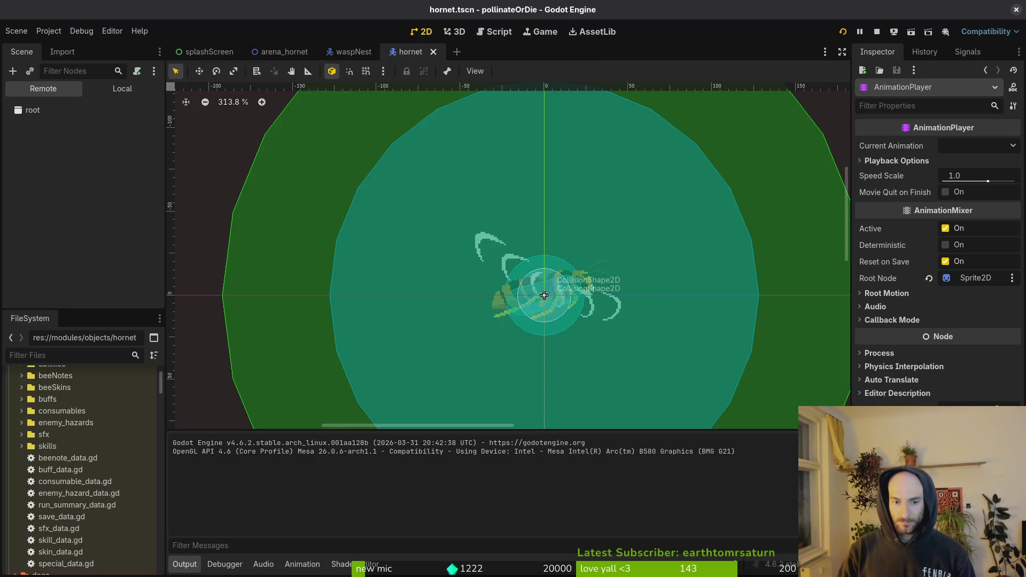
{"action": "left_click", "coordinate": [122, 89]}
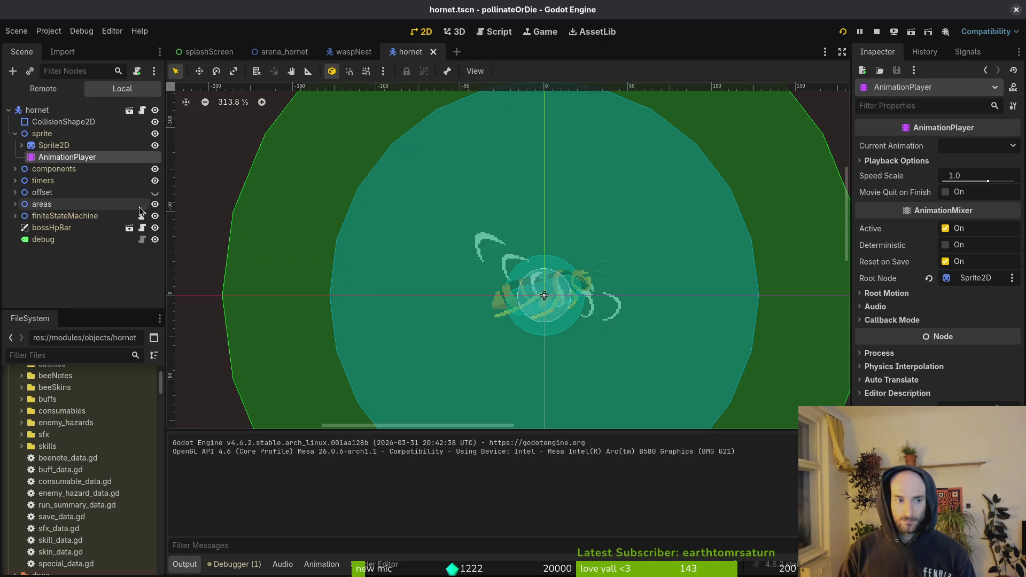
{"action": "left_click", "coordinate": [53, 145]}
{"action": "left_click", "coordinate": [64, 156]}
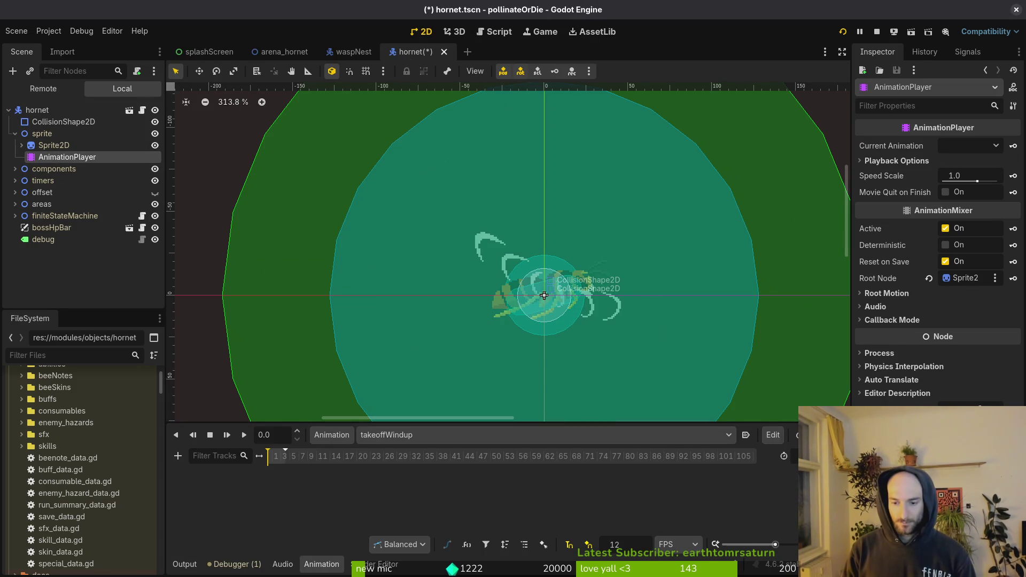
{"action": "key", "text": "ctrl+s"}
{"action": "scroll", "coordinate": [402, 476], "scroll_direction": "up", "scroll_amount": 3}
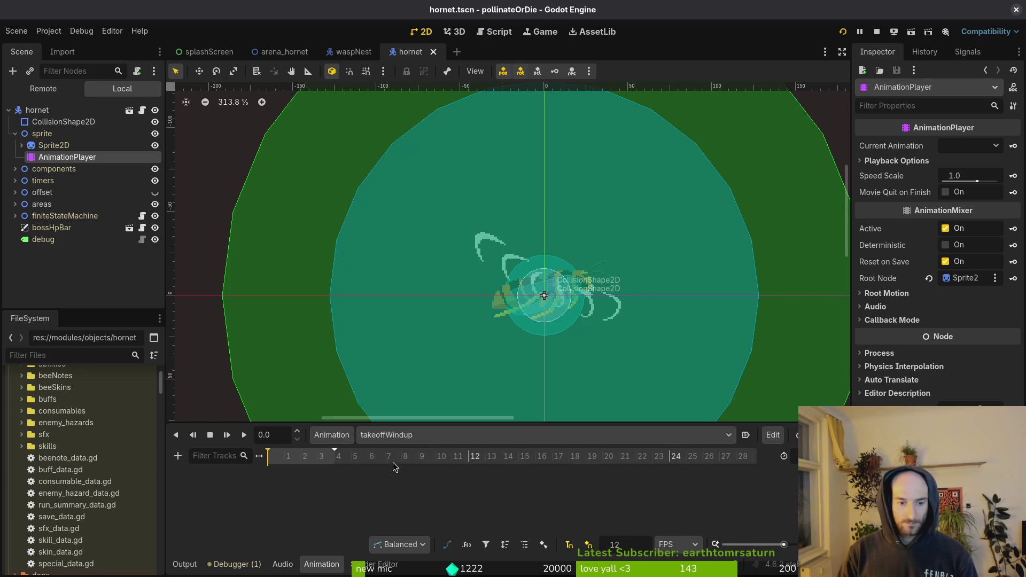
- Create a clinging animation with a shortened length and save
{"action": "left_click", "coordinate": [348, 442]}
{"action": "type", "text": "clinging"}
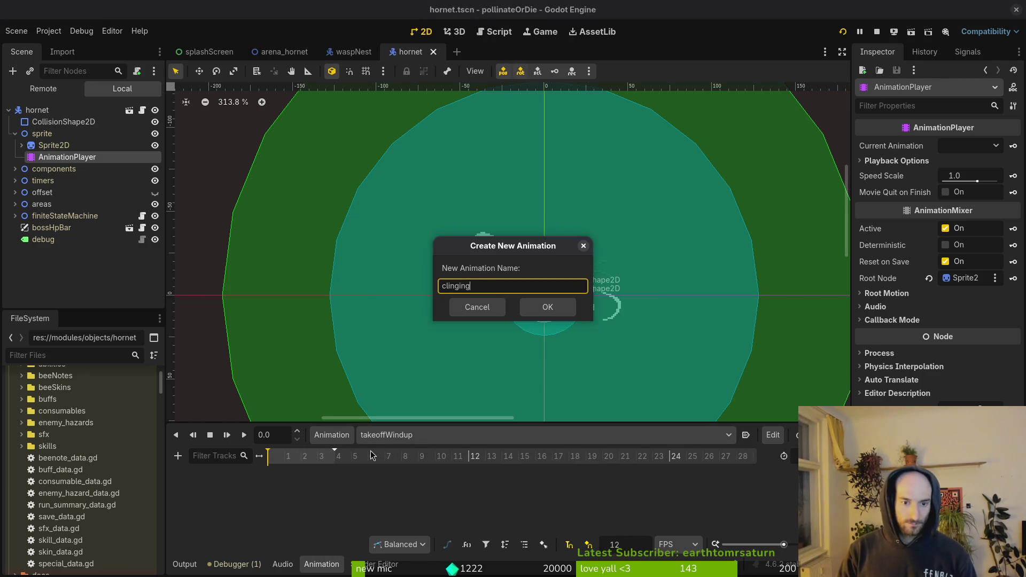
{"action": "key", "text": "Return"}
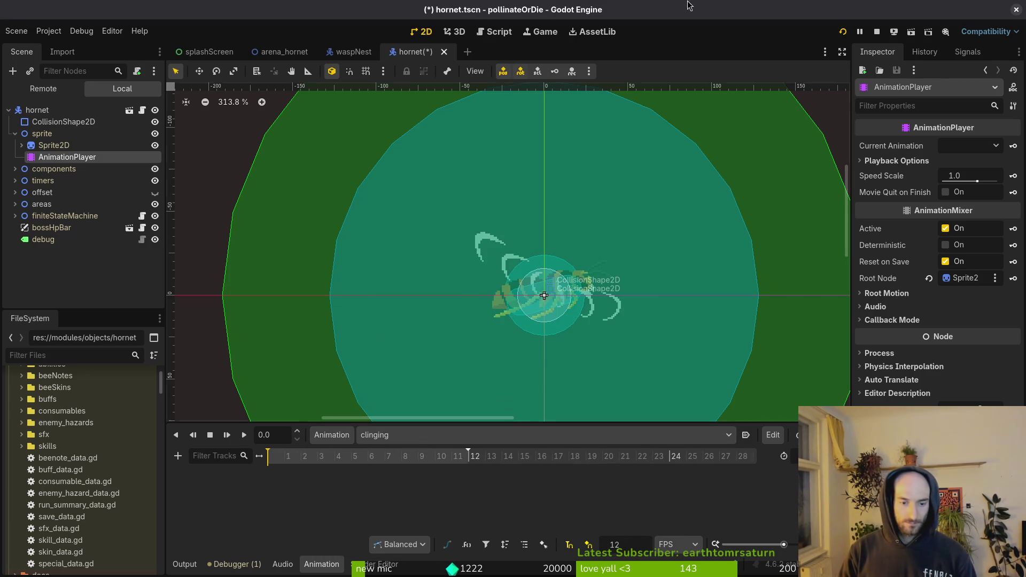
{"action": "key", "text": "Return"}
{"action": "key", "text": "ctrl+s"}
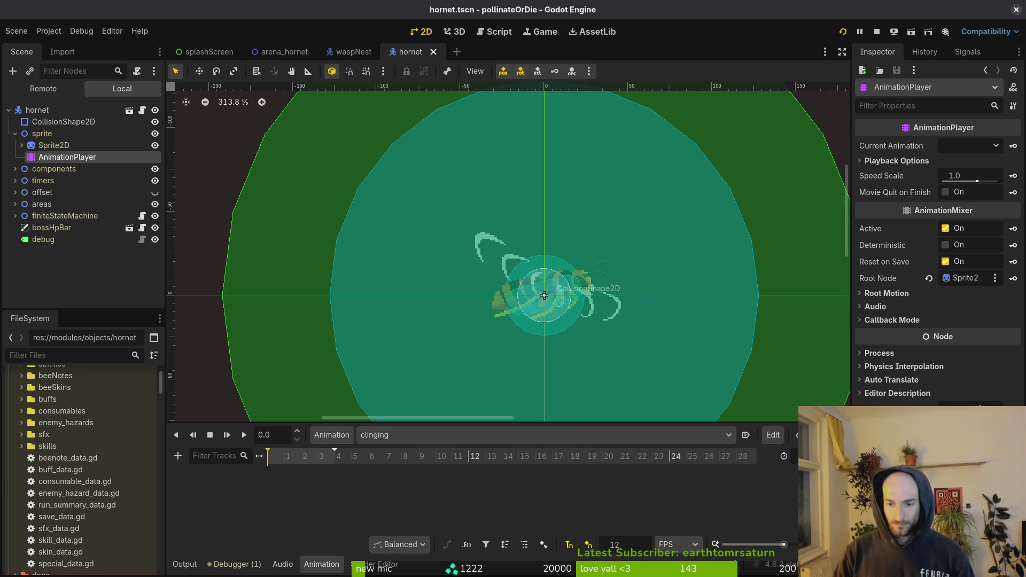
{"action": "key", "text": "ctrl+s"}
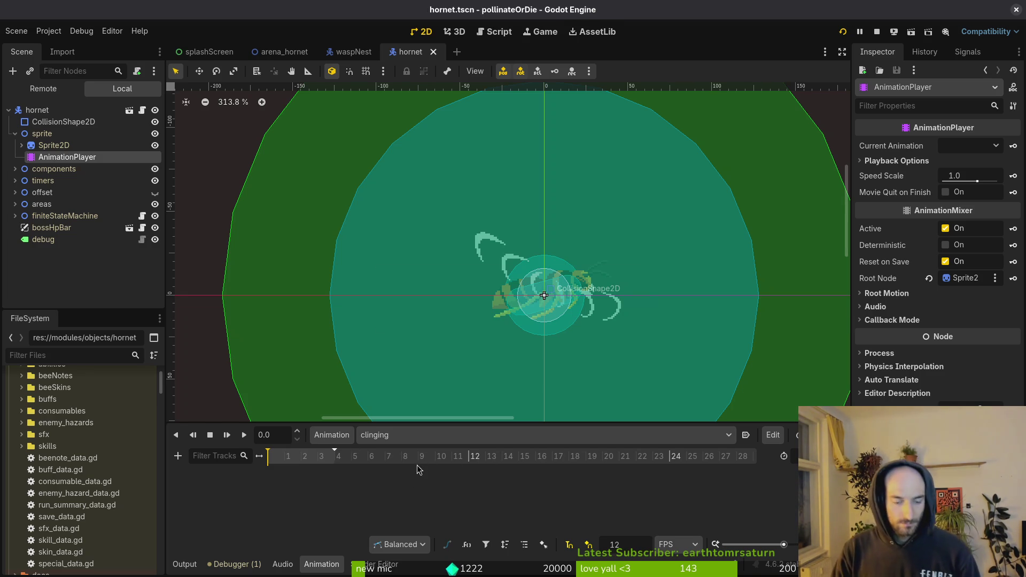
- Try autoplay on clinging, turn it back off, switch to spawning, and save
{"action": "left_click", "coordinate": [746, 435]}
{"action": "key", "text": "ctrl+s"}
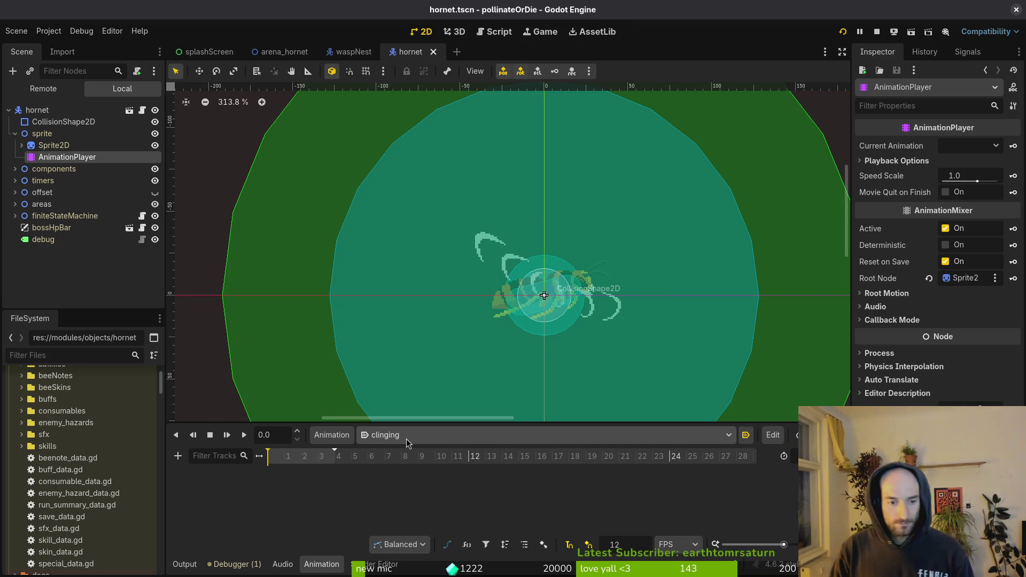
{"action": "left_click", "coordinate": [747, 436]}
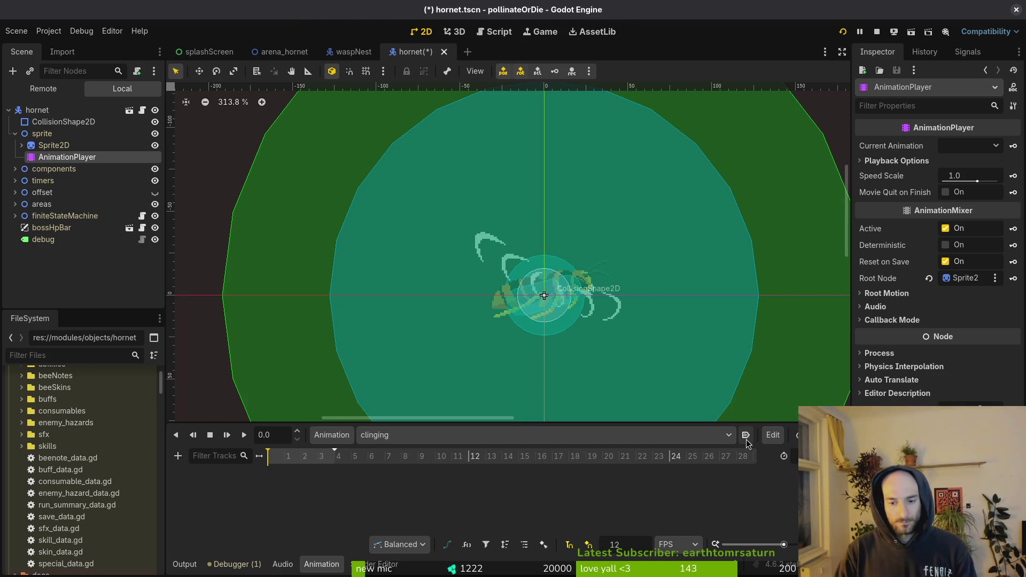
{"action": "left_click", "coordinate": [611, 442]}
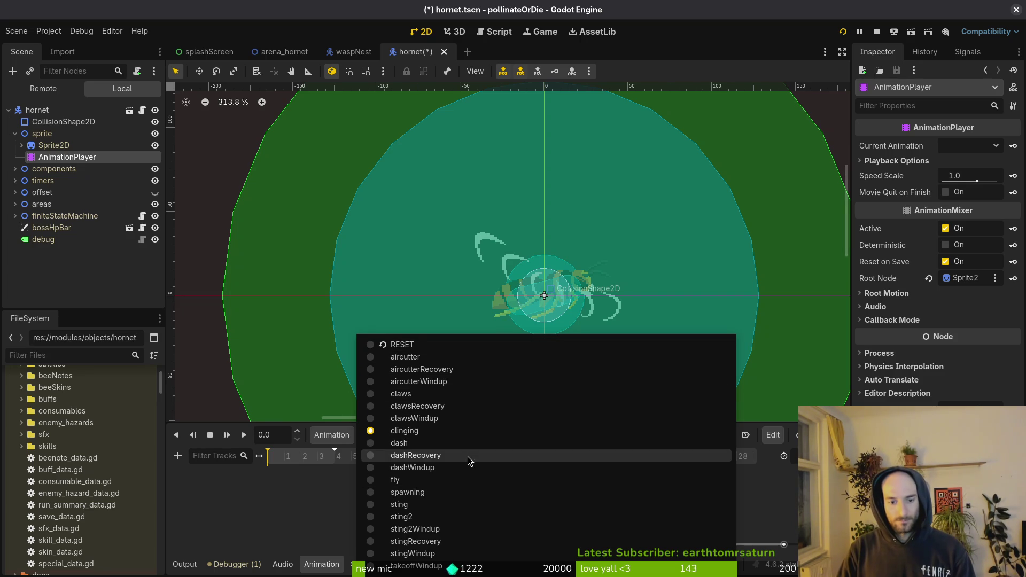
{"action": "left_click", "coordinate": [639, 490]}
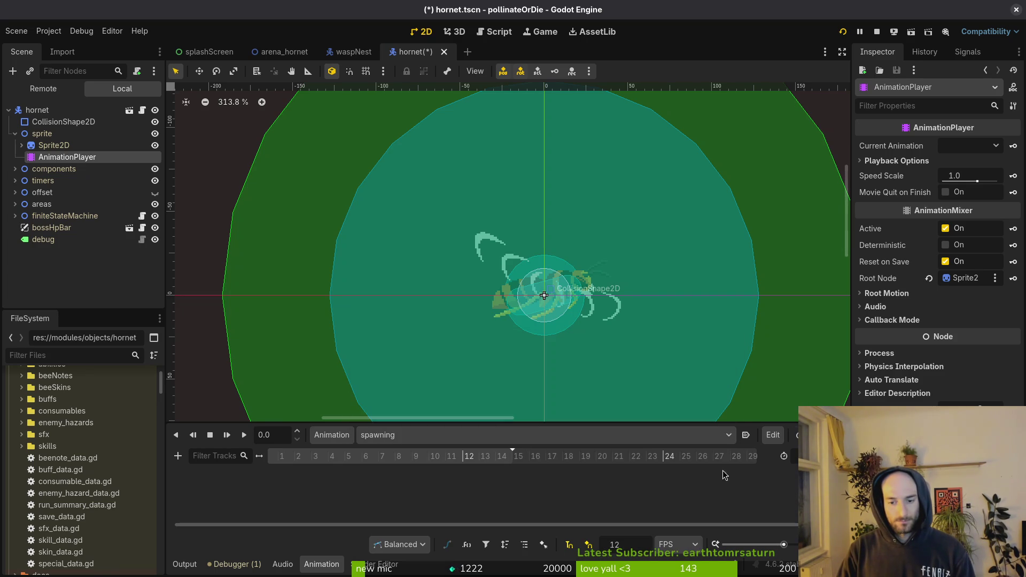
{"action": "key", "text": "ctrl+s"}
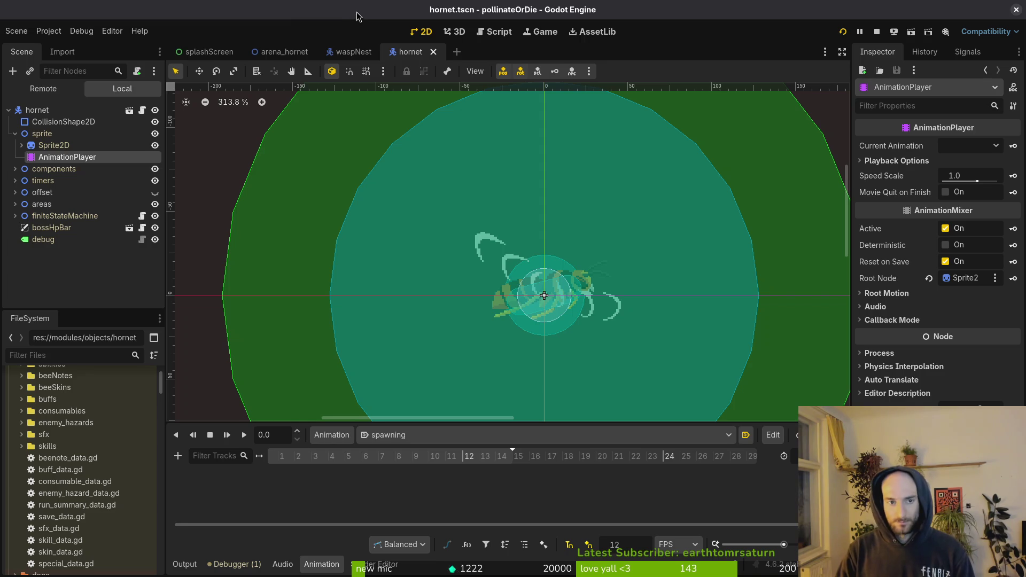
{"action": "key", "text": "shift+alt+o"}
- Open mantis.tscn, browse its AnimationPlayer's animation list, then return to the hornet tab
{"action": "type", "text": "mantists"}
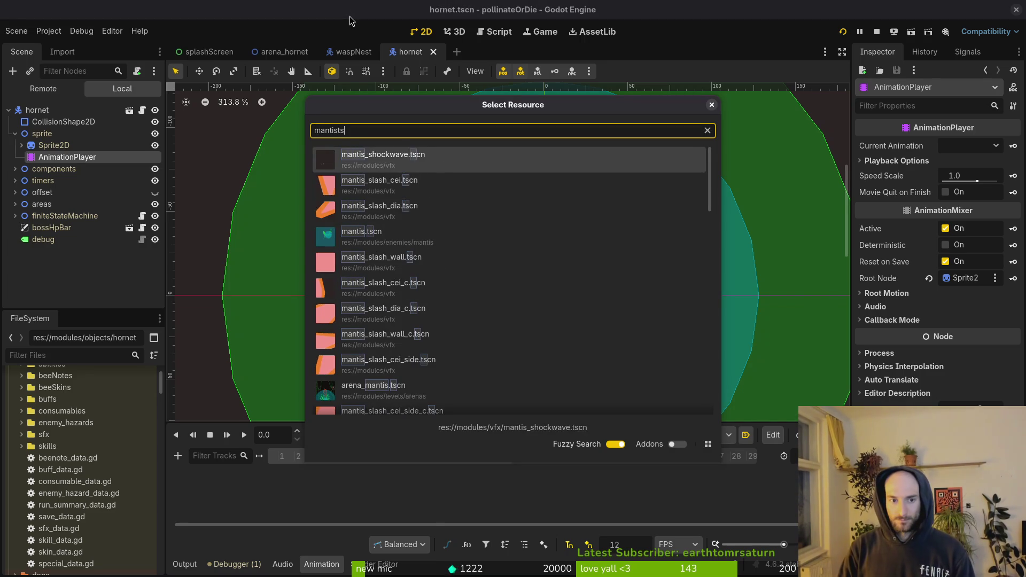
{"action": "key", "text": "Down"}
{"action": "key", "text": "Down"}
{"action": "key", "text": "Down"}
{"action": "key", "text": "Return"}
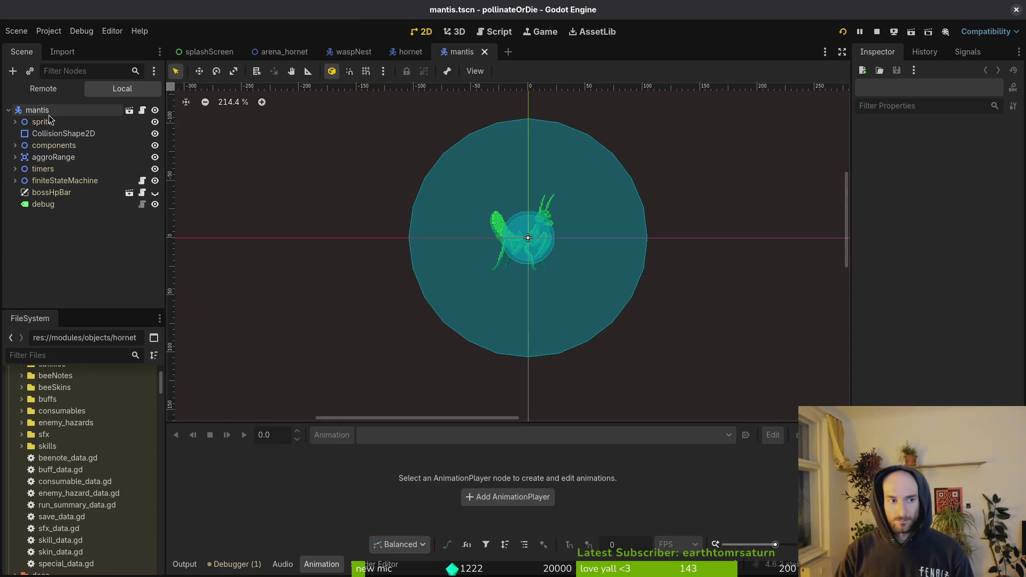
{"action": "left_click", "coordinate": [33, 122]}
{"action": "left_click", "coordinate": [15, 122]}
{"action": "left_click", "coordinate": [67, 145]}
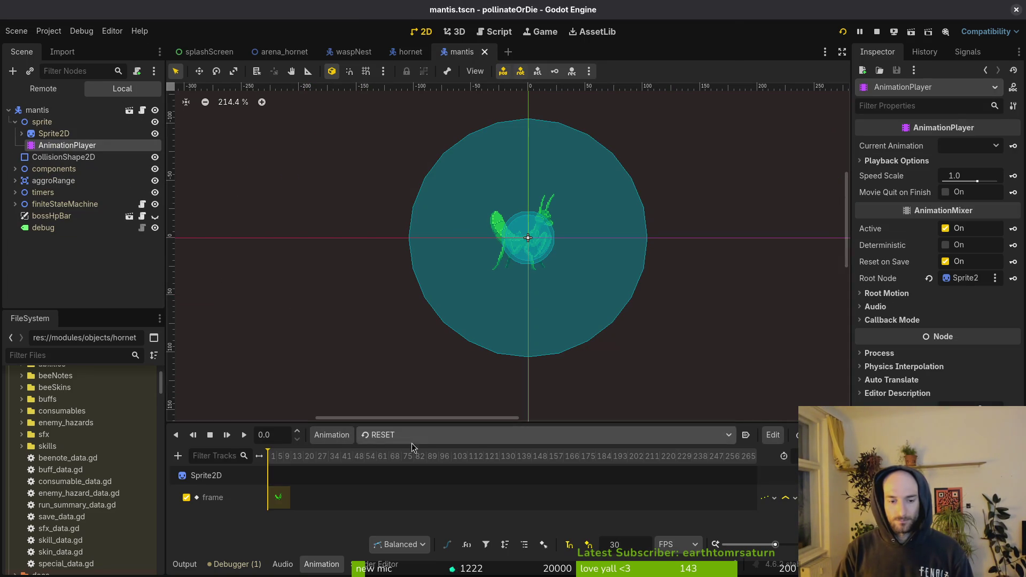
{"action": "left_click", "coordinate": [431, 440]}
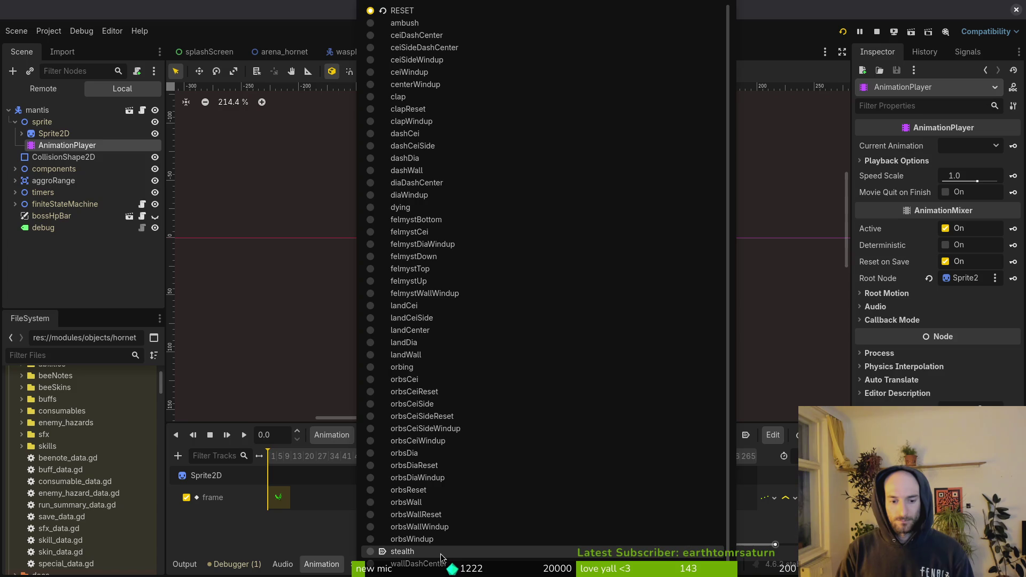
{"action": "left_click", "coordinate": [127, 343]}
{"action": "left_click", "coordinate": [411, 52]}
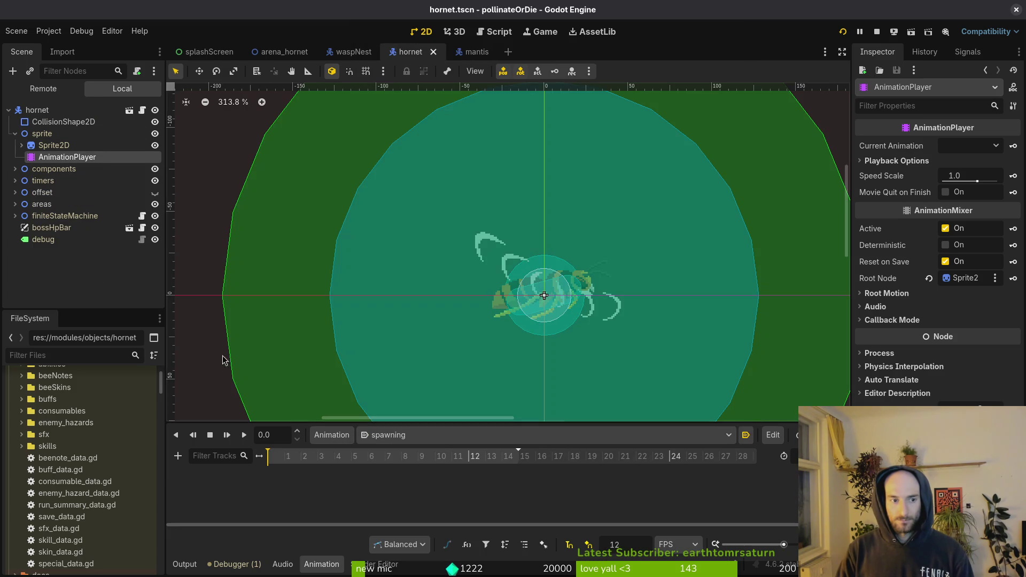
- Browse the hornet's dash and clinging animations
{"action": "left_click", "coordinate": [346, 437]}
{"action": "left_click", "coordinate": [427, 436]}
{"action": "left_click", "coordinate": [428, 435]}
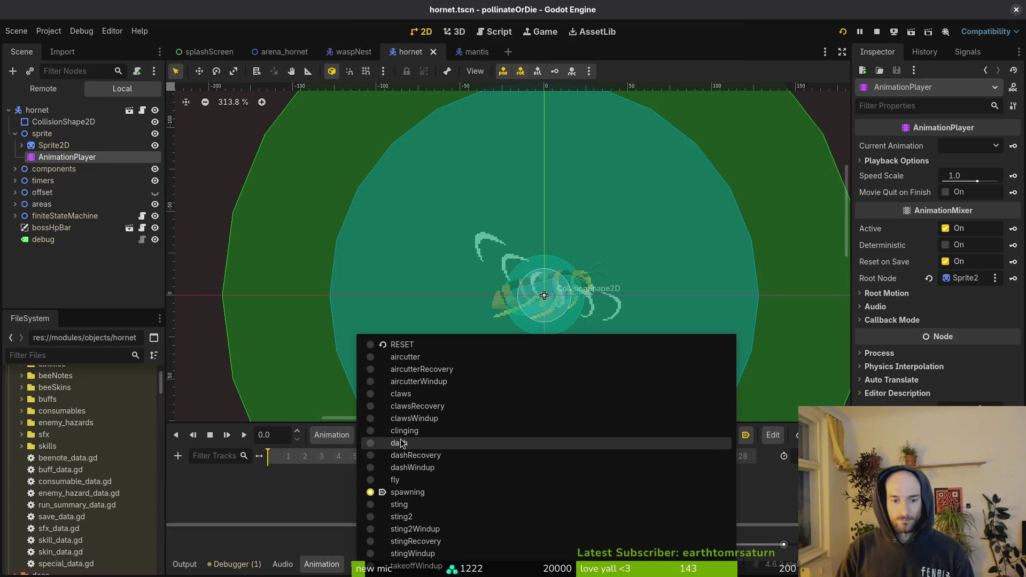
{"action": "left_click", "coordinate": [442, 443]}
{"action": "left_click", "coordinate": [393, 434]}
{"action": "left_click", "coordinate": [424, 432]}
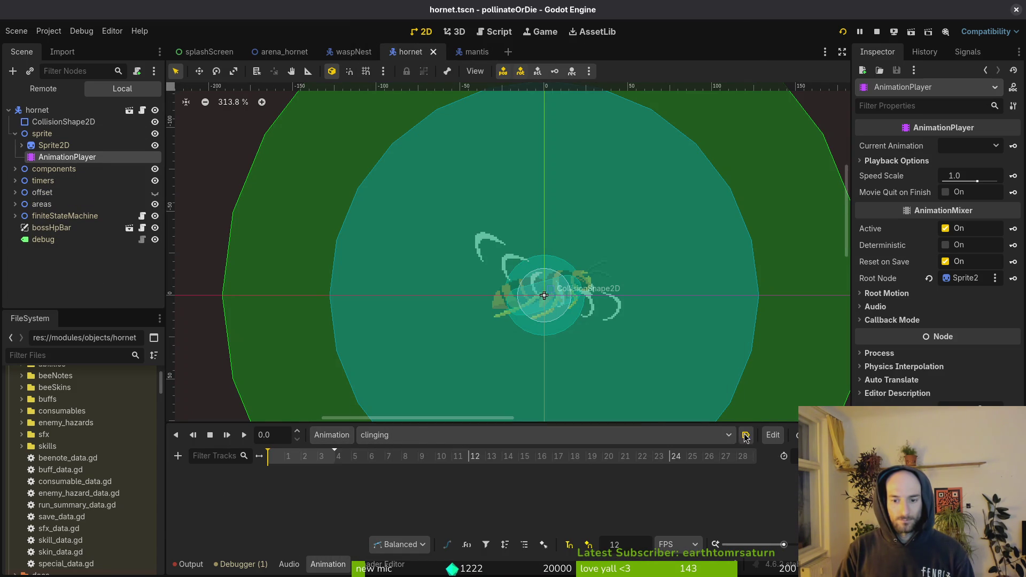
- Remove the spawning animation in the animation library manager
{"action": "left_click", "coordinate": [342, 435]}
{"action": "left_click", "coordinate": [367, 471]}
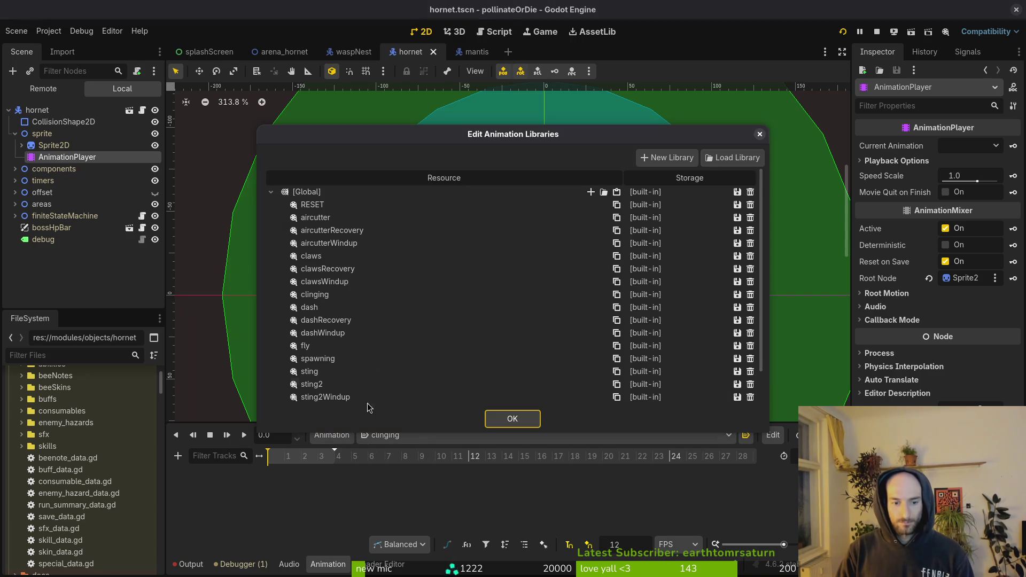
{"action": "scroll", "coordinate": [377, 313], "scroll_direction": "down", "scroll_amount": 3}
{"action": "double_click", "coordinate": [356, 322]}
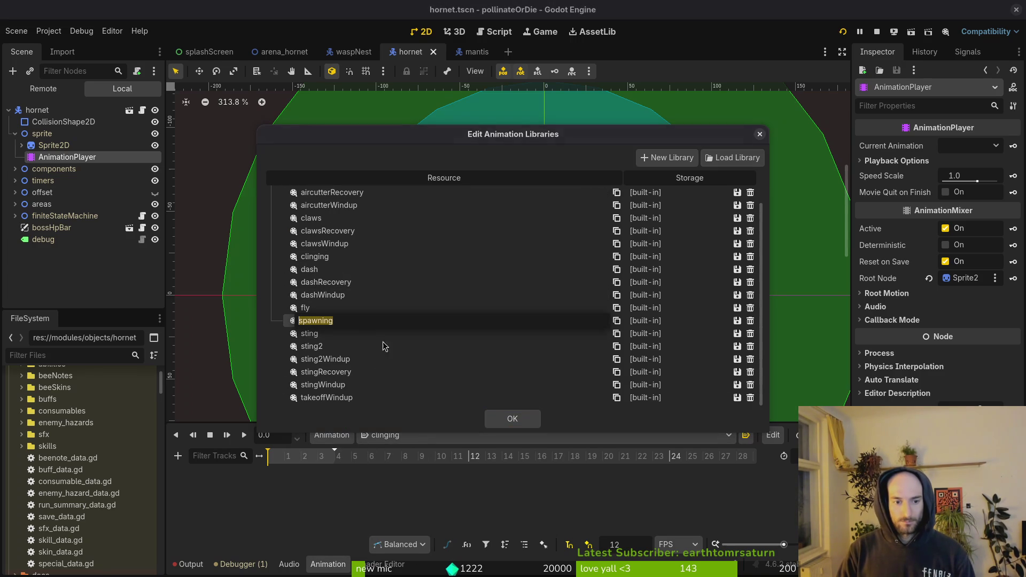
{"action": "key", "text": "Return"}
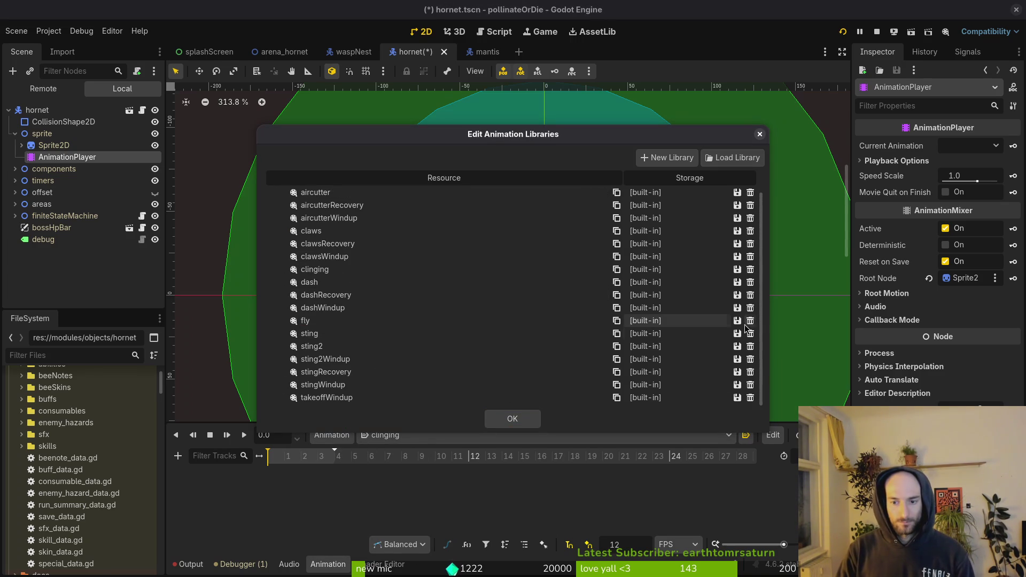
{"action": "left_click", "coordinate": [512, 419]}
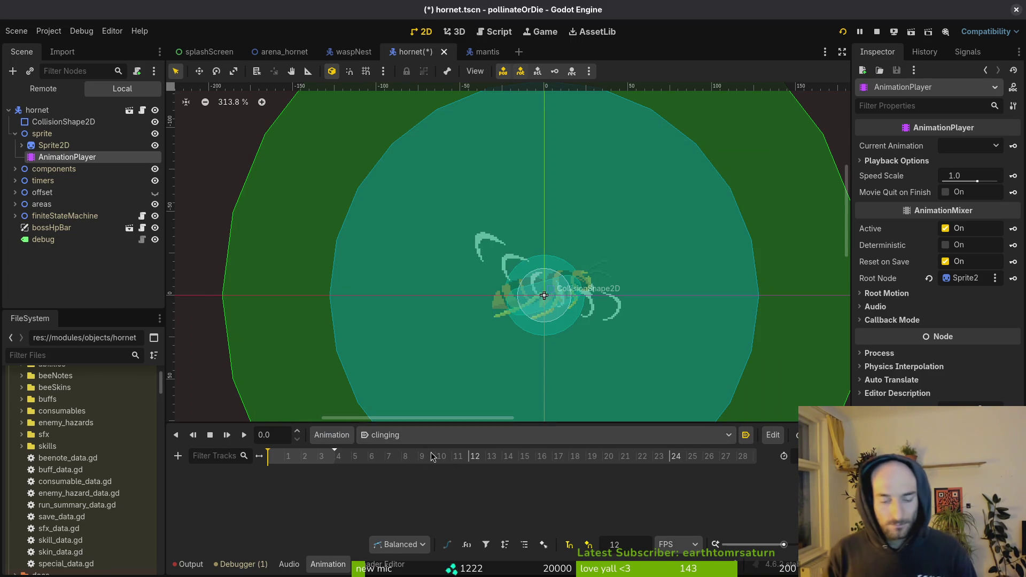
- Add a new takeoff animation and save the hornet scene
{"action": "left_click", "coordinate": [415, 437]}
{"action": "left_click", "coordinate": [412, 443]}
{"action": "left_click", "coordinate": [332, 435]}
{"action": "left_click", "coordinate": [359, 456]}
{"action": "type", "text": "tak"}
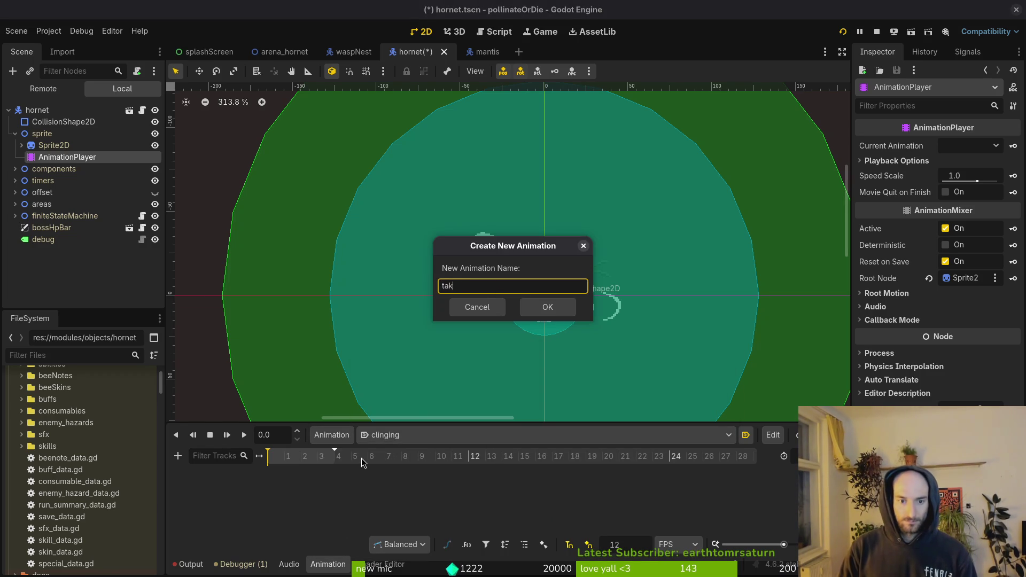
{"action": "type", "text": "eoff"}
{"action": "key", "text": "Return"}
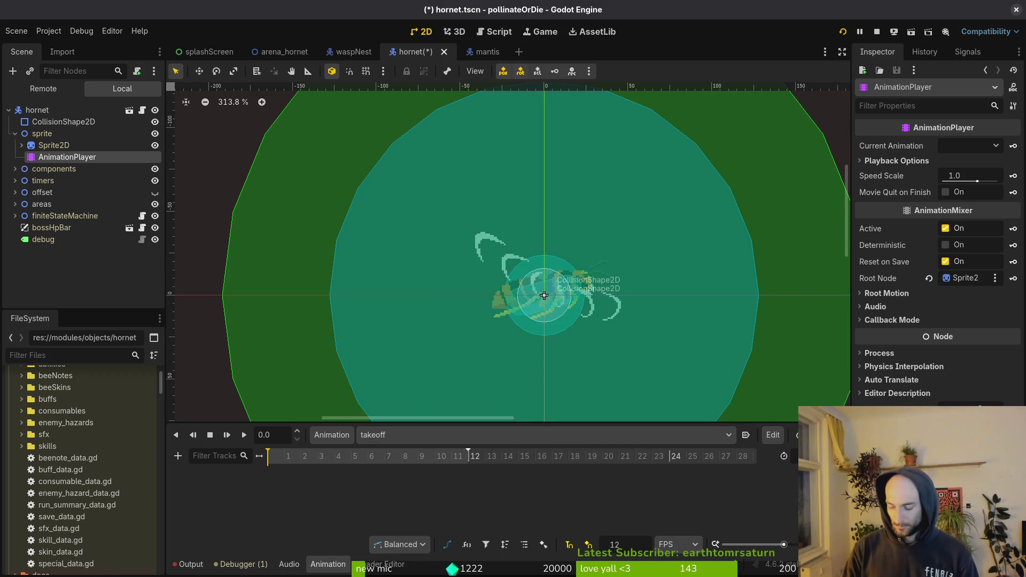
{"action": "key", "text": "alt+Tab"}
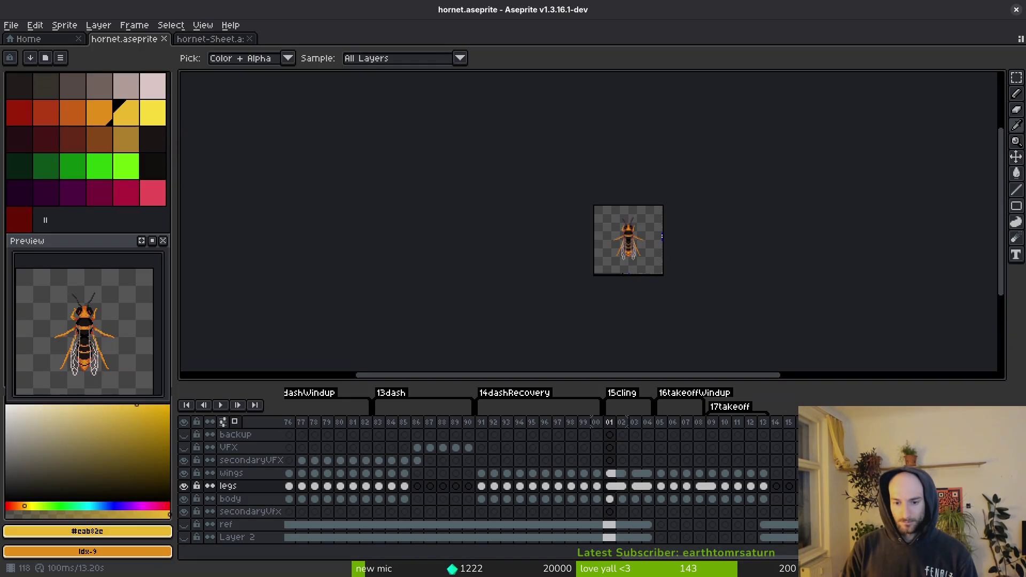
{"action": "key", "text": "alt+Tab"}
{"action": "key", "text": "ctrl+s"}
{"action": "left_click", "coordinate": [404, 435]}
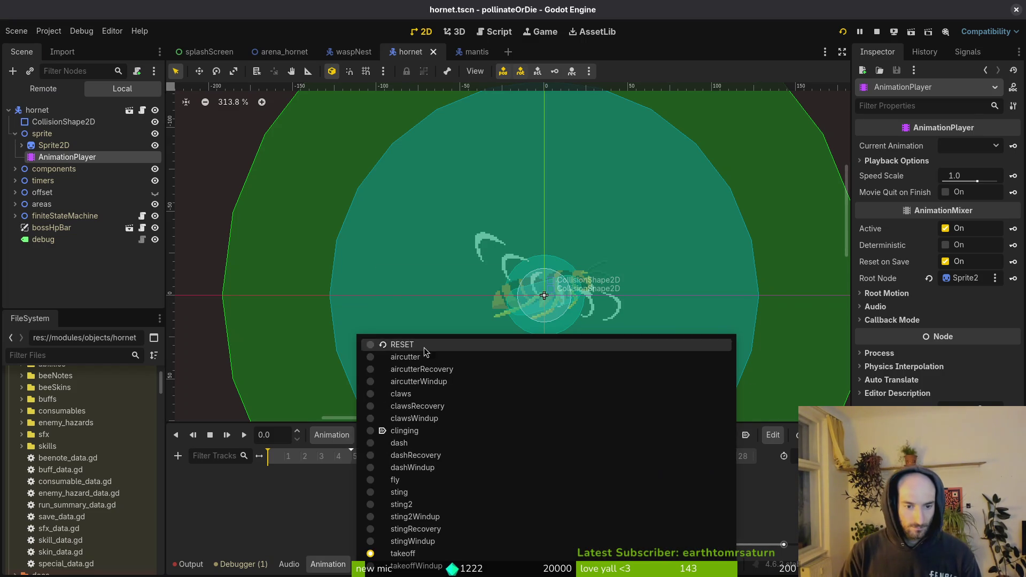
- Load aircutter and set the Sprite2D's Vframes to 18, then save
{"action": "left_click", "coordinate": [385, 355]}
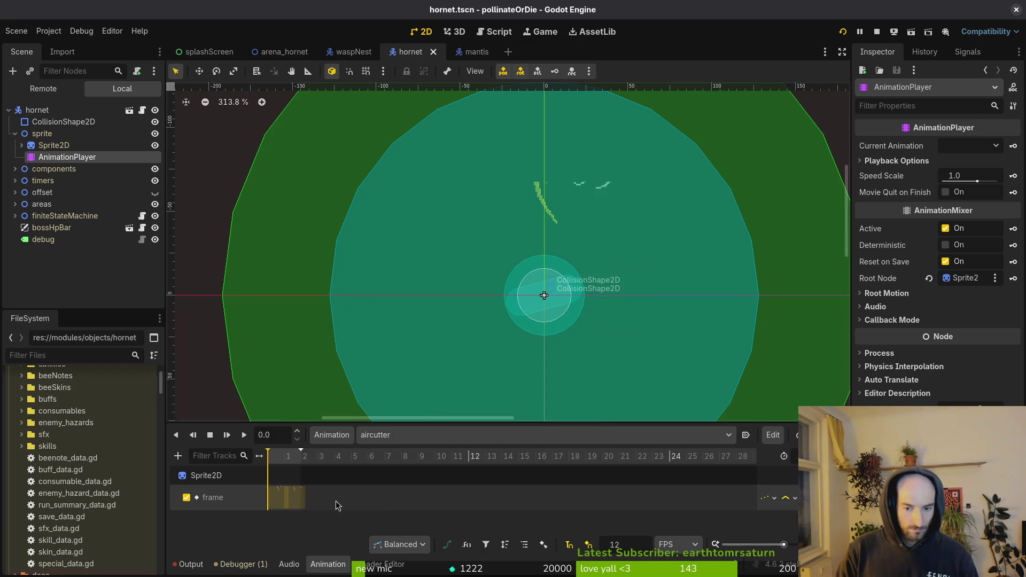
{"action": "left_click", "coordinate": [54, 145]}
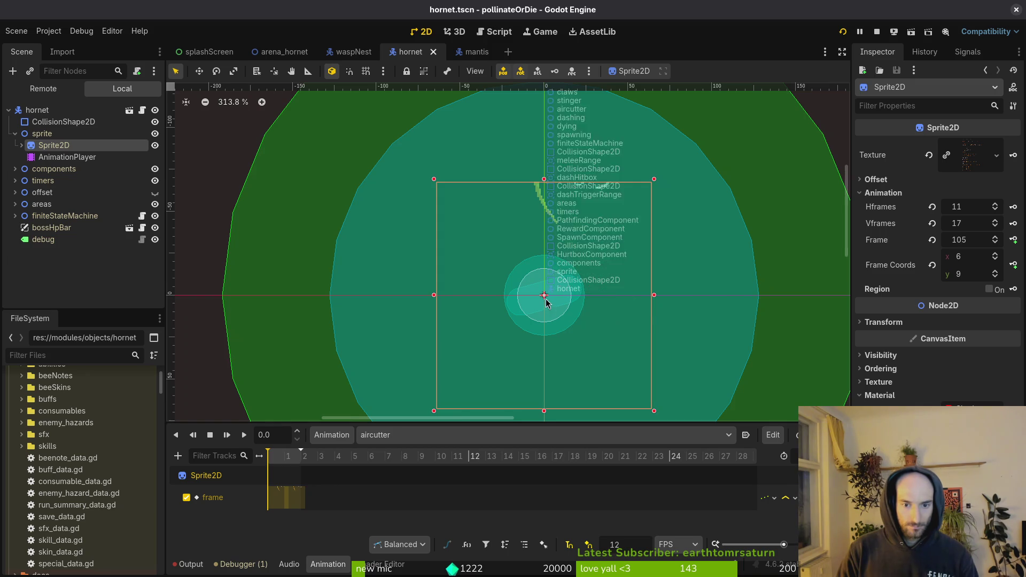
{"action": "scroll", "coordinate": [544, 297], "scroll_direction": "down", "scroll_amount": 2}
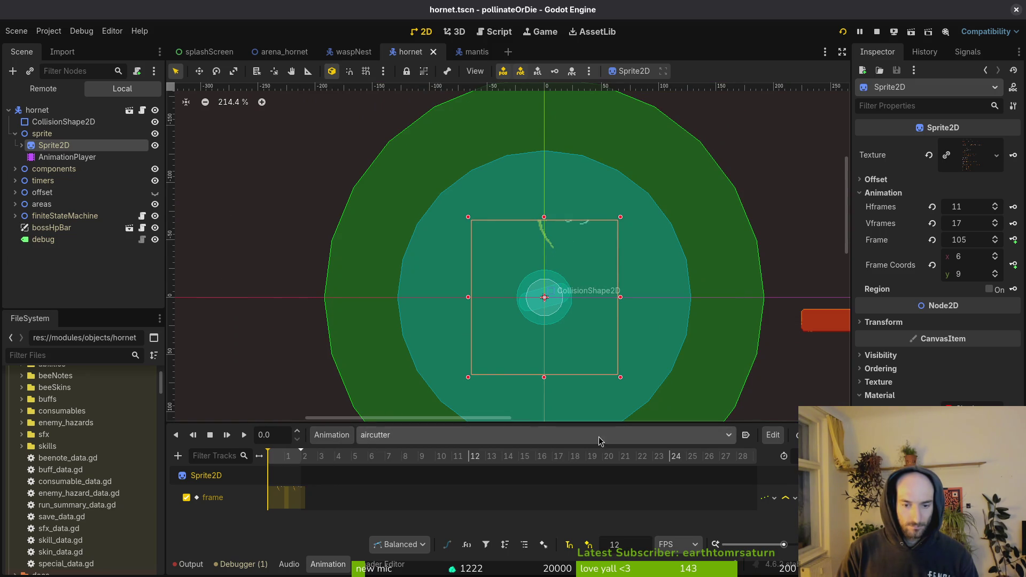
{"action": "left_click", "coordinate": [932, 240]}
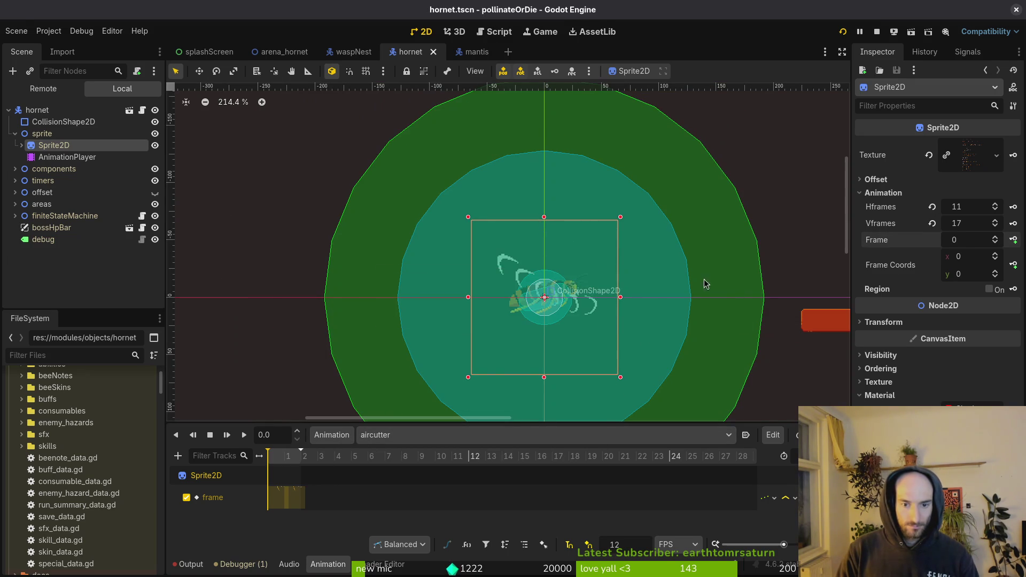
{"action": "scroll", "coordinate": [997, 242], "scroll_direction": "up", "scroll_amount": 6}
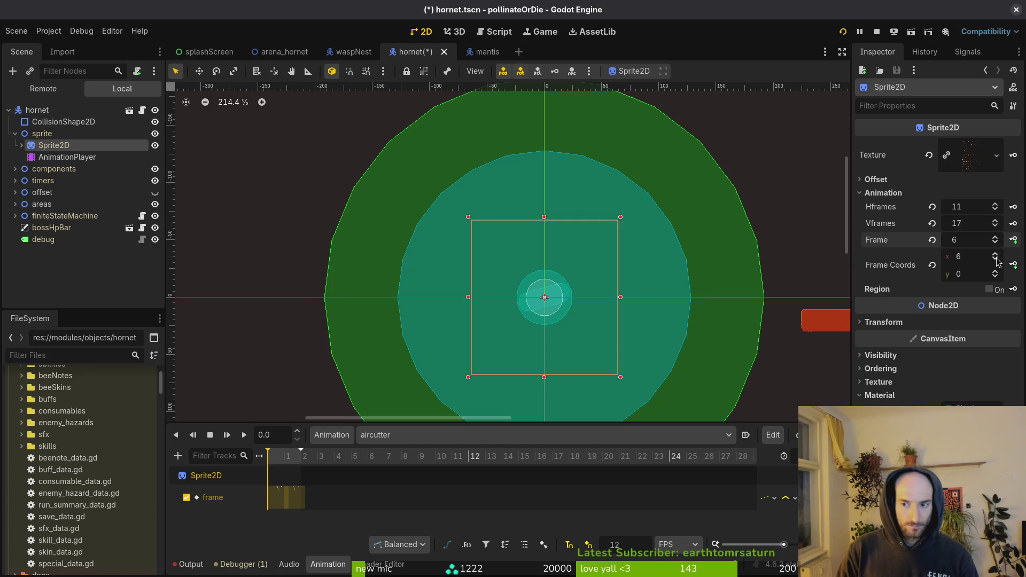
{"action": "scroll", "coordinate": [998, 277], "scroll_direction": "up", "scroll_amount": 6}
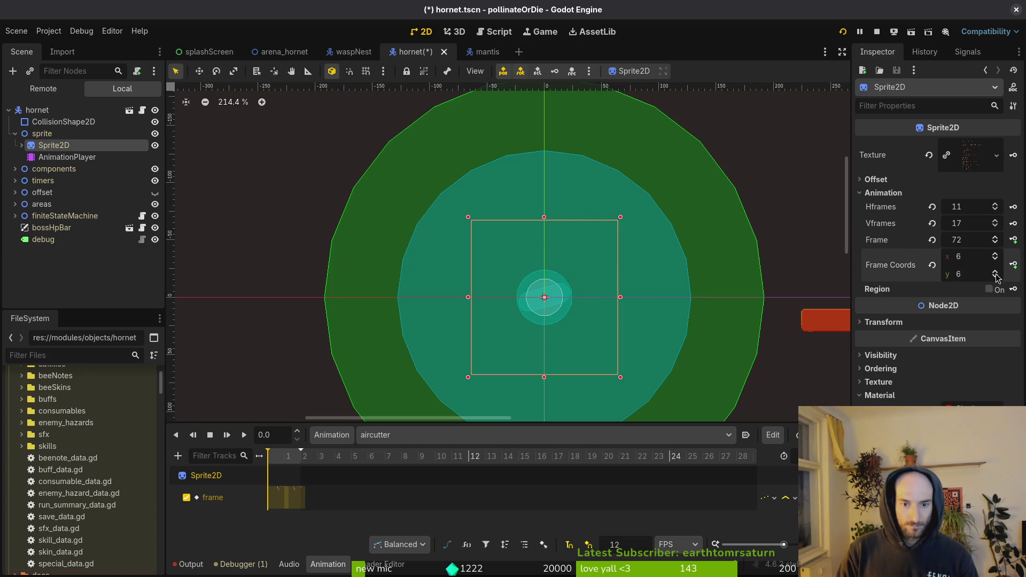
{"action": "left_click", "coordinate": [976, 225]}
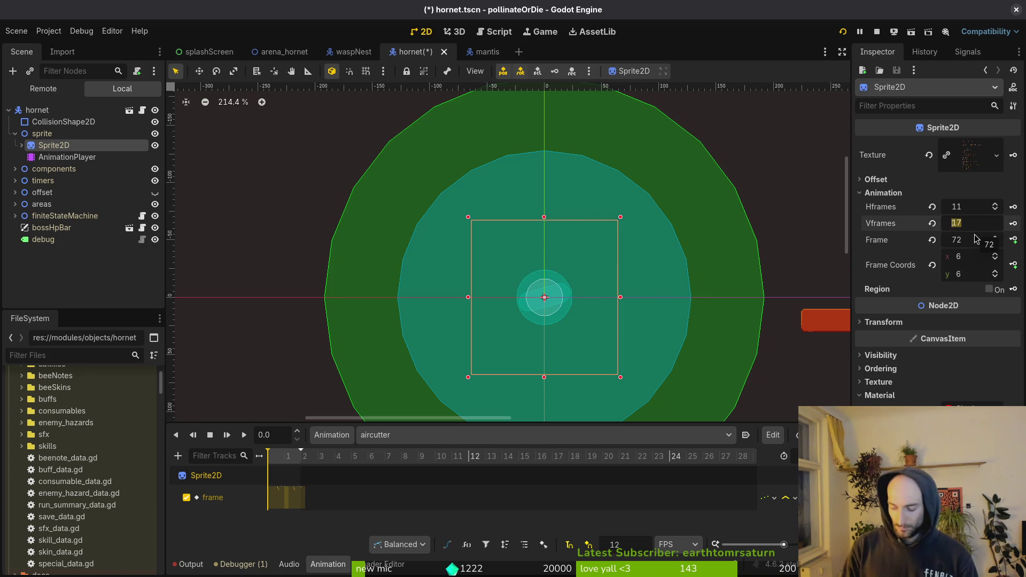
{"action": "type", "text": "1"}
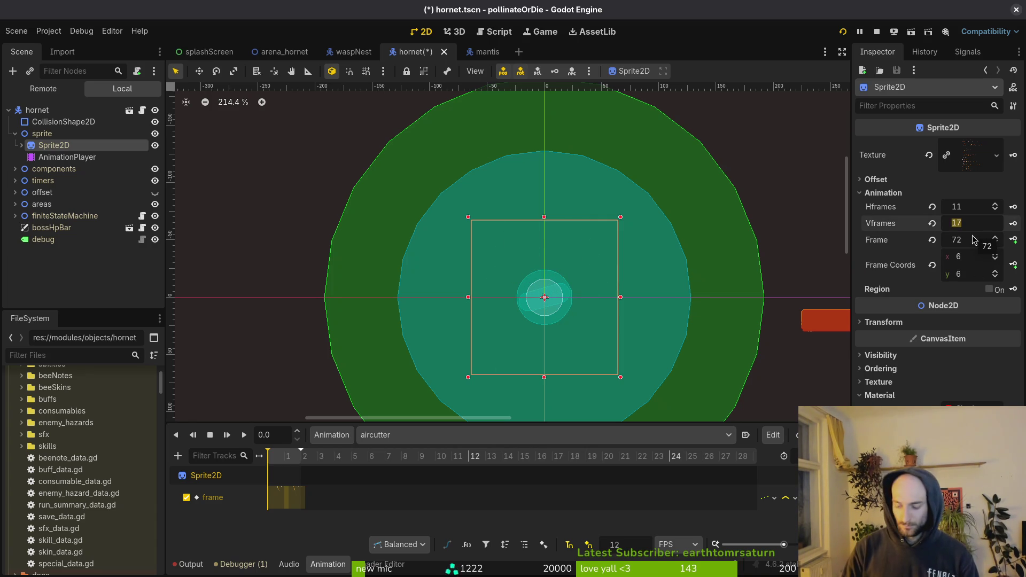
{"action": "type", "text": "8"}
{"action": "key", "text": "Return"}
{"action": "key", "text": "ctrl+s"}
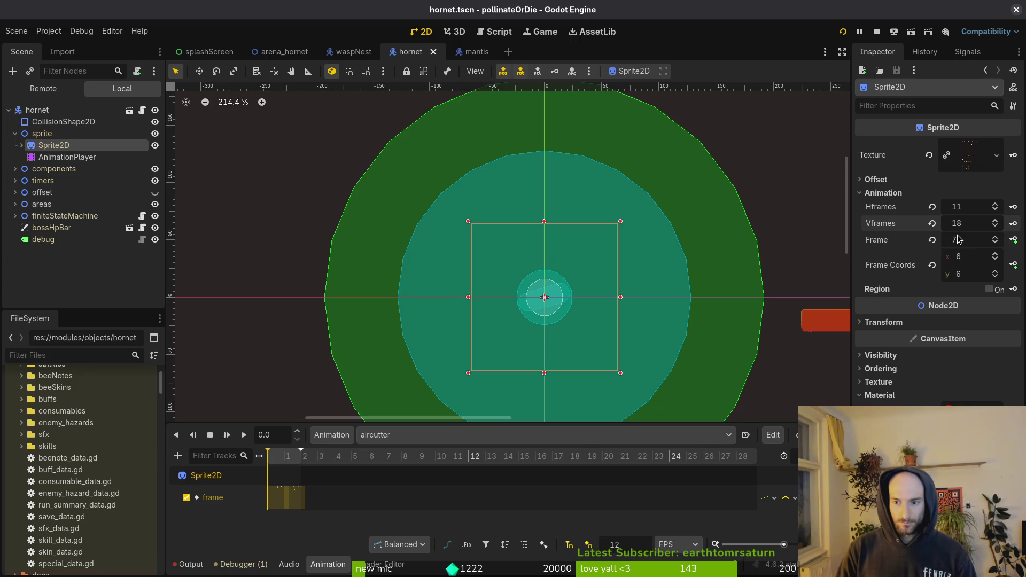
{"action": "left_click", "coordinate": [933, 240]}
{"action": "key", "text": "ctrl+s"}
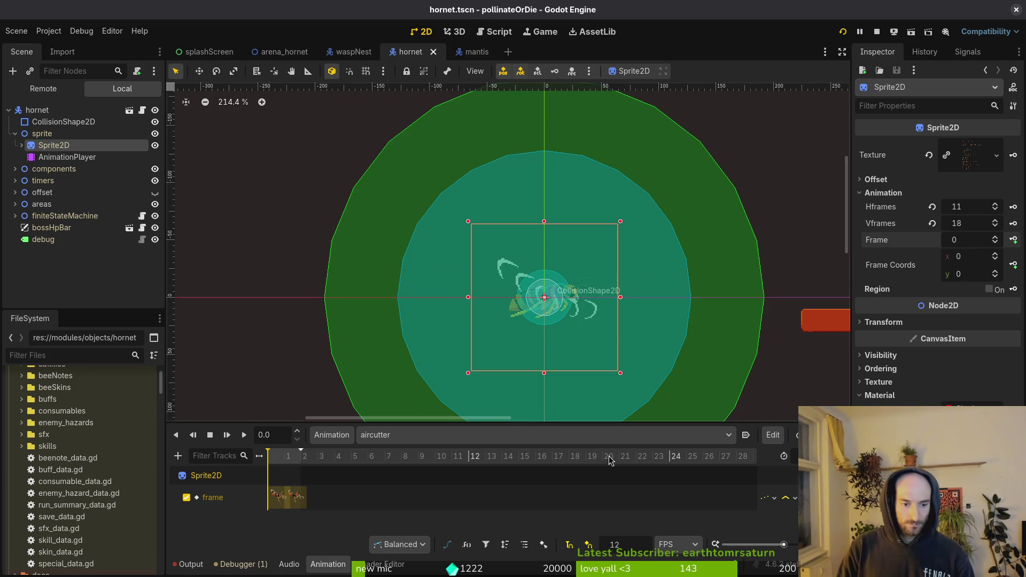
- Step through the aircutter frames to verify alignment, glancing at clinging
{"action": "left_click", "coordinate": [261, 458]}
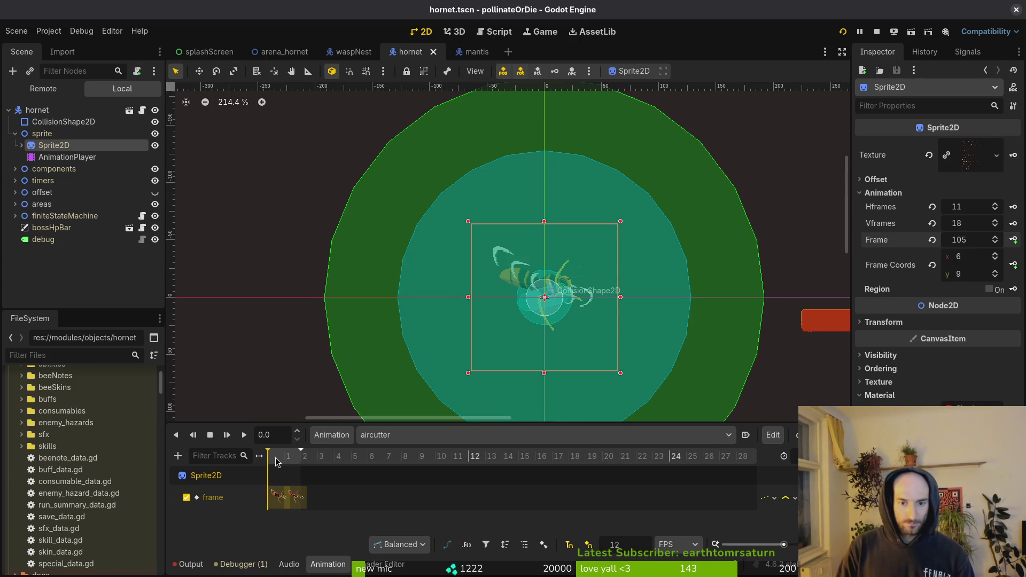
{"action": "left_click", "coordinate": [306, 461]}
{"action": "left_click", "coordinate": [261, 461]}
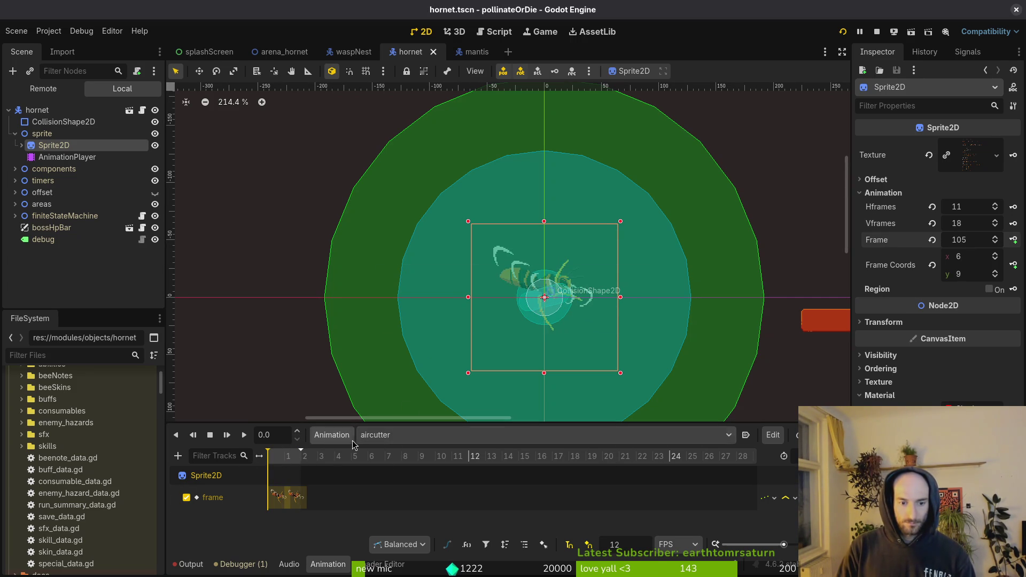
{"action": "left_click", "coordinate": [447, 435]}
{"action": "left_click", "coordinate": [447, 433]}
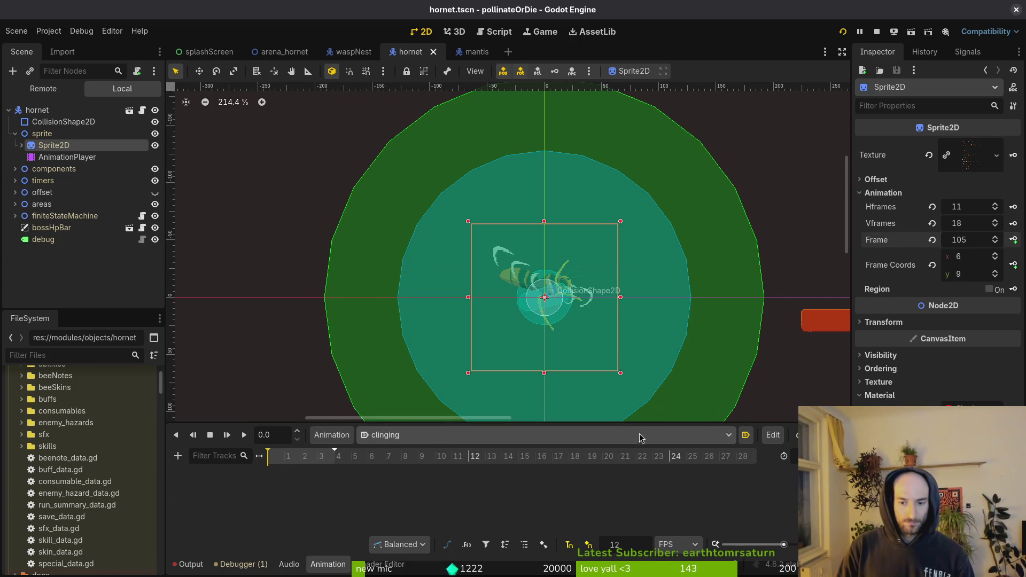
{"action": "left_click", "coordinate": [641, 437]}
{"action": "left_click", "coordinate": [382, 358]}
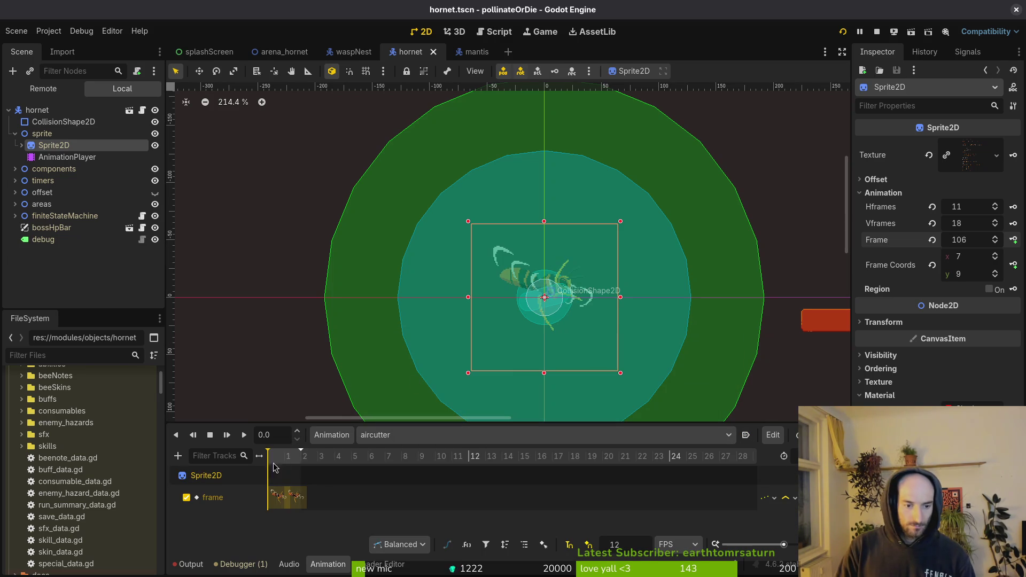
{"action": "left_click", "coordinate": [285, 469]}
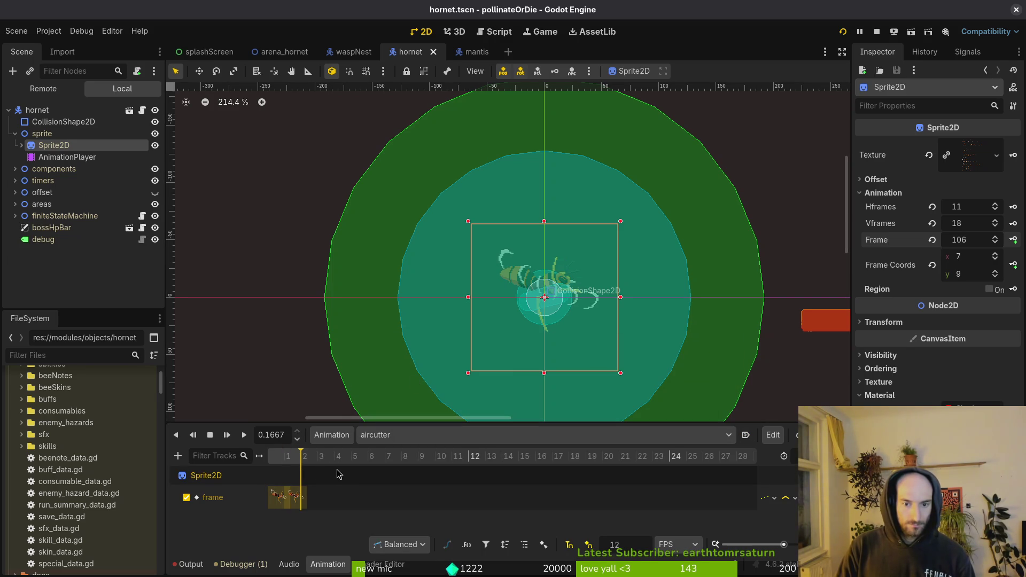
{"action": "left_click", "coordinate": [269, 476]}
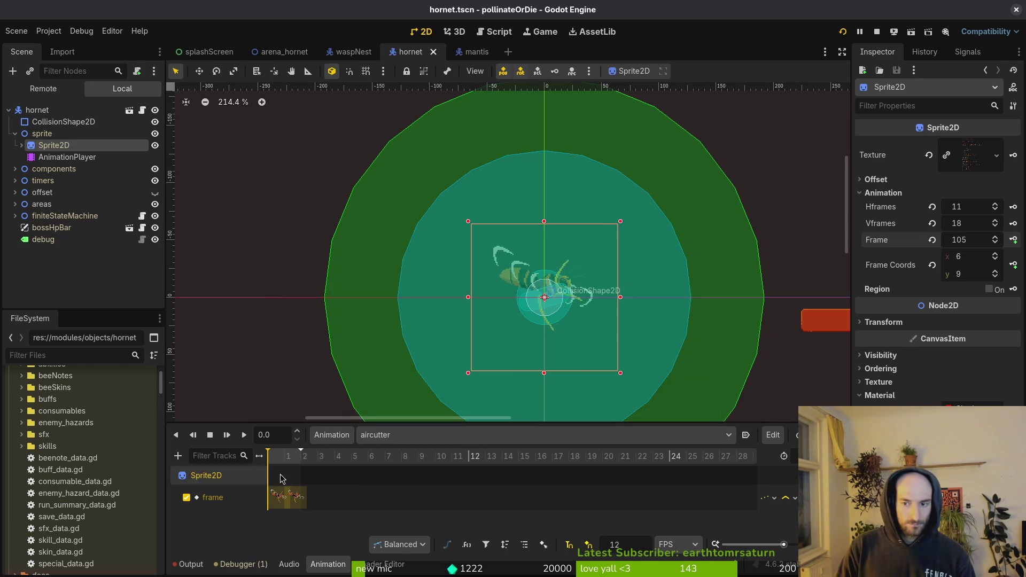
- Compare against frame 46 of the hornet art in Aseprite
{"action": "key", "text": "alt+Tab"}
{"action": "scroll", "coordinate": [481, 451], "scroll_direction": "left", "scroll_amount": 5}
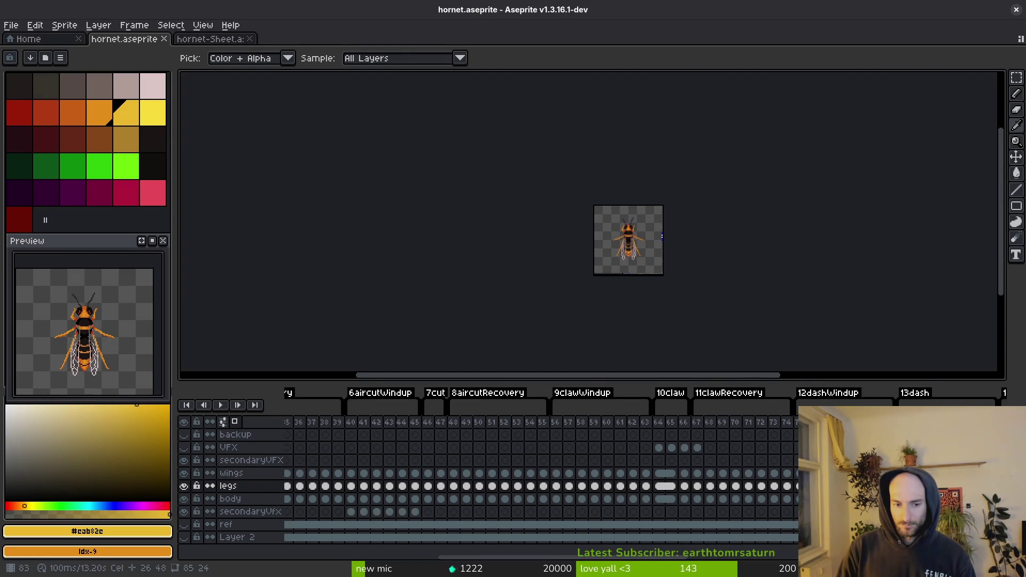
{"action": "left_click", "coordinate": [680, 423]}
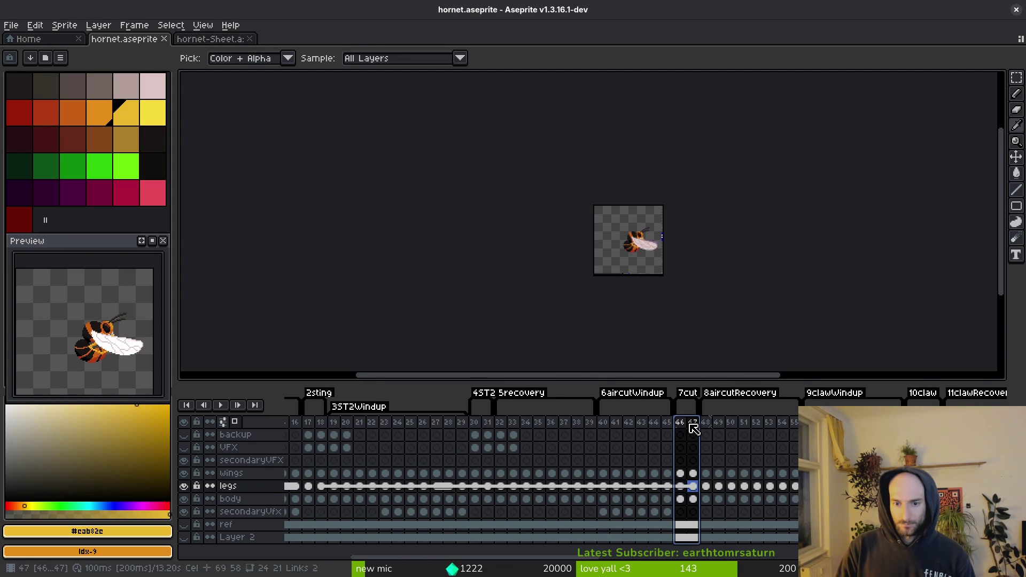
{"action": "key", "text": "alt+Tab"}
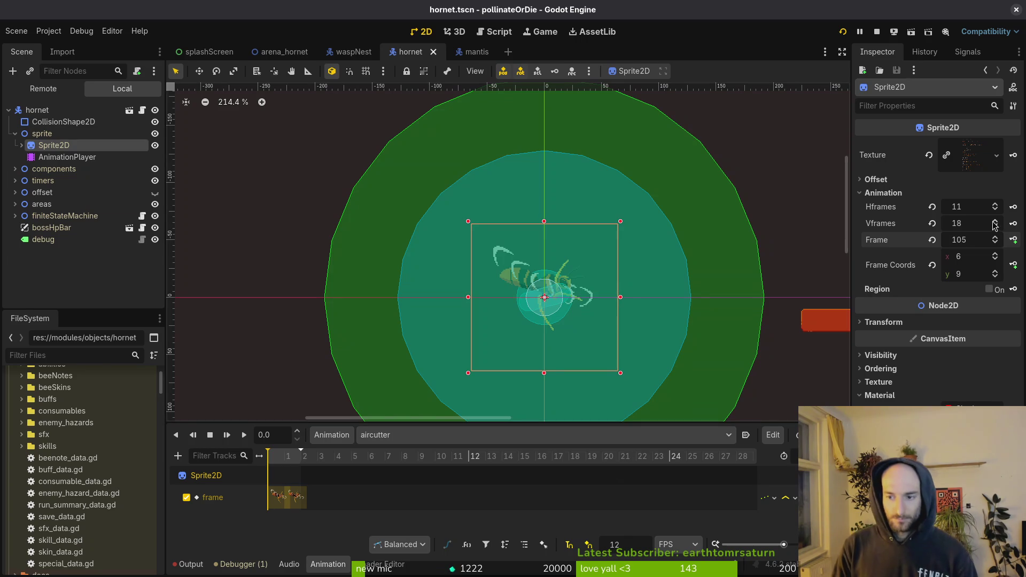
- Key the aircutter animation with Sprite2D frames from row 7 and save the scene
{"action": "left_click", "coordinate": [933, 265]}
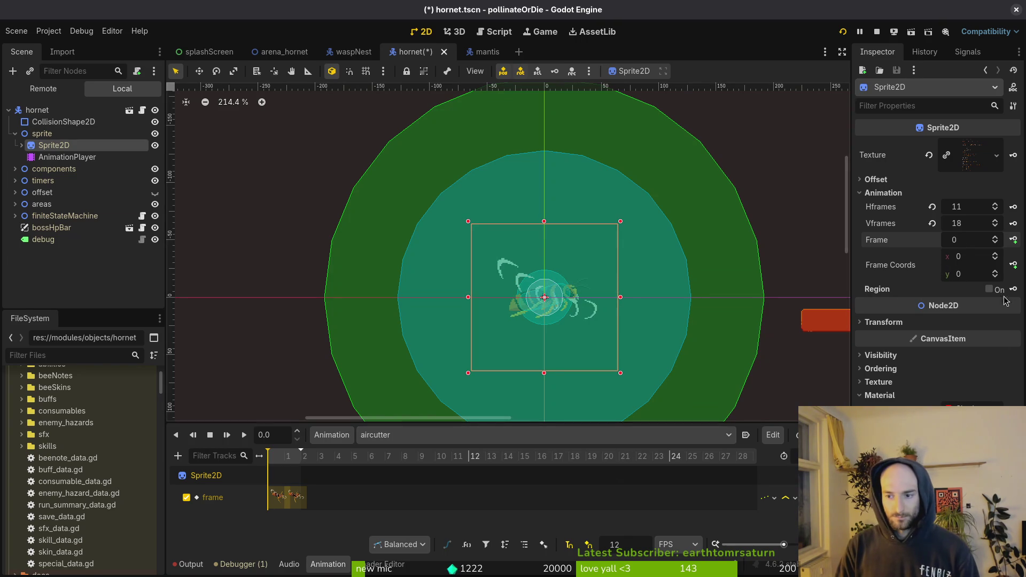
{"action": "left_click", "coordinate": [995, 270]}
{"action": "left_click", "coordinate": [995, 270]}
{"action": "left_click", "coordinate": [995, 270]}
{"action": "left_click", "coordinate": [995, 270]}
{"action": "left_click", "coordinate": [995, 271]}
{"action": "left_click", "coordinate": [996, 271]}
{"action": "left_click", "coordinate": [996, 271]}
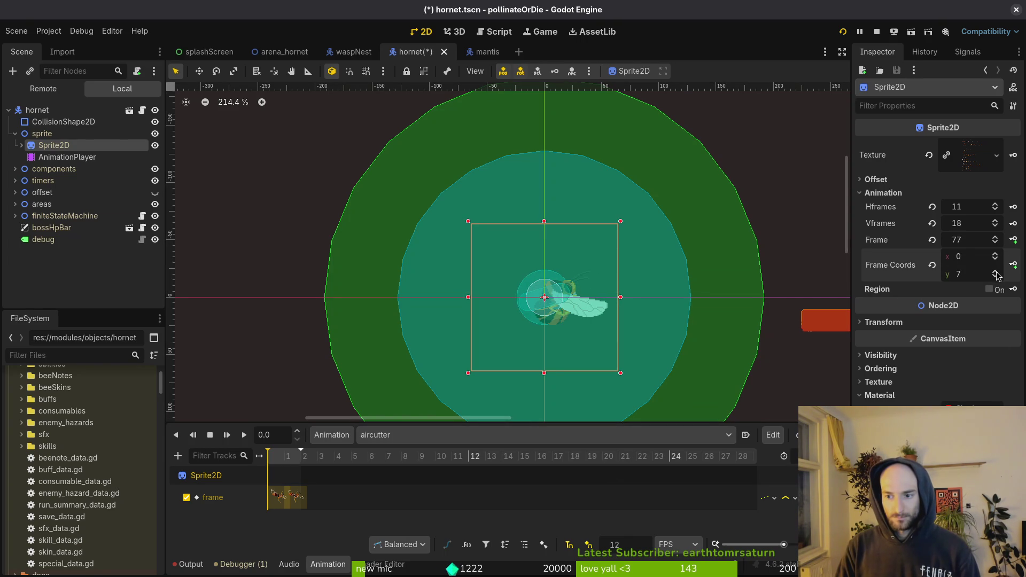
{"action": "left_click", "coordinate": [1013, 240]}
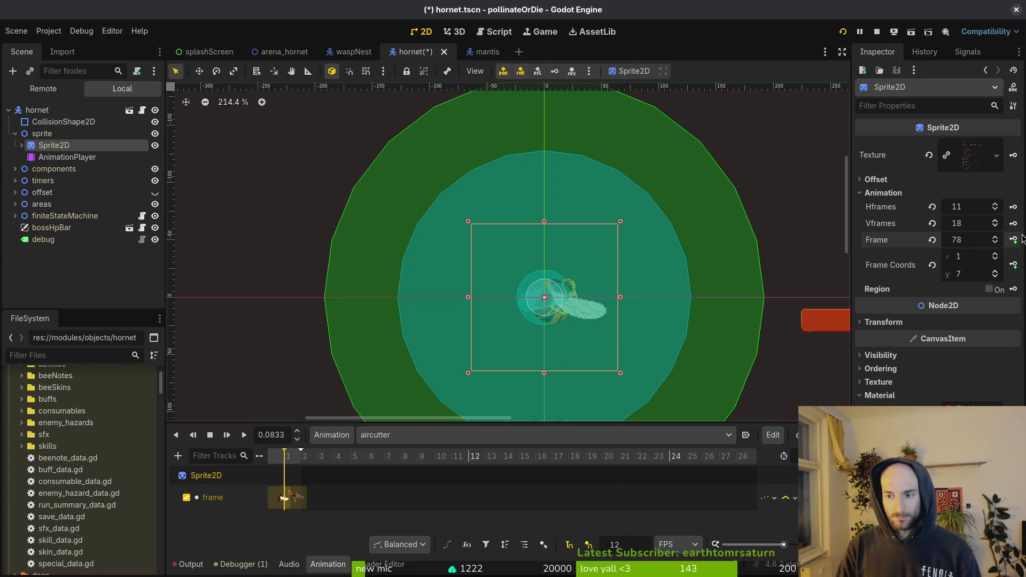
{"action": "left_click", "coordinate": [1014, 240]}
{"action": "key", "text": "ctrl+s"}
- Switch to aircutterRecovery, key sprite frames 88 through 95, and save the hornet scene
{"action": "left_click", "coordinate": [423, 435]}
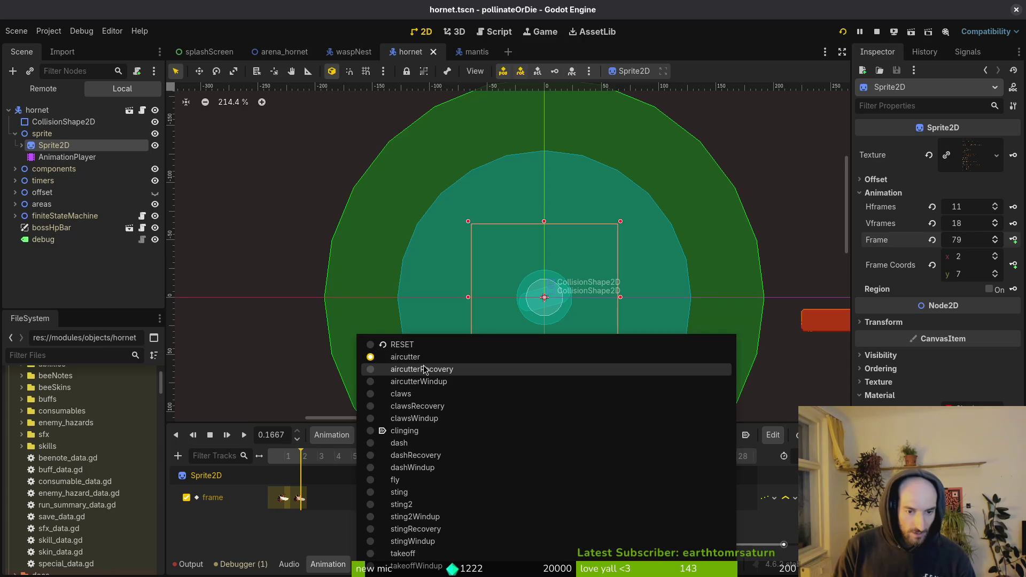
{"action": "left_click", "coordinate": [423, 369]}
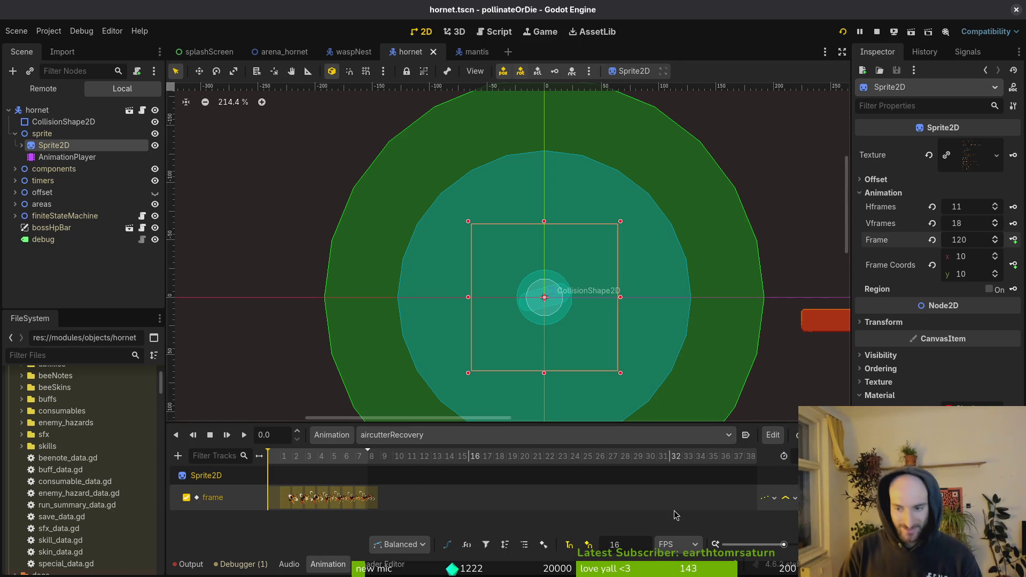
{"action": "key", "text": "alt+Tab"}
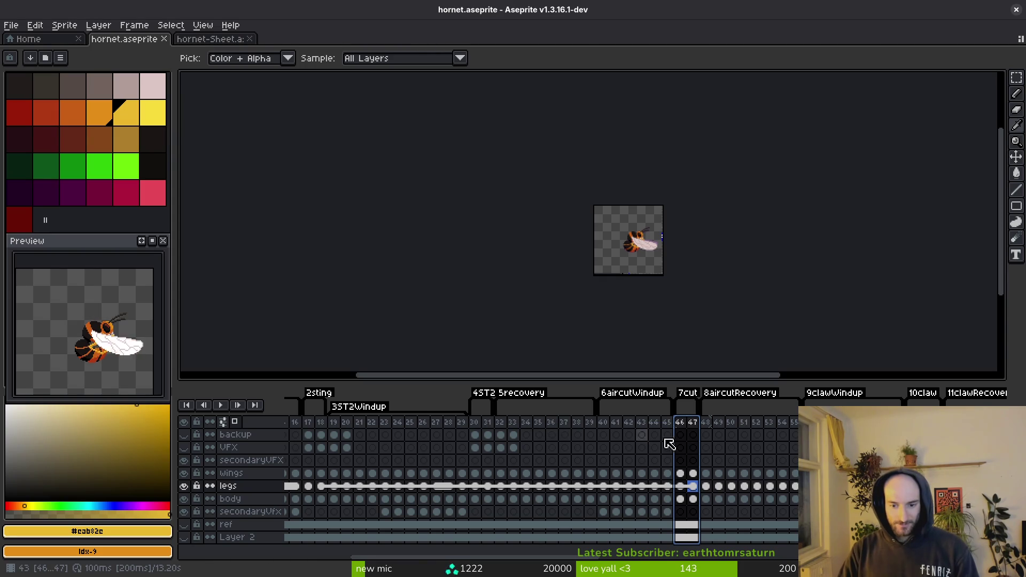
{"action": "key", "text": "alt+Tab"}
{"action": "left_click", "coordinate": [996, 277]}
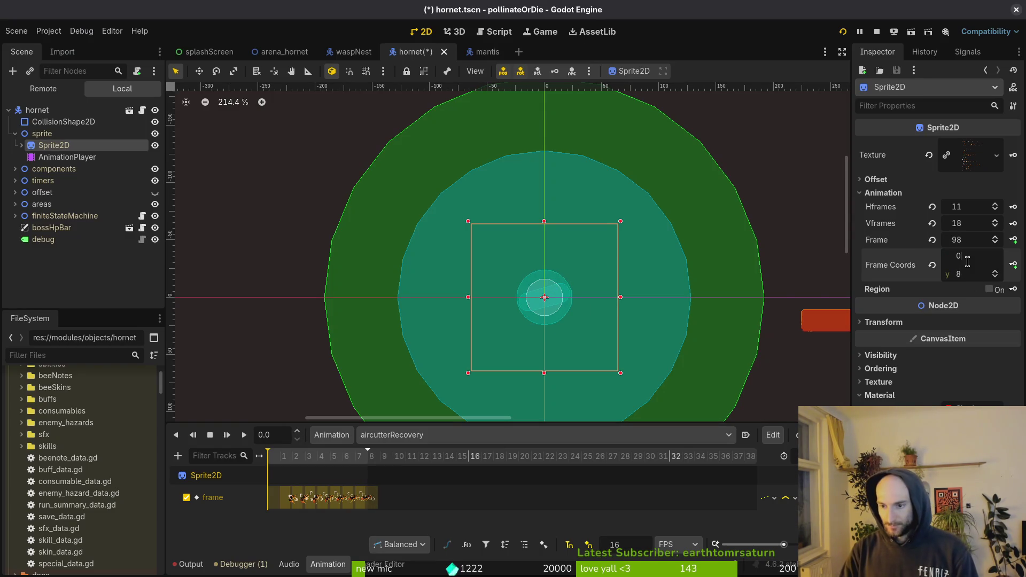
{"action": "key", "text": "Return"}
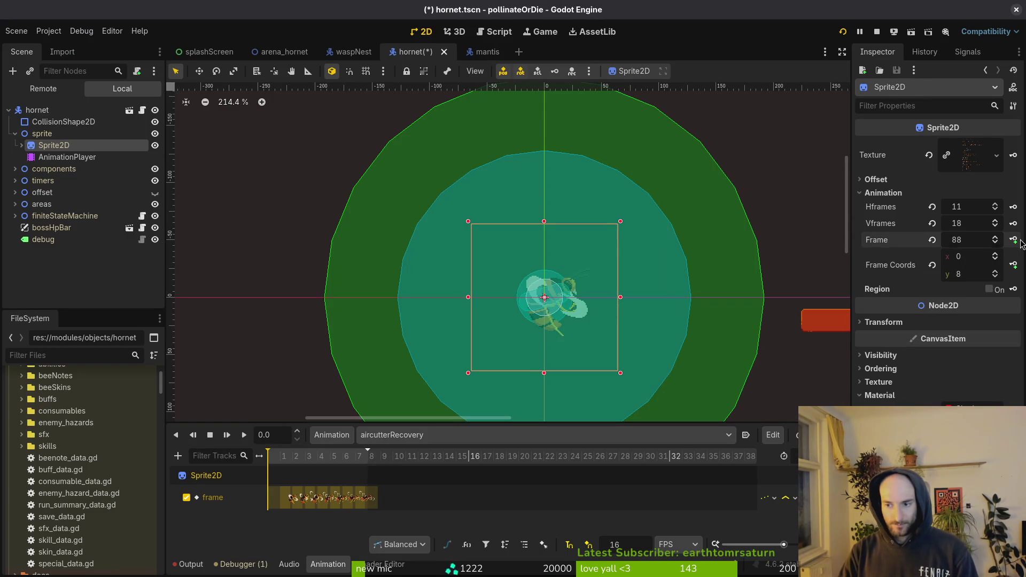
{"action": "left_click", "coordinate": [1015, 241]}
{"action": "left_click", "coordinate": [1015, 241]}
{"action": "left_click", "coordinate": [1015, 241]}
{"action": "left_click", "coordinate": [1015, 240]}
{"action": "left_click", "coordinate": [1015, 240]}
{"action": "left_click", "coordinate": [1015, 241]}
{"action": "left_click", "coordinate": [1016, 241]}
{"action": "left_click", "coordinate": [1015, 240]}
{"action": "key", "text": "ctrl+s"}
{"action": "left_click", "coordinate": [419, 437]}
- Load aircutterWindup, preview its frames, and set Sprite2D Frame Coords to 0,6
{"action": "left_click", "coordinate": [467, 383]}
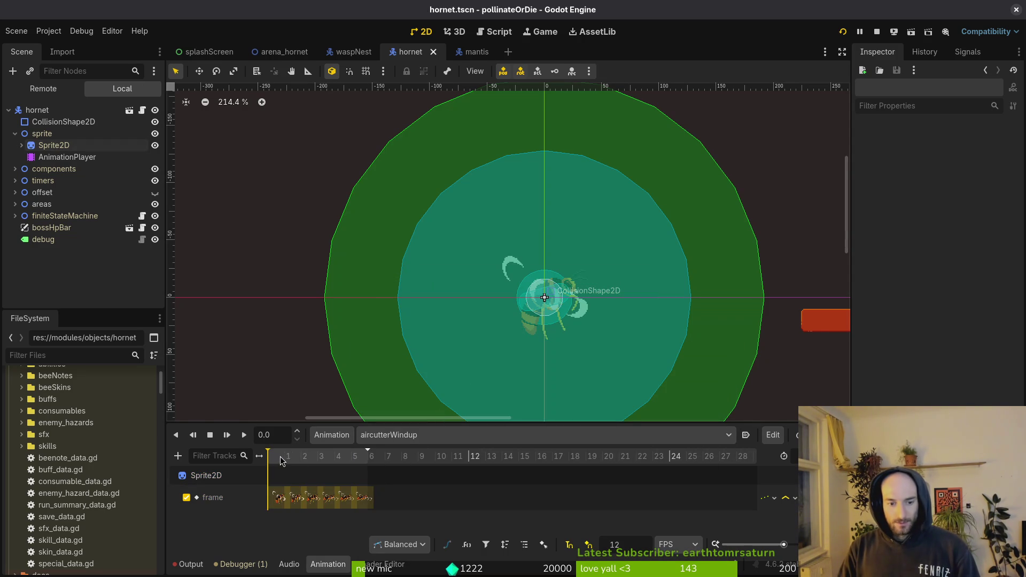
{"action": "mouse_move", "coordinate": [294, 458]}
{"action": "left_mouse_down"}
{"action": "mouse_move", "coordinate": [321, 458]}
{"action": "mouse_move", "coordinate": [211, 476]}
{"action": "left_mouse_up"}
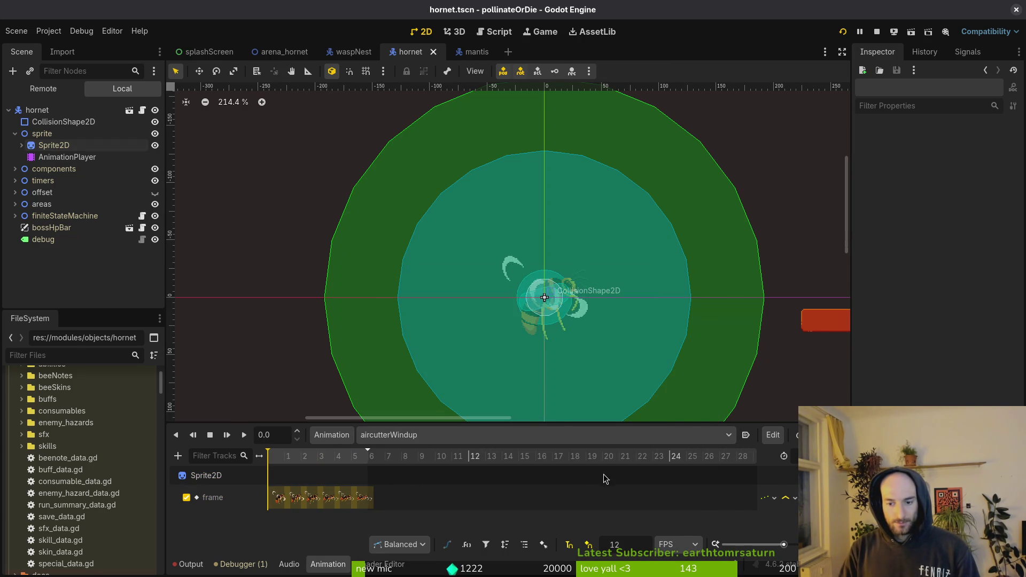
{"action": "key", "text": "alt+Tab"}
{"action": "key", "text": "alt+Tab"}
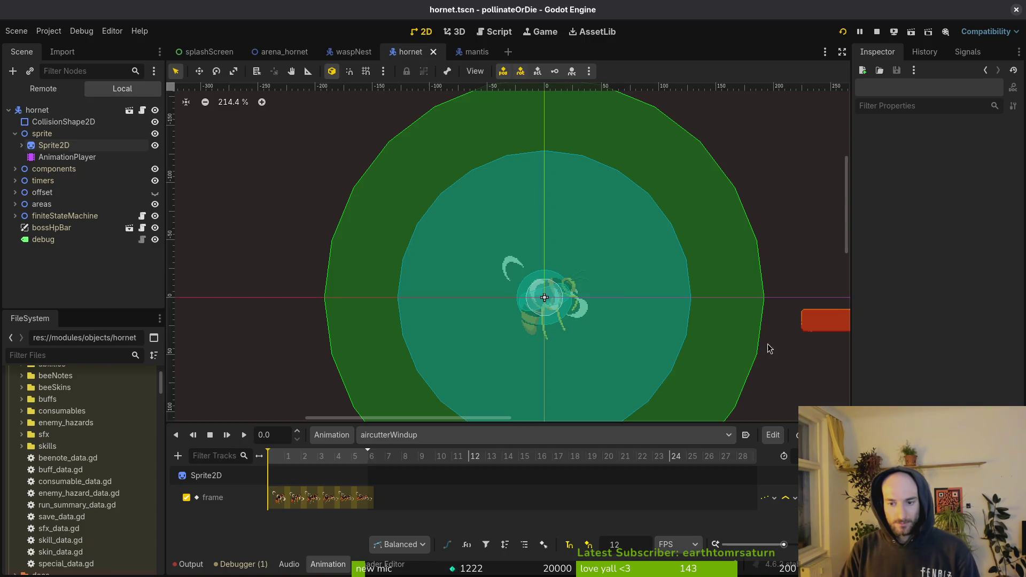
{"action": "left_click", "coordinate": [53, 145]}
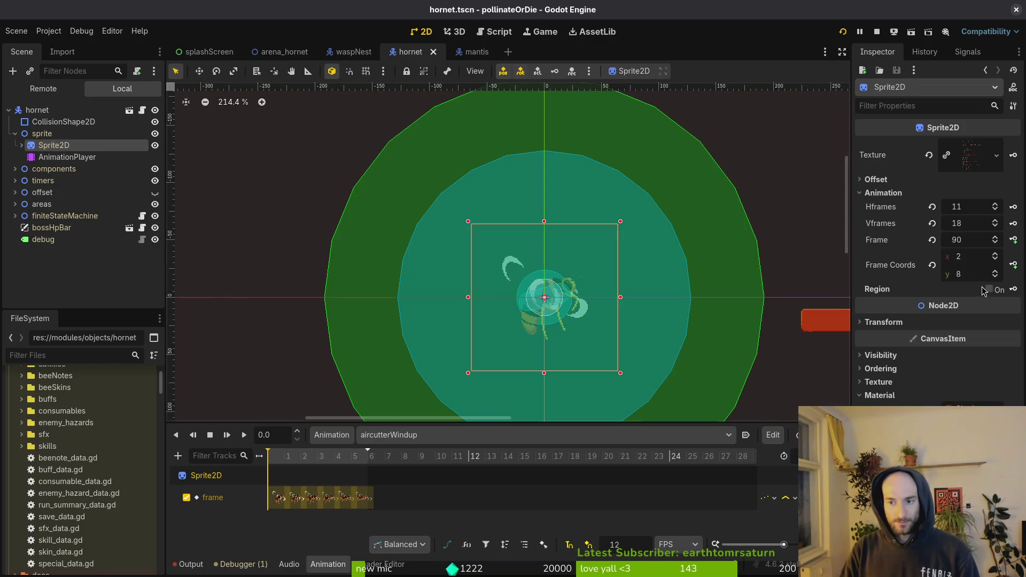
{"action": "left_click", "coordinate": [933, 241]}
{"action": "left_click", "coordinate": [995, 271]}
{"action": "left_click", "coordinate": [995, 271]}
{"action": "left_click", "coordinate": [995, 271]}
{"action": "left_click", "coordinate": [996, 271]}
{"action": "left_click", "coordinate": [995, 271]}
{"action": "left_click", "coordinate": [995, 271]}
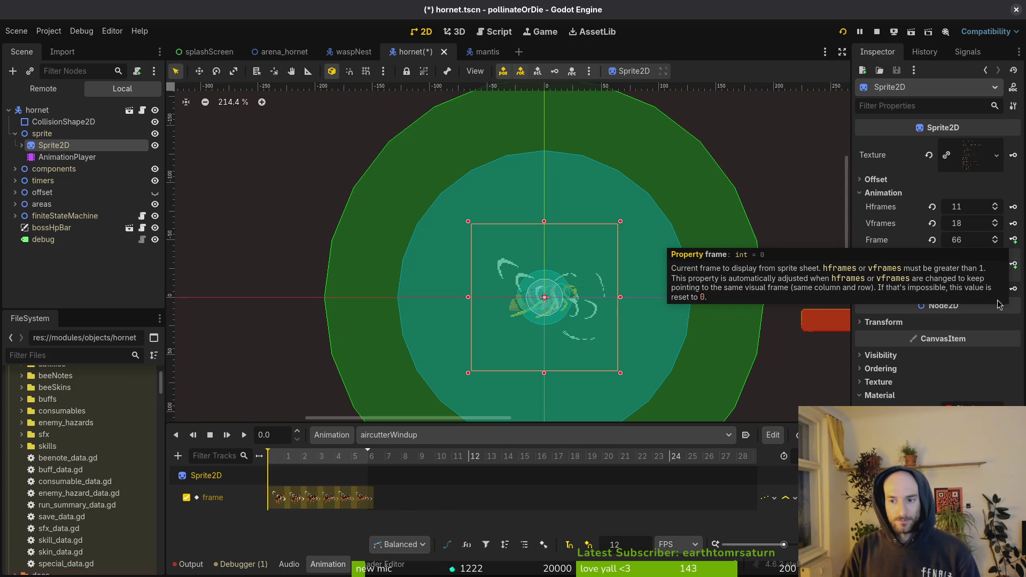
- Key sprite frames 66 through 72, save, and load the claws animation
{"action": "left_click", "coordinate": [1013, 239]}
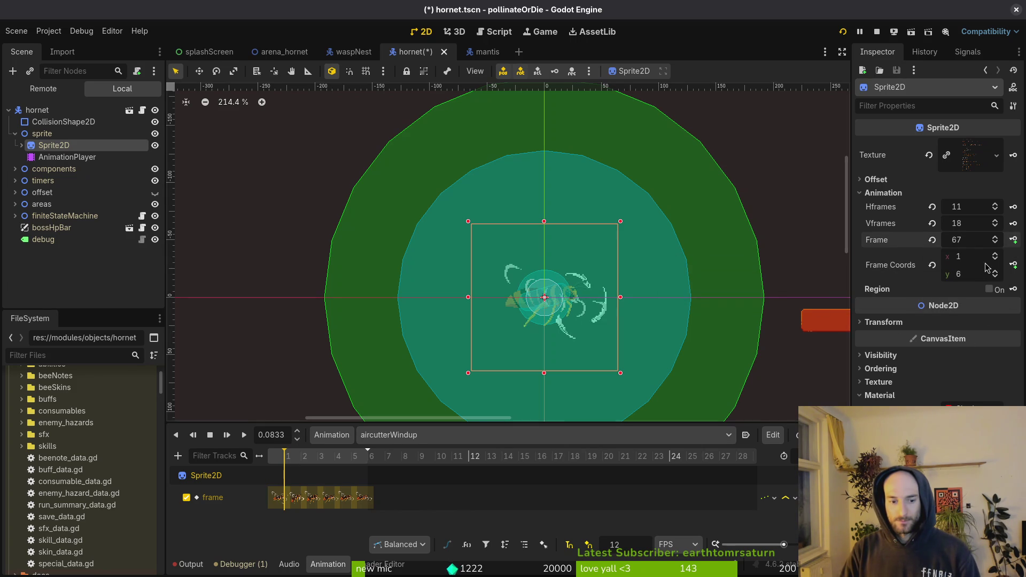
{"action": "left_click", "coordinate": [1014, 244]}
{"action": "left_click", "coordinate": [1014, 243]}
{"action": "left_click", "coordinate": [1014, 243]}
{"action": "left_click", "coordinate": [1014, 243]}
{"action": "left_click", "coordinate": [1014, 243]}
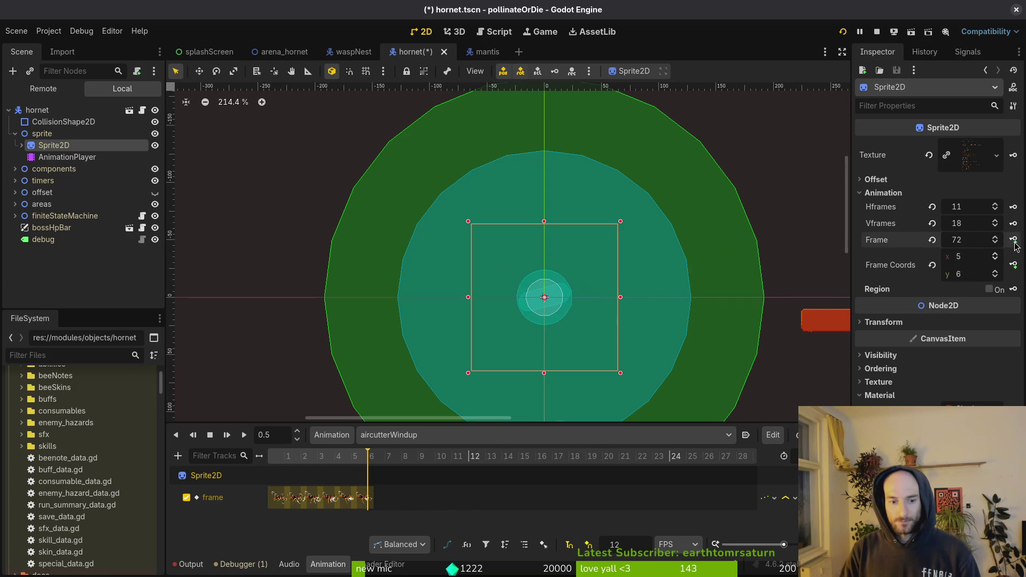
{"action": "key", "text": "ctrl+s"}
{"action": "left_click", "coordinate": [476, 434]}
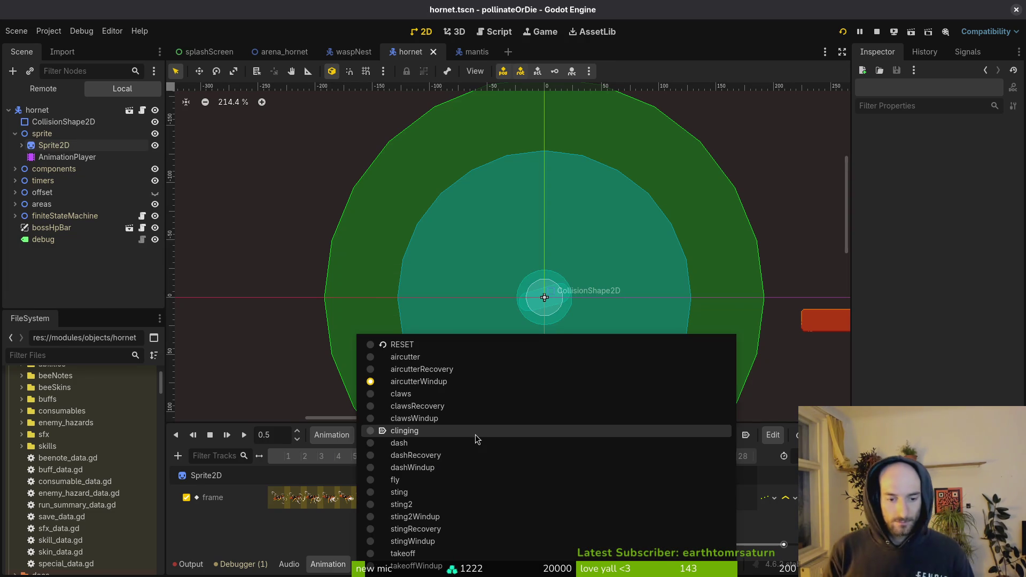
{"action": "left_click", "coordinate": [452, 394]}
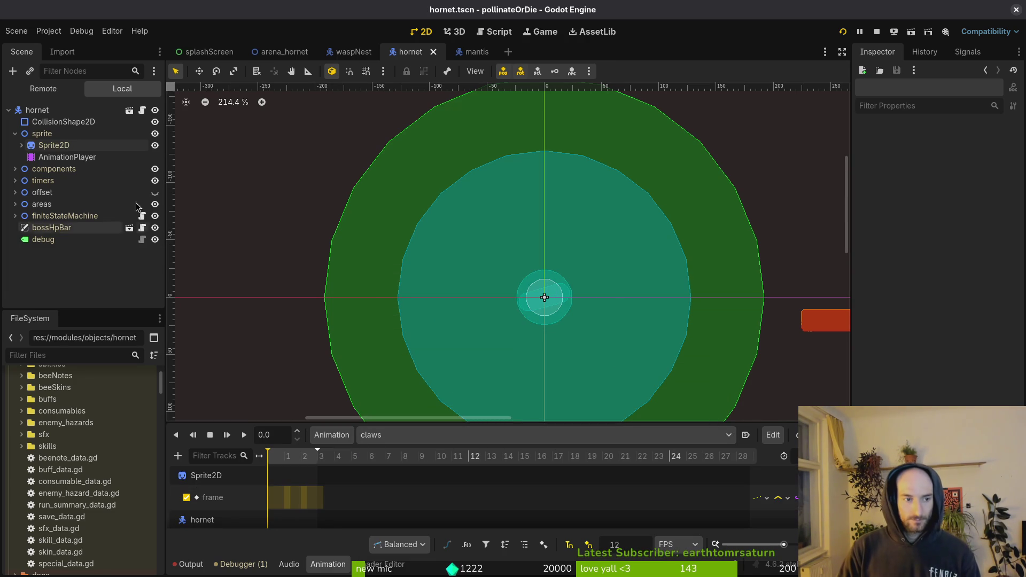
- Set Sprite2D to frame row 10 and key frames 110, 111 and 112 into claws, then save
{"action": "left_click", "coordinate": [80, 145]}
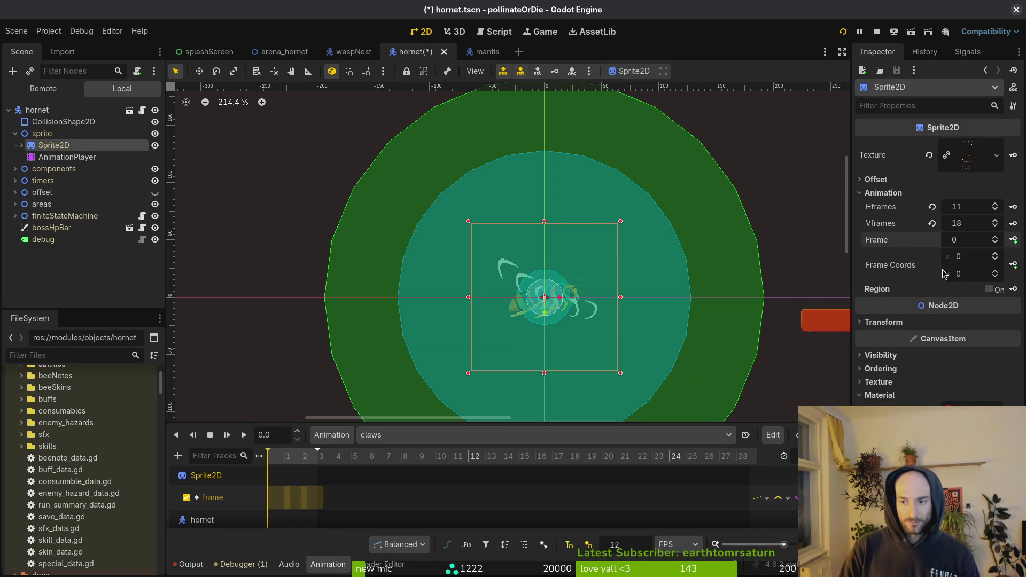
{"action": "key", "text": "alt+Tab"}
{"action": "scroll", "coordinate": [426, 480], "scroll_direction": "right", "scroll_amount": 5}
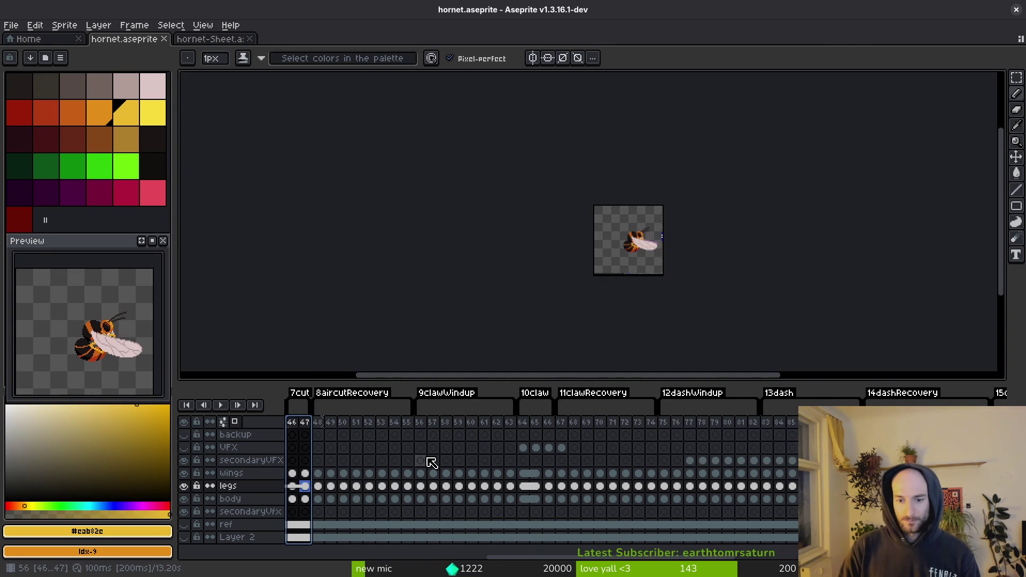
{"action": "key", "text": "alt+Tab"}
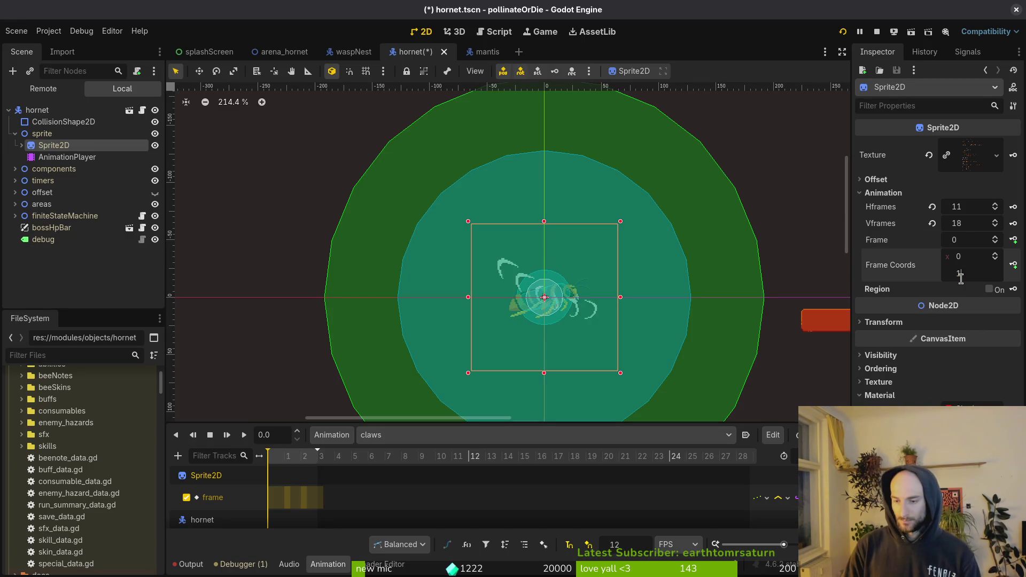
{"action": "type", "text": "0"}
{"action": "key", "text": "Return"}
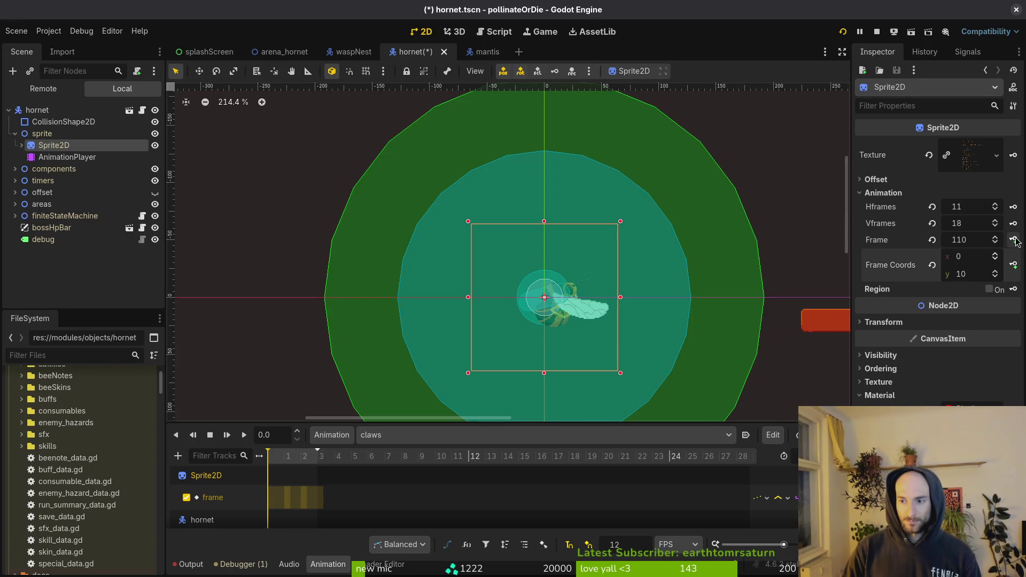
{"action": "left_click", "coordinate": [1016, 242]}
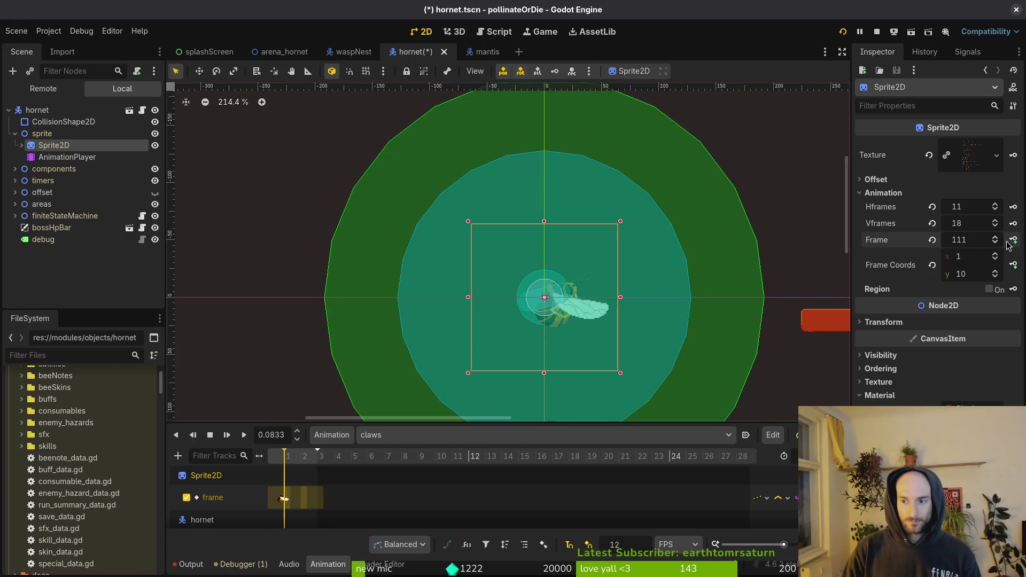
{"action": "left_click", "coordinate": [1014, 241]}
{"action": "left_click", "coordinate": [1014, 242]}
{"action": "key", "text": "ctrl+s"}
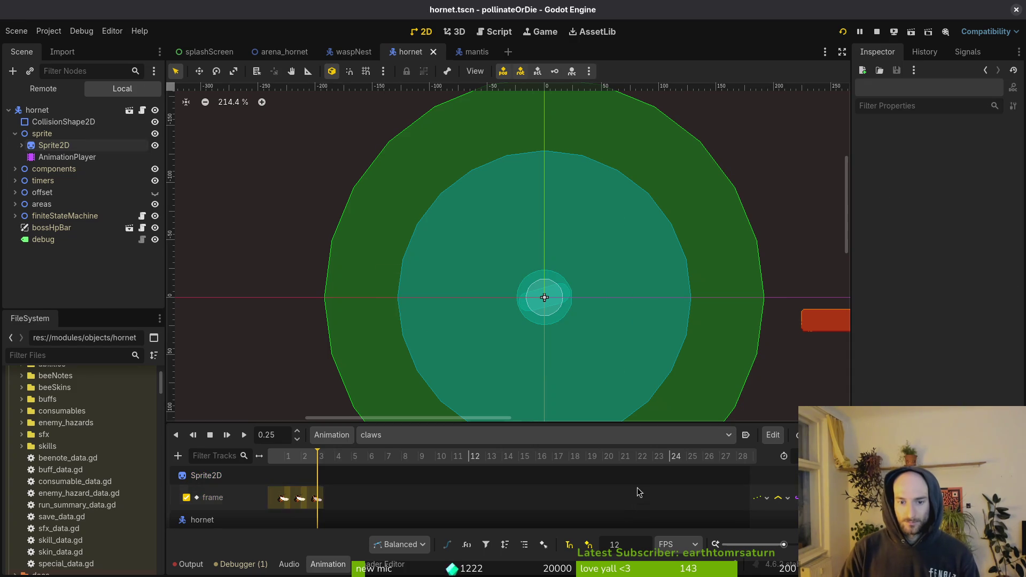
- Load clawsRecovery, preview it, and set the Sprite2D frame row to 11
{"action": "left_click", "coordinate": [399, 438]}
{"action": "left_click", "coordinate": [439, 406]}
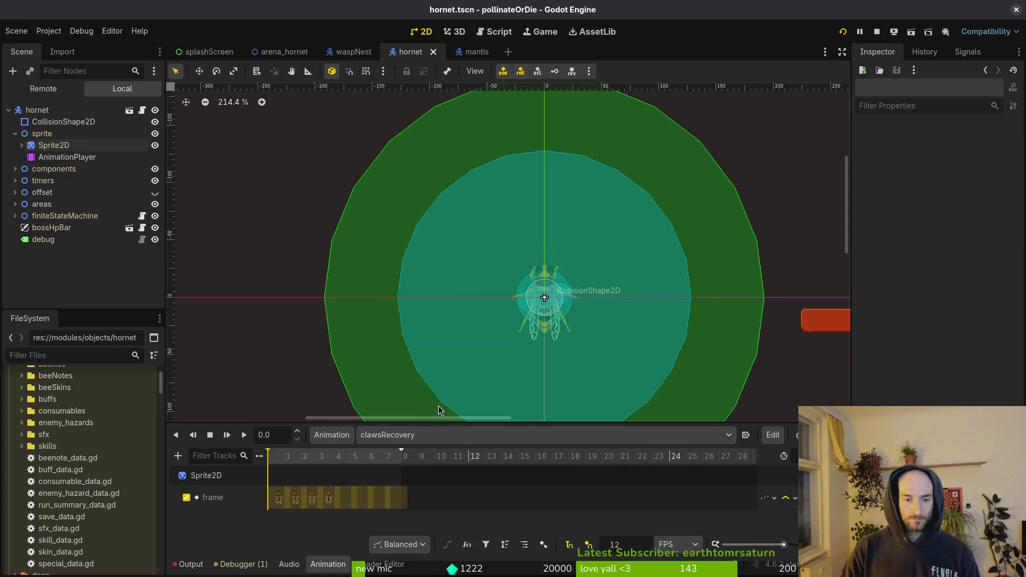
{"action": "mouse_move", "coordinate": [393, 460]}
{"action": "left_mouse_down"}
{"action": "mouse_move", "coordinate": [270, 461]}
{"action": "mouse_move", "coordinate": [397, 460]}
{"action": "mouse_move", "coordinate": [263, 481]}
{"action": "left_mouse_up"}
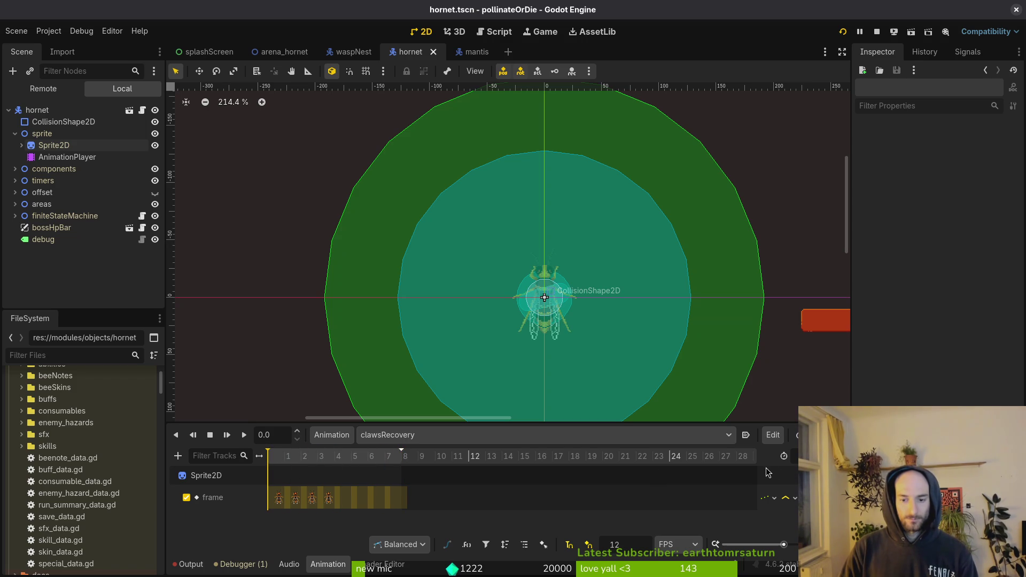
{"action": "key", "text": "alt+Tab"}
{"action": "key", "text": "alt+Tab"}
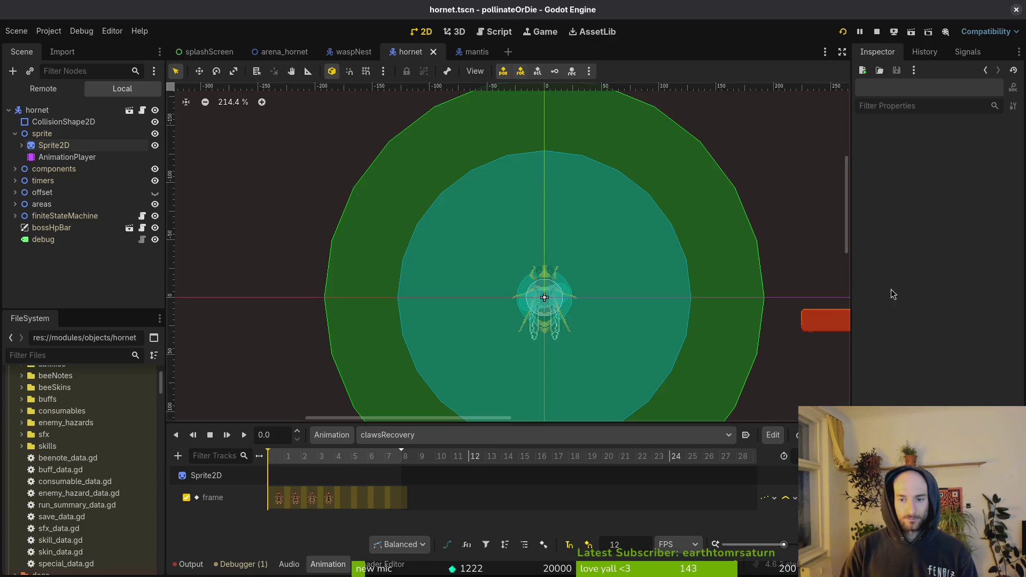
{"action": "left_click", "coordinate": [505, 261]}
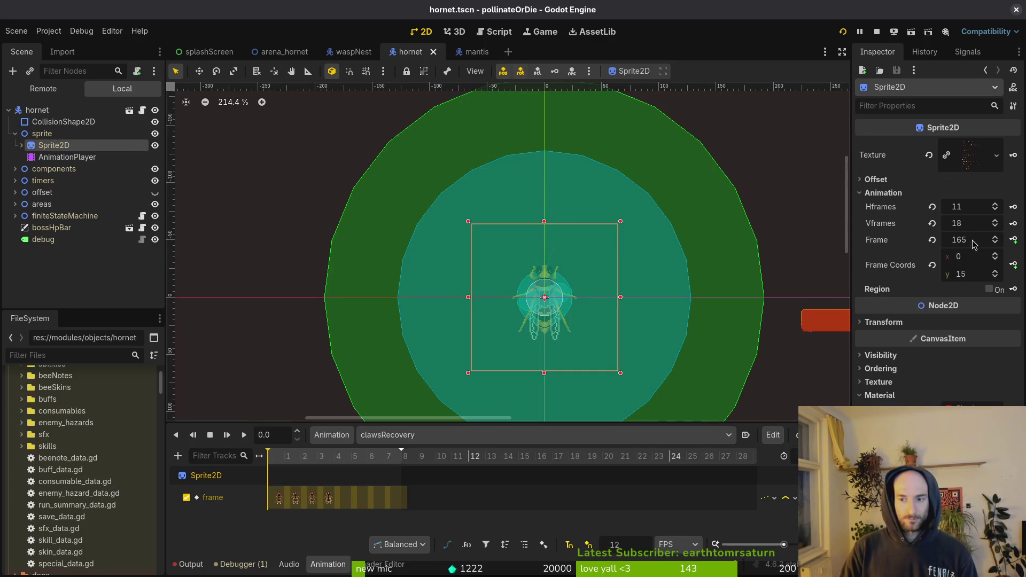
{"action": "left_click", "coordinate": [932, 240]}
{"action": "left_click", "coordinate": [945, 278]}
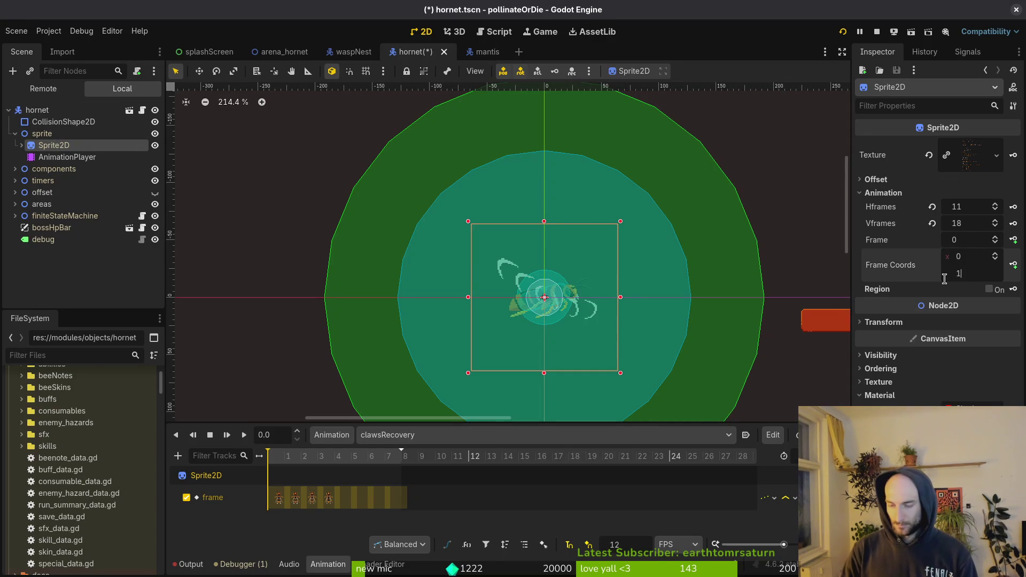
{"action": "type", "text": "1"}
{"action": "key", "text": "Return"}
- Key sprite frames 121 through 129 into clawsRecovery and save the hornet scene
{"action": "left_click", "coordinate": [1014, 241]}
{"action": "left_click", "coordinate": [1014, 240]}
{"action": "left_click", "coordinate": [1014, 240]}
{"action": "left_click", "coordinate": [1015, 240]}
{"action": "left_click", "coordinate": [1015, 240]}
{"action": "left_click", "coordinate": [1014, 240]}
{"action": "left_click", "coordinate": [1014, 240]}
{"action": "left_click", "coordinate": [1014, 240]}
{"action": "key", "text": "ctrl+s"}
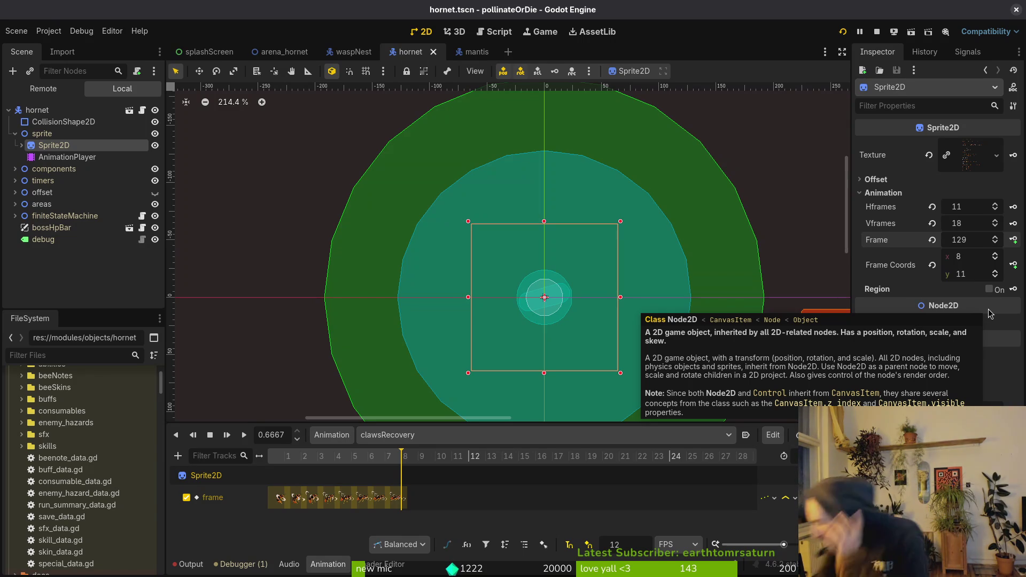
{"action": "left_click", "coordinate": [534, 293]}
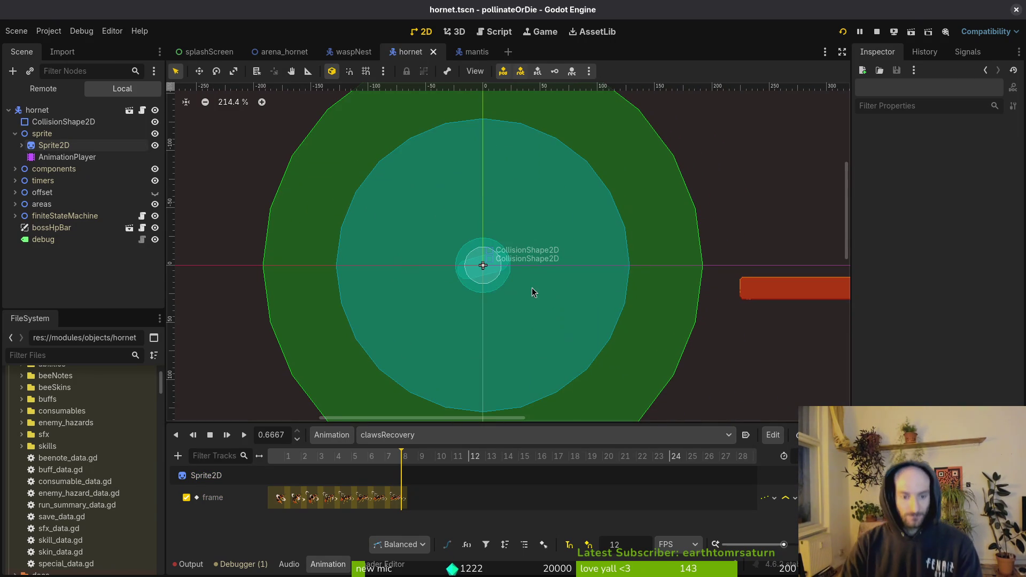
- Load clawsWindup and set the Sprite2D to frame 99
{"action": "left_click", "coordinate": [406, 435]}
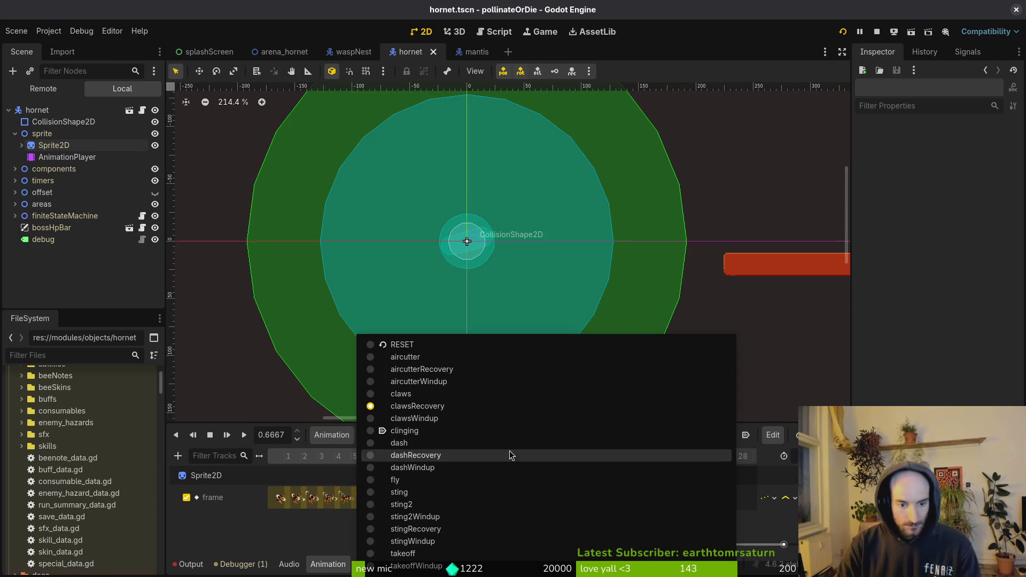
{"action": "left_click", "coordinate": [459, 419]}
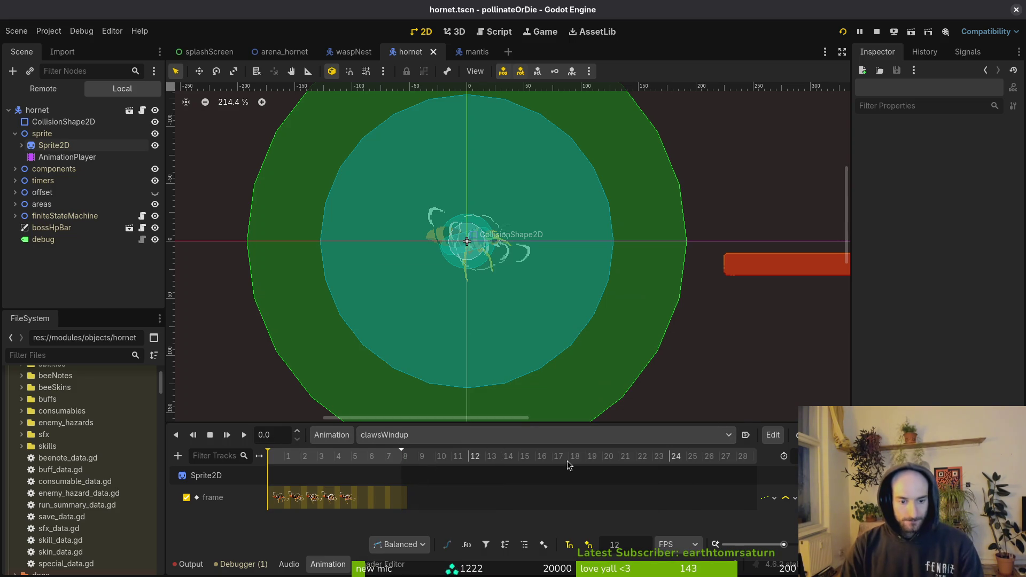
{"action": "key", "text": "alt+Tab"}
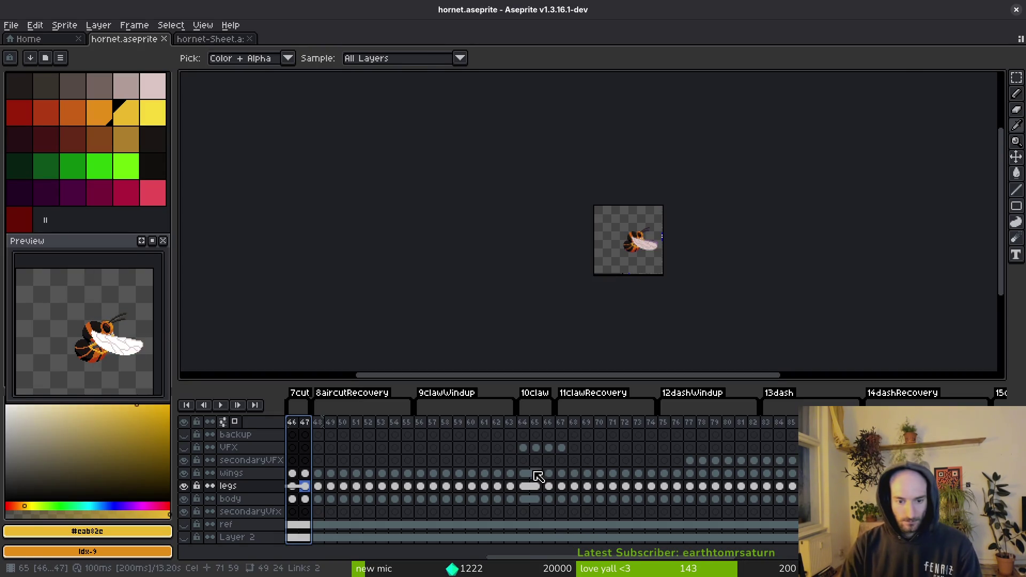
{"action": "key", "text": "alt+Tab"}
{"action": "left_click", "coordinate": [69, 145]}
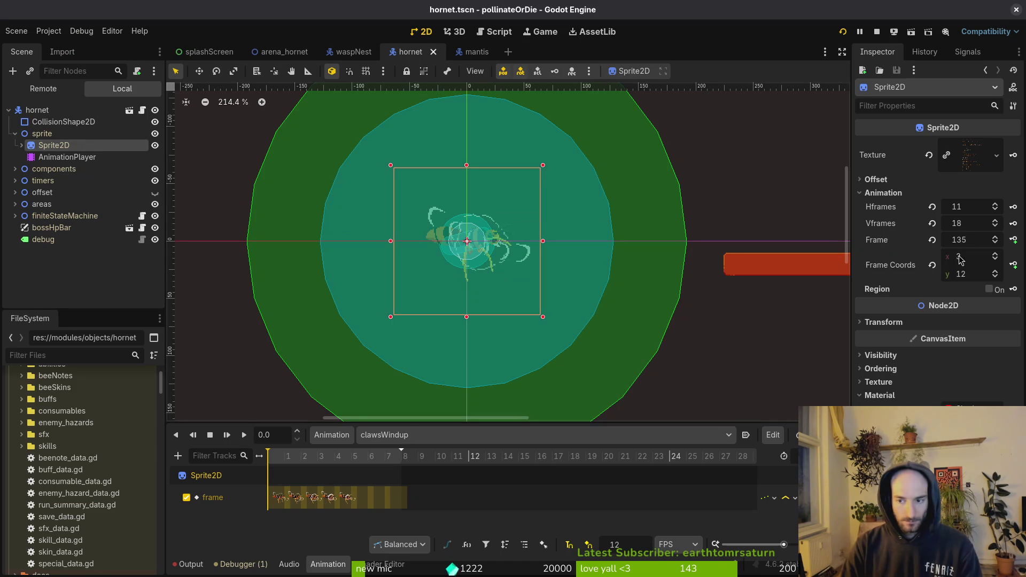
{"action": "left_click", "coordinate": [932, 242]}
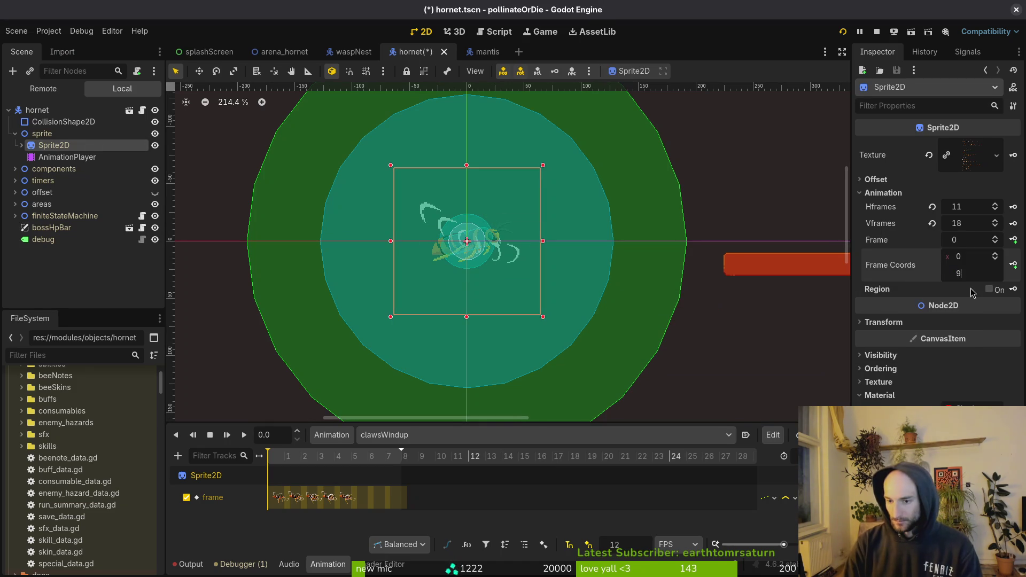
- Key sprite frames 99 through 107, save, and load the empty clinging animation
{"action": "left_click", "coordinate": [1008, 246]}
{"action": "left_click", "coordinate": [1008, 246]}
{"action": "left_click", "coordinate": [1009, 246]}
{"action": "left_click", "coordinate": [1007, 245]}
{"action": "left_click", "coordinate": [1008, 246]}
{"action": "left_click", "coordinate": [1005, 244]}
{"action": "left_click", "coordinate": [1005, 245]}
{"action": "left_click", "coordinate": [1004, 243]}
{"action": "key", "text": "ctrl+s"}
{"action": "left_click", "coordinate": [433, 439]}
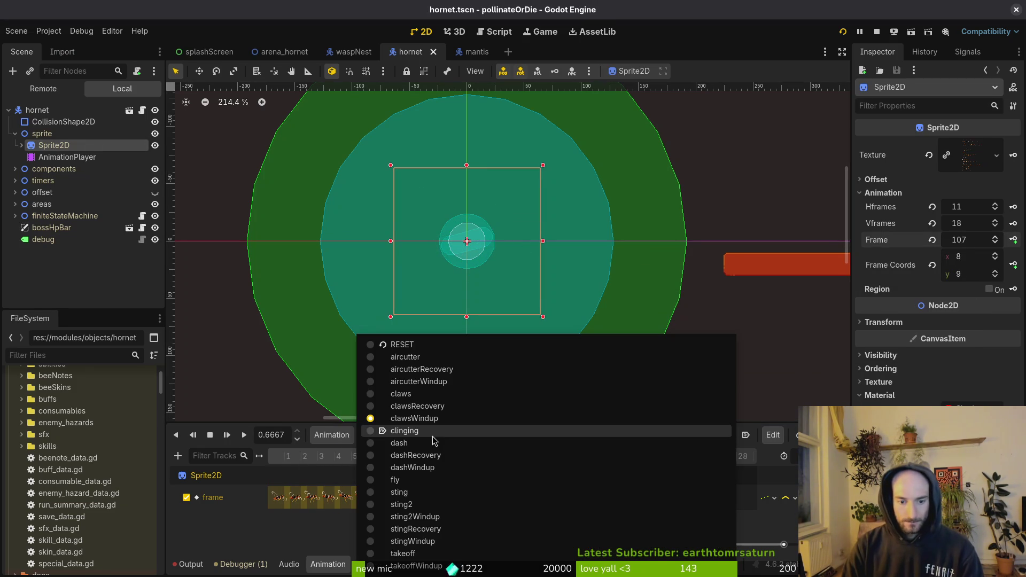
{"action": "left_click", "coordinate": [405, 431]}
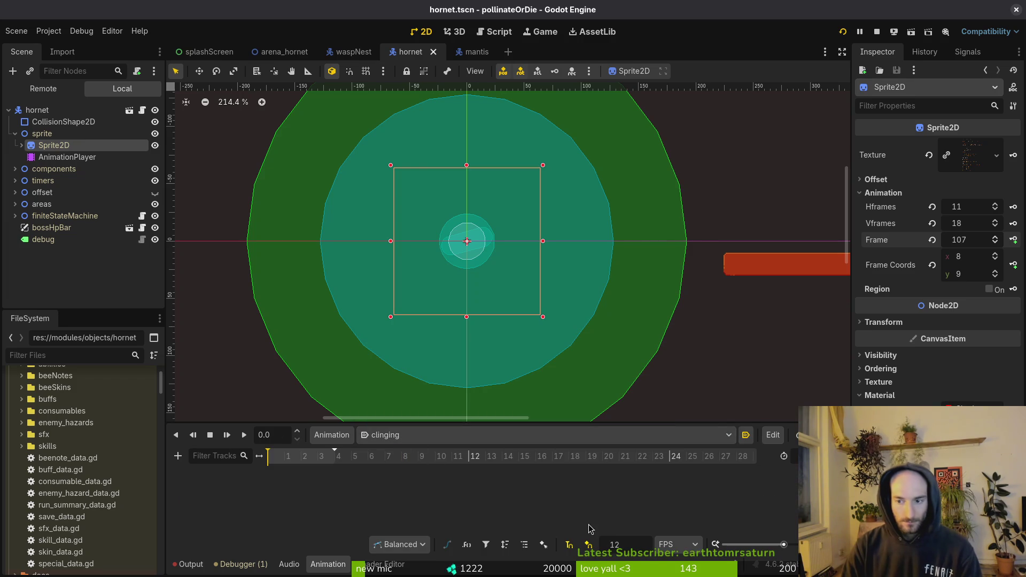
- Set the Sprite2D frame to 165 (row 15) for the clinging animation
{"action": "left_click", "coordinate": [932, 240]}
{"action": "key", "text": "alt+Tab"}
{"action": "scroll", "coordinate": [694, 486], "scroll_direction": "right", "scroll_amount": 10}
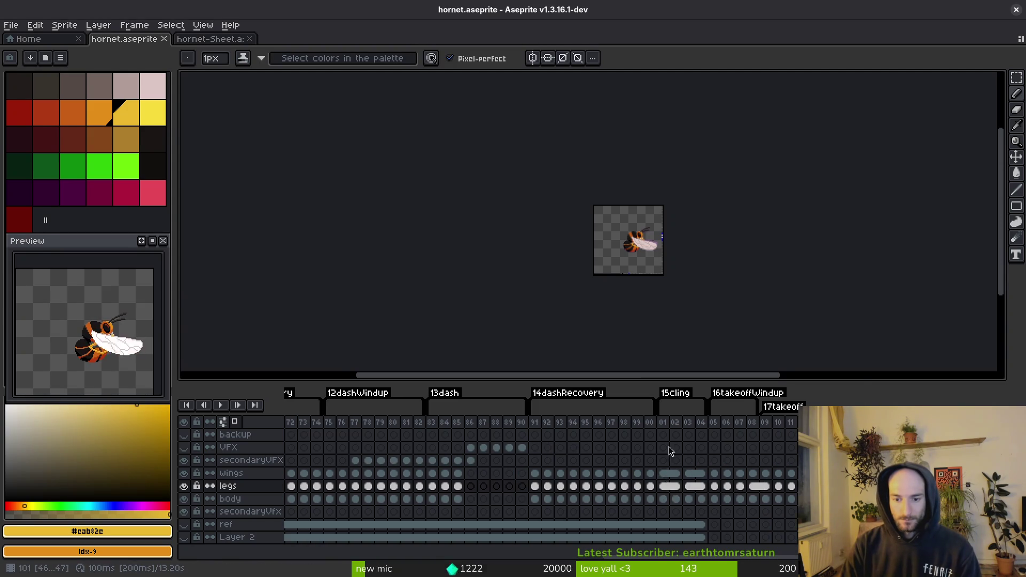
{"action": "key", "text": "alt+Tab"}
{"action": "left_click", "coordinate": [979, 271]}
{"action": "type", "text": "165"}
{"action": "key", "text": "Return"}
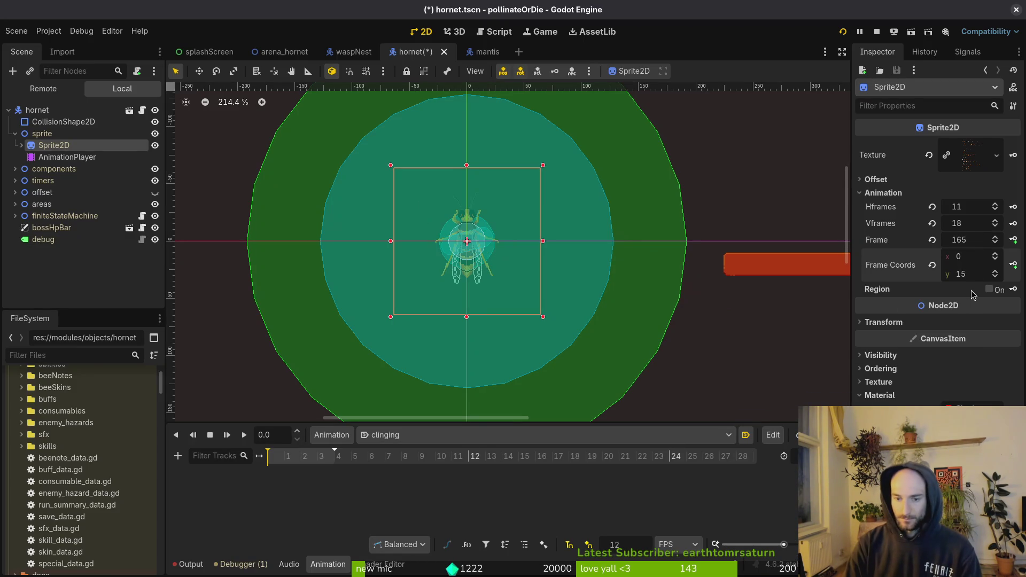
- Create a new frame track keyed at frames 165 to 168, save, and load dash
{"action": "left_click", "coordinate": [1014, 241]}
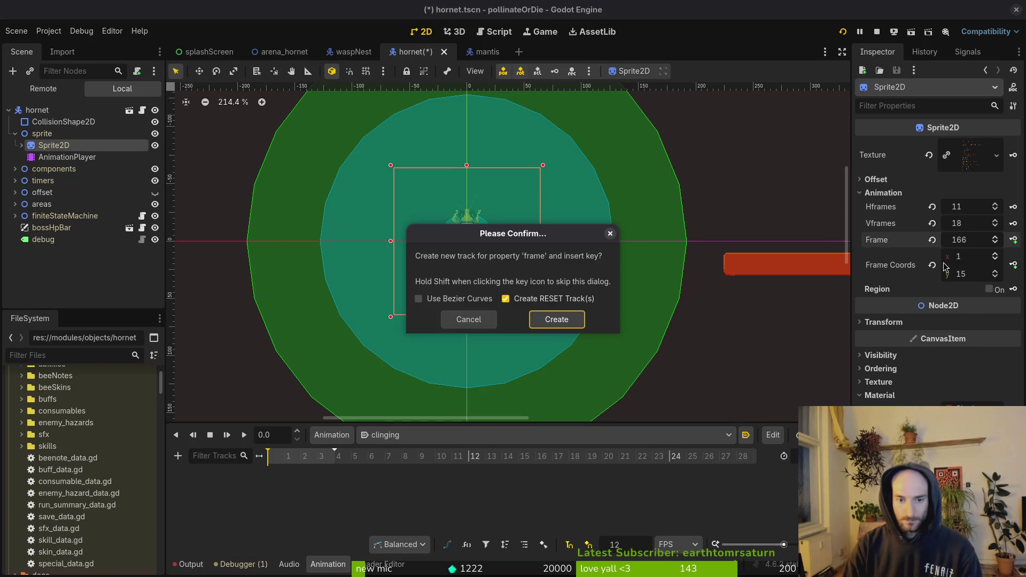
{"action": "left_click", "coordinate": [557, 320]}
{"action": "left_click", "coordinate": [1013, 240]}
{"action": "left_click", "coordinate": [1014, 240]}
{"action": "left_click", "coordinate": [1014, 240]}
{"action": "key", "text": "ctrl+s"}
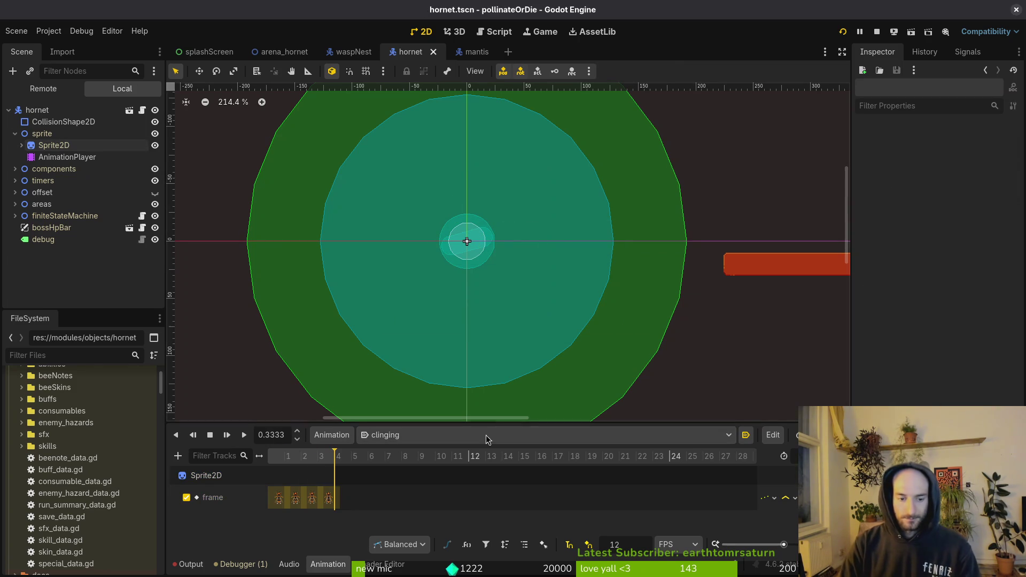
{"action": "left_click", "coordinate": [374, 434]}
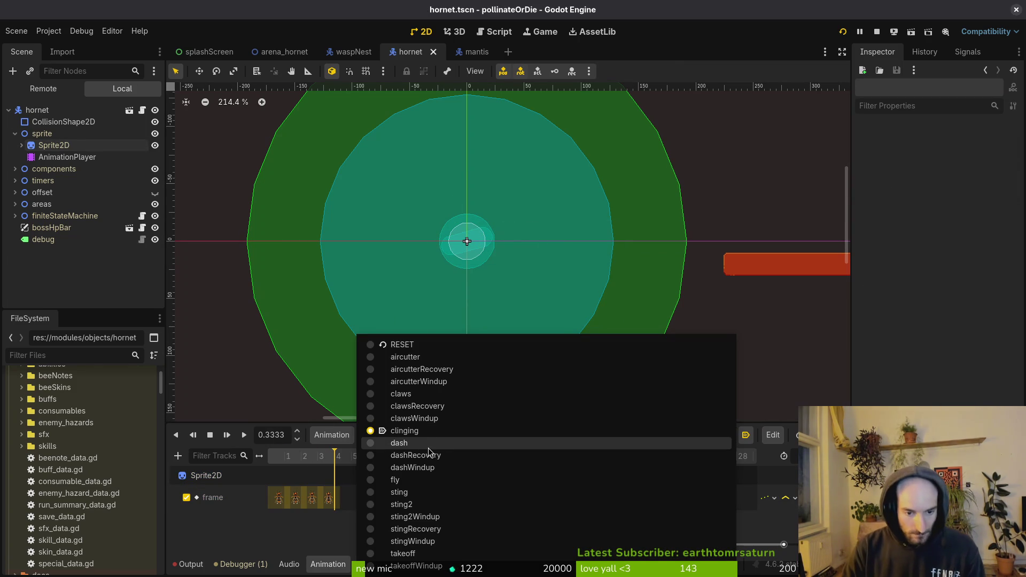
{"action": "left_click", "coordinate": [425, 446]}
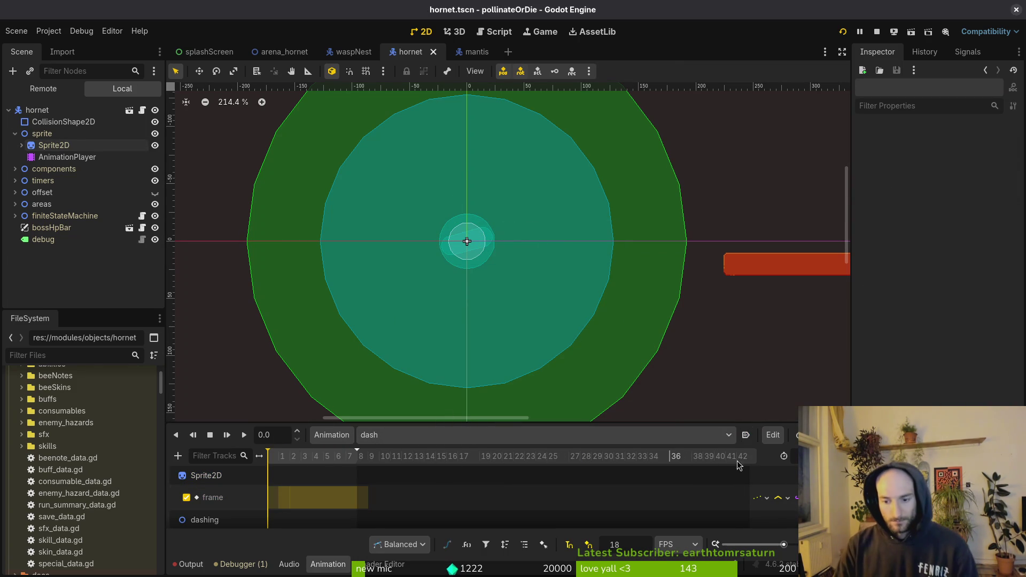
- Select Sprite2D and set its frame row to 13 for the dash animation
{"action": "left_click", "coordinate": [51, 145]}
{"action": "scroll", "coordinate": [933, 240], "scroll_direction": "up", "scroll_amount": 2}
{"action": "key", "text": "alt+Tab"}
{"action": "scroll", "coordinate": [460, 378], "scroll_direction": "up", "scroll_amount": 2}
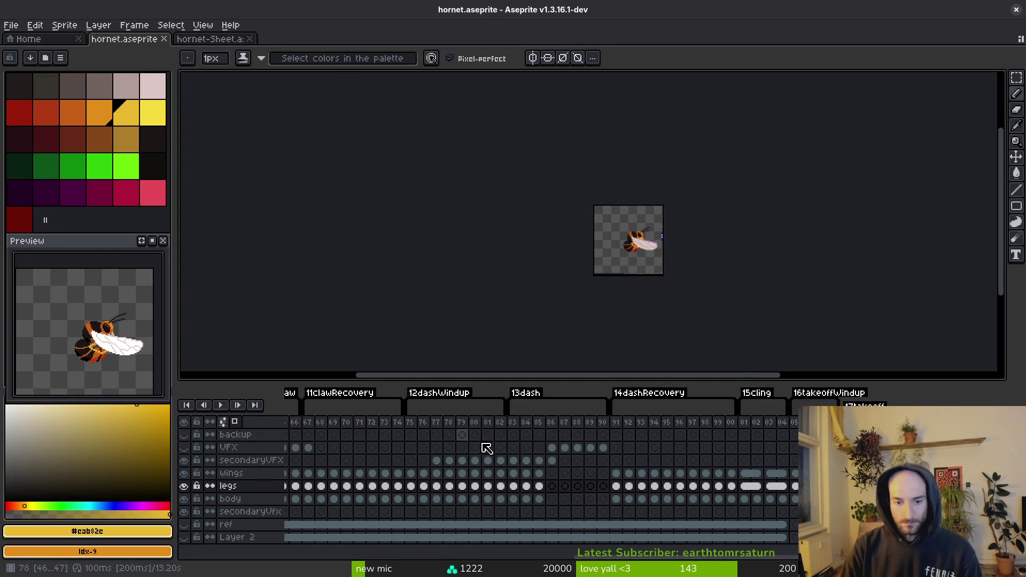
{"action": "key", "text": "alt+Tab"}
{"action": "left_click", "coordinate": [974, 276]}
{"action": "type", "text": "14"}
{"action": "key", "text": "Return"}
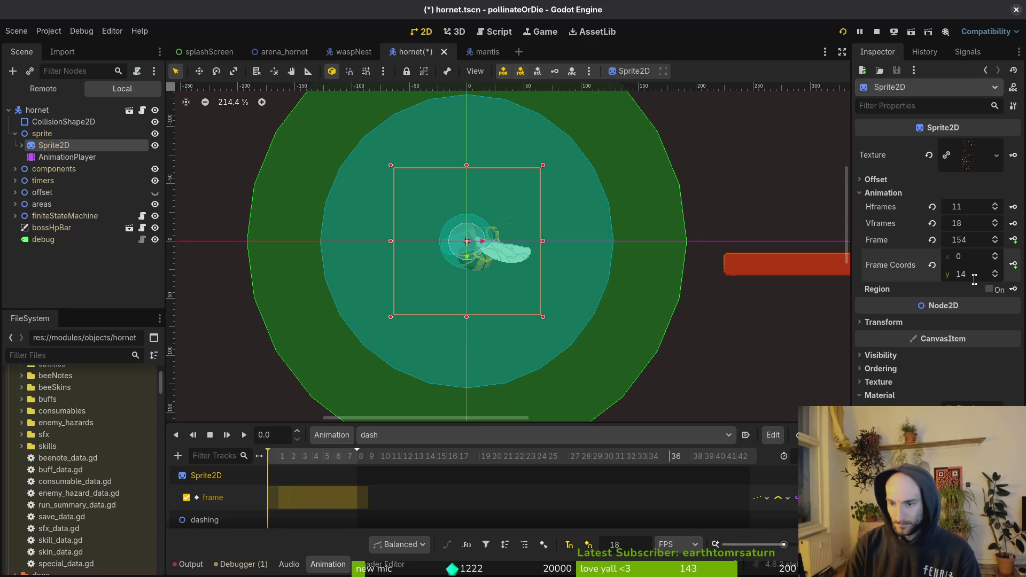
{"action": "left_click", "coordinate": [995, 277]}
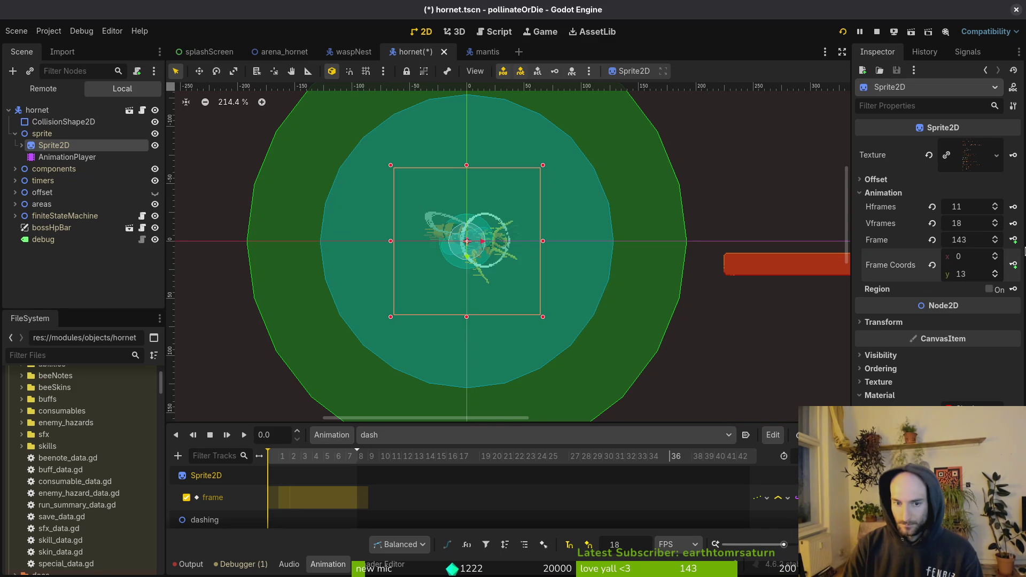
- Key dash sprite frames 143 through 150 and save the scene
{"action": "left_click", "coordinate": [1014, 241]}
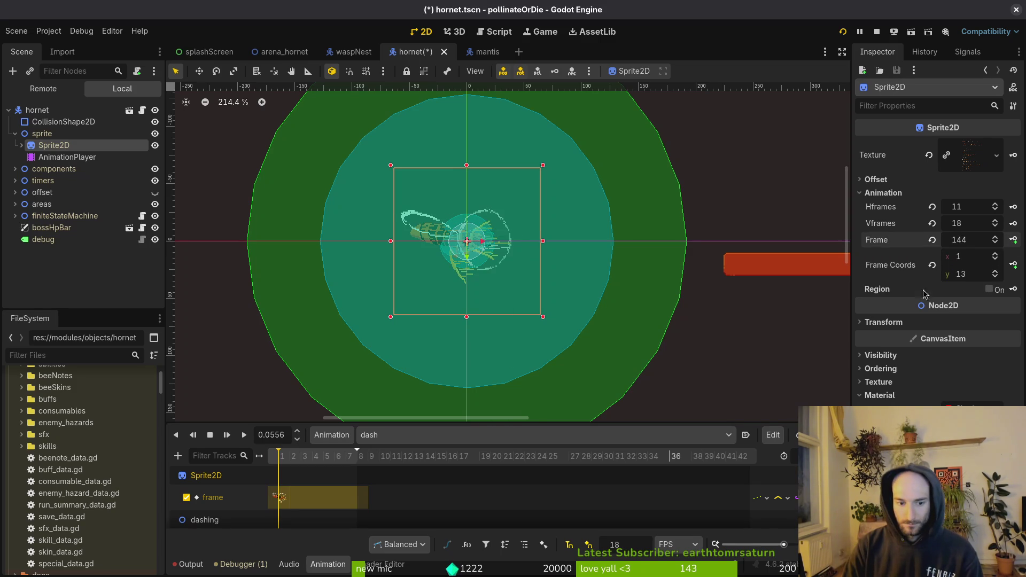
{"action": "left_click", "coordinate": [1014, 241]}
{"action": "left_click", "coordinate": [1014, 240]}
{"action": "left_click", "coordinate": [1014, 241]}
{"action": "left_click", "coordinate": [1014, 240]}
{"action": "left_click", "coordinate": [1014, 241]}
{"action": "left_click", "coordinate": [1014, 240]}
{"action": "left_click", "coordinate": [1014, 241]}
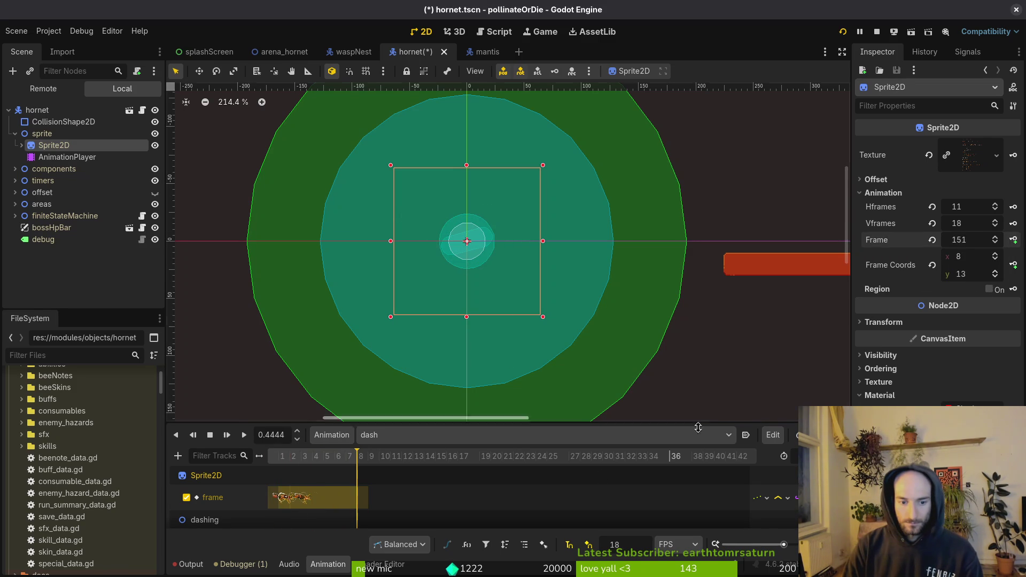
{"action": "left_click", "coordinate": [463, 497]}
{"action": "key", "text": "ctrl+s"}
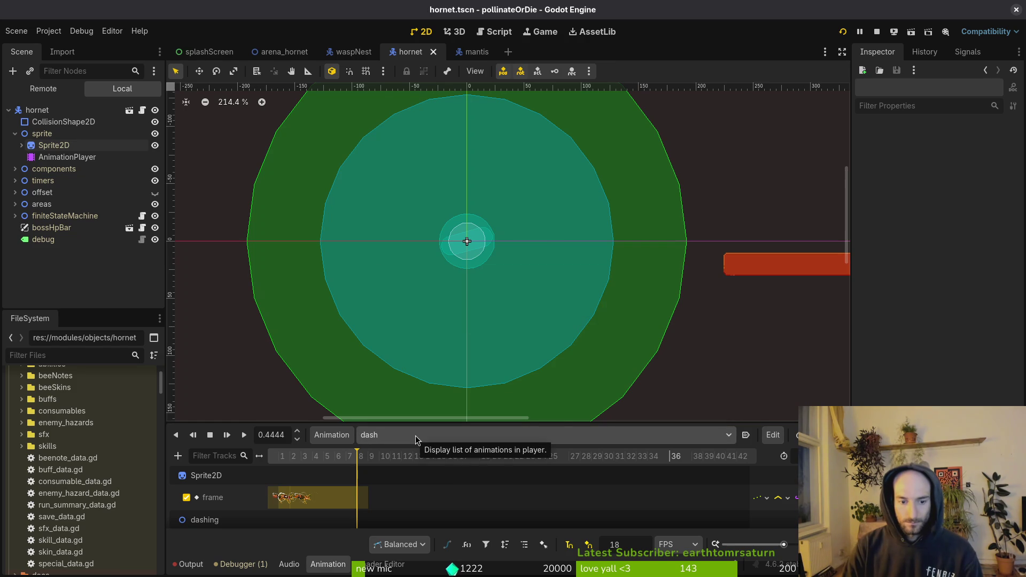
{"action": "left_click", "coordinate": [415, 435]}
- Load dashRecovery, select Sprite2D, and set its frame row to 14
{"action": "left_click", "coordinate": [415, 455]}
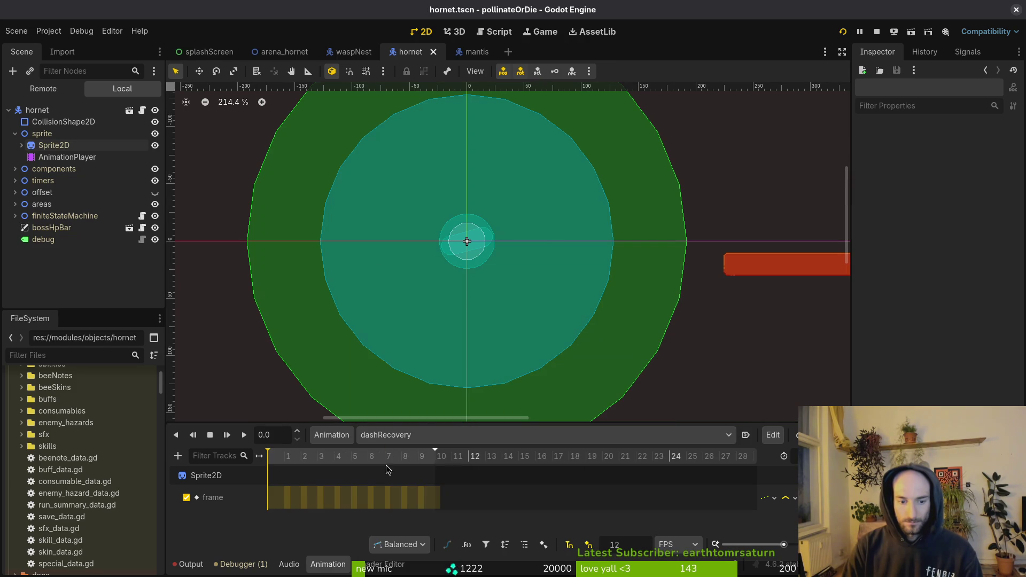
{"action": "key", "text": "alt+Tab"}
{"action": "key", "text": "alt+Tab"}
{"action": "left_click", "coordinate": [73, 146]}
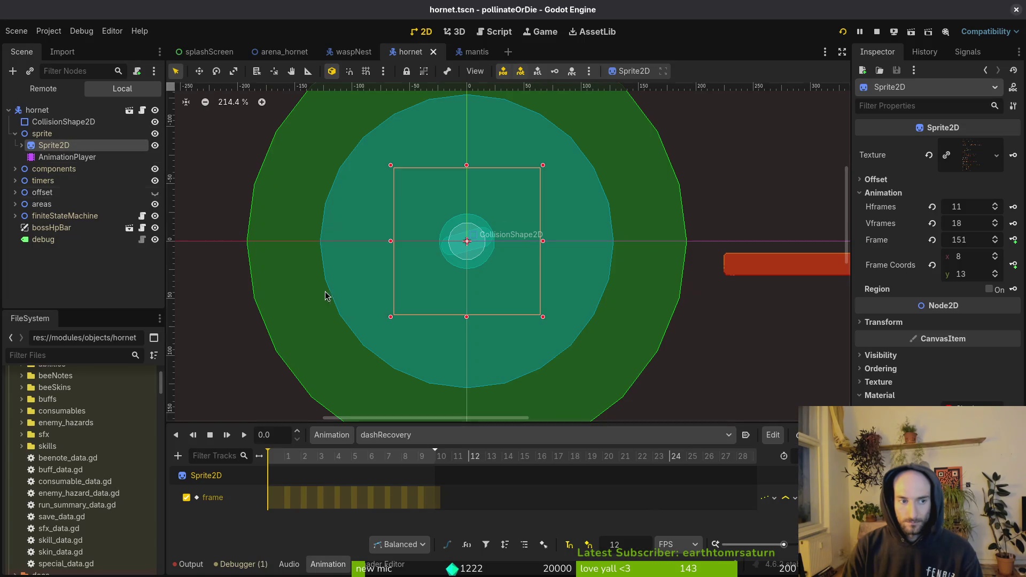
{"action": "left_click", "coordinate": [952, 274]}
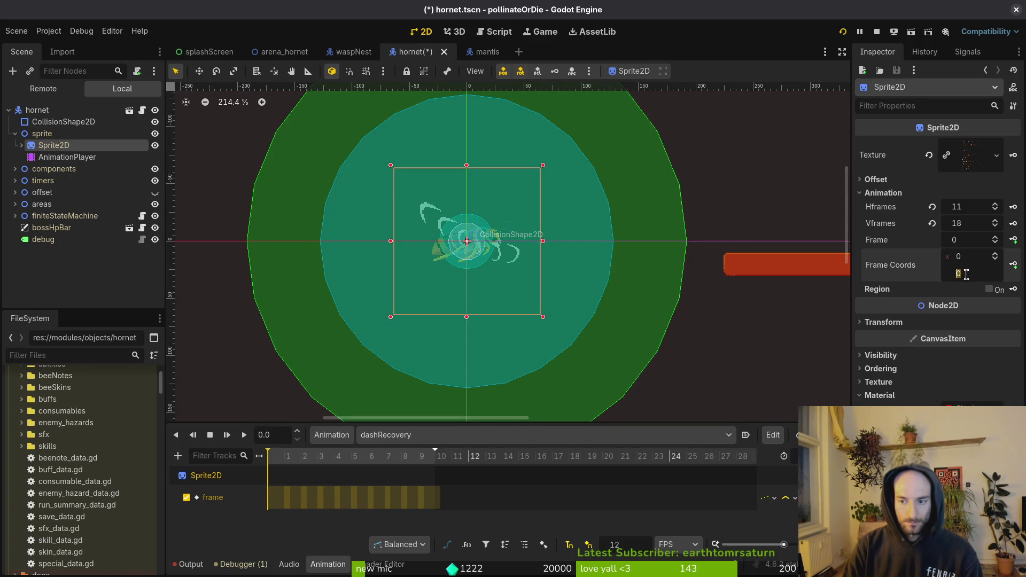
{"action": "type", "text": "16"}
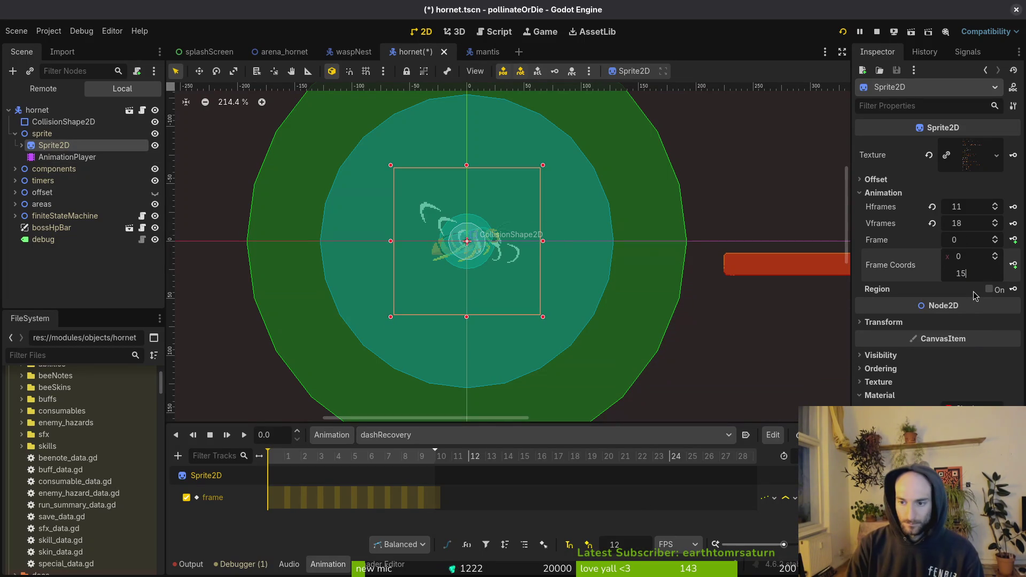
{"action": "key", "text": "Return"}
{"action": "key", "text": "alt+Tab"}
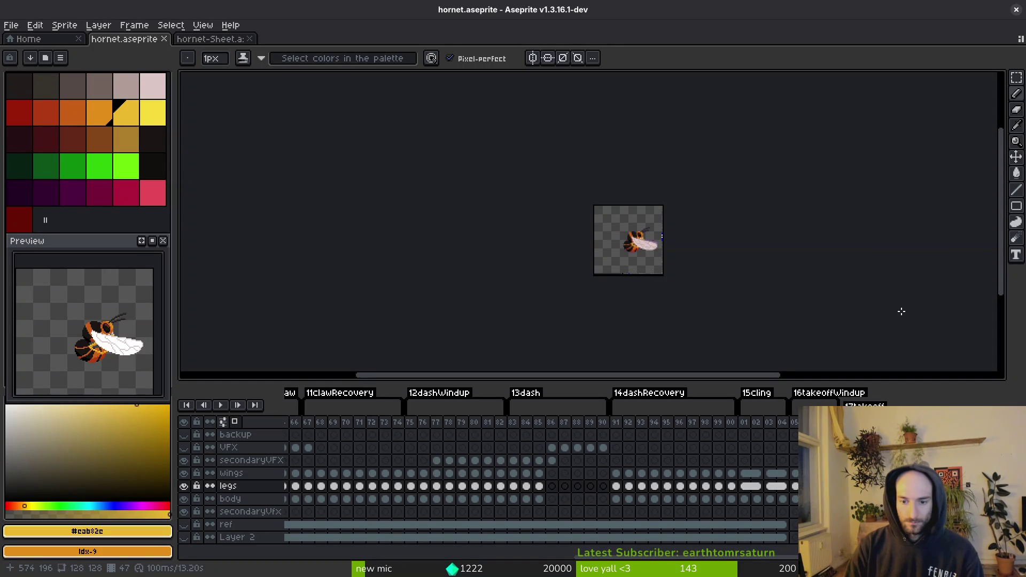
{"action": "key", "text": "alt+Tab"}
{"action": "left_click", "coordinate": [968, 275]}
{"action": "type", "text": "14"}
{"action": "key", "text": "Return"}
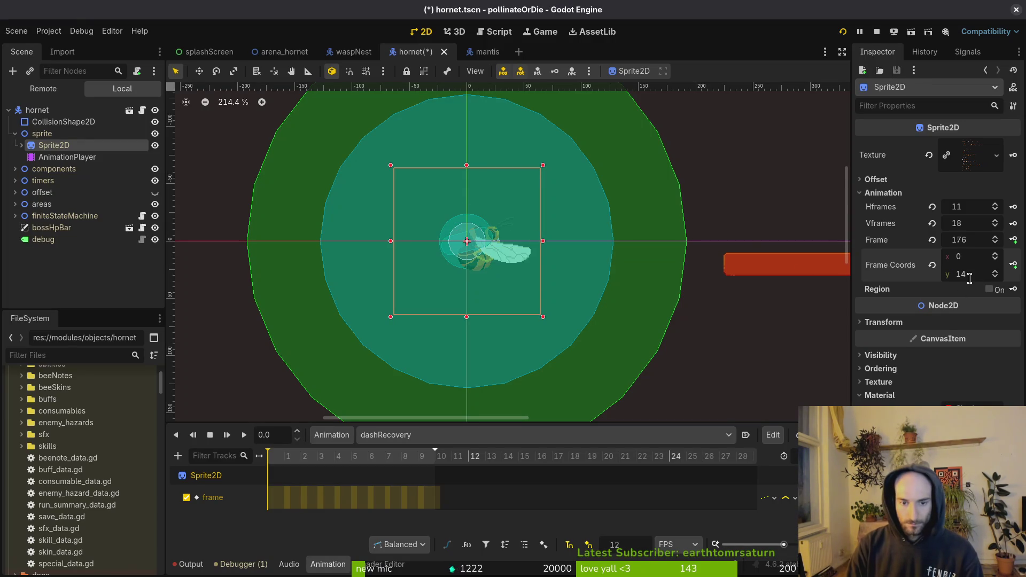
- Key dashRecovery sprite frames 154 through 163 and save the scene
{"action": "left_click", "coordinate": [1014, 240]}
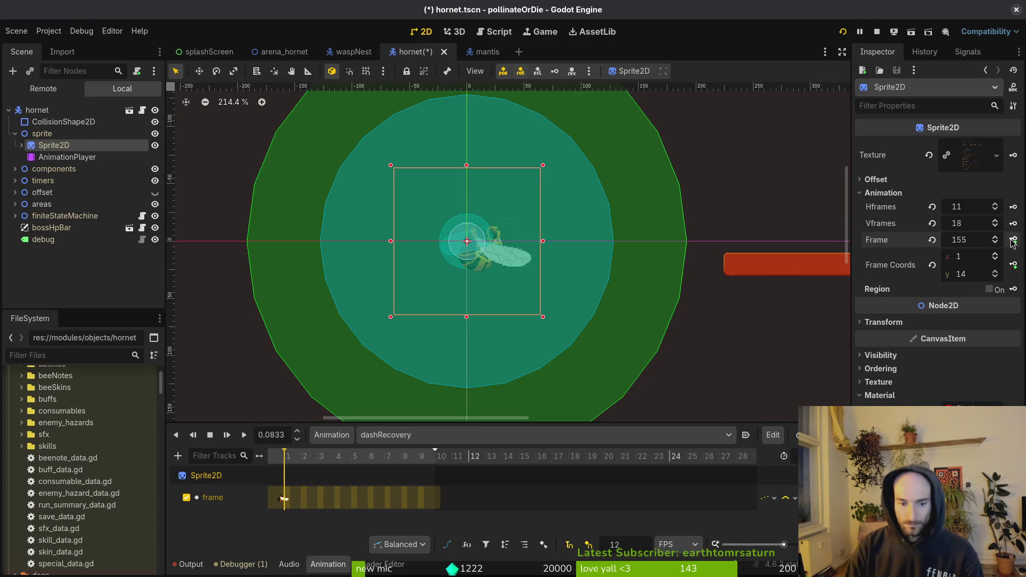
{"action": "left_click", "coordinate": [1014, 240]}
{"action": "left_click", "coordinate": [1014, 241]}
{"action": "left_click", "coordinate": [1014, 240]}
{"action": "left_click", "coordinate": [1014, 240]}
{"action": "left_click", "coordinate": [1014, 240]}
{"action": "left_click", "coordinate": [1015, 240]}
{"action": "left_click", "coordinate": [1014, 240]}
{"action": "left_click", "coordinate": [1014, 240]}
{"action": "left_click", "coordinate": [1014, 240]}
{"action": "key", "text": "ctrl+s"}
{"action": "left_click", "coordinate": [437, 436]}
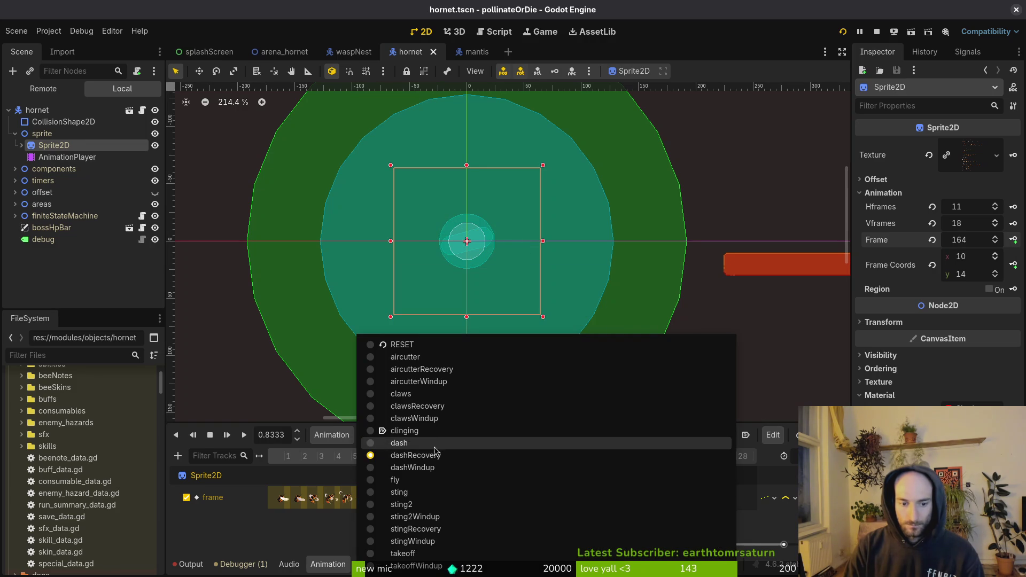
- Load dashWindup and set the Sprite2D frame row to 12
{"action": "left_click", "coordinate": [445, 466]}
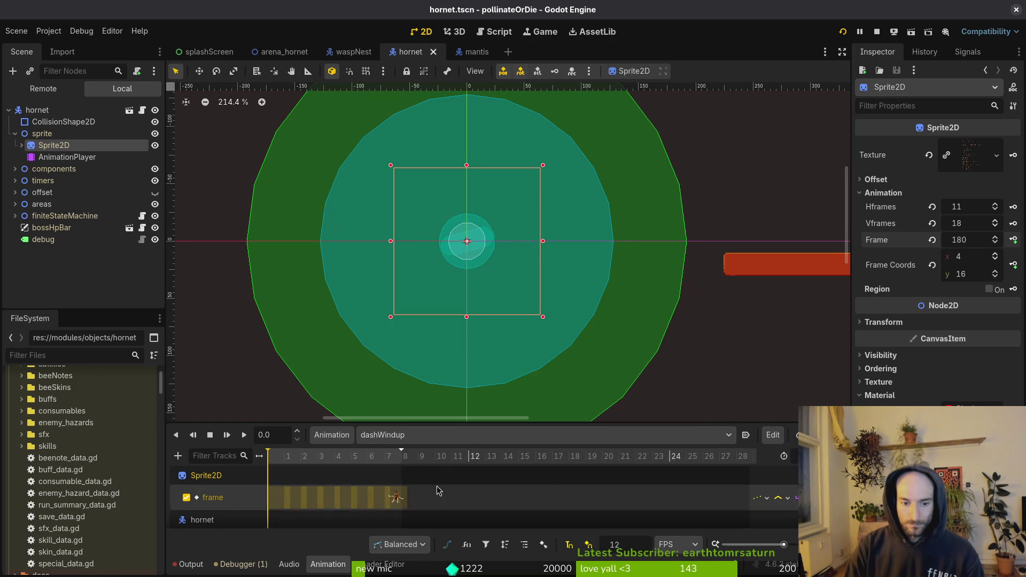
{"action": "left_click", "coordinate": [932, 240]}
{"action": "left_click", "coordinate": [979, 280]}
{"action": "type", "text": "13"}
{"action": "key", "text": "Return"}
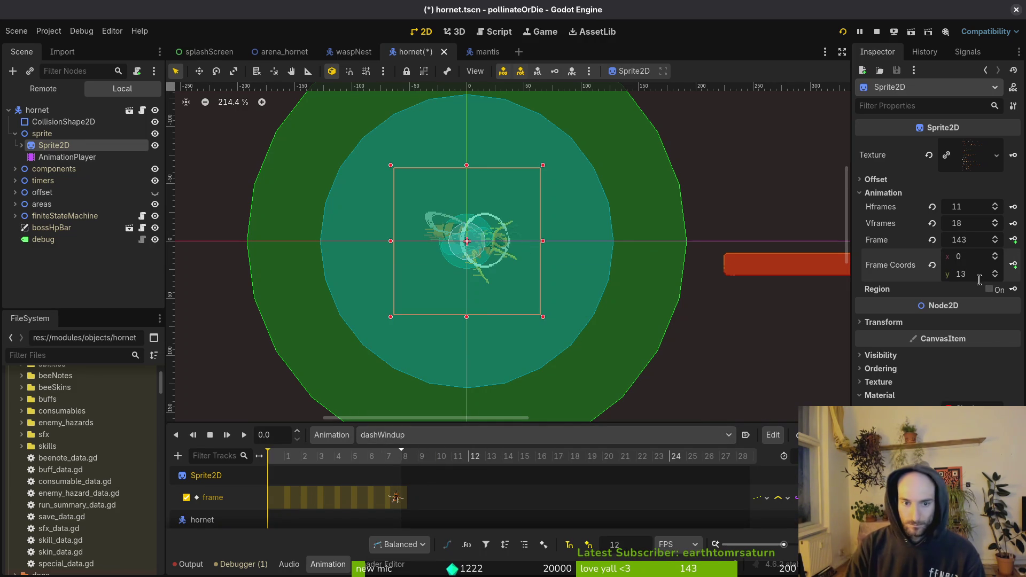
{"action": "left_click", "coordinate": [995, 277]}
- Key dashWindup sprite frames 133 through 140, save, and load the fly animation
{"action": "left_click", "coordinate": [1014, 240]}
{"action": "left_click", "coordinate": [1014, 241]}
{"action": "left_click", "coordinate": [1014, 240]}
{"action": "left_click", "coordinate": [1015, 241]}
{"action": "left_click", "coordinate": [1015, 240]}
{"action": "left_click", "coordinate": [1014, 240]}
{"action": "left_click", "coordinate": [1014, 241]}
{"action": "left_click", "coordinate": [1014, 241]}
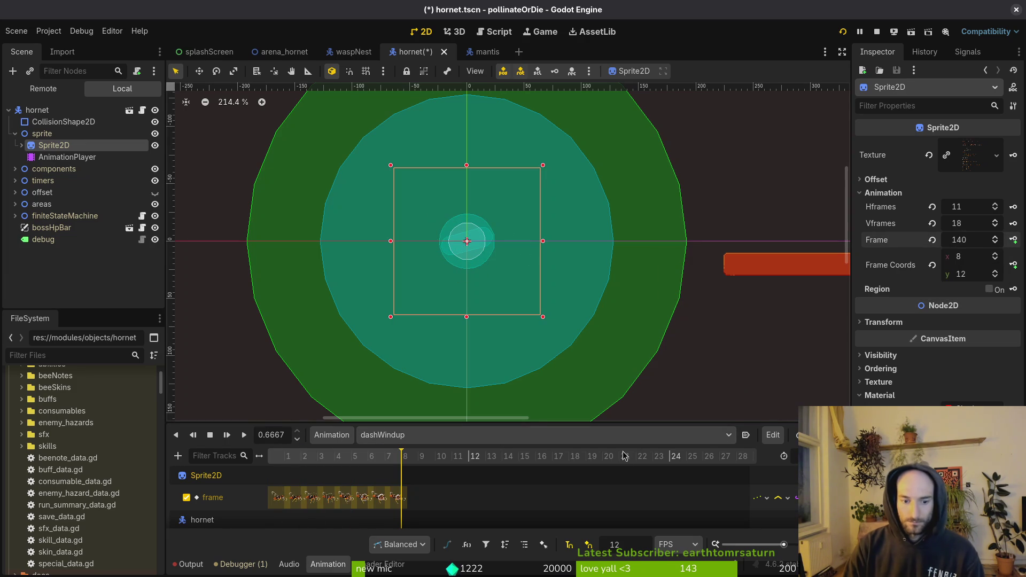
{"action": "left_click", "coordinate": [476, 483]}
{"action": "key", "text": "ctrl+s"}
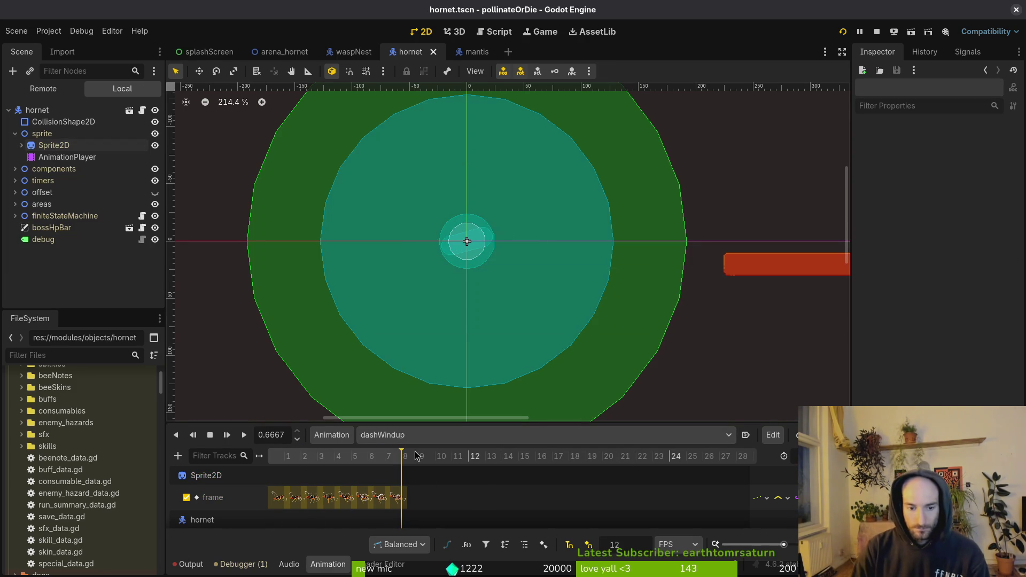
{"action": "left_click", "coordinate": [420, 436]}
{"action": "left_click", "coordinate": [459, 481]}
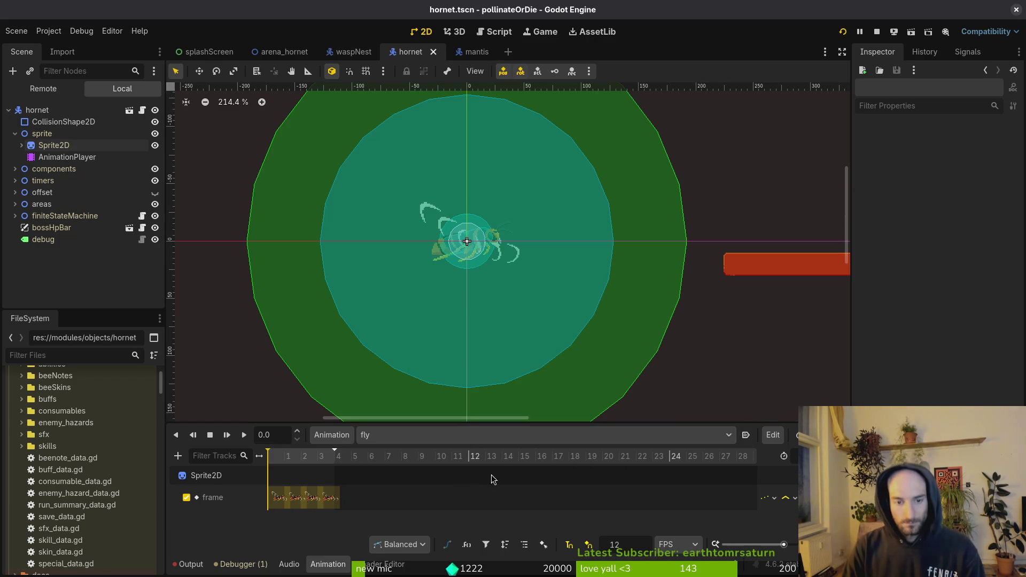
- Switch to the sting animation and key sprite frames starting at 44 in sheet row 4
{"action": "left_click", "coordinate": [308, 459]}
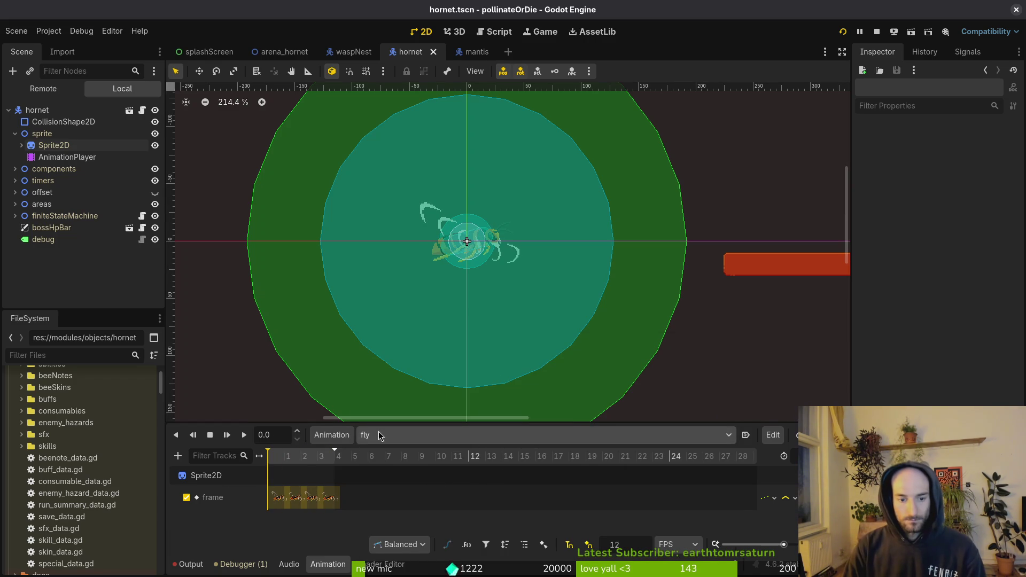
{"action": "left_click", "coordinate": [458, 435]}
{"action": "left_click", "coordinate": [456, 495]}
{"action": "left_click", "coordinate": [50, 146]}
{"action": "left_click", "coordinate": [932, 239]}
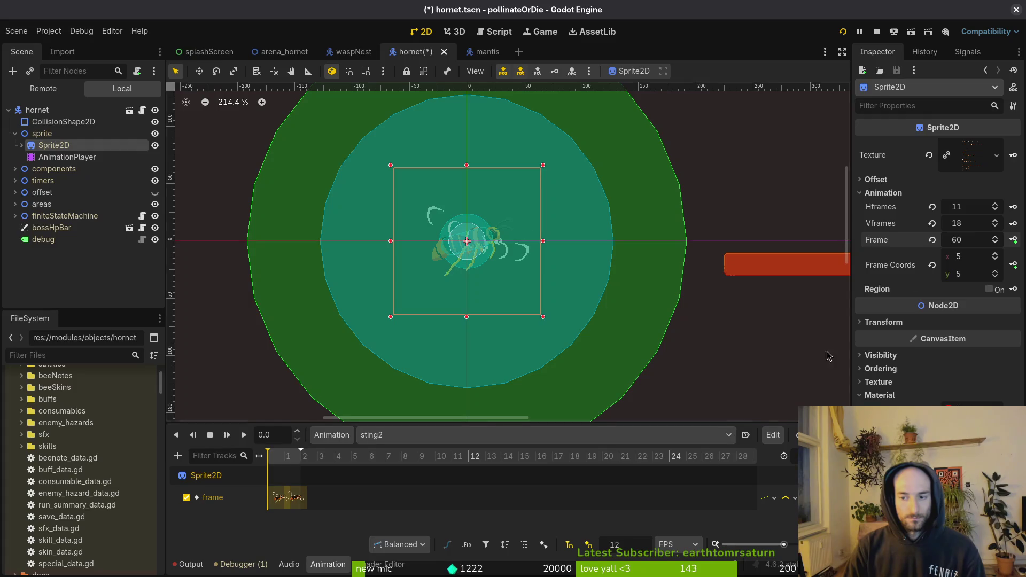
{"action": "left_click", "coordinate": [932, 239]}
{"action": "left_click", "coordinate": [998, 273]}
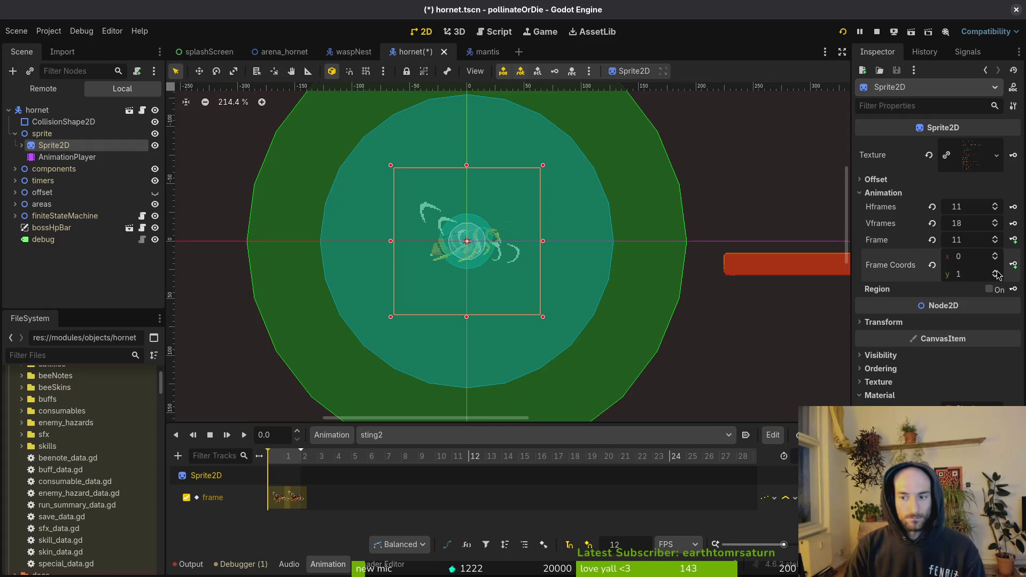
{"action": "left_click", "coordinate": [1013, 239]}
{"action": "left_click", "coordinate": [1014, 239]}
{"action": "left_click", "coordinate": [455, 443]}
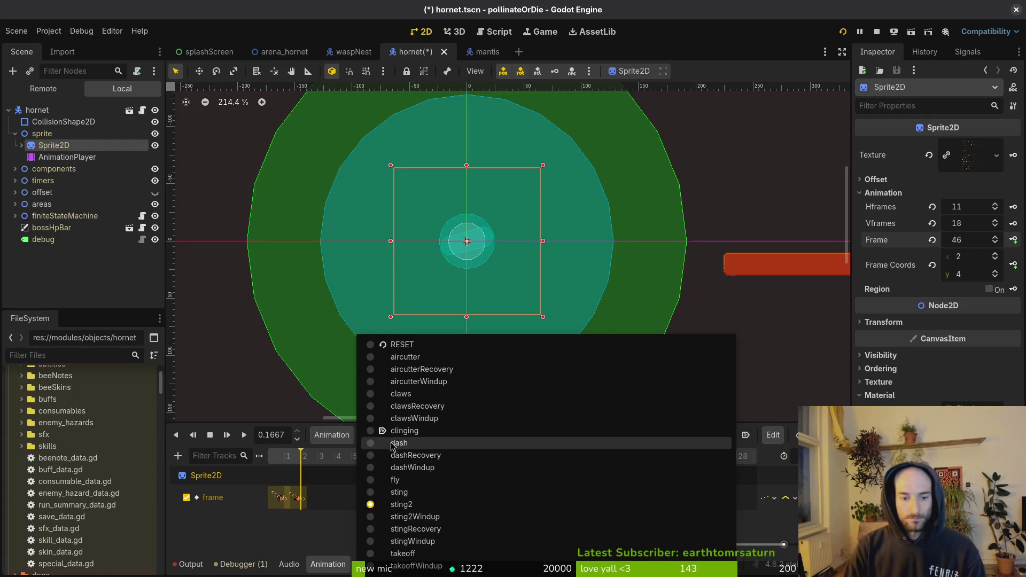
- Switch to sting2Windup, reset the sprite frame, and key a run of consecutive frames
{"action": "left_click", "coordinate": [431, 521]}
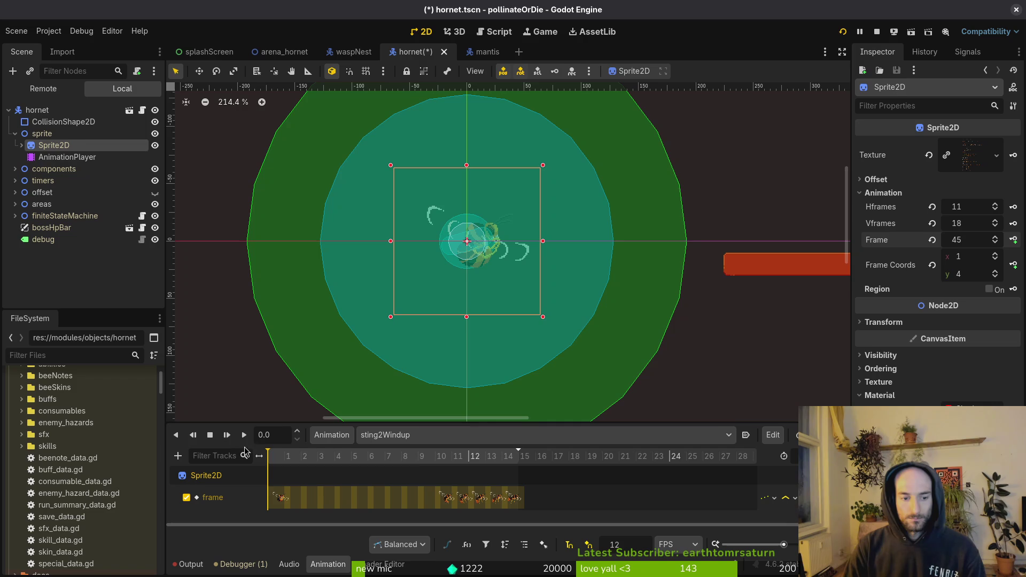
{"action": "left_click", "coordinate": [933, 240]}
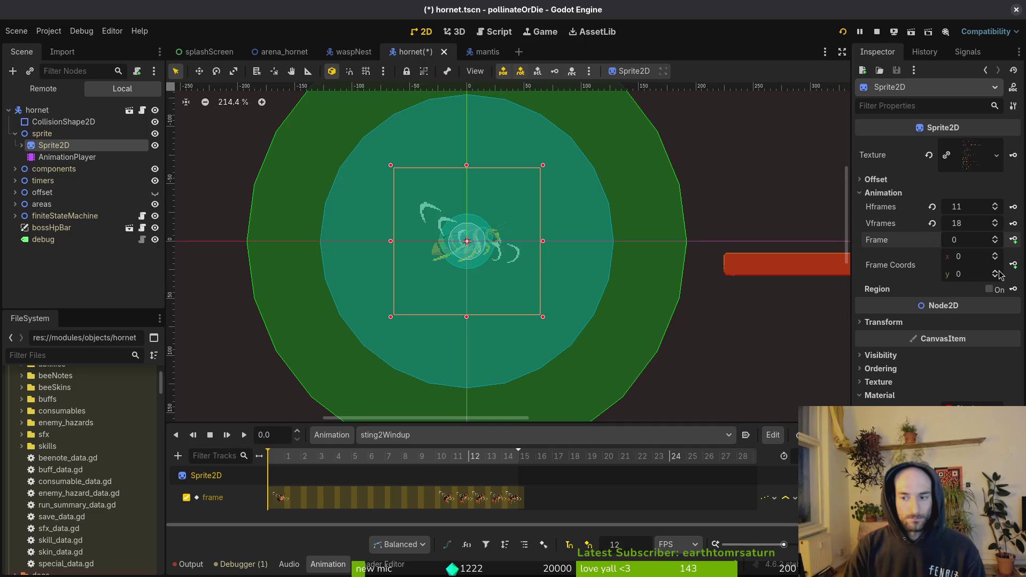
{"action": "left_click", "coordinate": [1014, 241]}
{"action": "left_click", "coordinate": [1014, 241]}
{"action": "left_click", "coordinate": [1015, 241]}
{"action": "left_click", "coordinate": [1014, 241]}
{"action": "left_click", "coordinate": [1014, 241]}
{"action": "left_click", "coordinate": [1015, 240]}
{"action": "left_click", "coordinate": [1014, 242]}
{"action": "left_click", "coordinate": [1014, 242]}
{"action": "left_click", "coordinate": [1015, 242]}
{"action": "left_click", "coordinate": [1014, 242]}
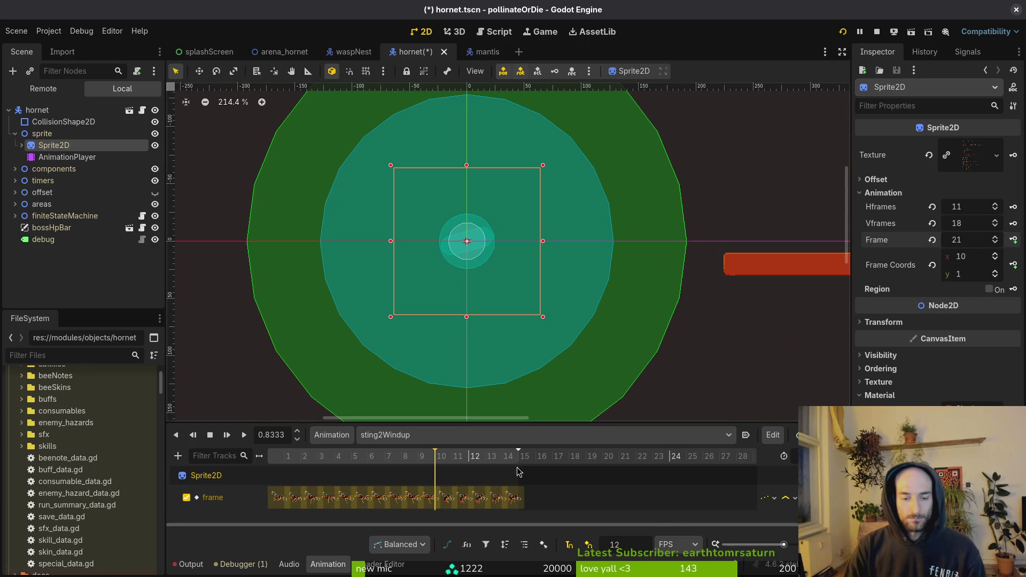
- Scrub the sting2Windup timeline to preview the windup frames one by one
{"action": "scroll", "coordinate": [441, 496], "scroll_direction": "up", "scroll_amount": 5, "text": "ctrl"}
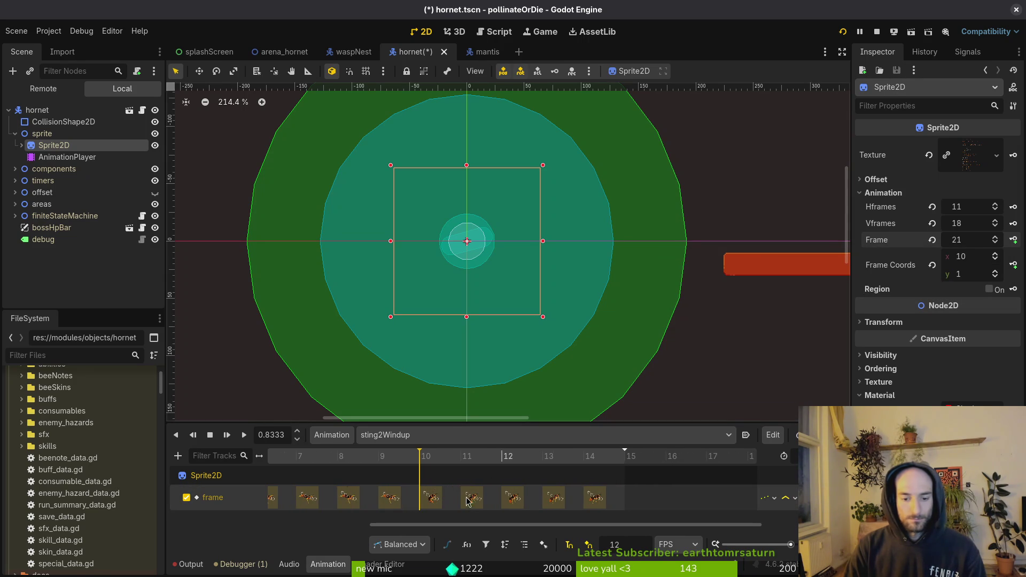
{"action": "mouse_move", "coordinate": [429, 459]}
{"action": "left_mouse_down"}
{"action": "mouse_move", "coordinate": [591, 459]}
{"action": "mouse_move", "coordinate": [461, 458]}
{"action": "mouse_move", "coordinate": [374, 475]}
{"action": "mouse_move", "coordinate": [463, 480]}
{"action": "mouse_move", "coordinate": [388, 485]}
{"action": "mouse_move", "coordinate": [422, 479]}
{"action": "left_mouse_up"}
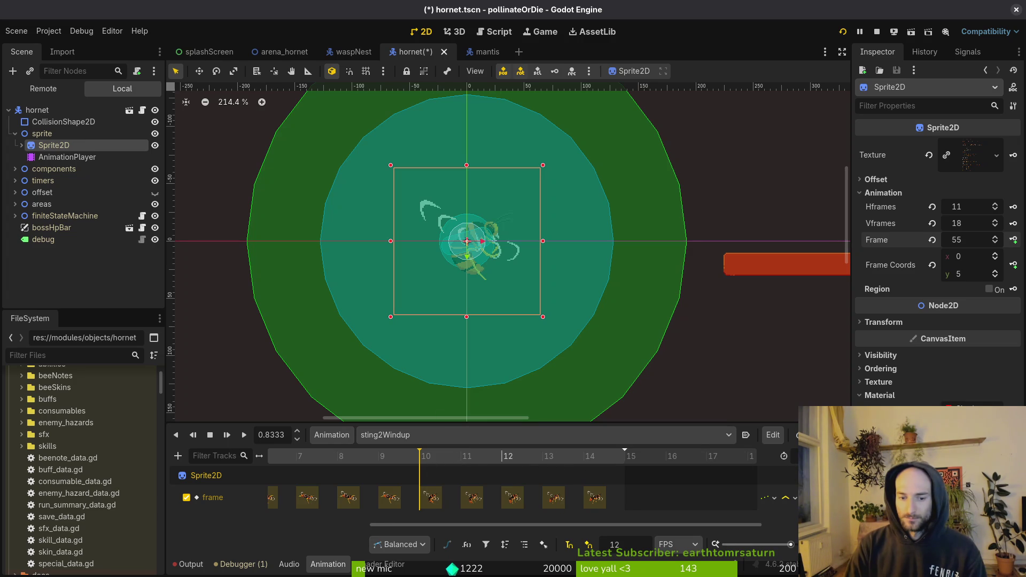
{"action": "key", "text": "alt+Tab"}
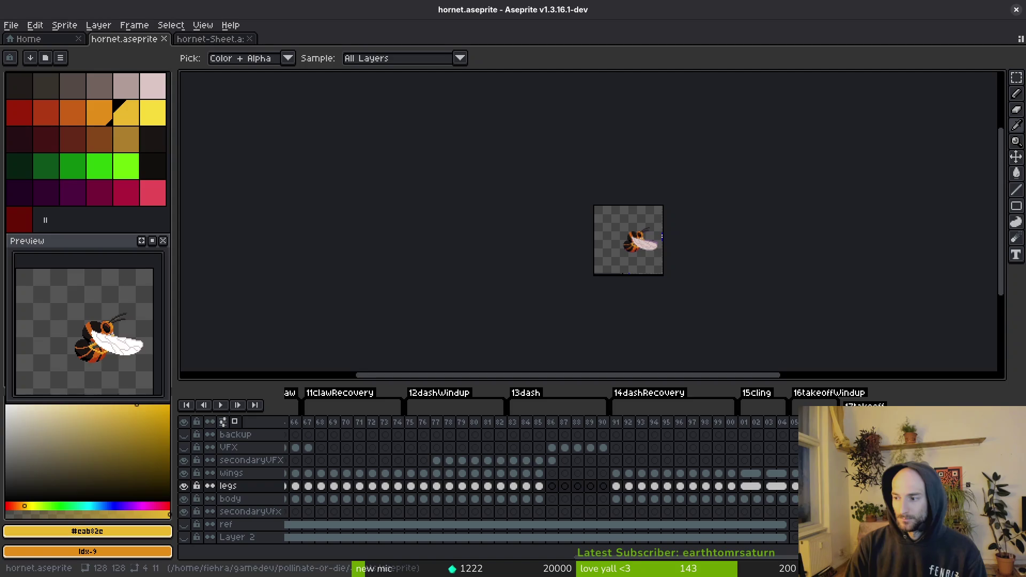
- In Aseprite, inspect hornet frame 43 and frames 32 to 39 of the windup
{"action": "scroll", "coordinate": [602, 474], "scroll_direction": "left", "scroll_amount": 5}
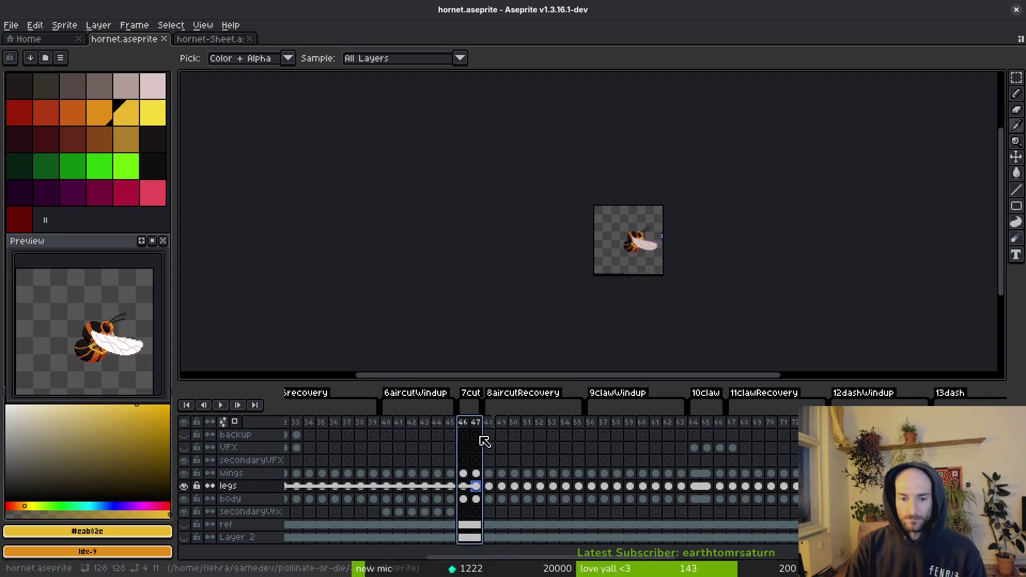
{"action": "left_click", "coordinate": [425, 447]}
{"action": "scroll", "coordinate": [507, 440], "scroll_direction": "left", "scroll_amount": 5}
{"action": "left_click_drag", "start_coordinate": [504, 424], "coordinate": [588, 428]}
{"action": "left_click", "coordinate": [544, 428]}
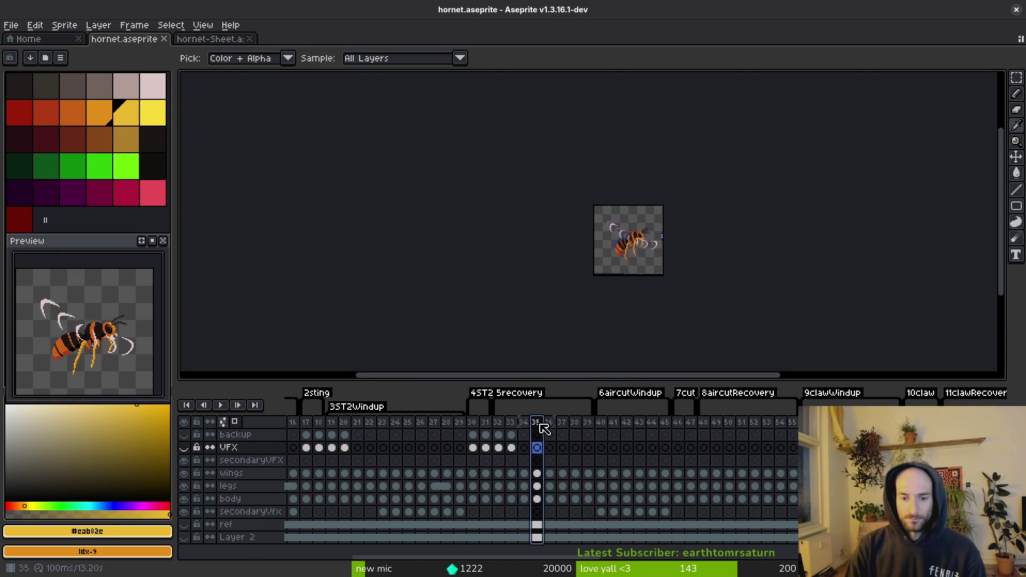
{"action": "key", "text": "alt+Tab"}
- Look over hornet frames 19 to 23 in Aseprite, narrowing to frames 19–20
{"action": "scroll", "coordinate": [498, 489], "scroll_direction": "left", "scroll_amount": 5}
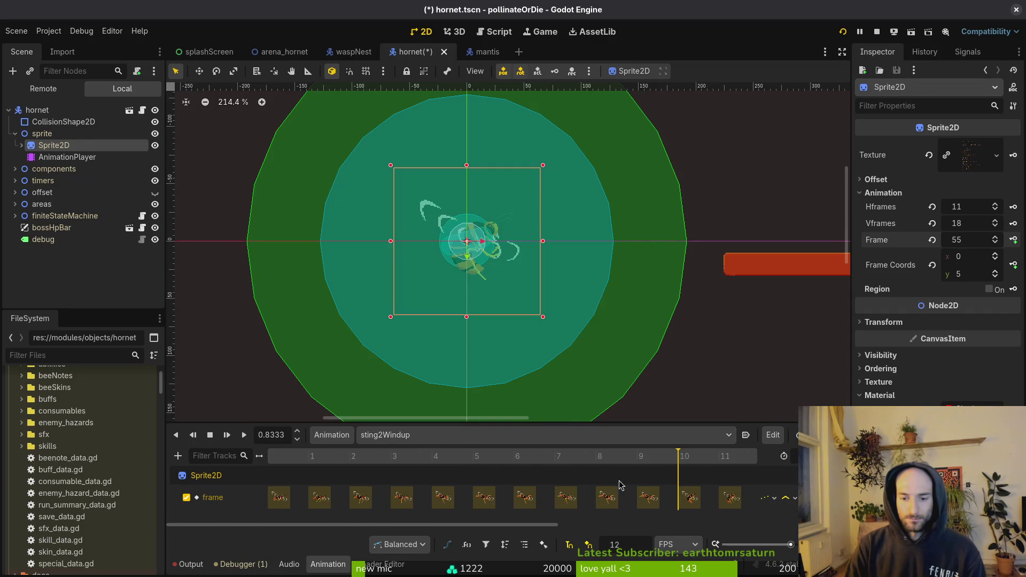
{"action": "scroll", "coordinate": [481, 479], "scroll_direction": "down", "scroll_amount": 2}
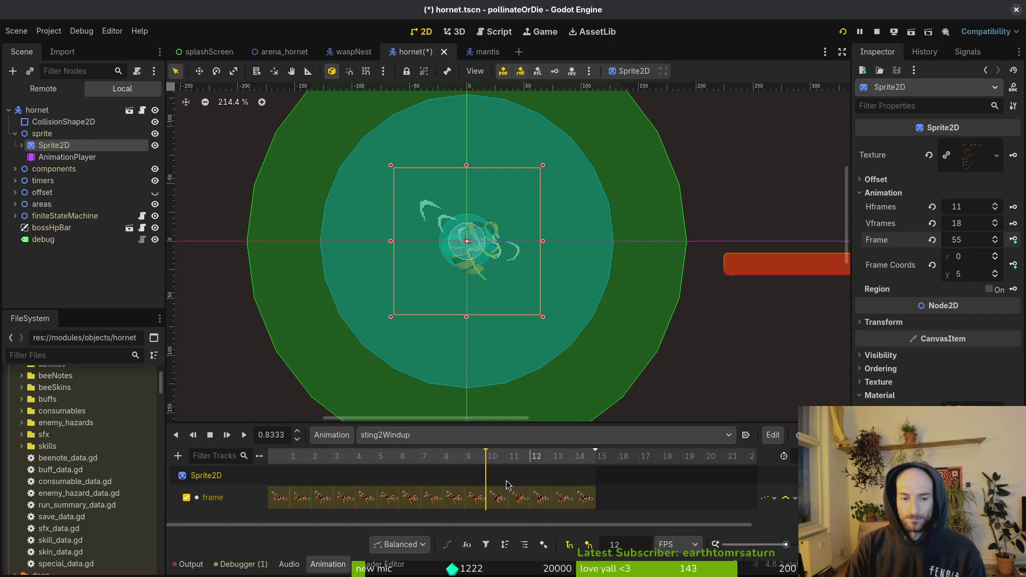
{"action": "key", "text": "alt+Tab"}
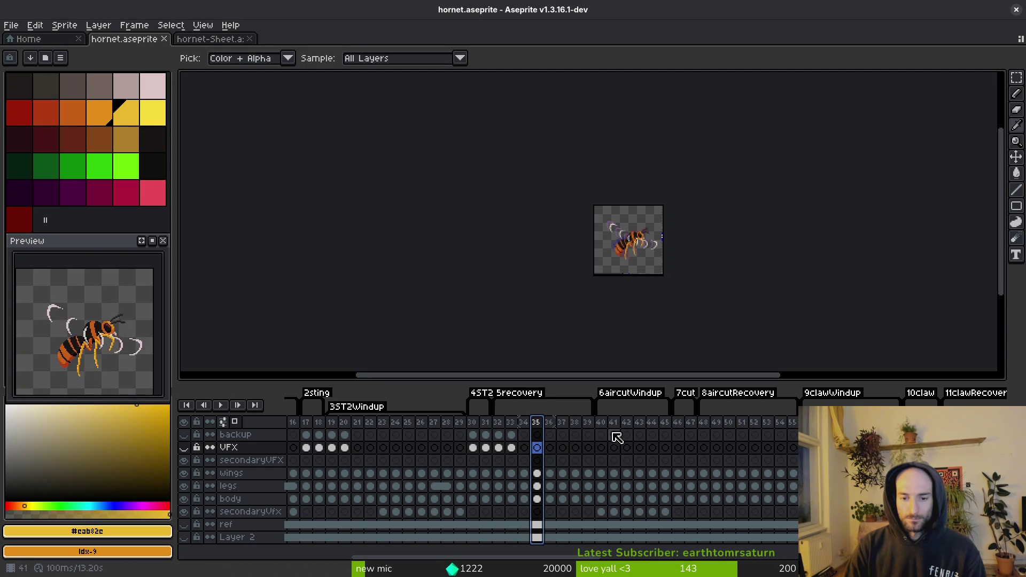
{"action": "scroll", "coordinate": [556, 446], "scroll_direction": "left", "scroll_amount": 5}
{"action": "left_click_drag", "start_coordinate": [472, 428], "coordinate": [600, 431]}
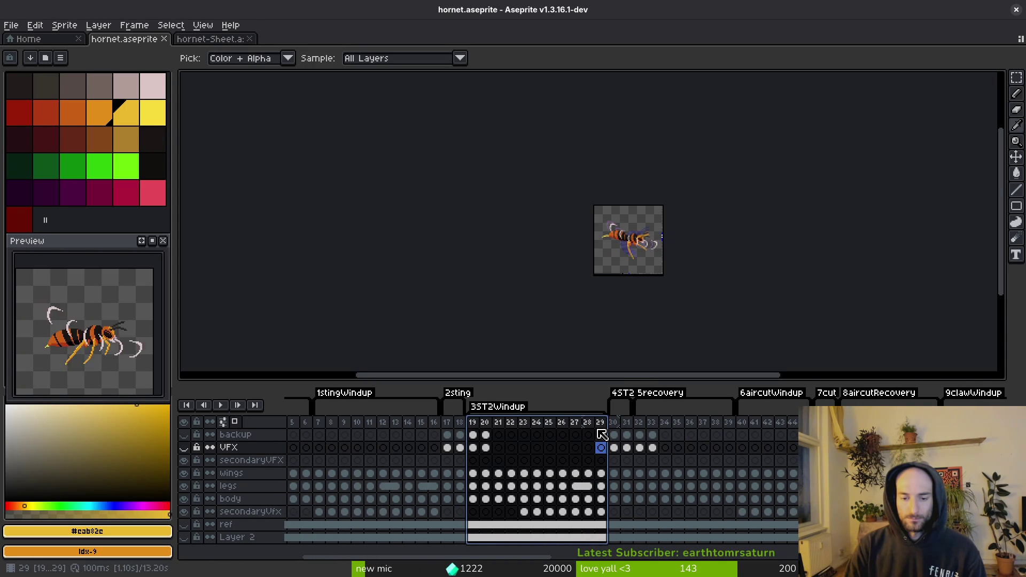
{"action": "left_click_drag", "start_coordinate": [475, 427], "coordinate": [512, 428]}
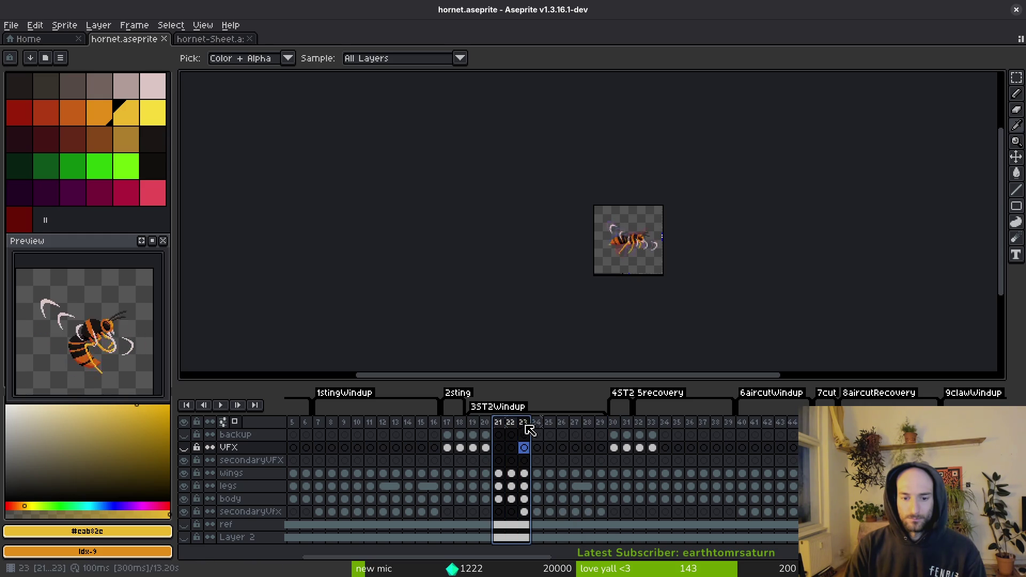
{"action": "key", "text": "alt+Tab"}
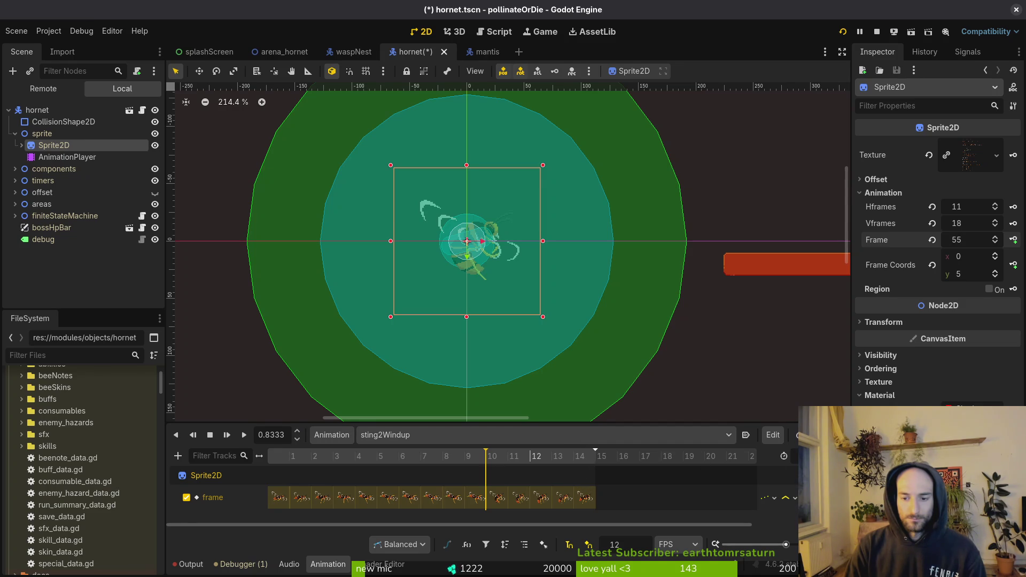
- Delete the stray frame-55 key at step 10 of sting2Windup and save the hornet scene
{"action": "key", "text": "ctrl+Left"}
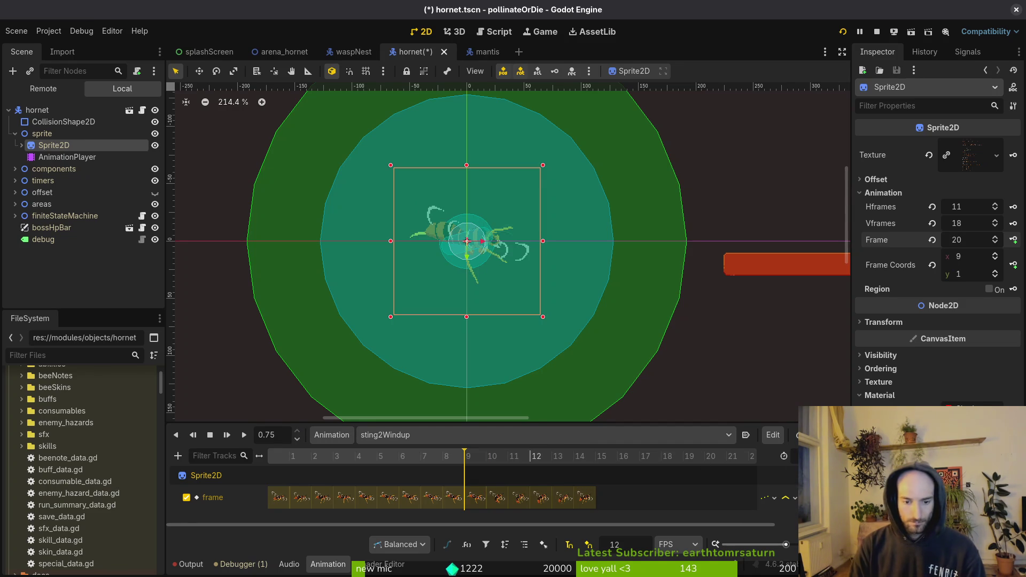
{"action": "key", "text": "ctrl+s"}
{"action": "left_click", "coordinate": [475, 497]}
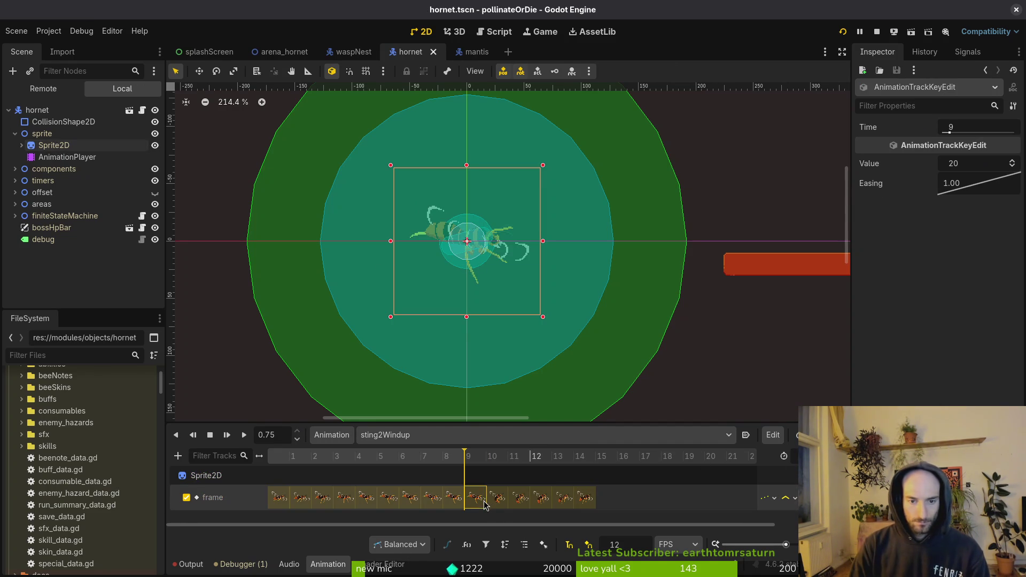
{"action": "left_click", "coordinate": [447, 458]}
{"action": "left_click", "coordinate": [453, 459]}
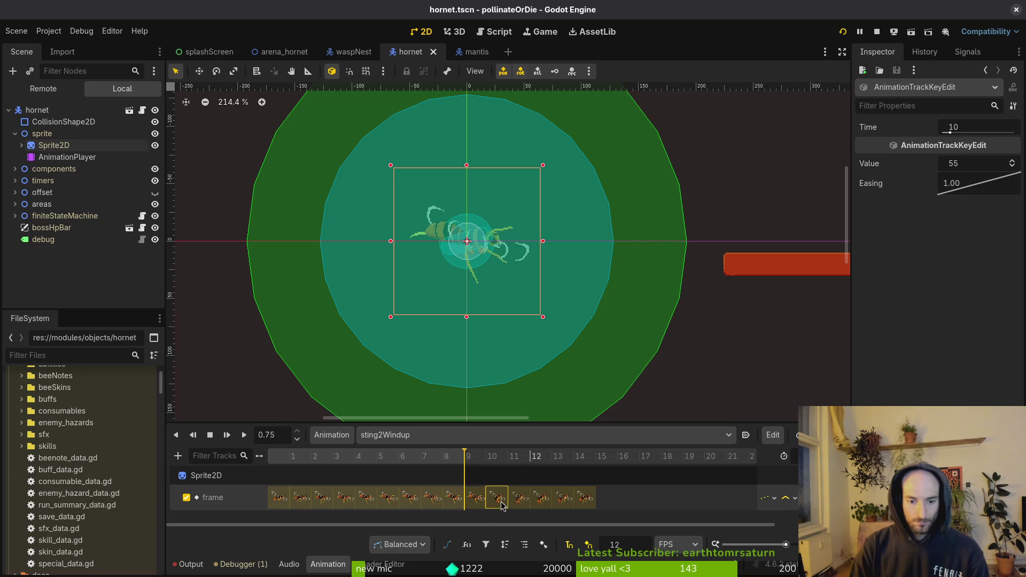
{"action": "key", "text": "Delete"}
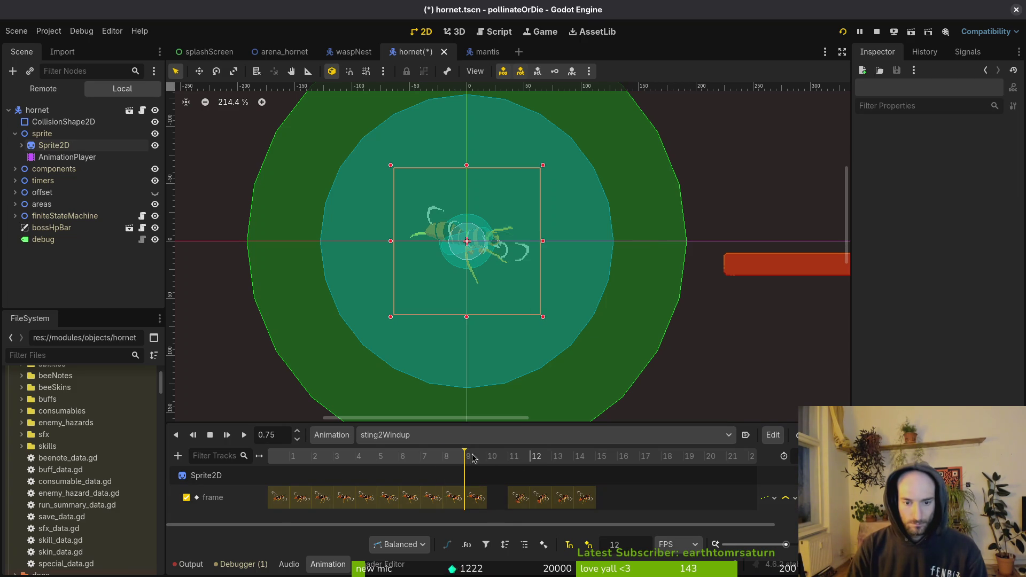
{"action": "key", "text": "ctrl+s"}
{"action": "key", "text": "alt+Tab"}
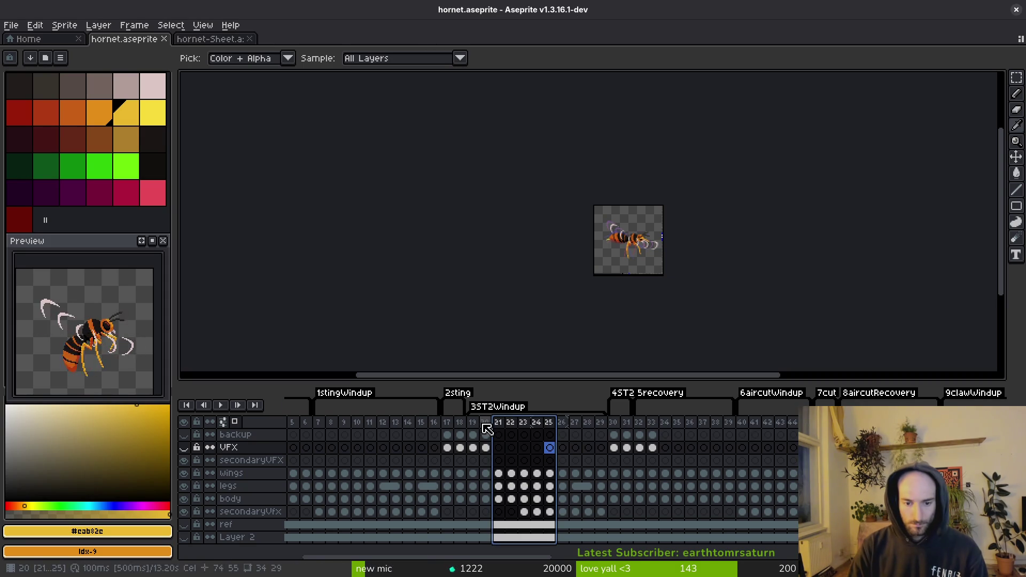
{"action": "left_click", "coordinate": [485, 422]}
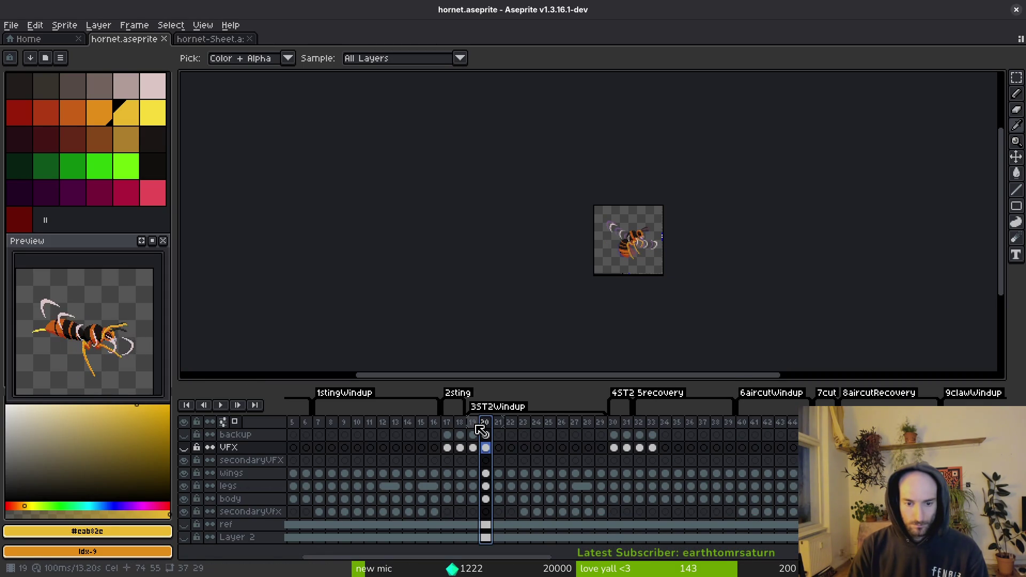
- Select hornet frames 19 to 22 in Aseprite's timeline, then return to Godot
{"action": "mouse_move", "coordinate": [476, 428]}
{"action": "left_mouse_down"}
{"action": "mouse_move", "coordinate": [550, 439]}
{"action": "mouse_move", "coordinate": [516, 440]}
{"action": "left_mouse_up"}
{"action": "key", "text": "alt+Tab"}
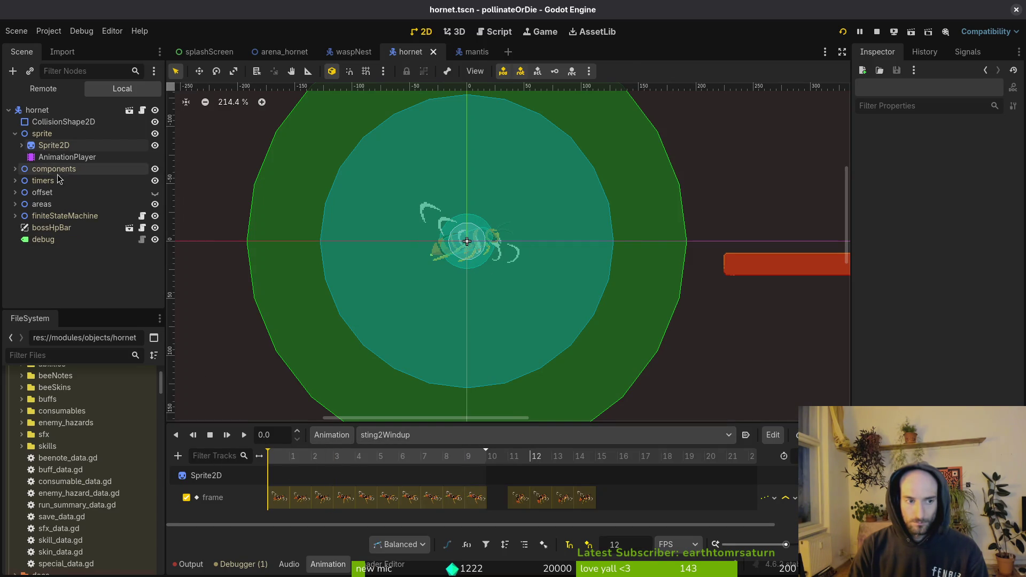
- Move the Sprite2D frame to a later sheet row and preview sting2Windup with Shift+D
{"action": "left_click", "coordinate": [53, 145]}
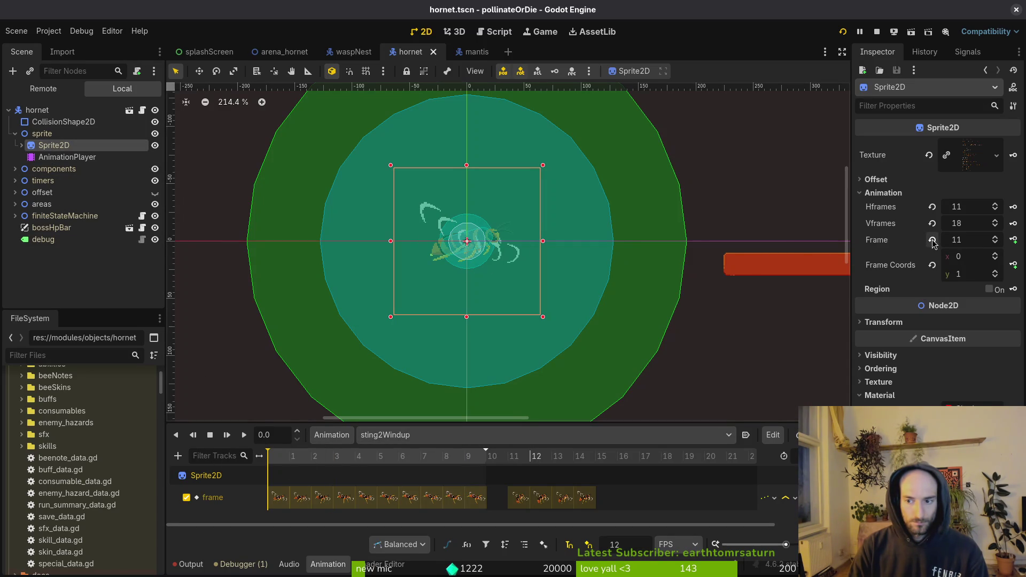
{"action": "left_click", "coordinate": [932, 241]}
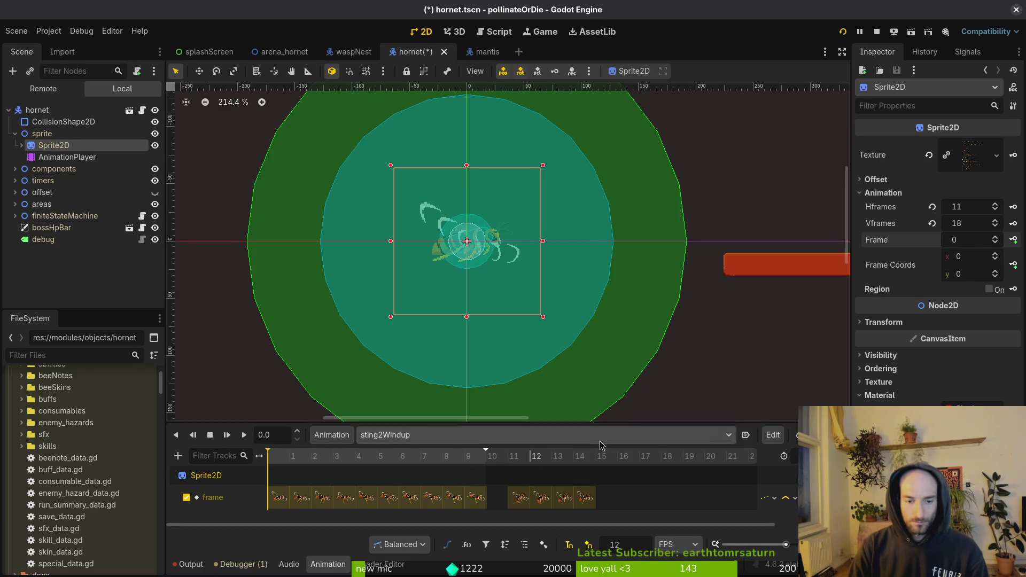
{"action": "left_click", "coordinate": [995, 272]}
{"action": "left_click", "coordinate": [995, 272]}
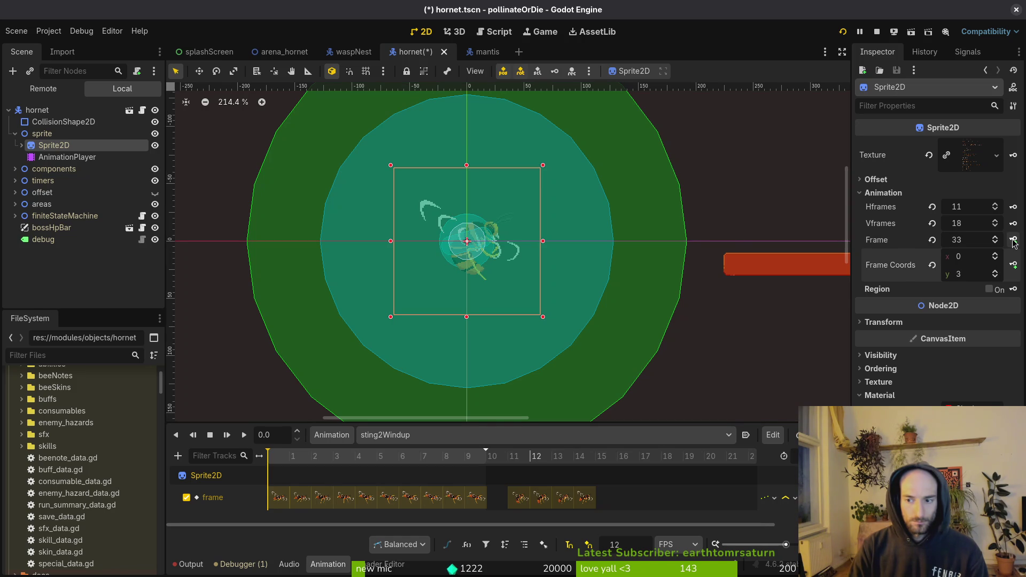
{"action": "key", "text": "shift+d"}
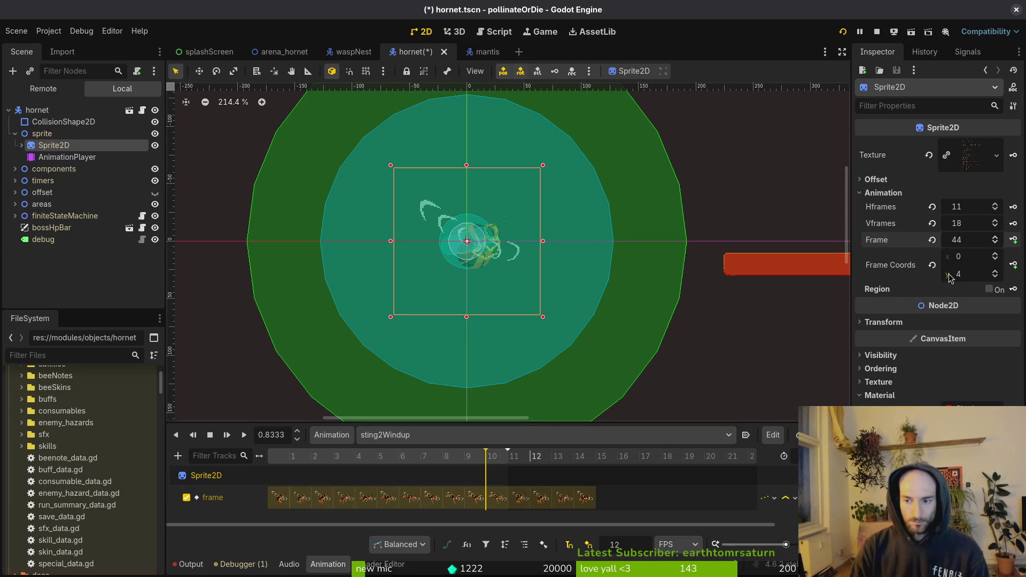
{"action": "left_click", "coordinate": [1014, 240]}
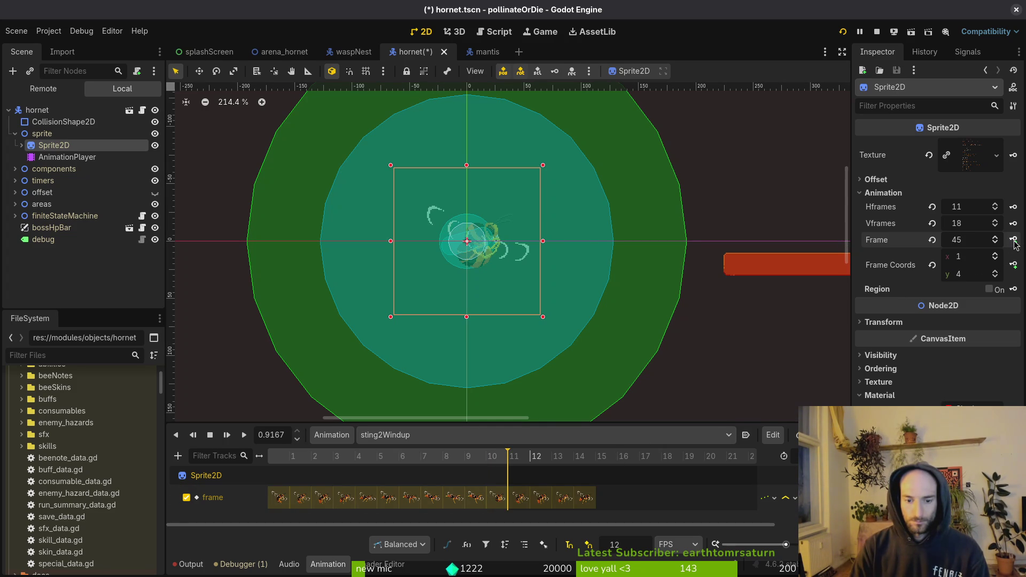
{"action": "left_click", "coordinate": [454, 460]}
{"action": "left_click", "coordinate": [494, 460]}
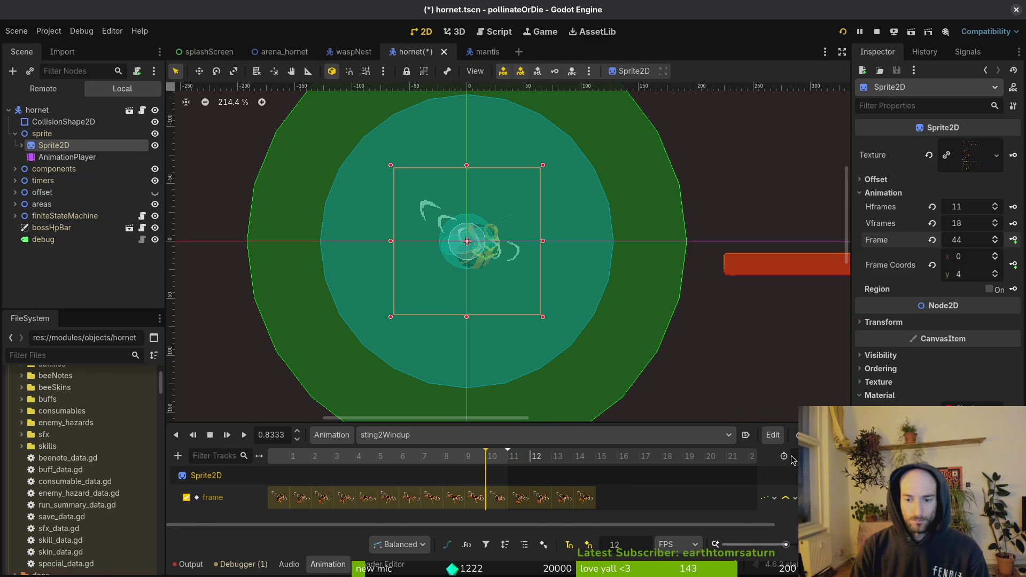
- Check hornet frames 19–22 across all layers in Aseprite
{"action": "key", "text": "alt+Tab"}
{"action": "left_click_drag", "start_coordinate": [473, 423], "coordinate": [600, 434]}
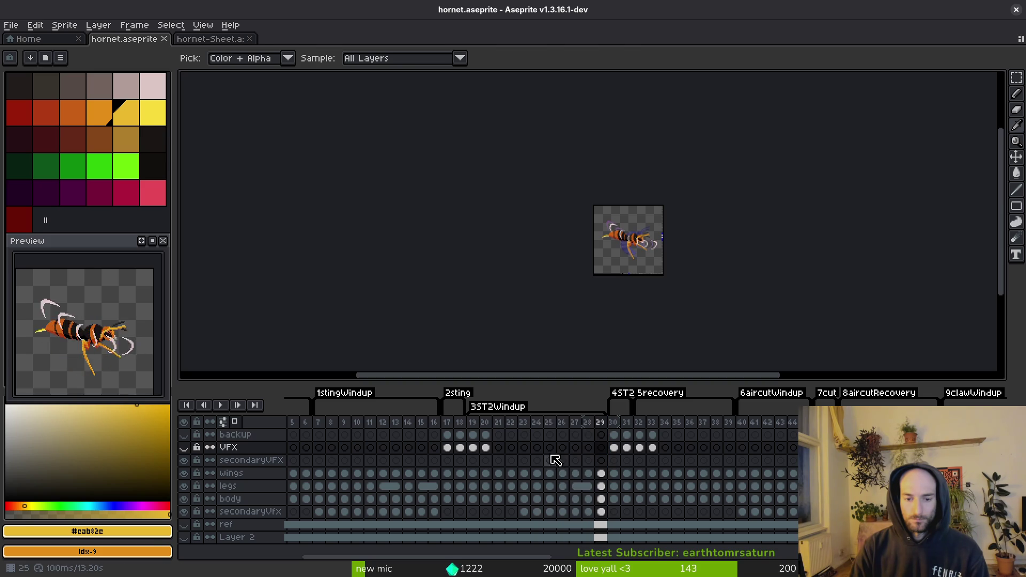
{"action": "key", "text": "alt+Tab"}
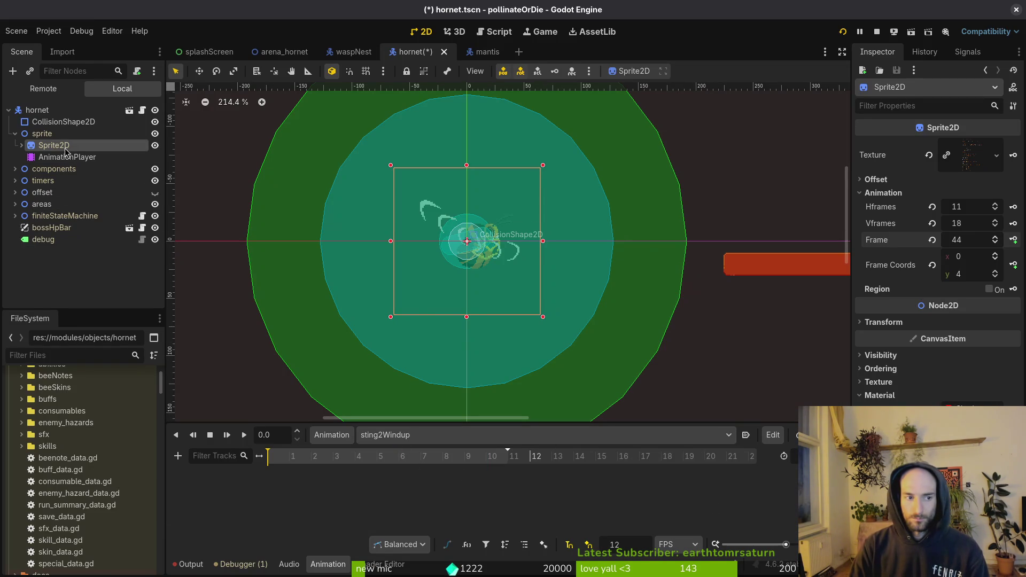
- Set the Sprite2D frame to 33 and create the sting2Windup frame track with its first key
{"action": "left_click", "coordinate": [996, 277]}
{"action": "left_click", "coordinate": [933, 241]}
{"action": "left_click", "coordinate": [995, 271]}
{"action": "left_click", "coordinate": [995, 272]}
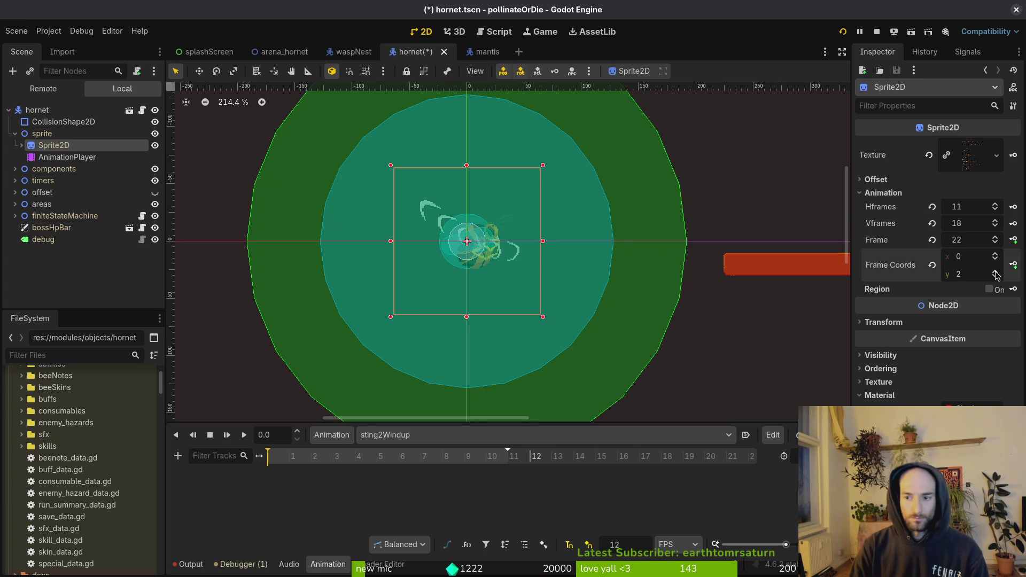
{"action": "left_click", "coordinate": [1014, 240]}
{"action": "left_click", "coordinate": [552, 320]}
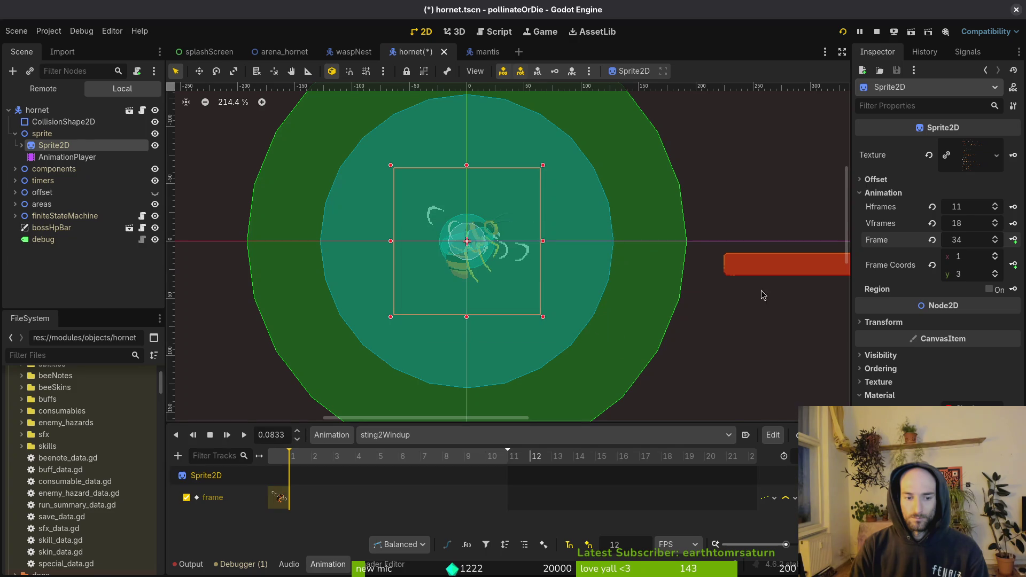
- Key consecutive sprite frames through 44 and save the hornet scene
{"action": "left_click", "coordinate": [1015, 240]}
{"action": "left_click", "coordinate": [1014, 240]}
{"action": "left_click", "coordinate": [1015, 240]}
{"action": "left_click", "coordinate": [1014, 240]}
{"action": "left_click", "coordinate": [1014, 240]}
{"action": "left_click", "coordinate": [1014, 240]}
{"action": "left_click", "coordinate": [1015, 240]}
{"action": "left_click", "coordinate": [1014, 240]}
{"action": "left_click", "coordinate": [1014, 240]}
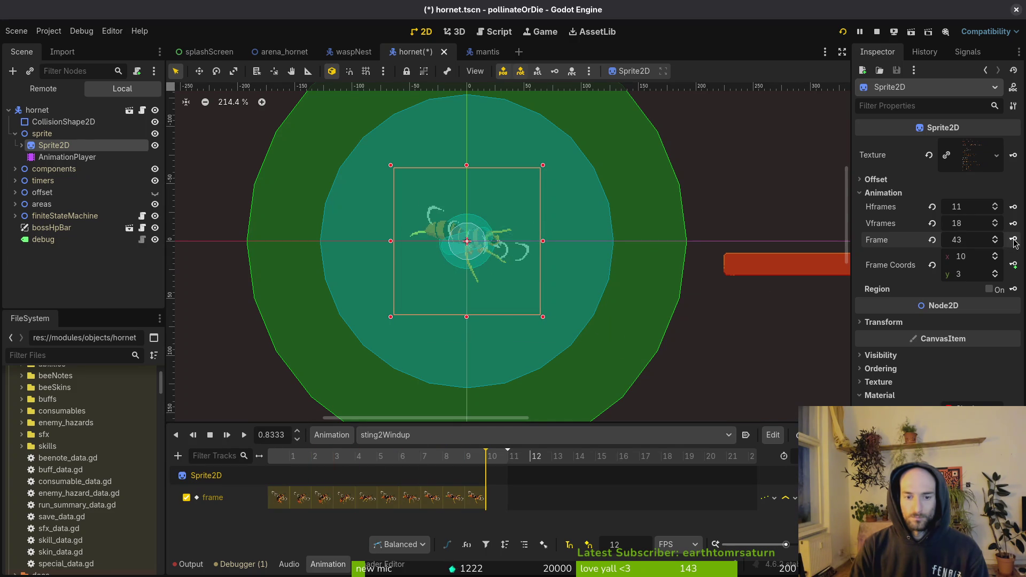
{"action": "left_click", "coordinate": [1014, 240]}
{"action": "key", "text": "ctrl+s"}
{"action": "left_click", "coordinate": [433, 435]}
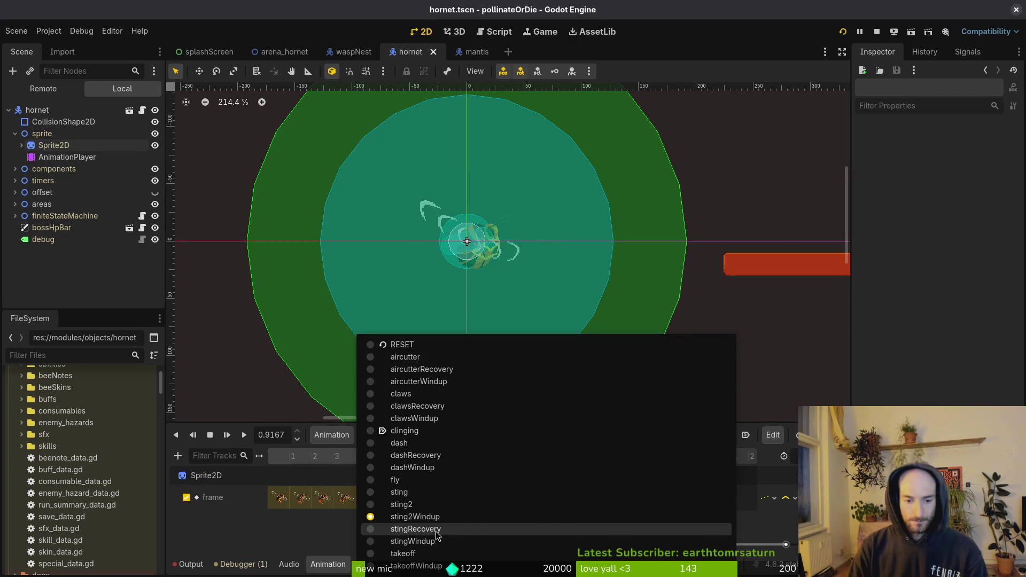
- Key stingRecovery with consecutive sprite frames from 55 in row 5, and save
{"action": "left_click", "coordinate": [437, 529]}
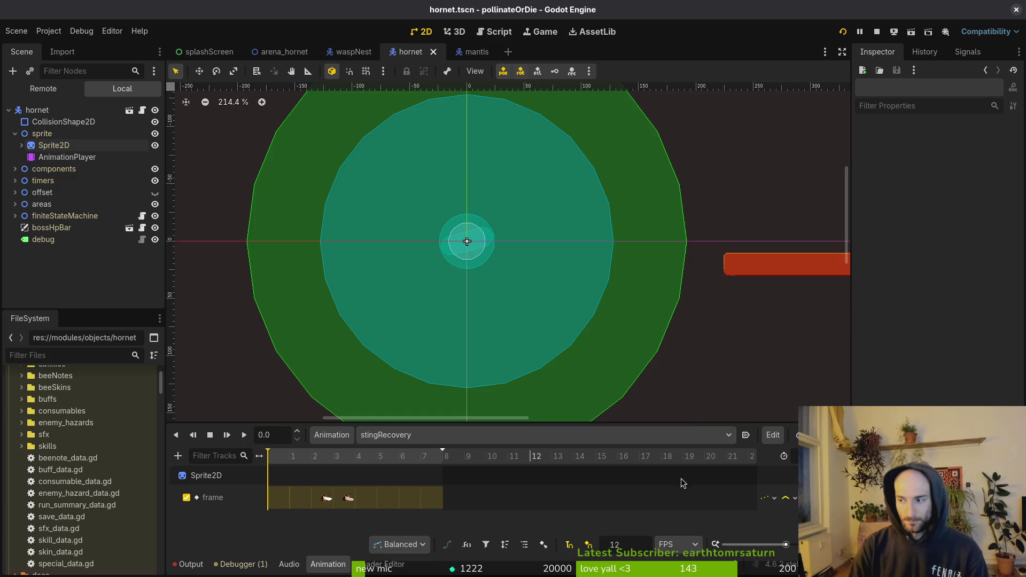
{"action": "key", "text": "alt+Tab"}
{"action": "key", "text": "alt+Tab"}
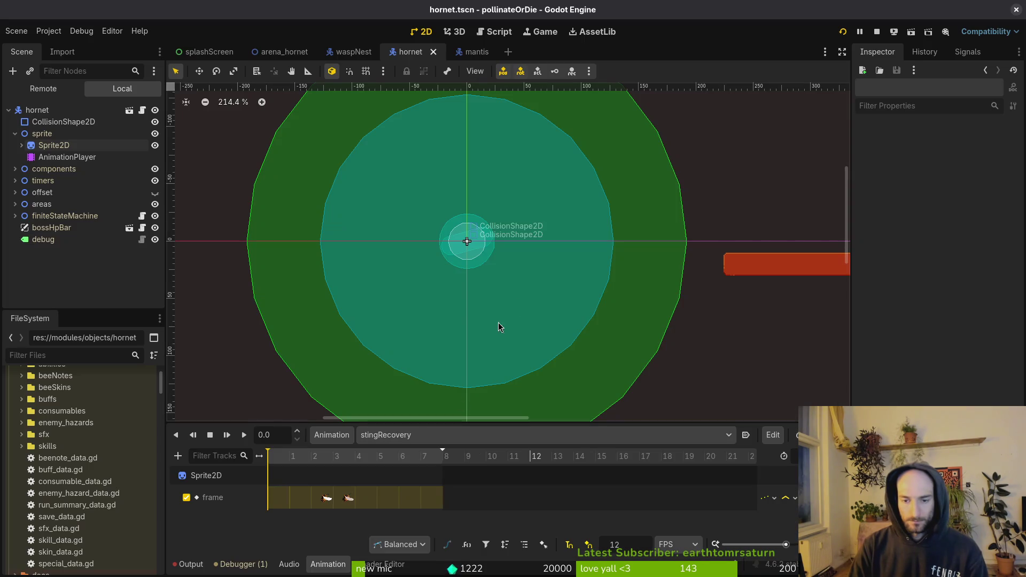
{"action": "left_click", "coordinate": [53, 145]}
{"action": "left_click", "coordinate": [995, 277]}
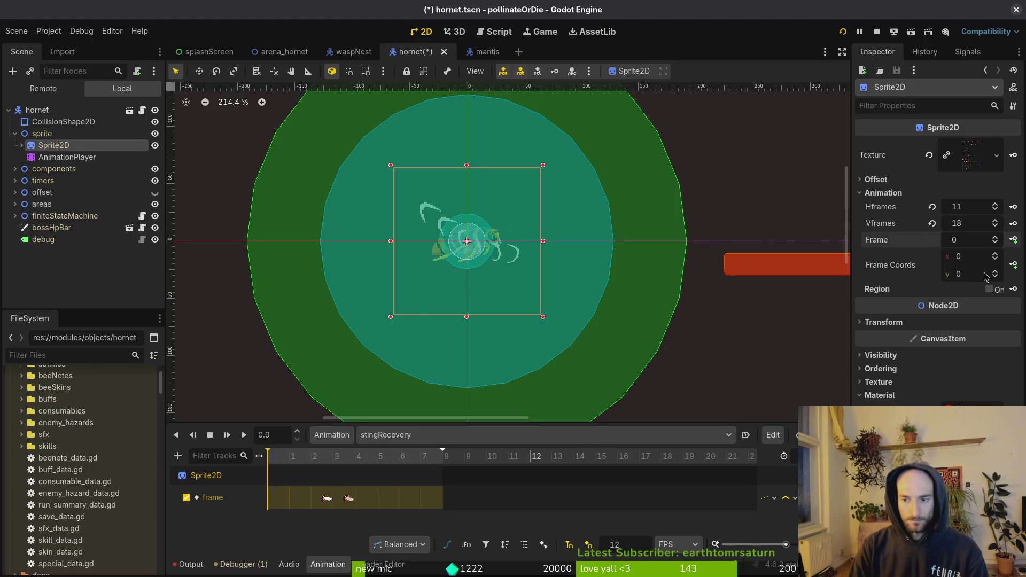
{"action": "scroll", "coordinate": [996, 257], "scroll_direction": "down", "scroll_amount": 9}
{"action": "left_click", "coordinate": [1019, 241]}
{"action": "left_click", "coordinate": [1019, 240]}
{"action": "left_click", "coordinate": [1018, 240]}
{"action": "left_click", "coordinate": [1019, 240]}
{"action": "left_click", "coordinate": [1018, 241]}
{"action": "left_click", "coordinate": [1019, 240]}
{"action": "left_click", "coordinate": [1018, 240]}
{"action": "left_click", "coordinate": [1018, 241]}
{"action": "key", "text": "ctrl+s"}
- Switch to stingWindup and check hornet frames 7–11 in Aseprite
{"action": "left_click", "coordinate": [571, 435]}
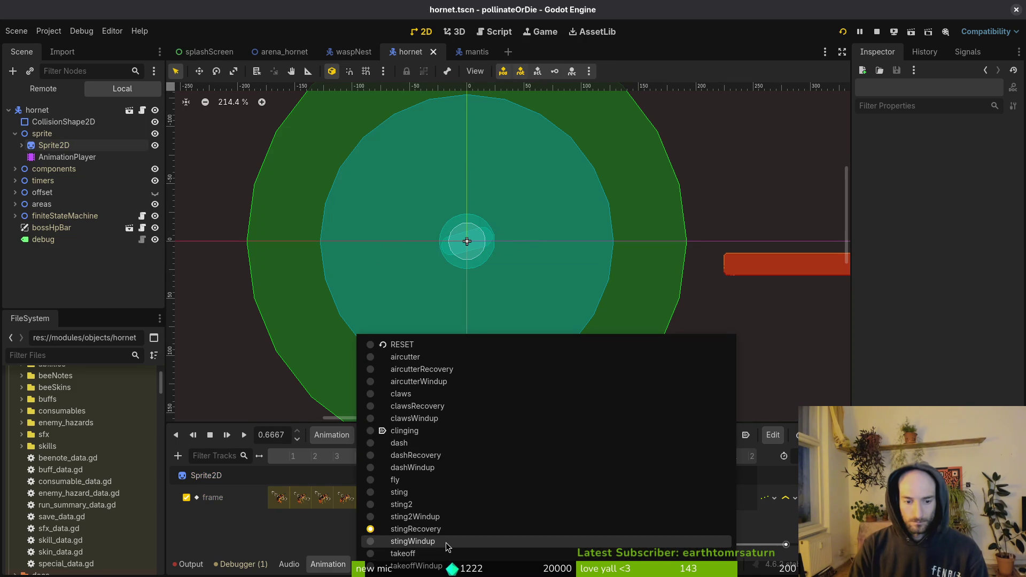
{"action": "left_click", "coordinate": [413, 542]}
{"action": "key", "text": "alt+Tab"}
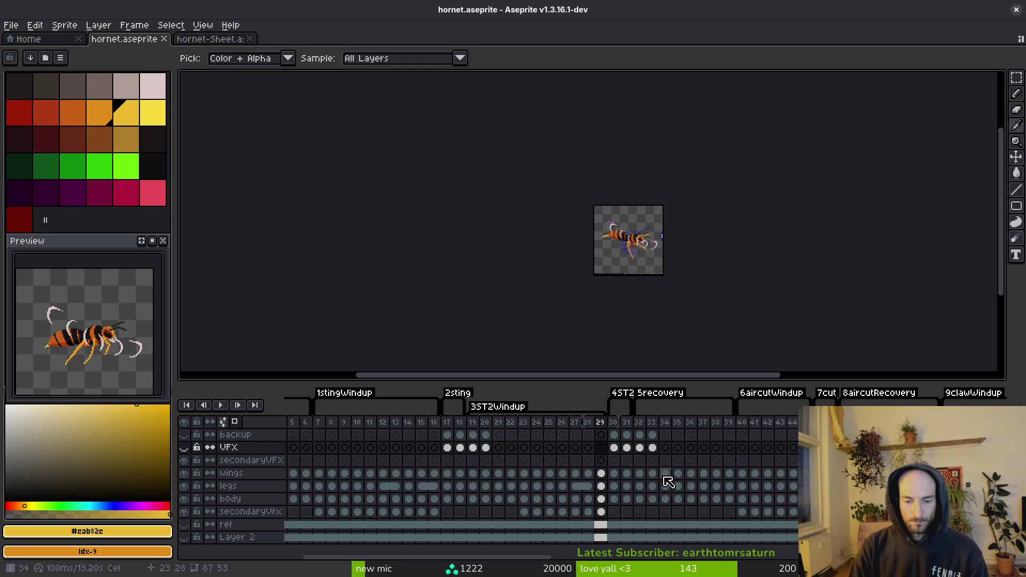
{"action": "left_click_drag", "start_coordinate": [318, 423], "coordinate": [369, 426]}
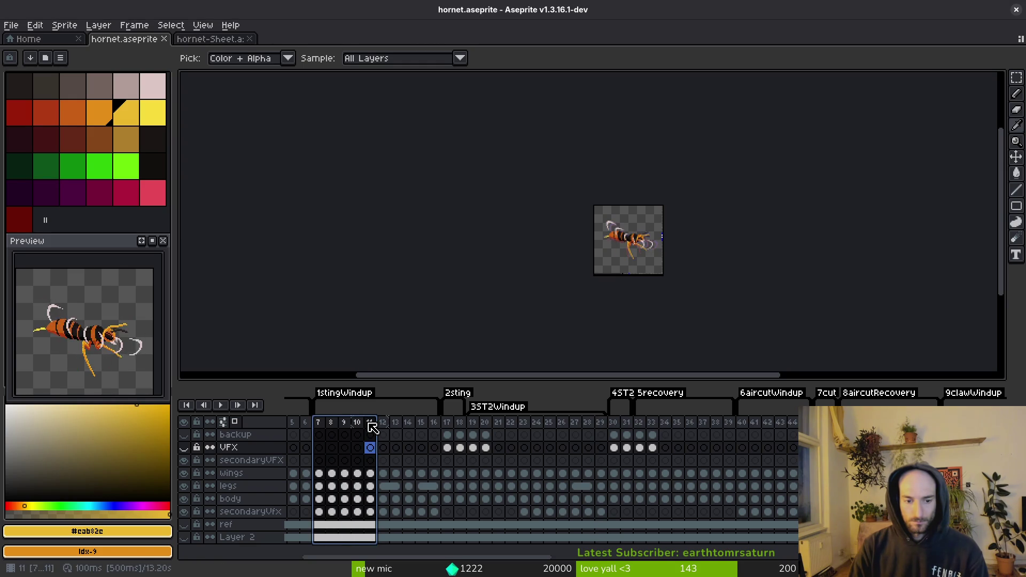
{"action": "key", "text": "alt+Tab"}
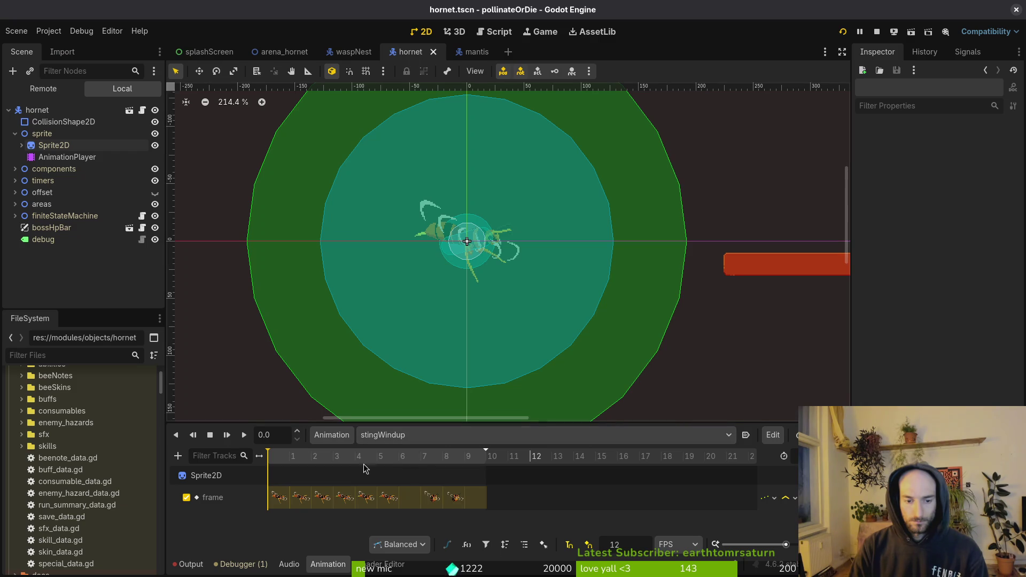
- Key stingWindup with consecutive sprite frames starting at 11 and save the scene
{"action": "left_click", "coordinate": [54, 145]}
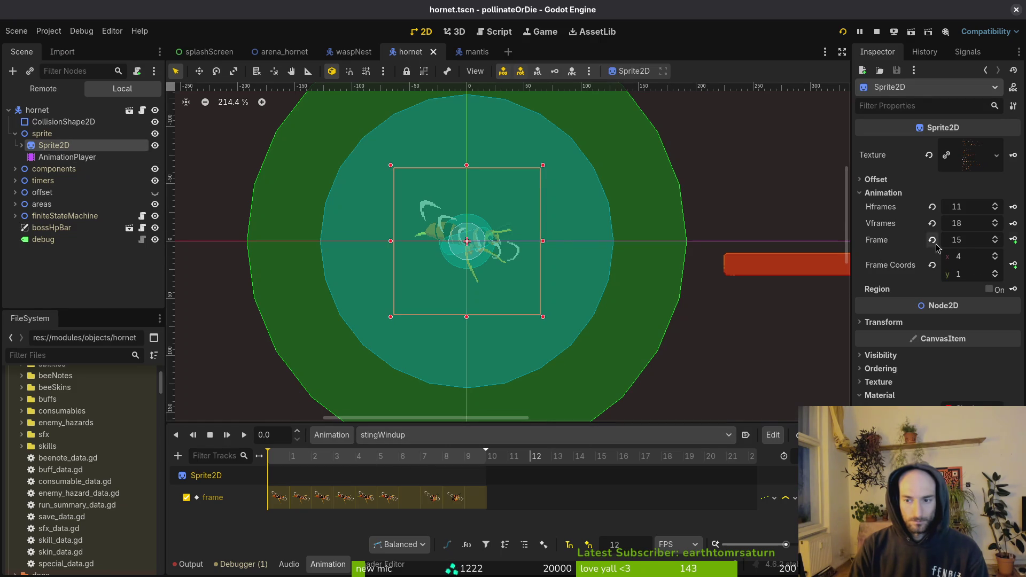
{"action": "left_click", "coordinate": [1014, 240]}
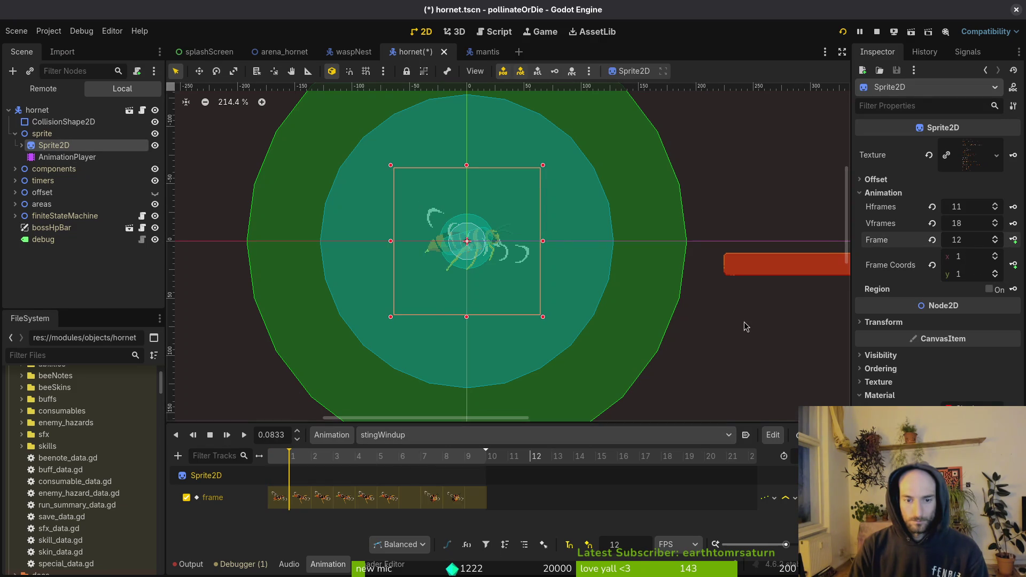
{"action": "left_click", "coordinate": [1015, 242]}
{"action": "left_click", "coordinate": [1015, 242]}
{"action": "left_click", "coordinate": [1015, 242]}
{"action": "left_click", "coordinate": [1015, 242]}
{"action": "left_click", "coordinate": [1015, 242]}
{"action": "left_click", "coordinate": [1014, 242]}
{"action": "left_click", "coordinate": [1014, 241]}
{"action": "left_click", "coordinate": [1015, 241]}
{"action": "left_click", "coordinate": [1015, 242]}
{"action": "key", "text": "ctrl+s"}
{"action": "left_click", "coordinate": [481, 434]}
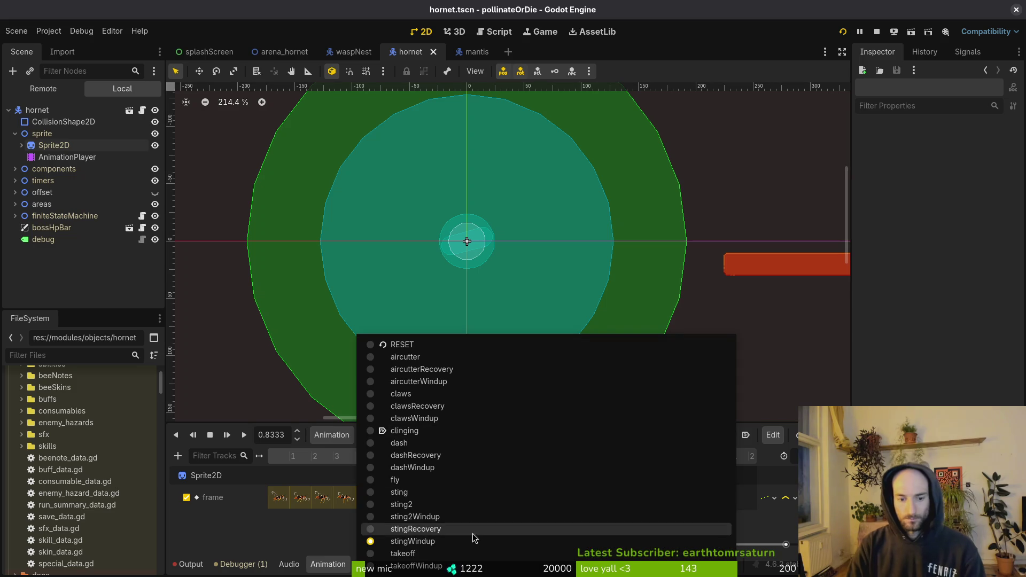
- Switch to the takeoff animation and set the Sprite2D frame row to 16
{"action": "left_click", "coordinate": [406, 554]}
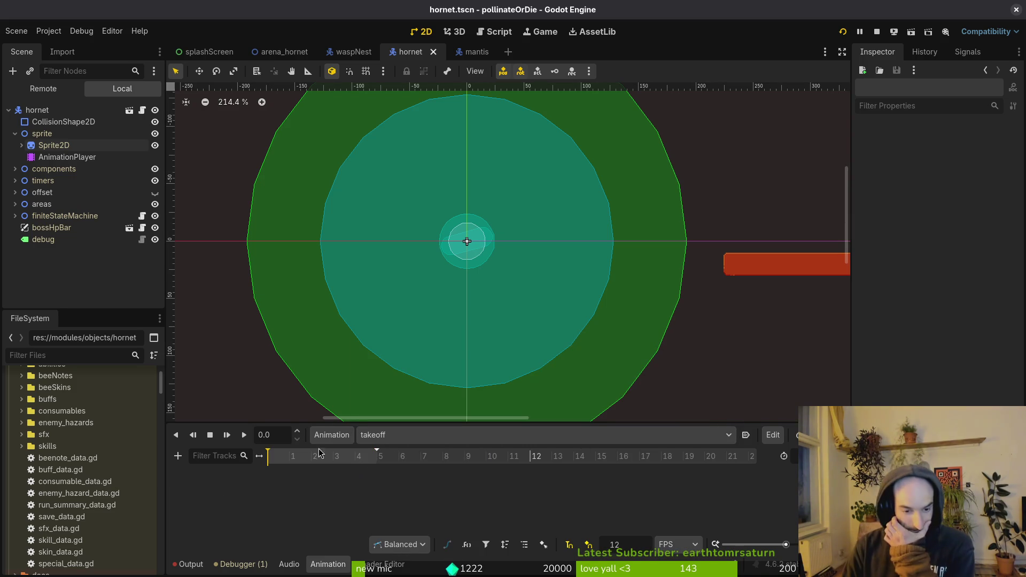
{"action": "left_click", "coordinate": [330, 435]}
{"action": "key", "text": "Escape"}
{"action": "left_click", "coordinate": [56, 147]}
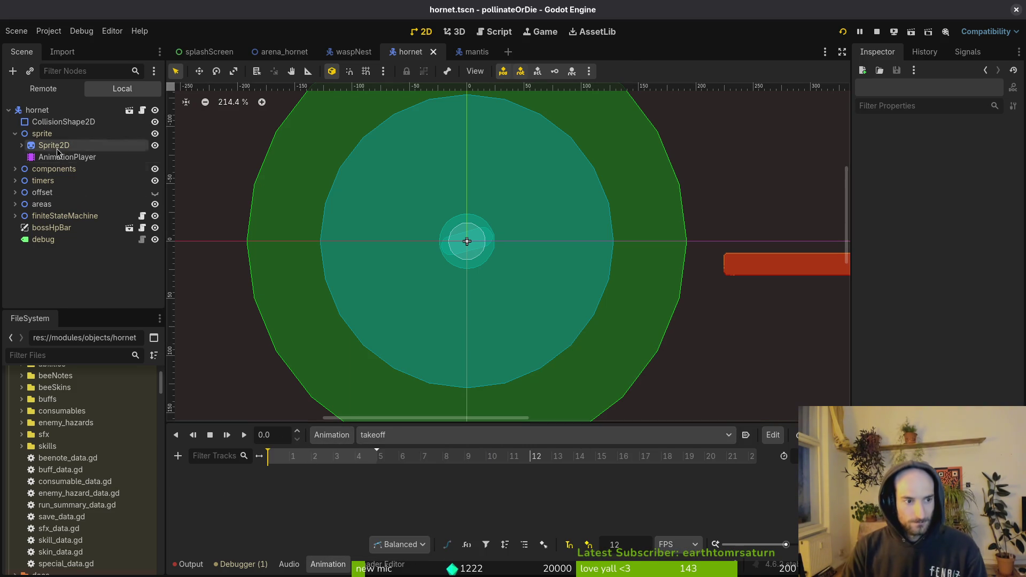
{"action": "left_click", "coordinate": [931, 241]}
{"action": "left_click", "coordinate": [971, 274]}
{"action": "type", "text": "16"}
{"action": "key", "text": "Return"}
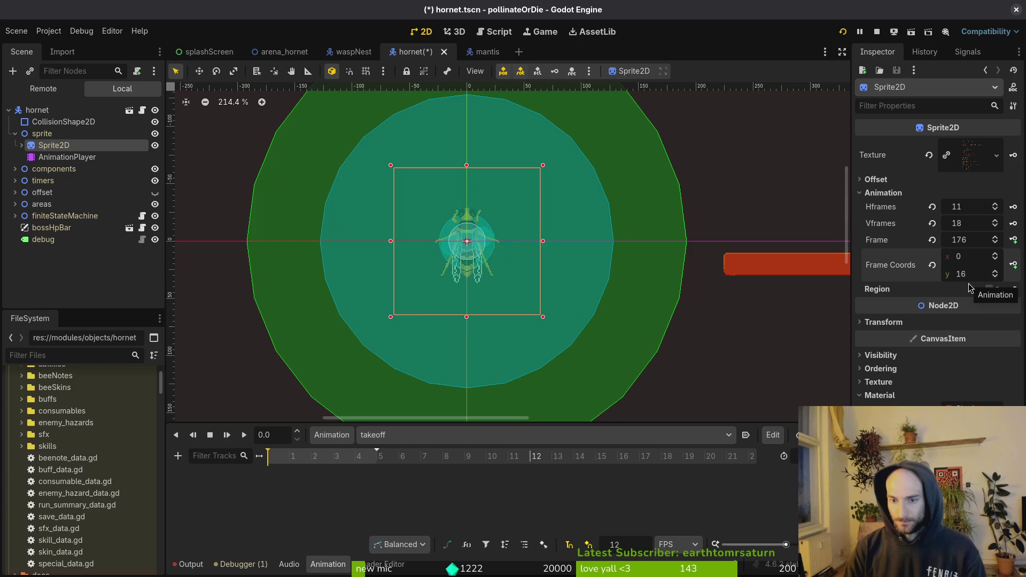
{"action": "left_click", "coordinate": [996, 237]}
{"action": "left_click", "coordinate": [996, 243]}
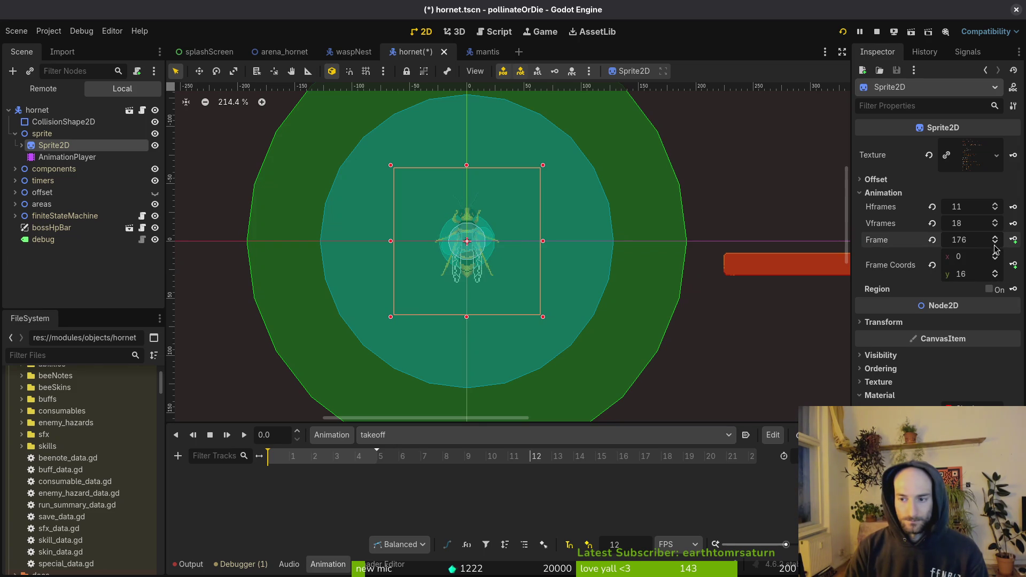
{"action": "left_click", "coordinate": [996, 272]}
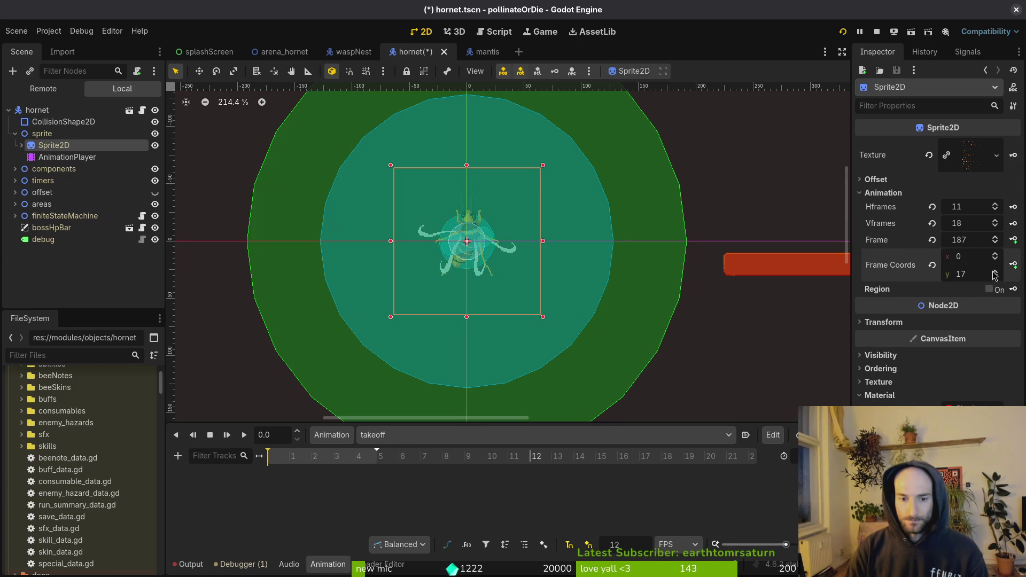
- Create the takeoff frame track with three consecutive sprite-frame keys and save
{"action": "left_click", "coordinate": [1015, 240]}
{"action": "left_click", "coordinate": [552, 319]}
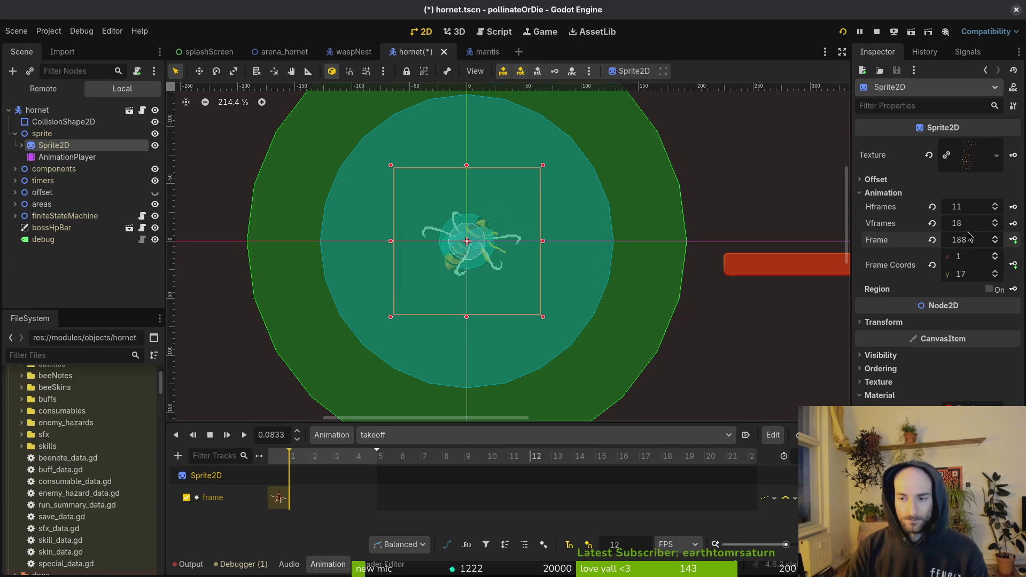
{"action": "left_click", "coordinate": [1017, 241]}
{"action": "left_click", "coordinate": [1017, 241]}
{"action": "left_click", "coordinate": [1017, 240]}
{"action": "left_click", "coordinate": [1017, 240]}
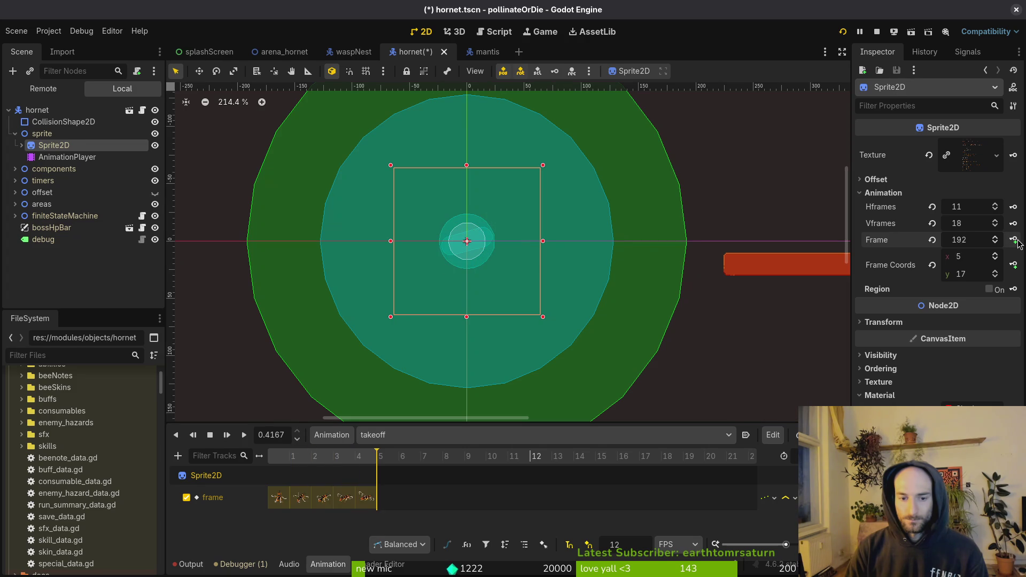
{"action": "key", "text": "ctrl+s"}
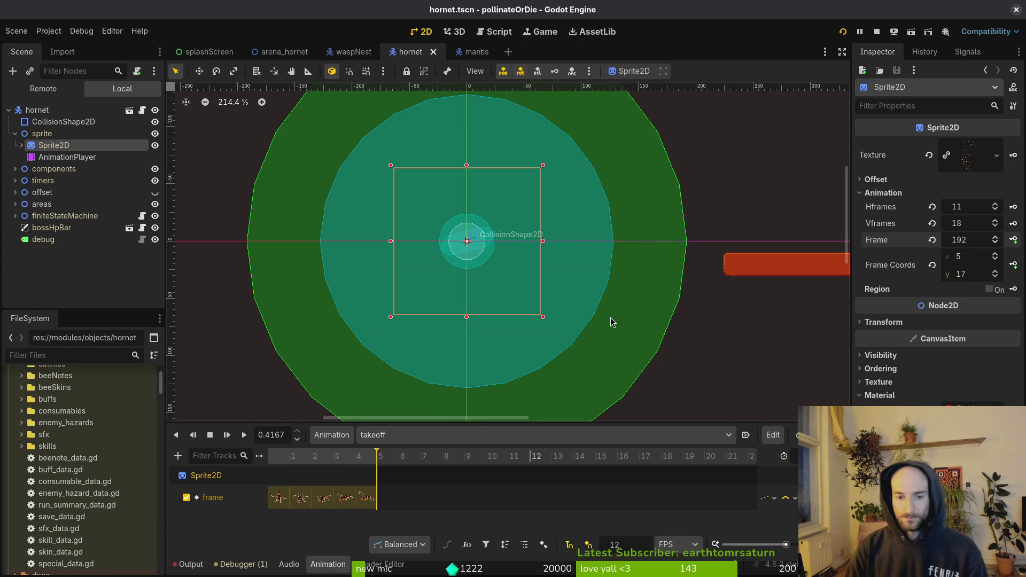
- Switch to takeoffWindup and set the Sprite2D Frame Coords to (1, 16)
{"action": "left_click", "coordinate": [409, 435]}
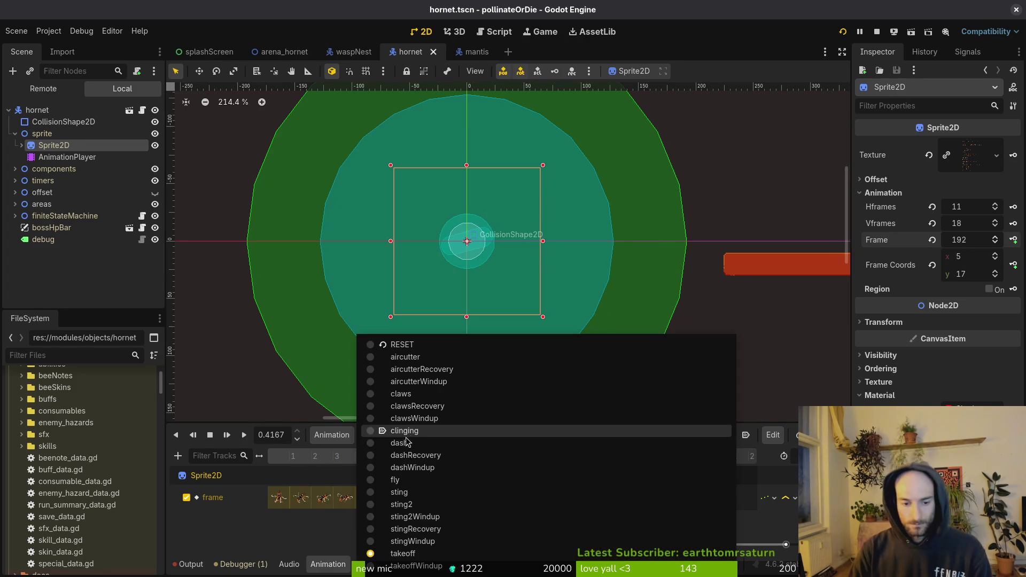
{"action": "left_click", "coordinate": [422, 568]}
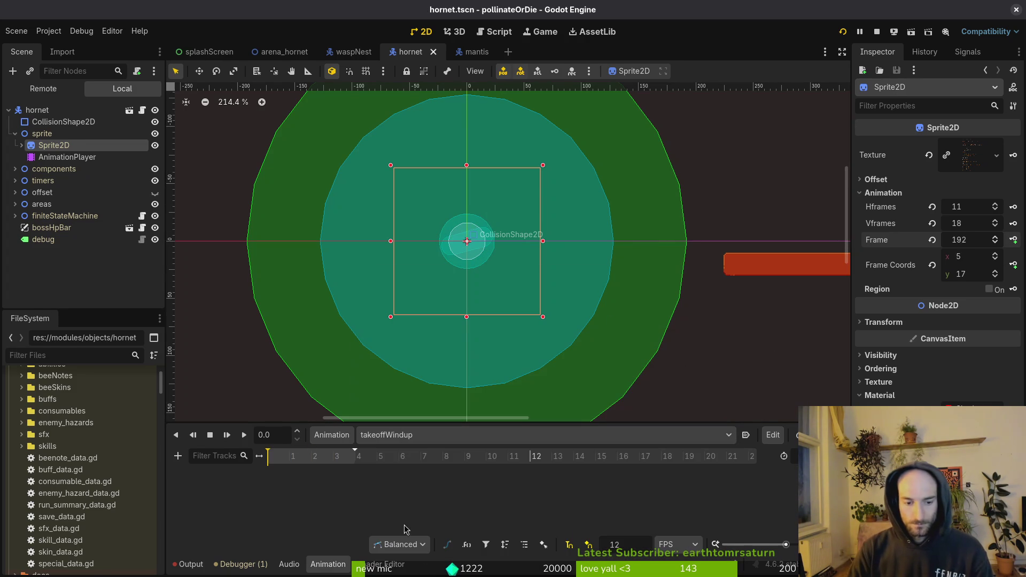
{"action": "left_click", "coordinate": [932, 239]}
{"action": "left_click", "coordinate": [970, 274]}
{"action": "type", "text": "1"}
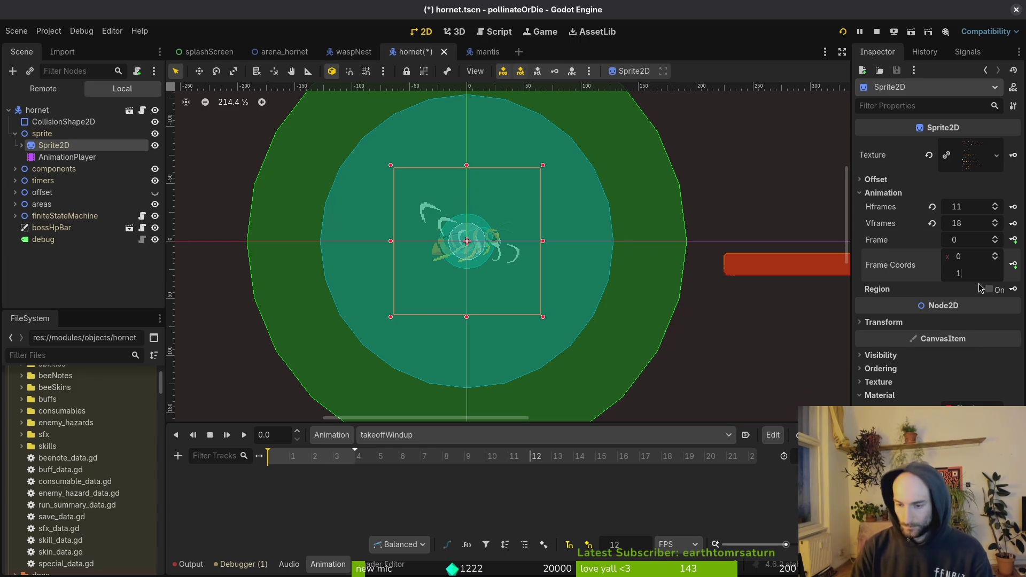
{"action": "type", "text": "6"}
{"action": "key", "text": "Return"}
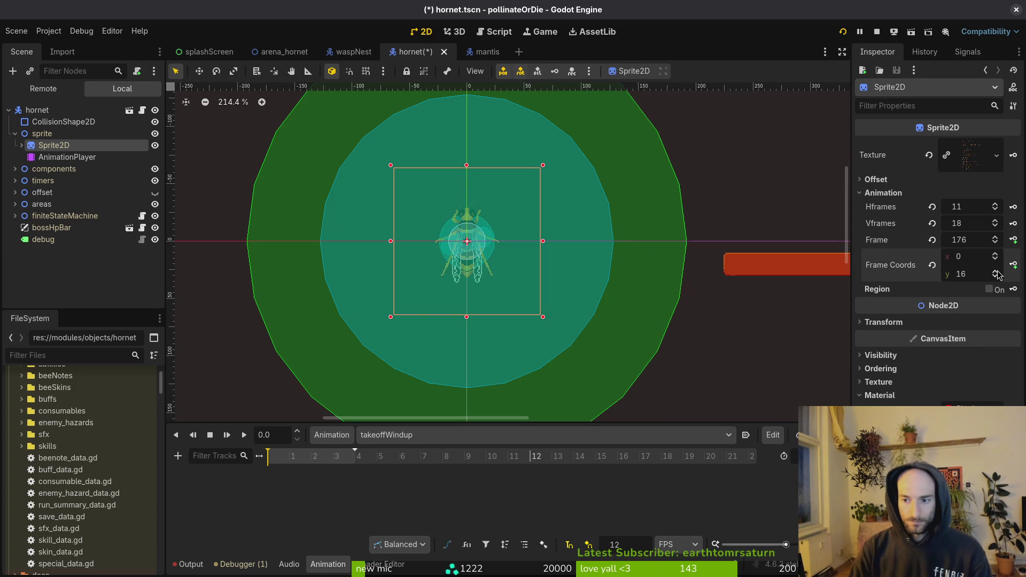
{"action": "left_click", "coordinate": [997, 271]}
{"action": "left_click", "coordinate": [995, 276]}
{"action": "left_click", "coordinate": [995, 254]}
- Create the takeoffWindup frame track, add consecutive frame keys, and save the scene
{"action": "left_click", "coordinate": [1013, 239]}
{"action": "left_click", "coordinate": [552, 325]}
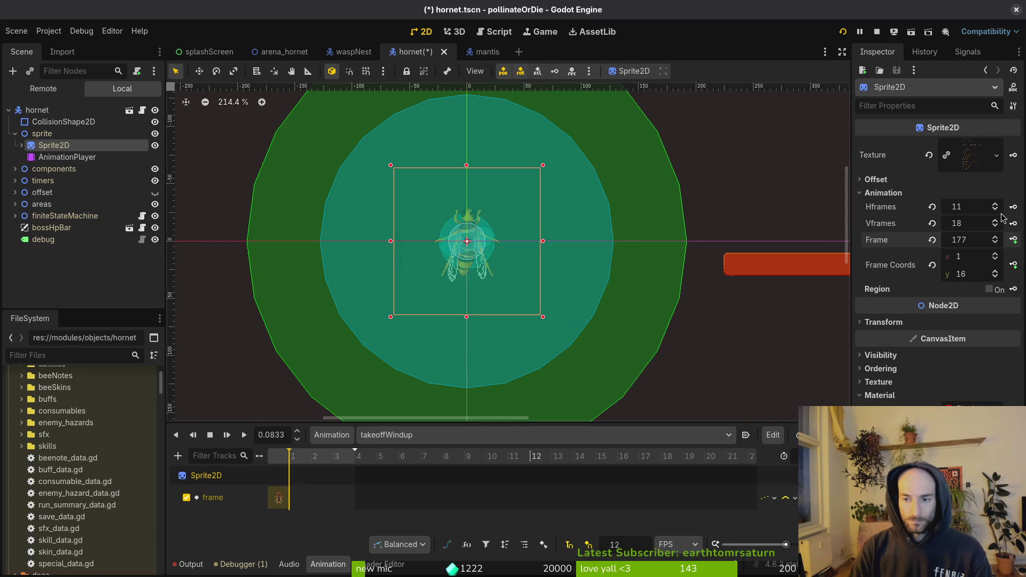
{"action": "left_click", "coordinate": [1014, 240]}
{"action": "left_click", "coordinate": [1014, 239]}
{"action": "left_click", "coordinate": [1013, 240]}
{"action": "key", "text": "ctrl+s"}
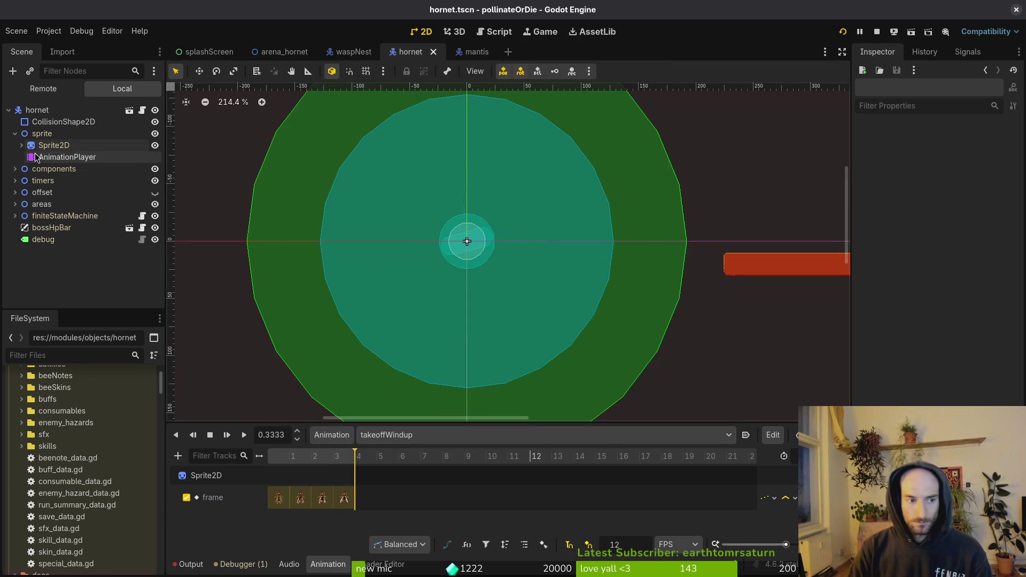
{"action": "mouse_move", "coordinate": [15, 133]}
{"action": "left_mouse_down"}
{"action": "mouse_move", "coordinate": [109, 167]}
{"action": "mouse_move", "coordinate": [50, 266]}
{"action": "left_mouse_up"}
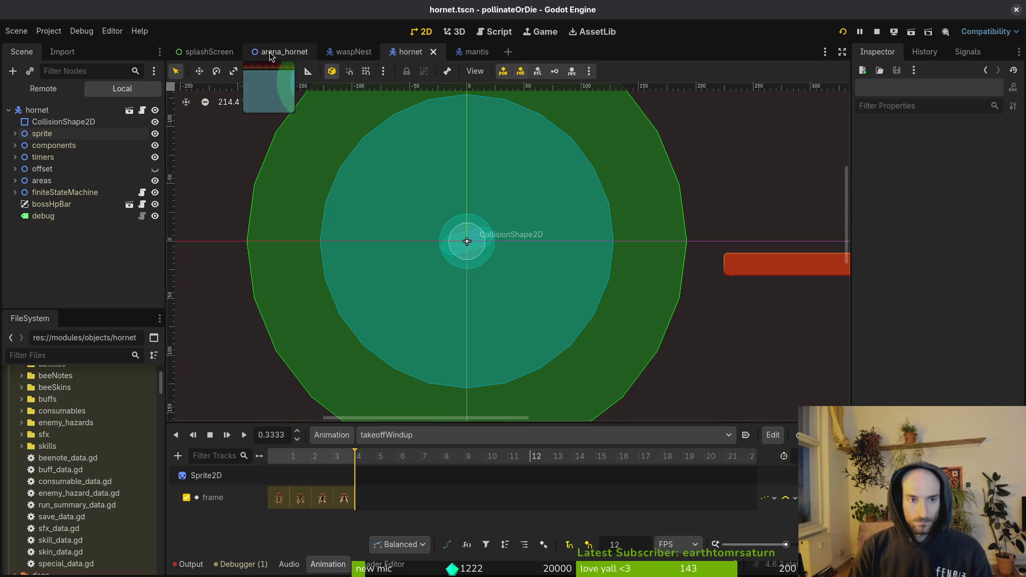
- Expand the hornet's areas node and inspect the existing dashTriggerRange and dashHitbox areas
{"action": "scroll", "coordinate": [481, 279], "scroll_direction": "down", "scroll_amount": 10}
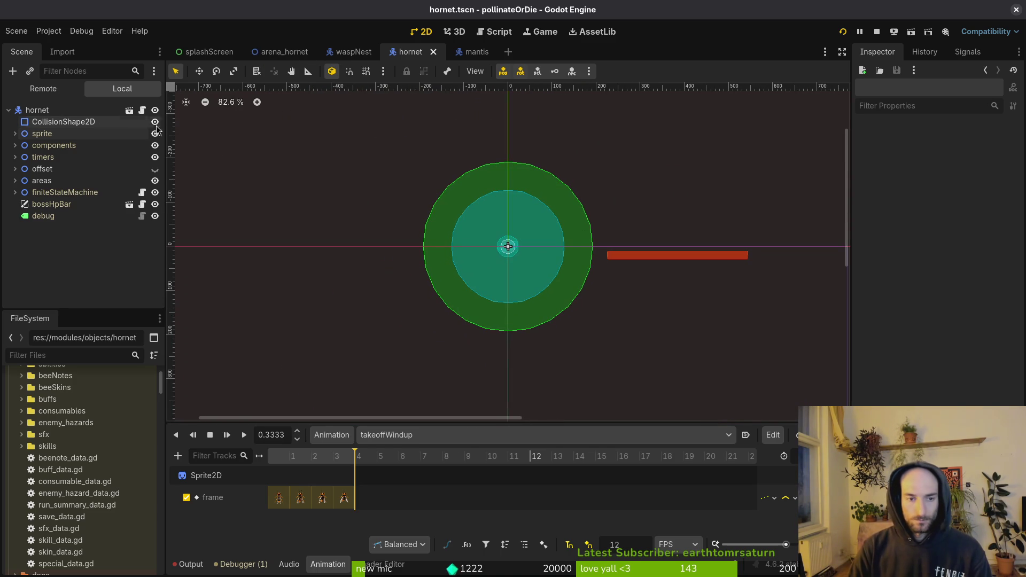
{"action": "left_click", "coordinate": [15, 181]}
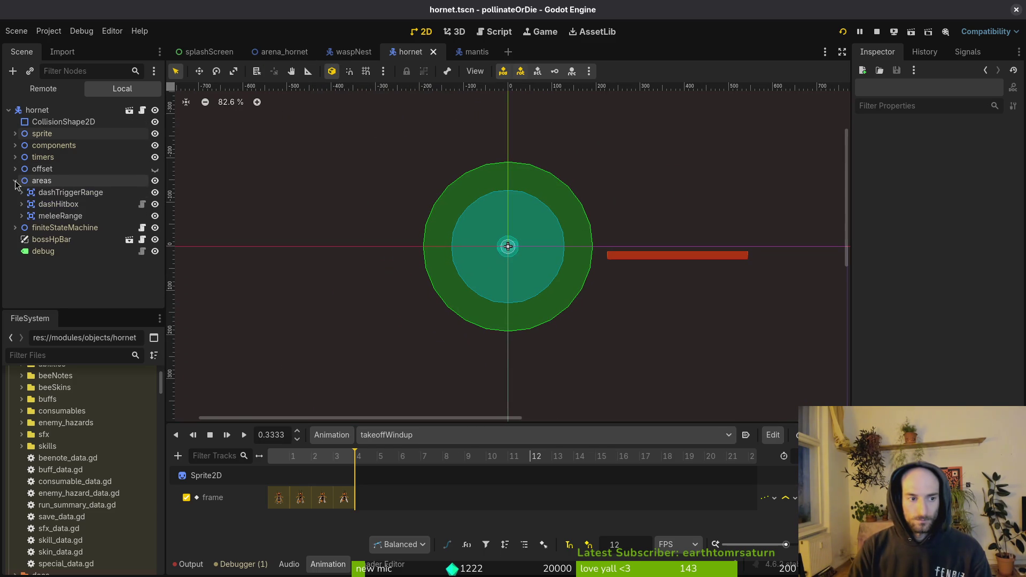
{"action": "left_click", "coordinate": [53, 192]}
{"action": "left_click", "coordinate": [155, 193]}
{"action": "left_click", "coordinate": [155, 192]}
{"action": "left_click", "coordinate": [149, 205]}
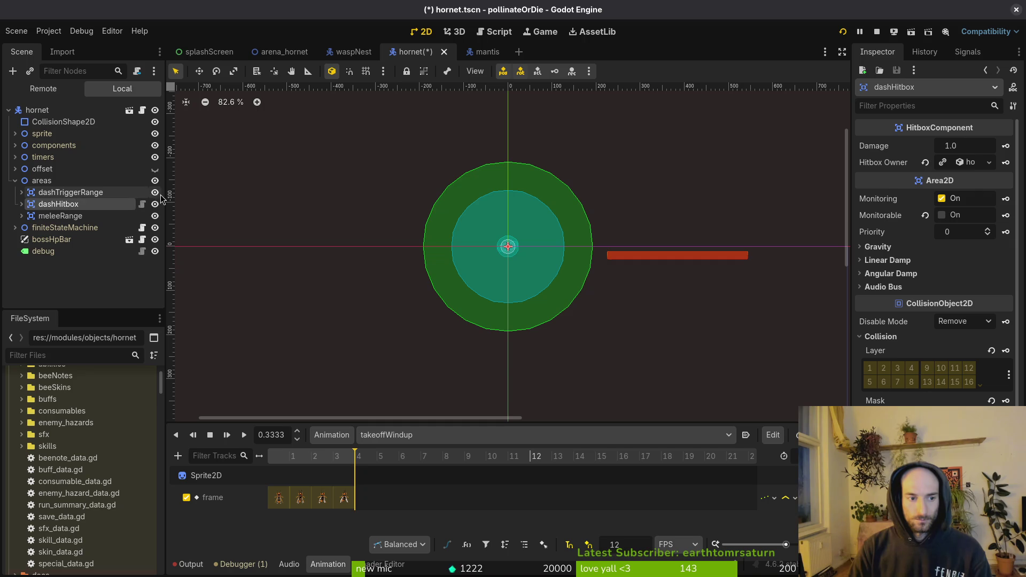
{"action": "left_click", "coordinate": [123, 193]}
- Add an Area2D named aggroRange under areas, with a CollisionShape2D child
{"action": "left_click", "coordinate": [43, 181]}
{"action": "key", "text": "ctrl+a"}
{"action": "type", "text": "area"}
{"action": "key", "text": "Return"}
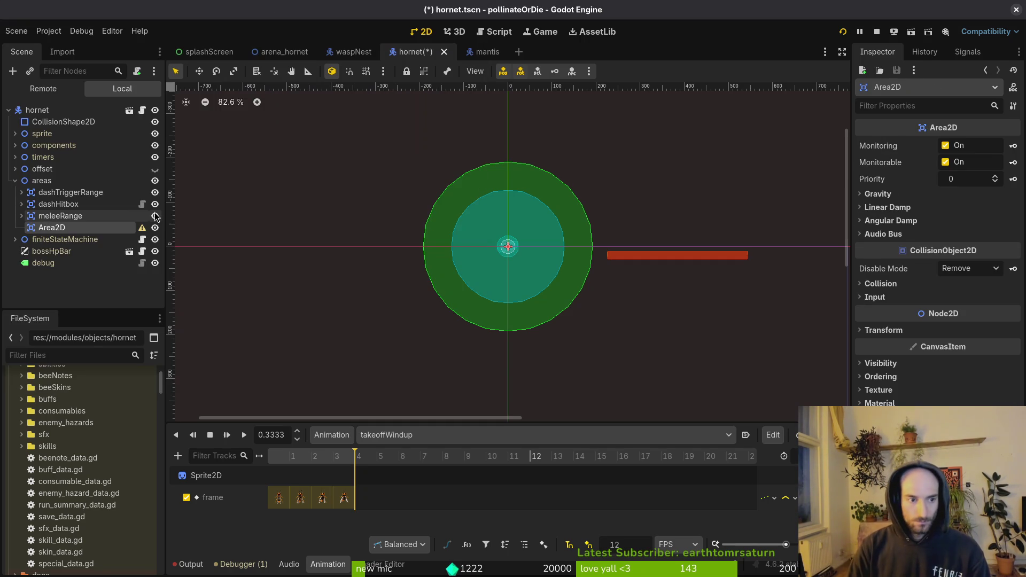
{"action": "key", "text": "F2"}
{"action": "type", "text": "aggr"}
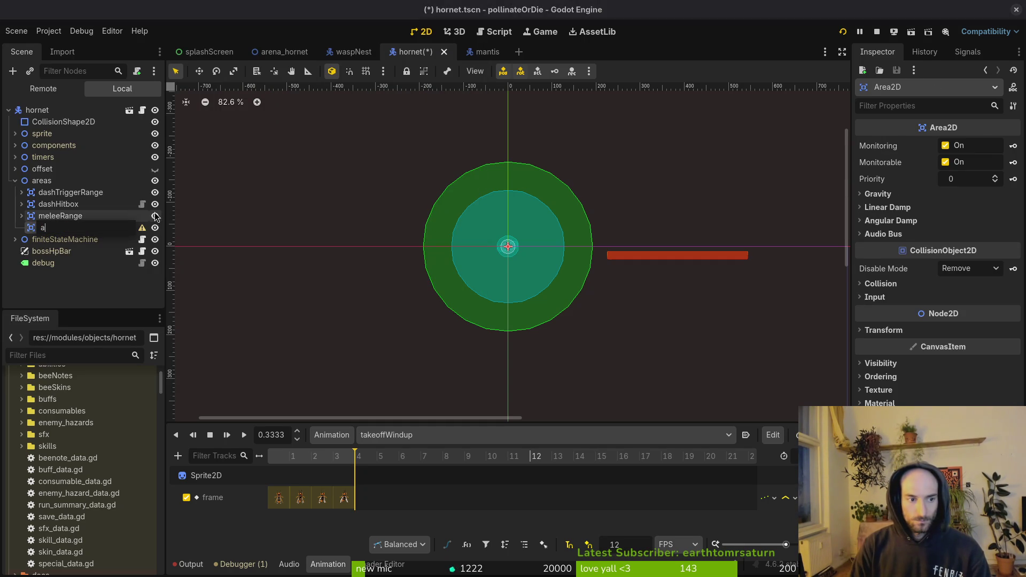
{"action": "type", "text": "oRange"}
{"action": "key", "text": "Return"}
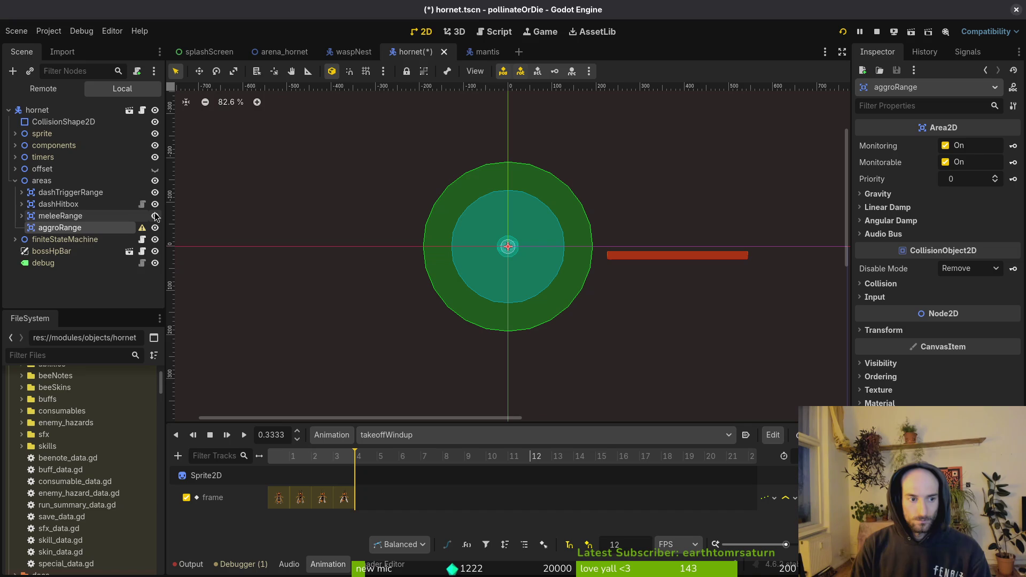
{"action": "key", "text": "ctrl+a"}
{"action": "type", "text": "collision"}
{"action": "key", "text": "Return"}
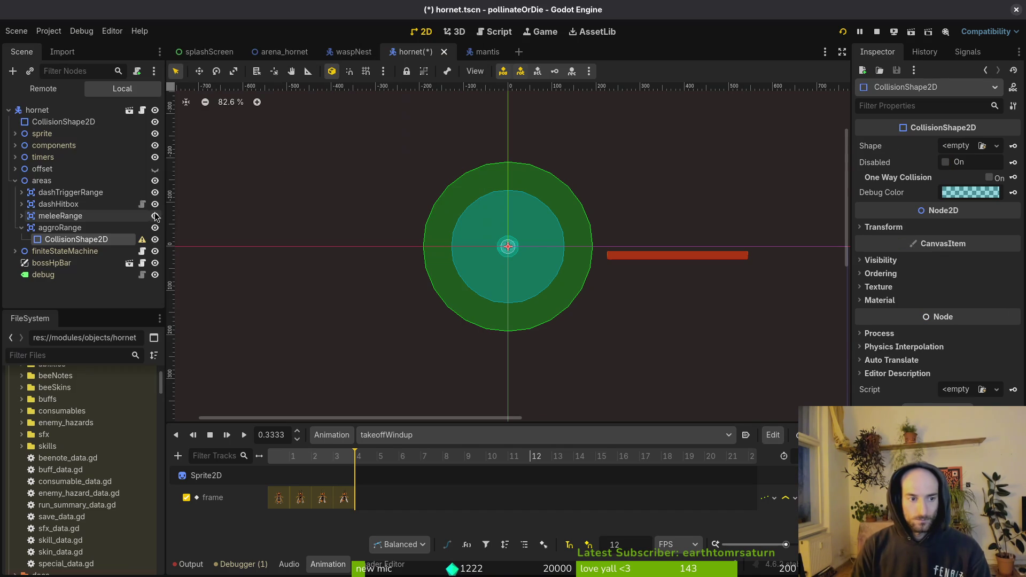
- Clear aggroRange's layer 1 bits, mask only layer 2, disable Monitorable, and save
{"action": "left_click", "coordinate": [60, 228]}
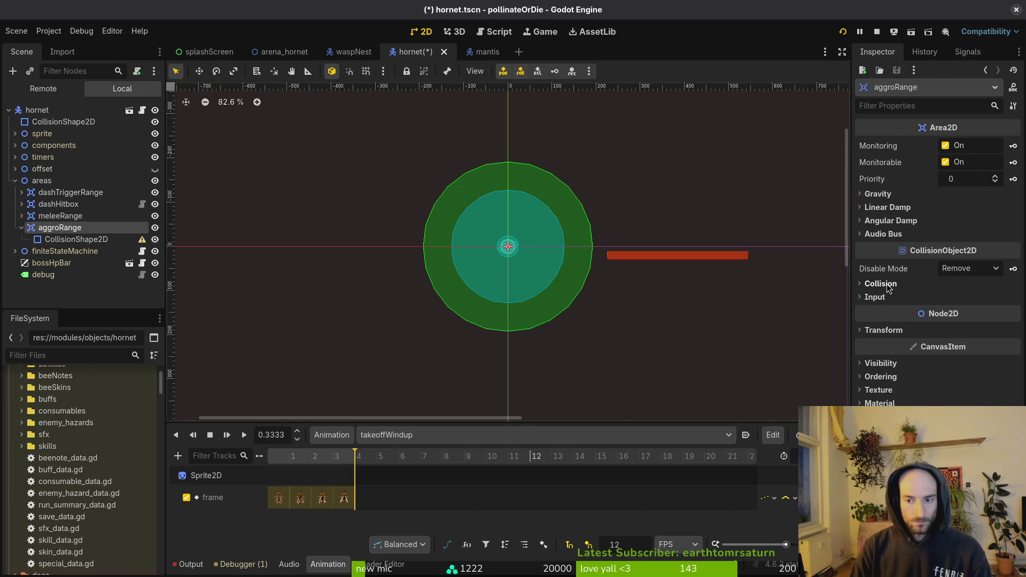
{"action": "left_click", "coordinate": [884, 366]}
{"action": "left_click", "coordinate": [870, 365]}
{"action": "left_click", "coordinate": [870, 315]}
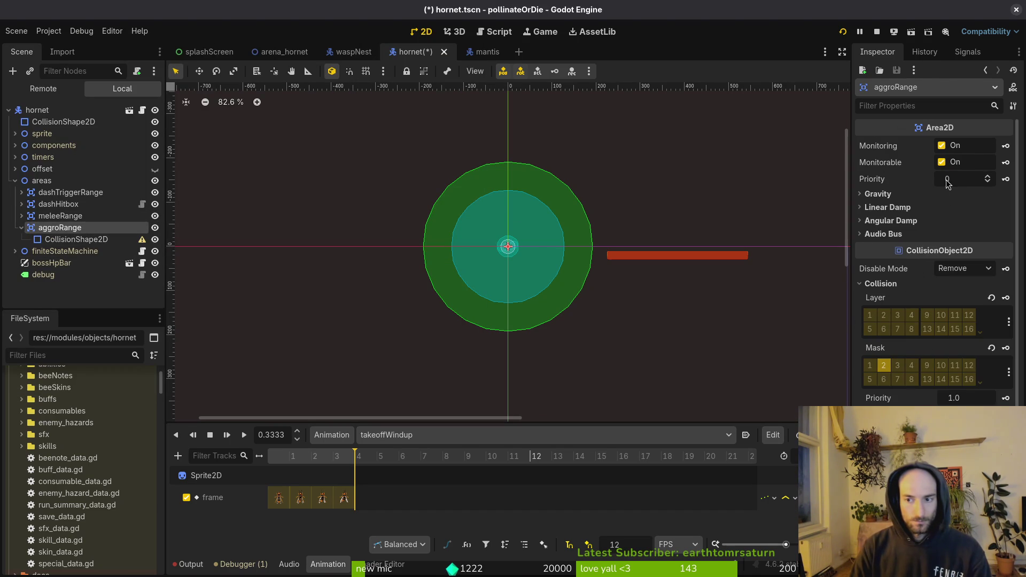
{"action": "left_click", "coordinate": [942, 162]}
{"action": "key", "text": "ctrl+s"}
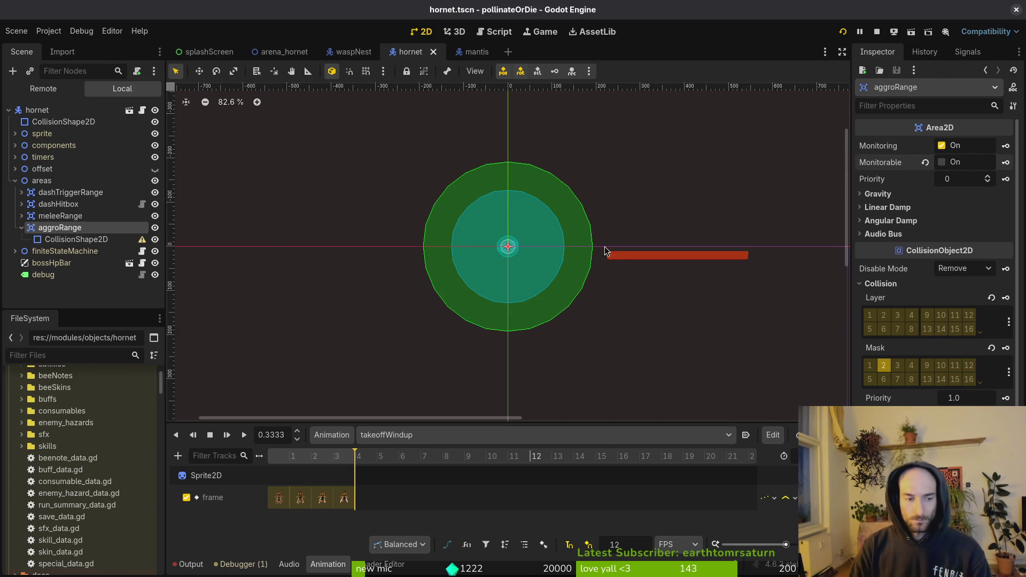
{"action": "left_click", "coordinate": [76, 239]}
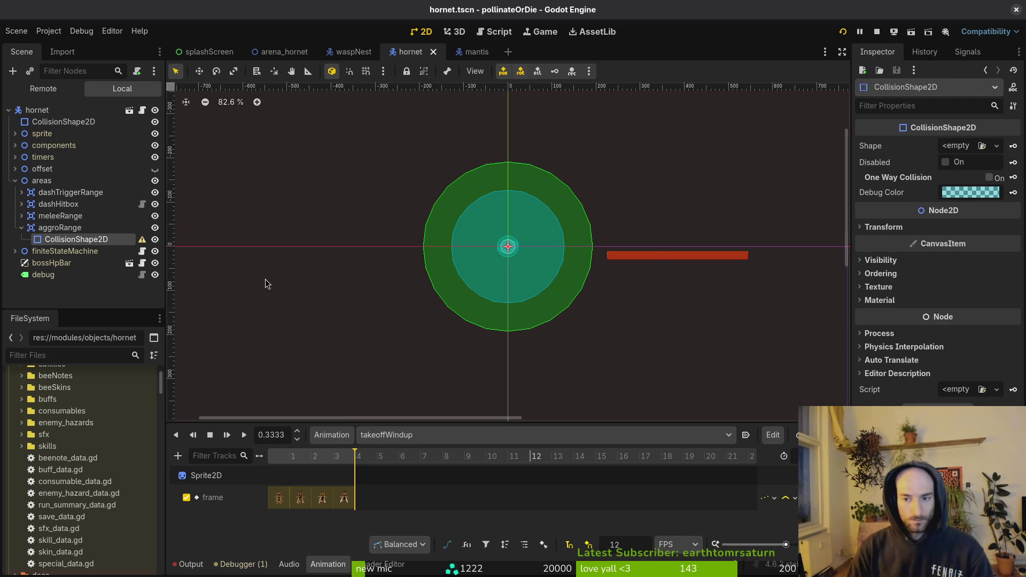
- Give aggroRange's collision shape a new CircleShape2D of radius 256 and save
{"action": "left_click", "coordinate": [974, 146]}
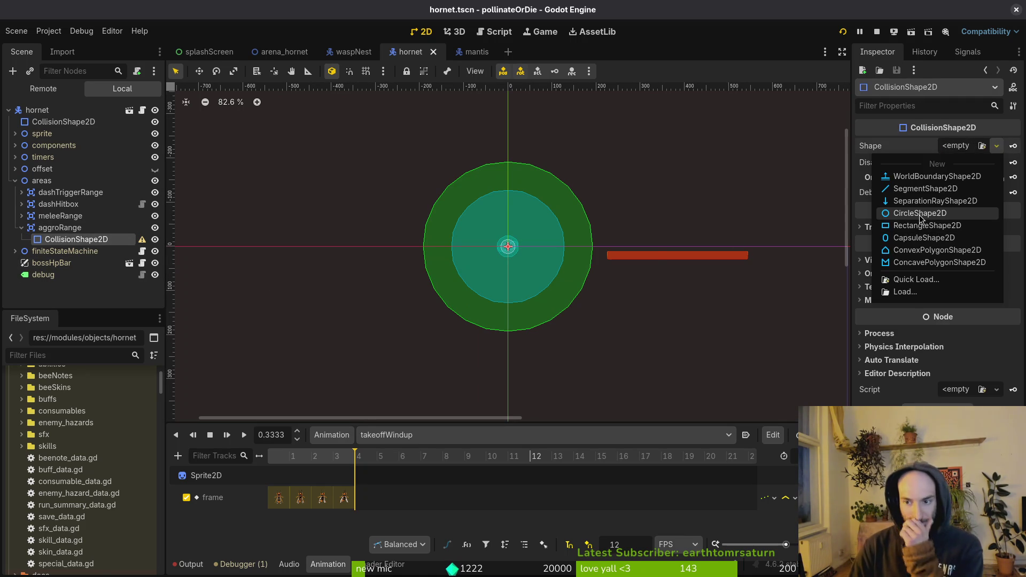
{"action": "left_click", "coordinate": [920, 216]}
{"action": "left_click", "coordinate": [962, 145]}
{"action": "left_click", "coordinate": [965, 164]}
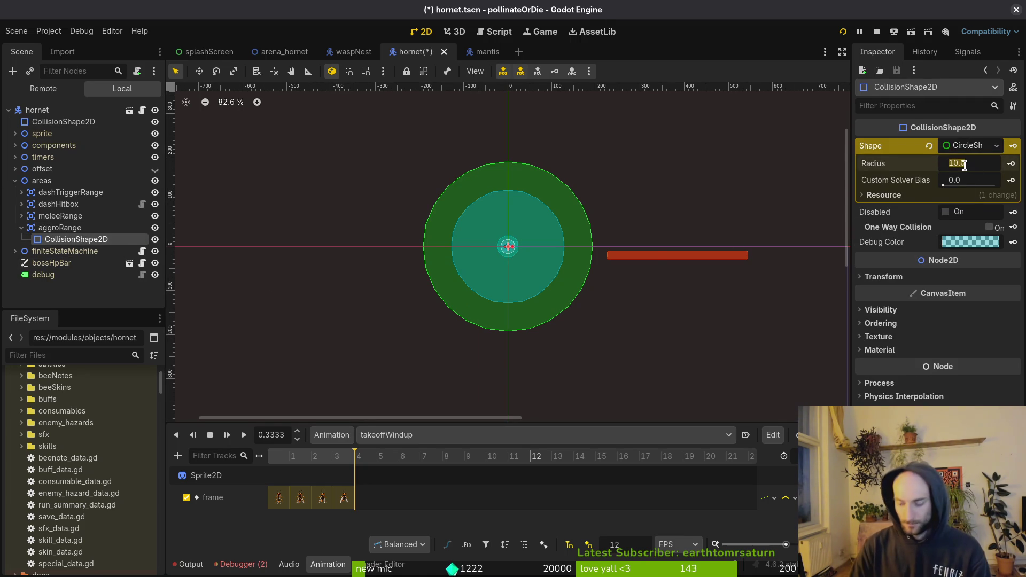
{"action": "type", "text": "256"}
{"action": "key", "text": "Return"}
{"action": "key", "text": "ctrl+s"}
- Set the aggro circle's debug colour to pink and save the hornet scene
{"action": "scroll", "coordinate": [478, 295], "scroll_direction": "down", "scroll_amount": 3}
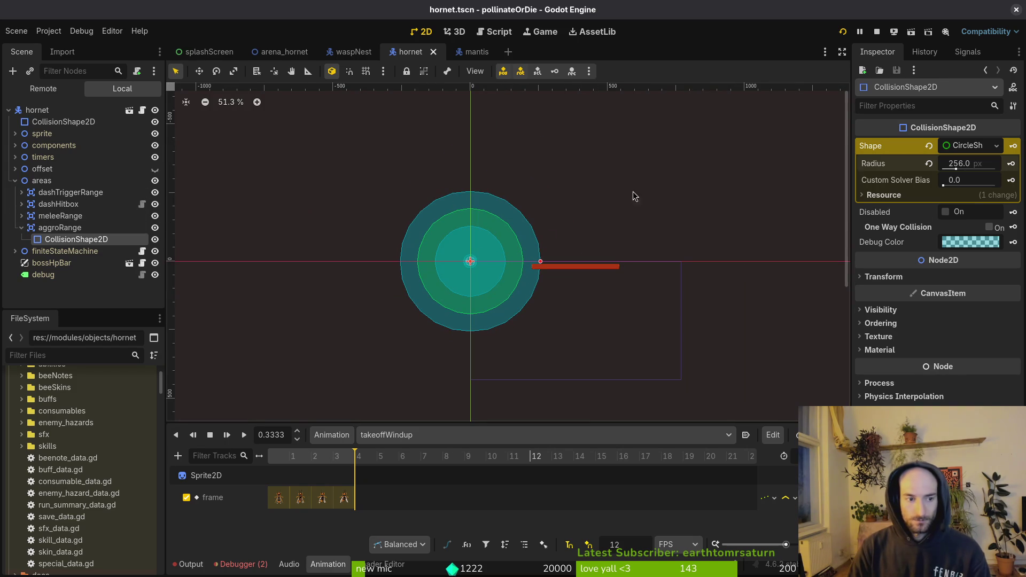
{"action": "left_click", "coordinate": [984, 242]}
{"action": "mouse_move", "coordinate": [987, 322]}
{"action": "left_mouse_down"}
{"action": "mouse_move", "coordinate": [1023, 331]}
{"action": "mouse_move", "coordinate": [1016, 481]}
{"action": "left_mouse_up"}
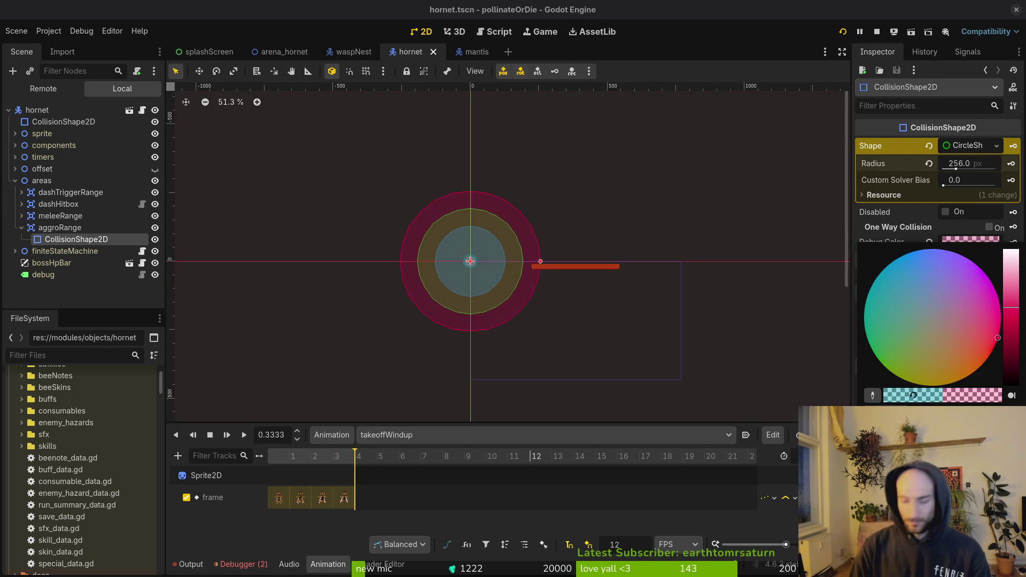
{"action": "left_click", "coordinate": [829, 326]}
{"action": "key", "text": "ctrl+s"}
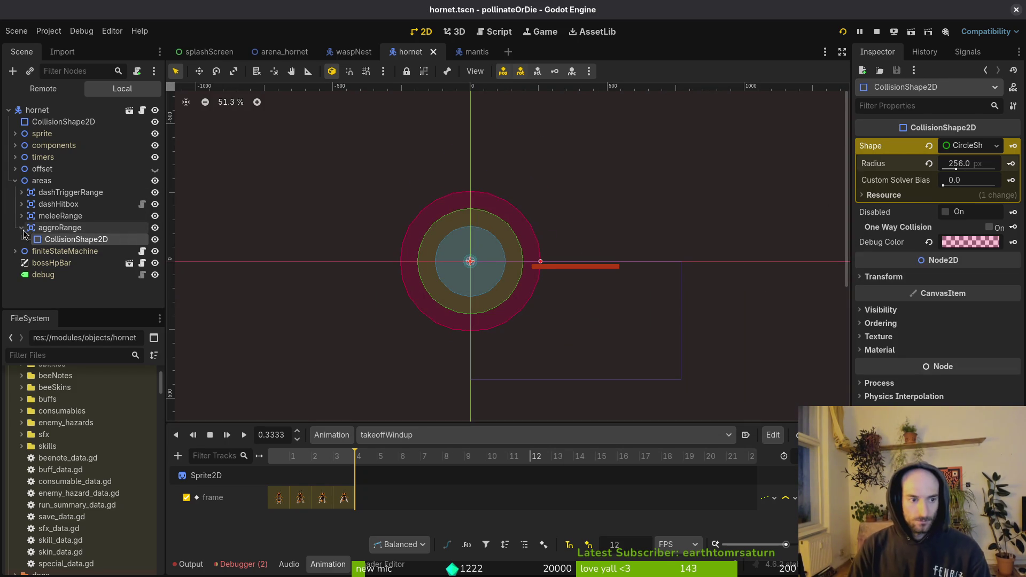
- Collapse aggroRange and areas in the scene tree, save again, and bring up the window overview
{"action": "left_click", "coordinate": [23, 228]}
{"action": "left_click", "coordinate": [15, 180]}
{"action": "key", "text": "ctrl+s"}
{"action": "left_click", "coordinate": [9, 110]}
{"action": "left_click", "coordinate": [9, 110]}
{"action": "scroll", "coordinate": [468, 245], "scroll_direction": "down", "scroll_amount": 3}
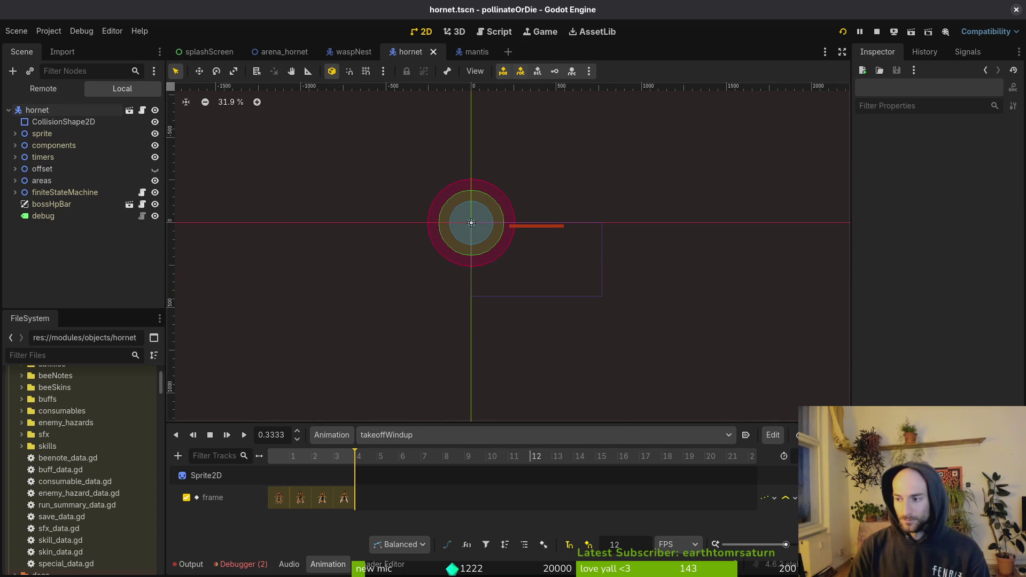
{"action": "key", "text": "super"}
{"action": "key", "text": "super"}
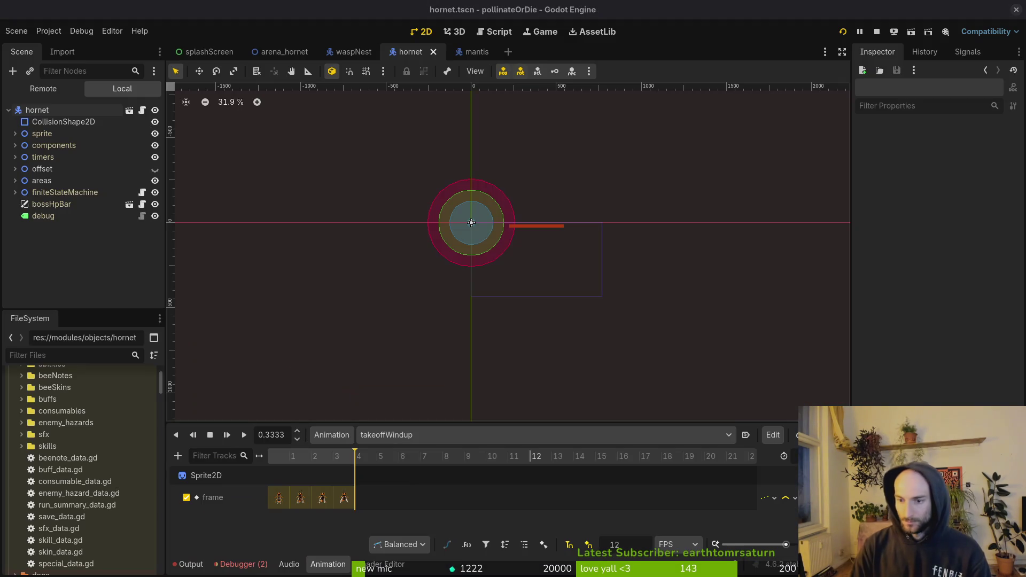
{"action": "key", "text": "super"}
{"action": "key", "text": "ctrl+alt+t"}
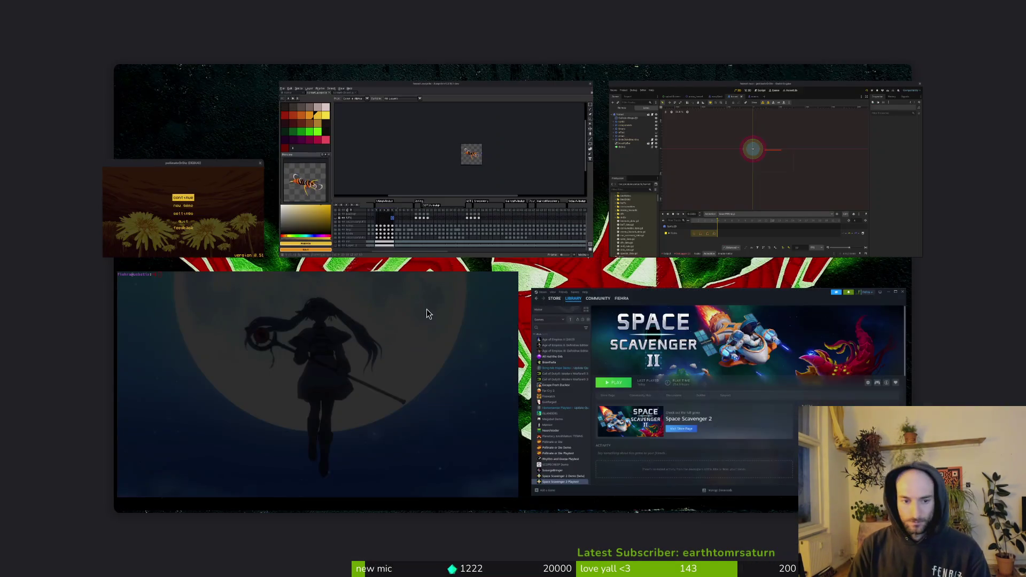
- Maximise the terminal, try opening nvim in the project folder, then quit back to the shell
{"action": "left_click", "coordinate": [427, 309]}
{"action": "type", "text": "cd gamedev/pollinate-or-die/l"}
{"action": "key", "text": "Return"}
{"action": "type", "text": "nvim ."}
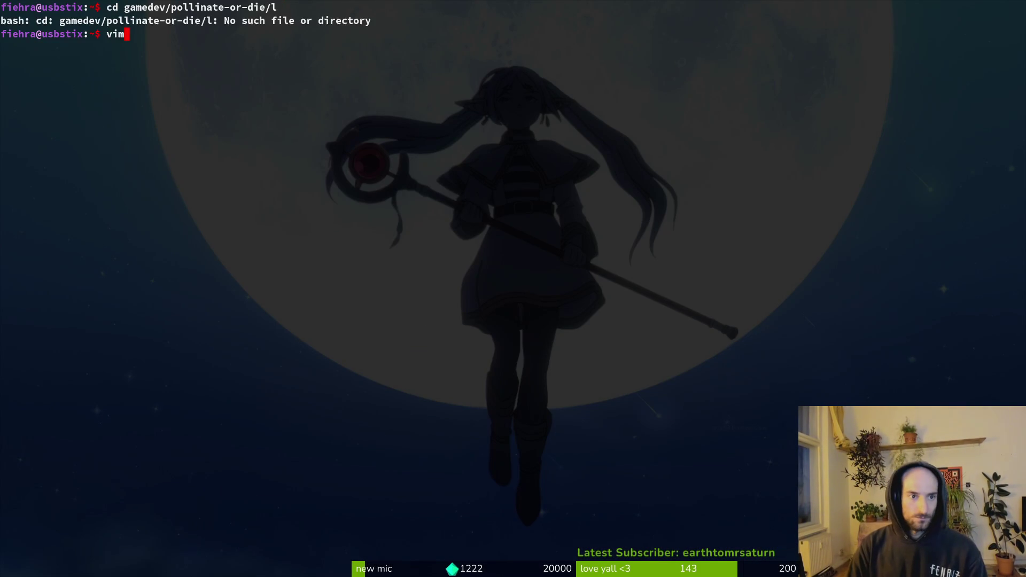
{"action": "key", "text": "Return"}
{"action": "type", "text": ":q"}
{"action": "key", "text": "Return"}
- Change into gamedev/pollinate-or-die, launch 'vim .' and open the Find Files picker
{"action": "type", "text": "cd gamedev/"}
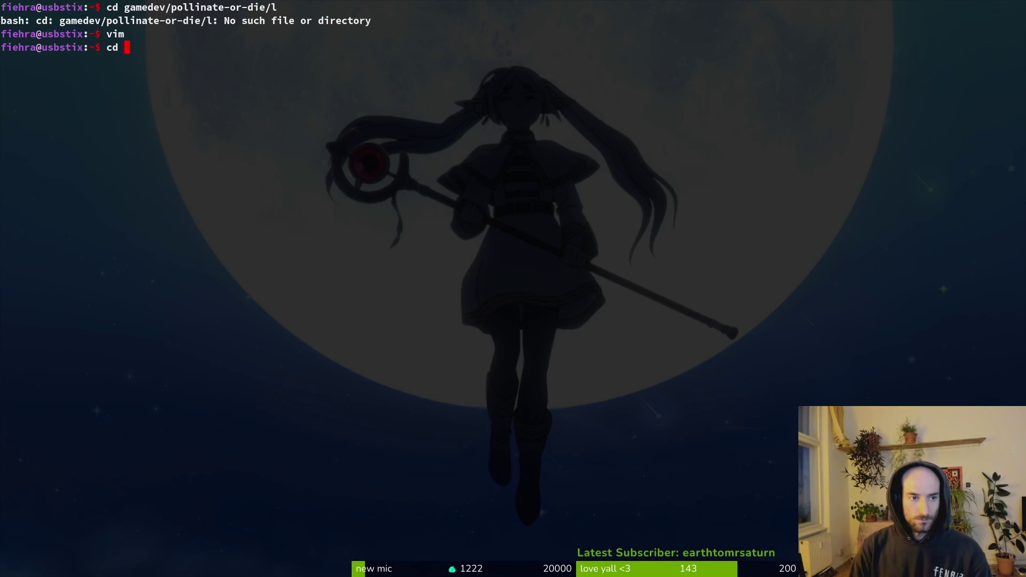
{"action": "key", "text": "Return"}
{"action": "type", "text": "cd pol"}
{"action": "key", "text": "Tab"}
{"action": "key", "text": "Return"}
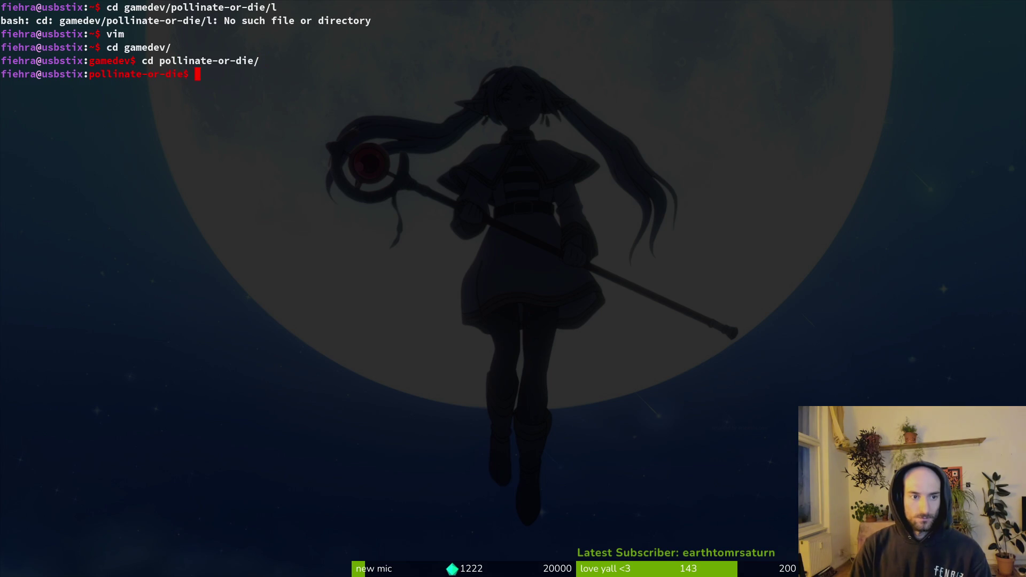
{"action": "type", "text": "vim ."}
{"action": "key", "text": "Return"}
{"action": "key", "text": "space"}
{"action": "key", "text": "f"}
{"action": "key", "text": "f"}
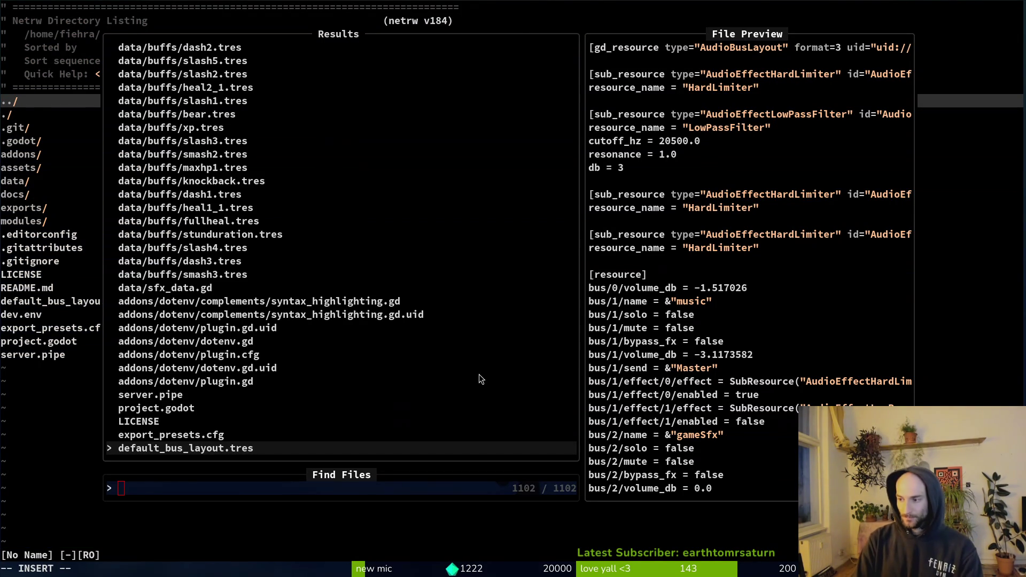
- Glance at the Godot editor, then open hornet.gd from the file finder
{"action": "key", "text": "alt+Tab"}
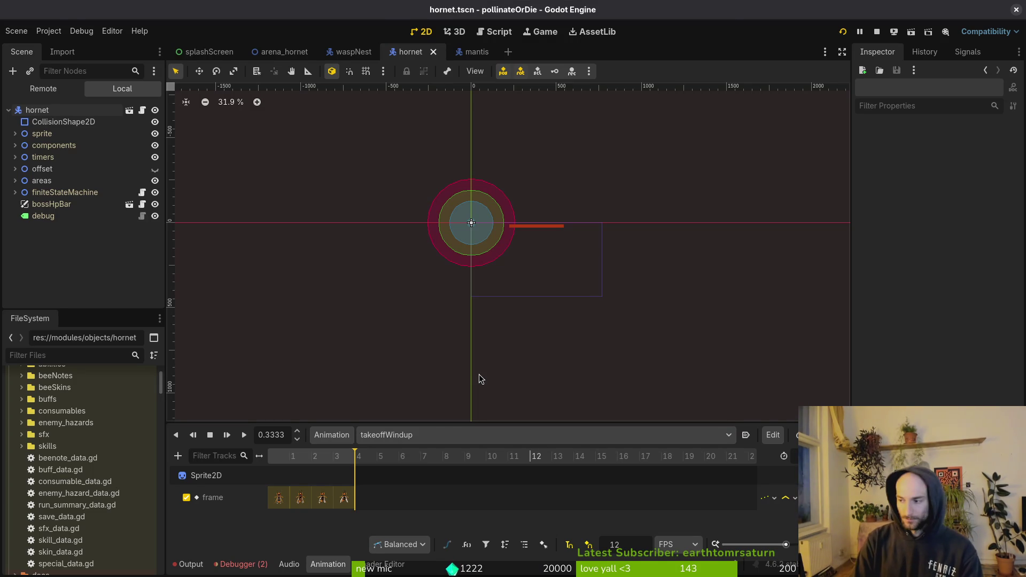
{"action": "key", "text": "alt+Tab"}
{"action": "type", "text": "horho"}
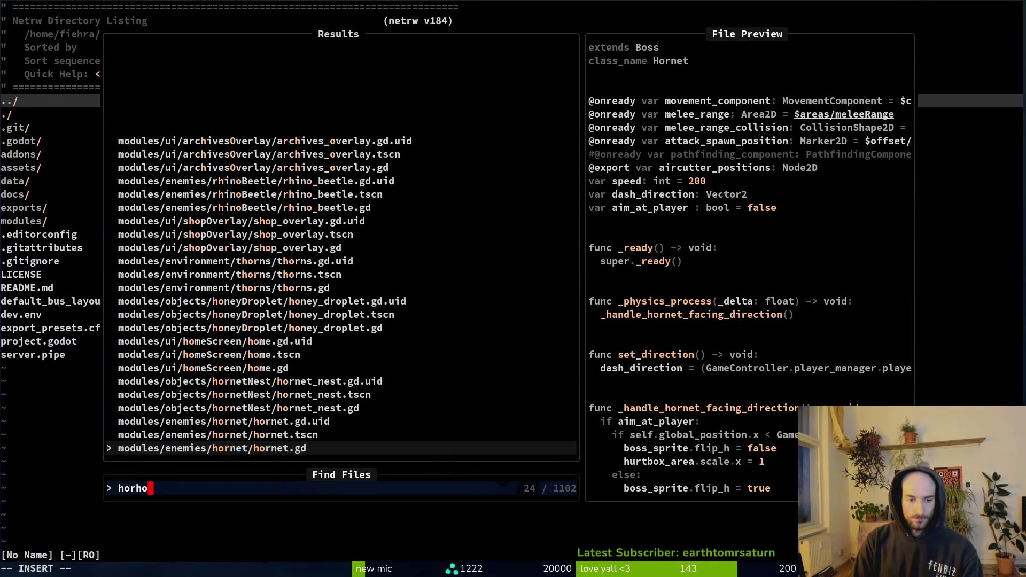
{"action": "key", "text": "Return"}
{"action": "key", "text": "j"}
{"action": "key", "text": "j"}
{"action": "key", "text": "j"}
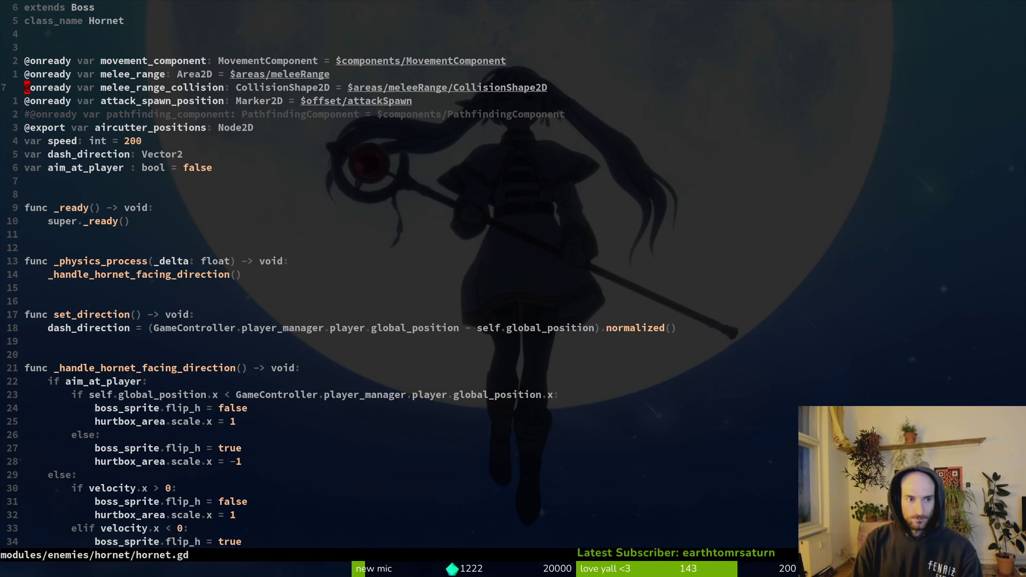
{"action": "key", "text": "k"}
- Search the file finder again and open the hornet spawning.gd script
{"action": "key", "text": "space"}
{"action": "key", "text": "f"}
{"action": "key", "text": "f"}
{"action": "type", "text": "spawn"}
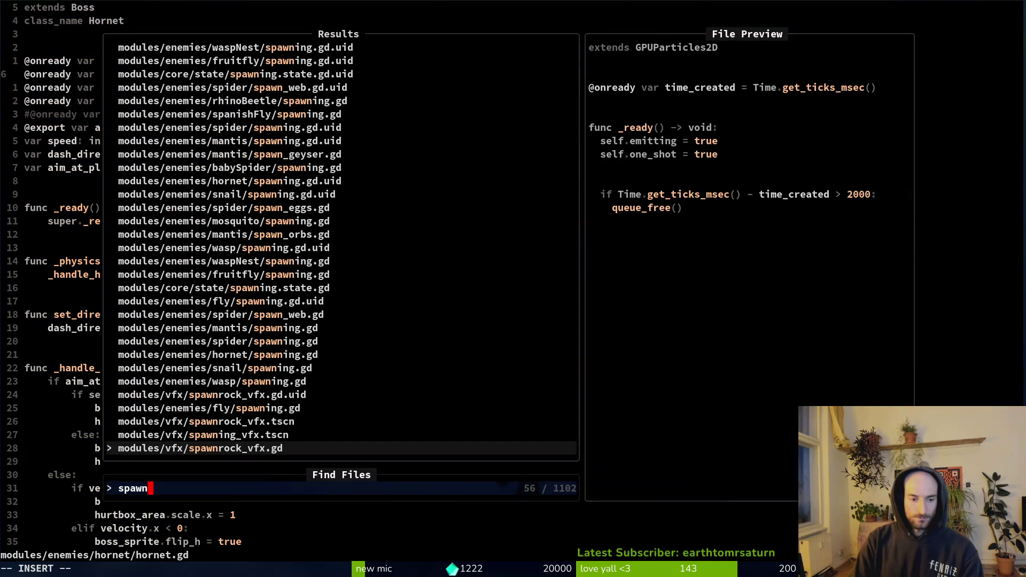
{"action": "type", "text": "hohorho"}
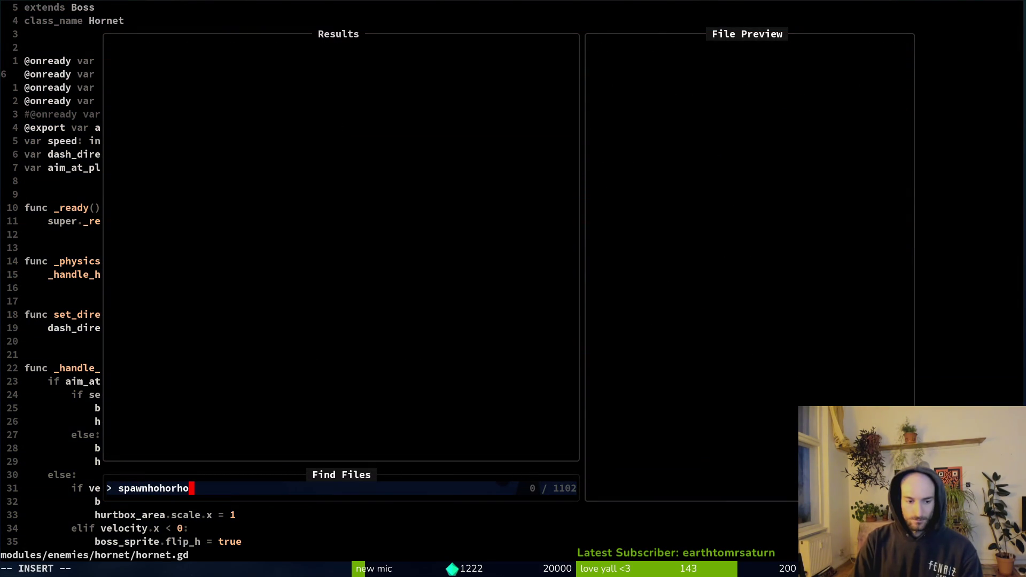
{"action": "key", "text": "Escape"}
{"action": "key", "text": "space"}
{"action": "key", "text": "f"}
{"action": "key", "text": "f"}
{"action": "type", "text": "hosapw"}
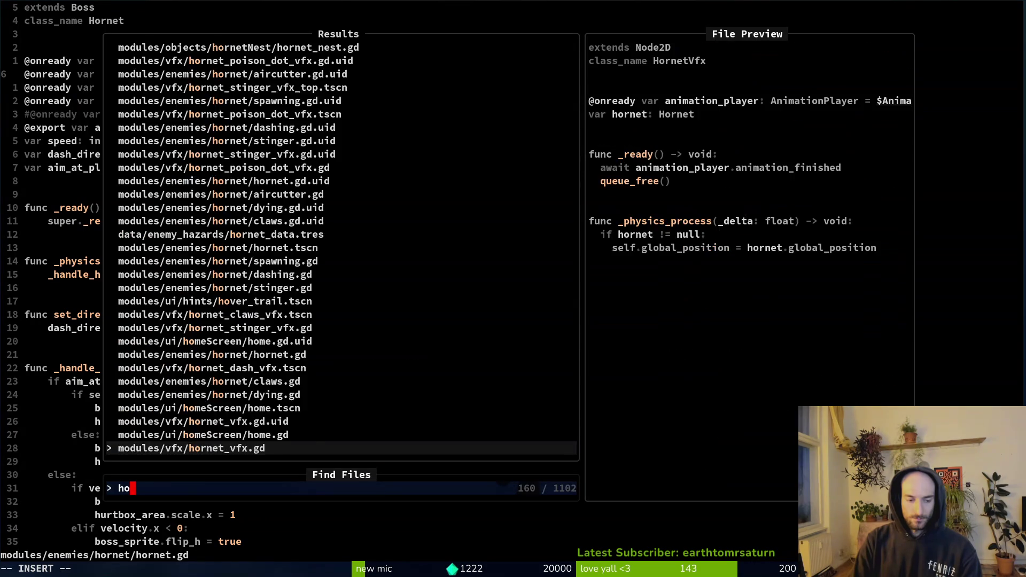
{"action": "key", "text": "BackSpace"}
{"action": "key", "text": "BackSpace"}
{"action": "key", "text": "BackSpace"}
{"action": "type", "text": "pa"}
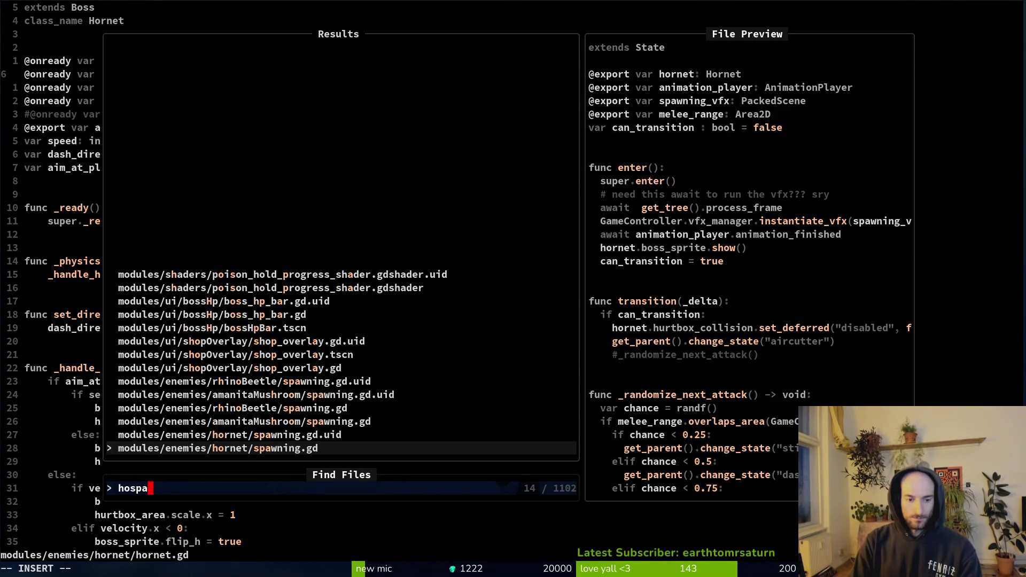
{"action": "key", "text": "Return"}
- Delete the instantiate_vfx and process_frame wait lines from enter() and save
{"action": "key", "text": "j"}
{"action": "key", "text": "j"}
{"action": "key", "text": "j"}
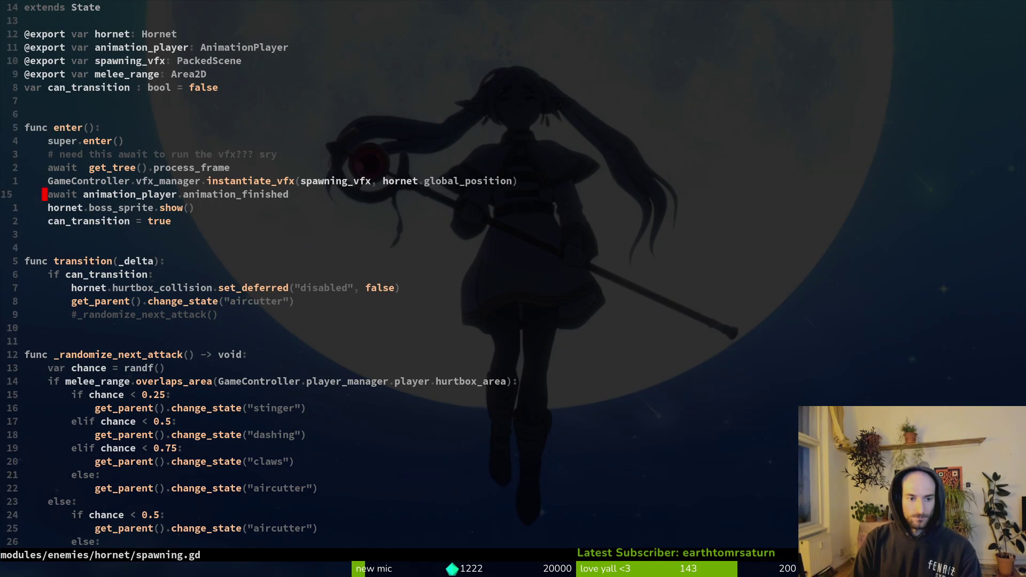
{"action": "key", "text": "k"}
{"action": "key", "text": "k"}
{"action": "key", "text": "k"}
{"action": "key", "text": "k"}
{"action": "key", "text": "j"}
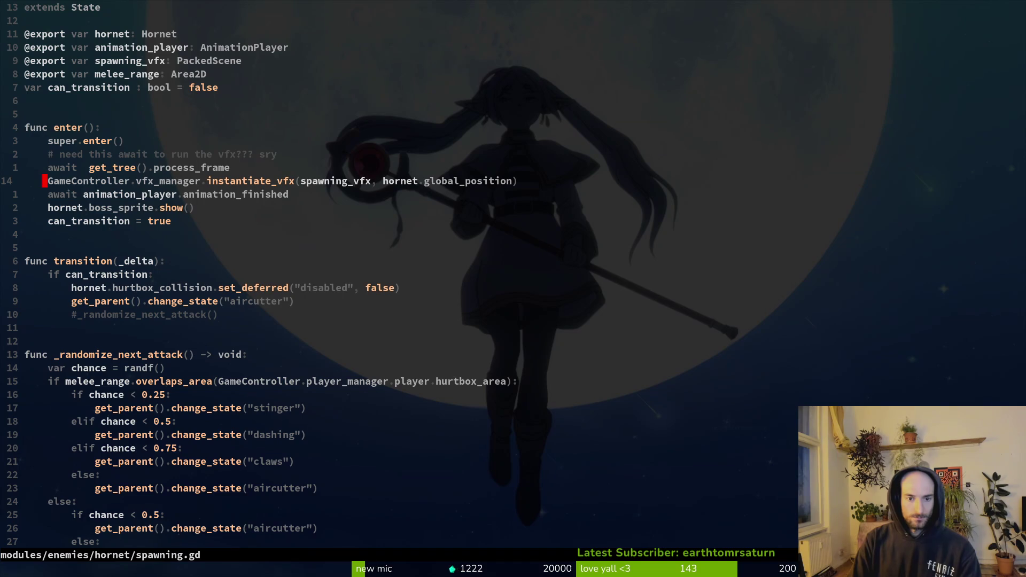
{"action": "key", "text": "d"}
{"action": "key", "text": "d"}
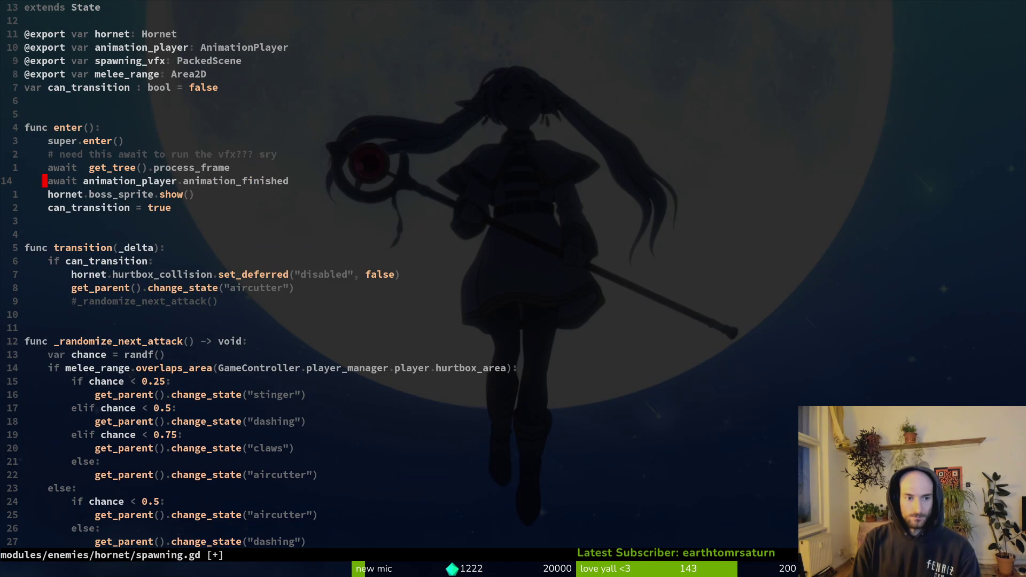
{"action": "key", "text": "k"}
{"action": "key", "text": "d"}
{"action": "key", "text": "d"}
{"action": "key", "text": "ctrl+s"}
{"action": "key", "text": "space"}
- Open mantis spawning.gd in a vertical split beside the hornet script and return to the hornet pane
{"action": "key", "text": "f"}
{"action": "key", "text": "f"}
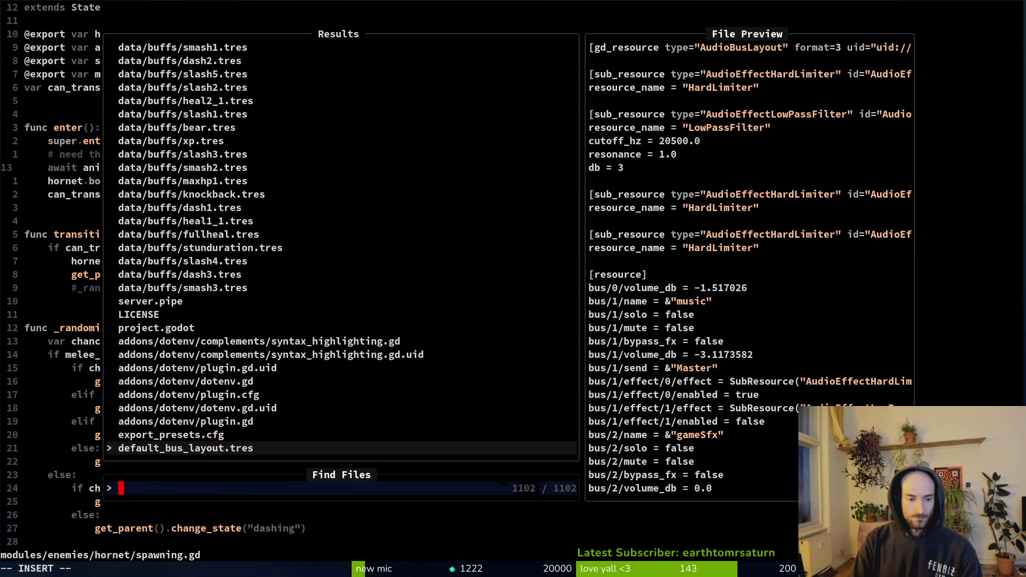
{"action": "type", "text": "manspaw"}
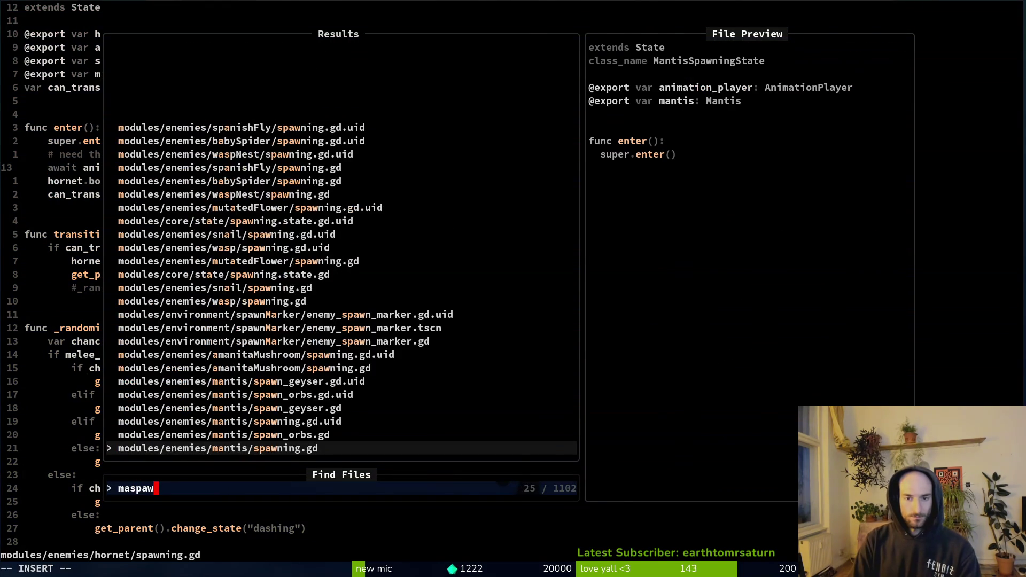
{"action": "key", "text": "ctrl+v"}
{"action": "key", "text": "ctrl+l"}
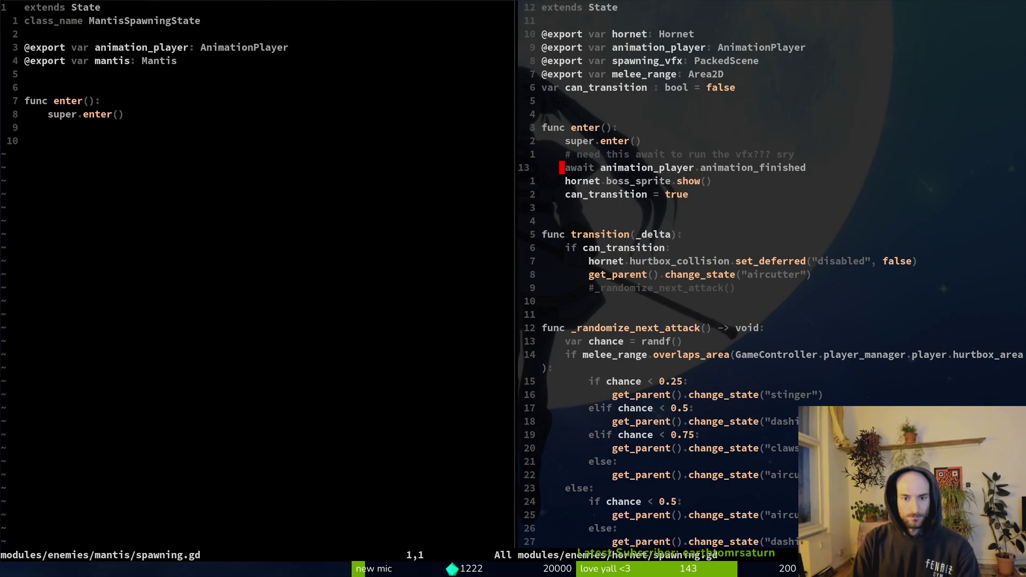
- Delete the animation_finished await, boss_sprite.show(), await comment and can_transition = true lines, saving
{"action": "key", "text": "d"}
{"action": "key", "text": "d"}
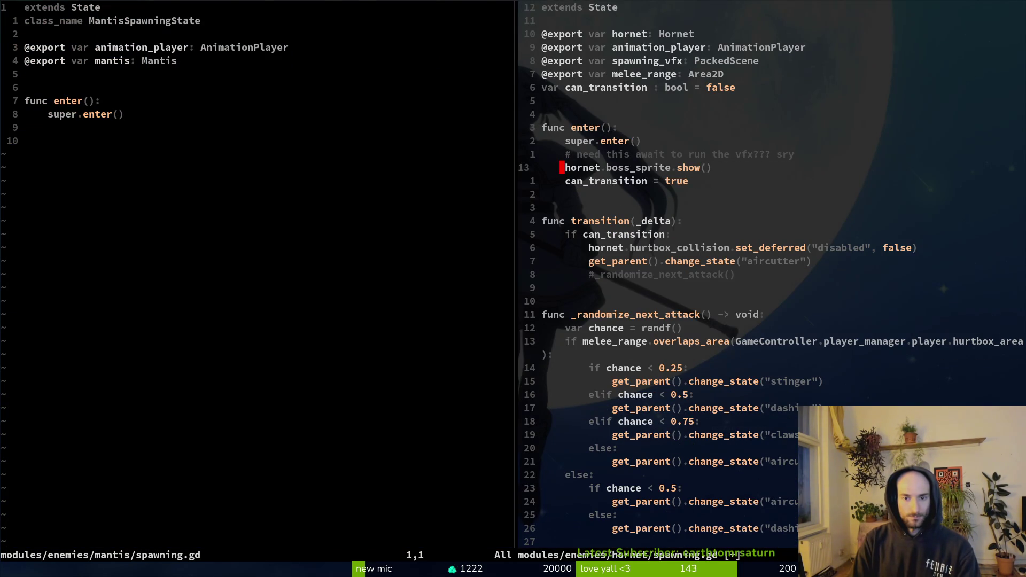
{"action": "key", "text": "d"}
{"action": "key", "text": "d"}
{"action": "key", "text": "k"}
{"action": "key", "text": "d"}
{"action": "key", "text": "d"}
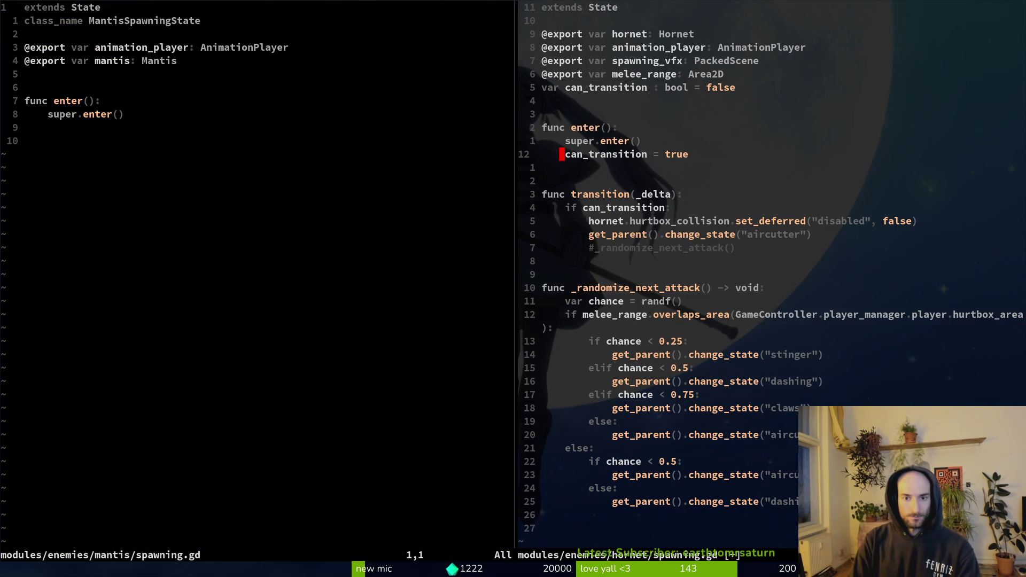
{"action": "type", "text": ":w"}
{"action": "key", "text": "Return"}
{"action": "key", "text": "d"}
{"action": "key", "text": "d"}
{"action": "type", "text": ":w"}
{"action": "key", "text": "Return"}
- Remove the can_transition variable declaration and save
{"action": "key", "text": "j"}
{"action": "key", "text": "j"}
{"action": "key", "text": "k"}
{"action": "key", "text": "k"}
{"action": "key", "text": "k"}
{"action": "key", "text": "k"}
{"action": "key", "text": "k"}
{"action": "key", "text": "k"}
{"action": "key", "text": "d"}
{"action": "key", "text": "d"}
{"action": "type", "text": ":w"}
{"action": "key", "text": "Return"}
{"action": "key", "text": "j"}
{"action": "key", "text": "j"}
{"action": "key", "text": "j"}
{"action": "key", "text": "j"}
{"action": "key", "text": "j"}
{"action": "key", "text": "j"}
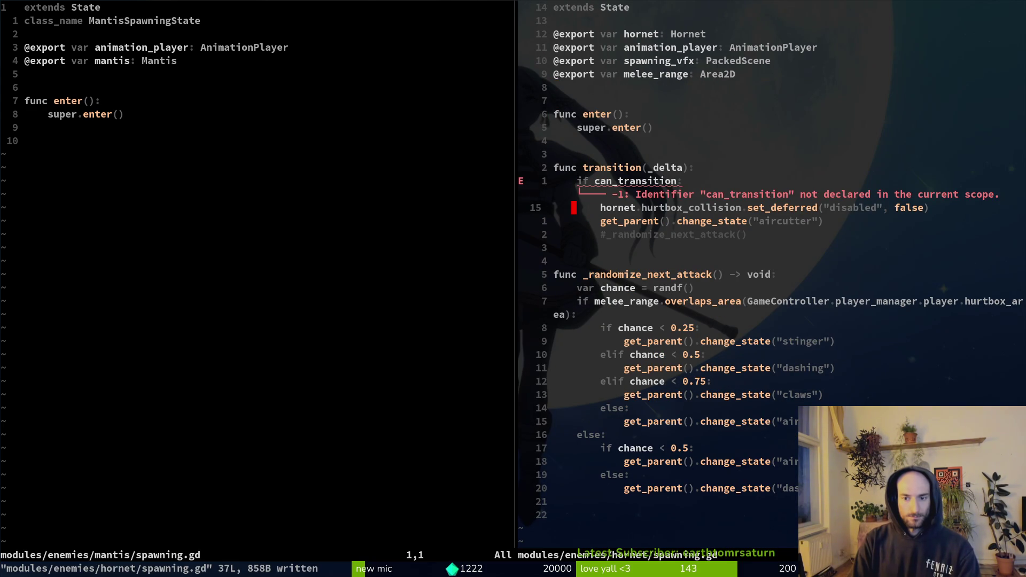
- Delete the whole transition() function with a line-wise selection and save
{"action": "key", "text": "shift+v"}
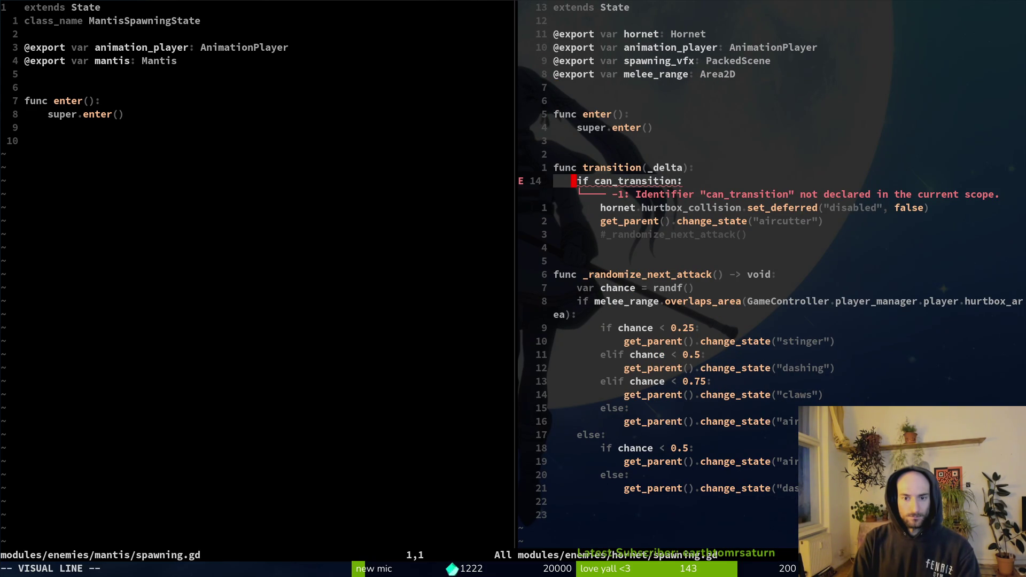
{"action": "key", "text": "k"}
{"action": "key", "text": "o"}
{"action": "key", "text": "j"}
{"action": "key", "text": "j"}
{"action": "key", "text": "j"}
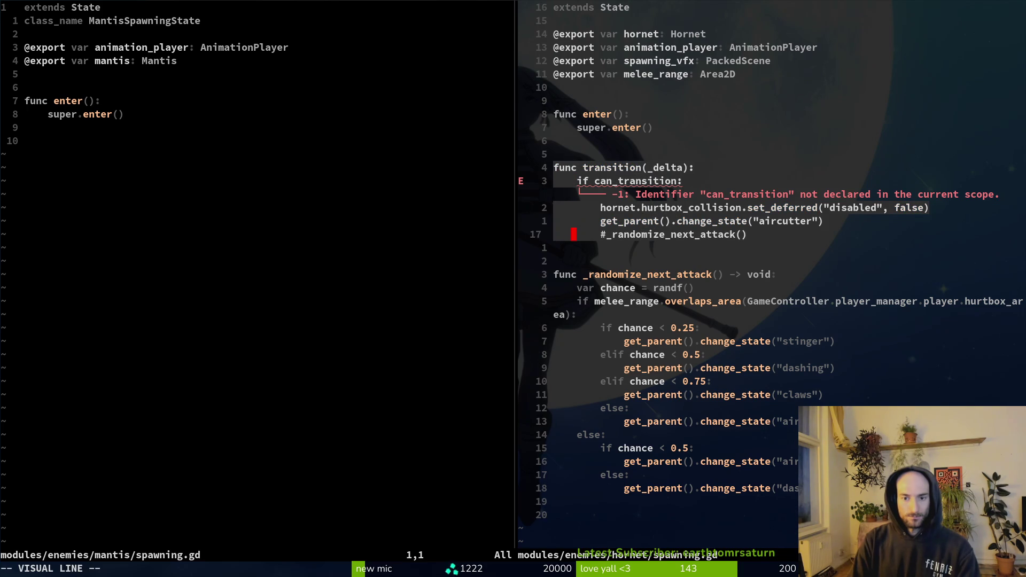
{"action": "type", "text": "jjd"}
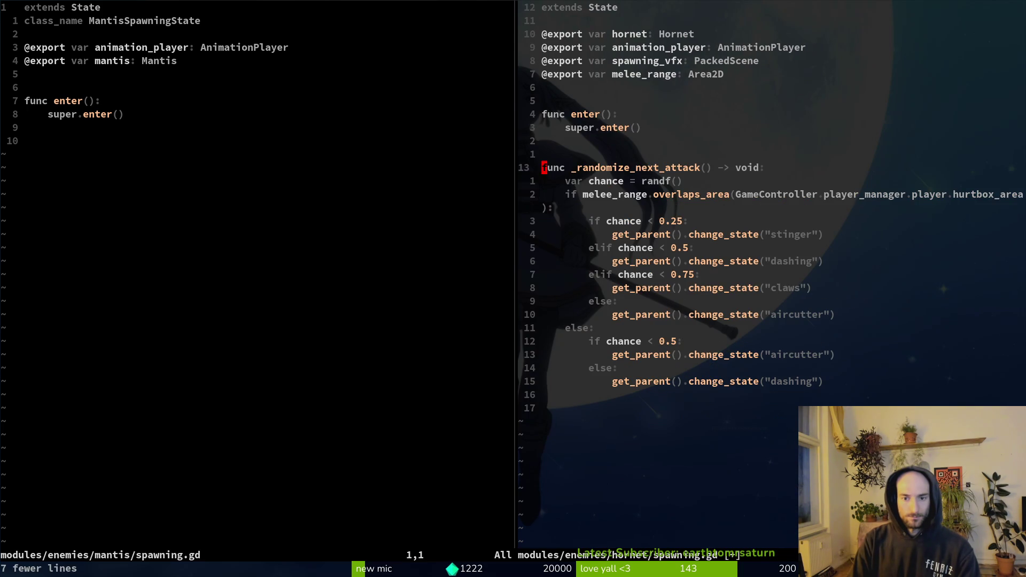
{"action": "type", "text": ":w"}
{"action": "key", "text": "Return"}
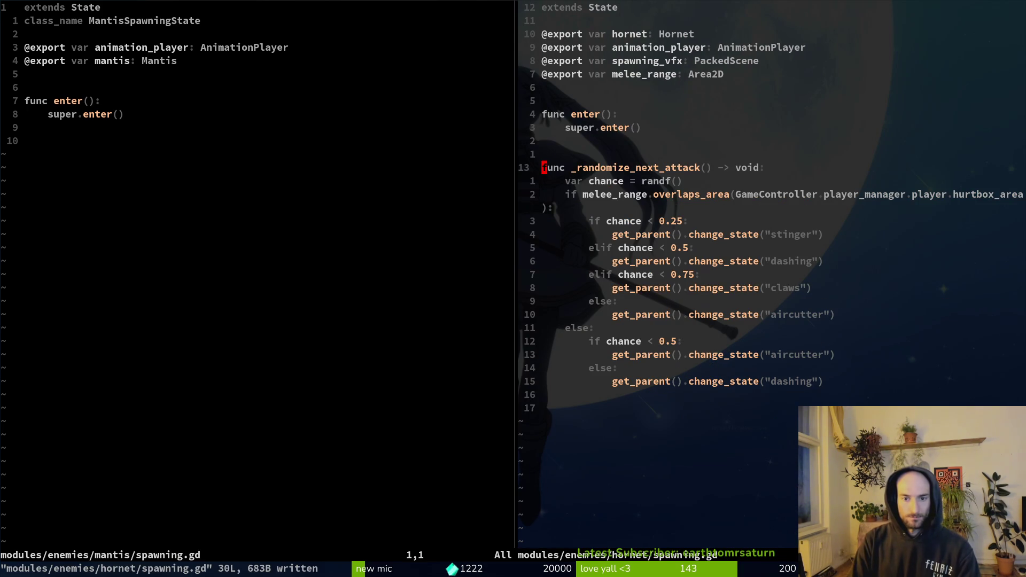
- Tidy the blank lines below super.enter() and save the spawning script
{"action": "key", "text": "k"}
{"action": "key", "text": "k"}
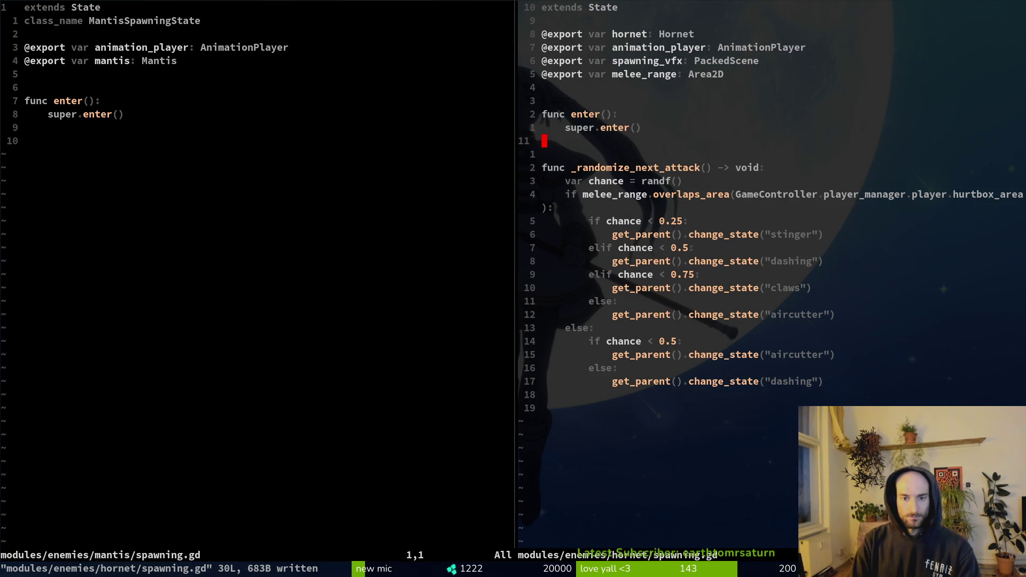
{"action": "key", "text": "o"}
{"action": "key", "text": "BackSpace"}
{"action": "key", "text": "Return"}
{"action": "key", "text": "Return"}
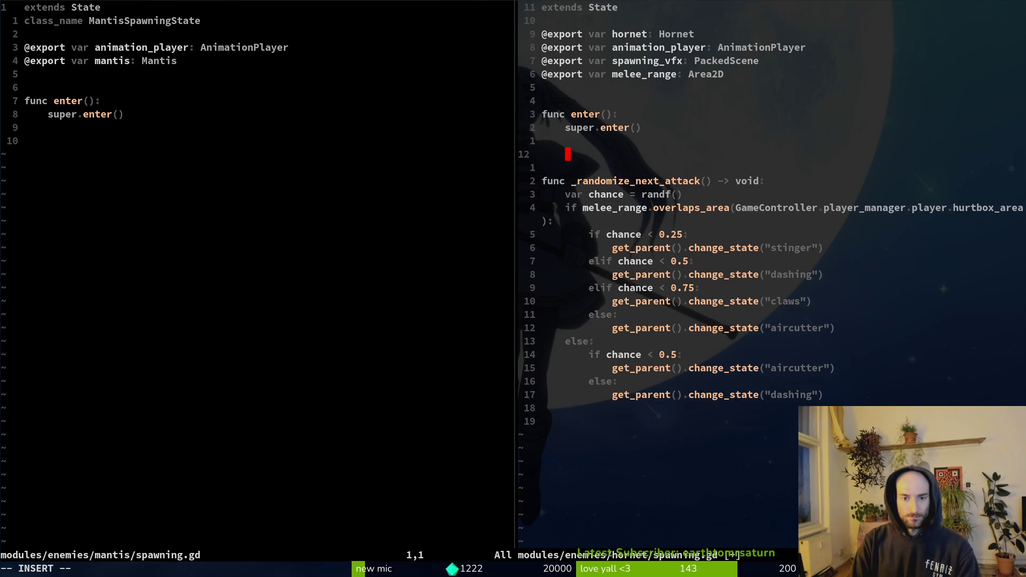
{"action": "key", "text": "Escape"}
{"action": "type", "text": ":w"}
{"action": "key", "text": "Return"}
{"action": "key", "text": "d"}
{"action": "key", "text": "d"}
{"action": "type", "text": ":w"}
{"action": "key", "text": "Return"}
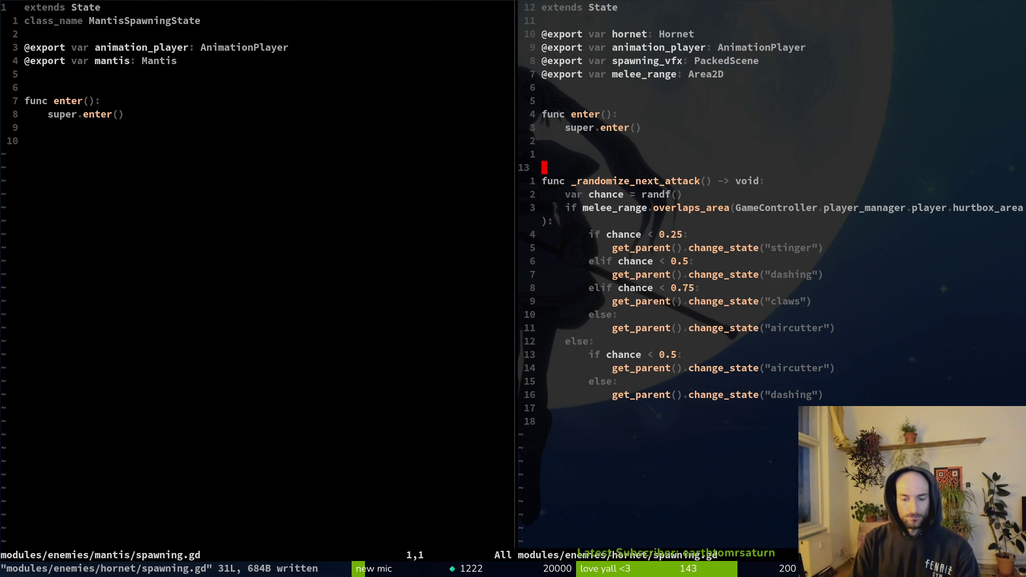
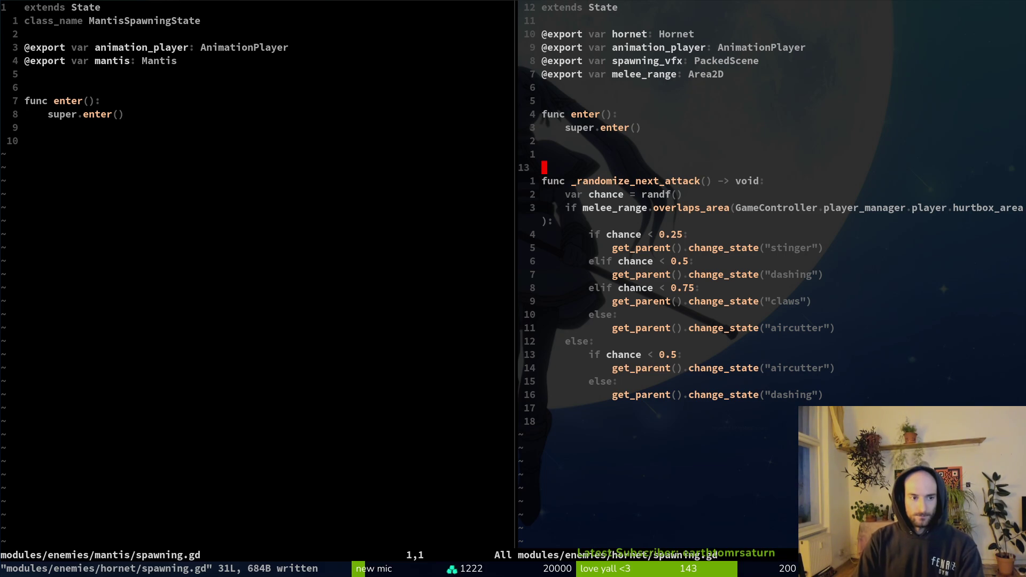
- Delete the stray blank line from the hornet spawning script and save it
{"action": "key", "text": "k"}
{"action": "key", "text": "d"}
{"action": "key", "text": "d"}
{"action": "key", "text": "ctrl+s"}
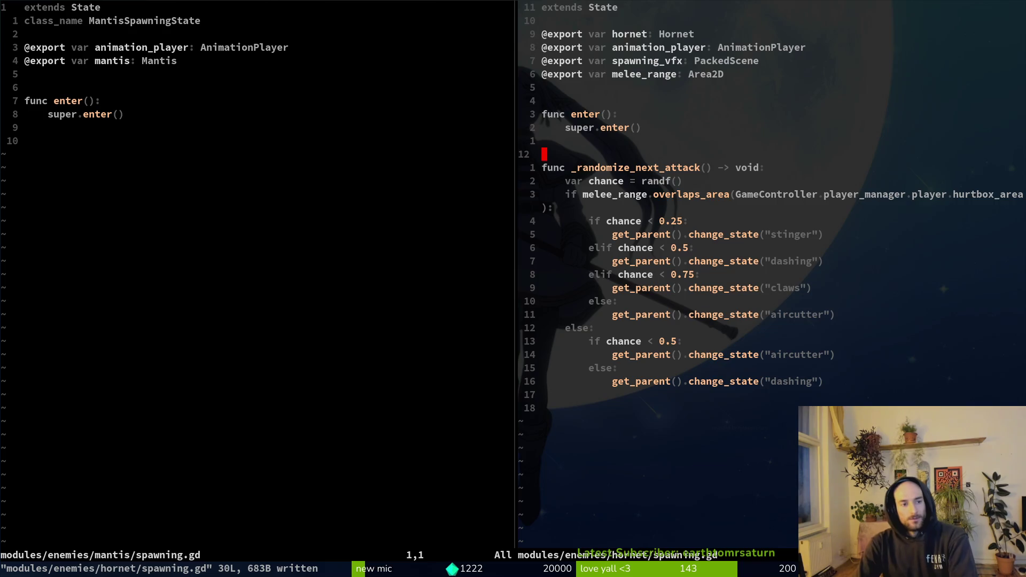
- Open mantis.gd in the left split using the project file finder
{"action": "key", "text": "ctrl+w"}
{"action": "key", "text": "h"}
{"action": "key", "text": "space"}
{"action": "key", "text": "f"}
{"action": "key", "text": "f"}
{"action": "type", "text": "manmann"}
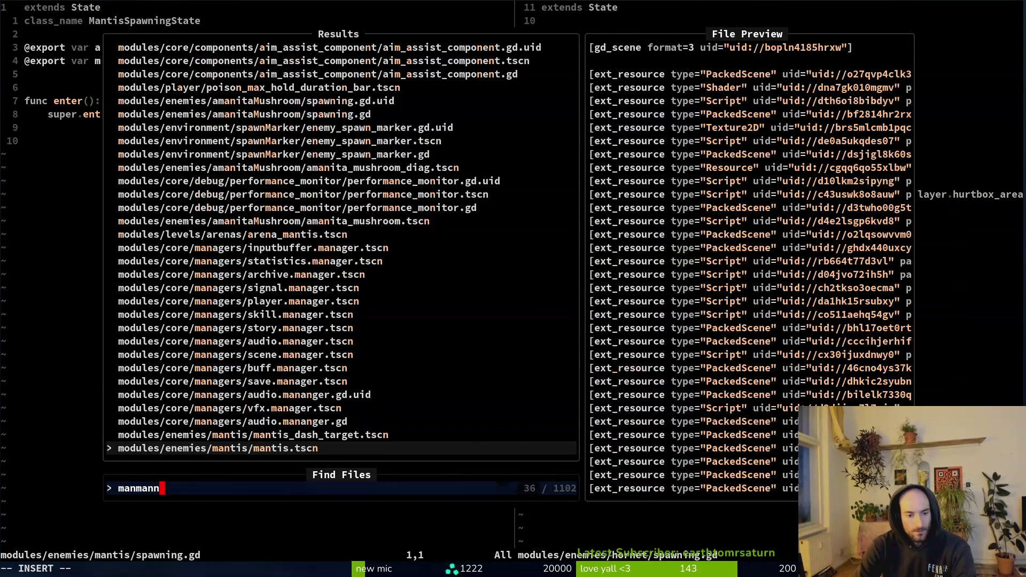
{"action": "key", "text": "Return"}
{"action": "key", "text": "space"}
{"action": "key", "text": "f"}
{"action": "key", "text": "f"}
{"action": "type", "text": "mangd"}
{"action": "key", "text": "Return"}
- Scroll through mantis.gd down to the orb and _ambush functions
{"action": "key", "text": "2"}
{"action": "key", "text": "8"}
{"action": "key", "text": "j"}
{"action": "key", "text": "ctrl+d"}
{"action": "key", "text": "ctrl+u"}
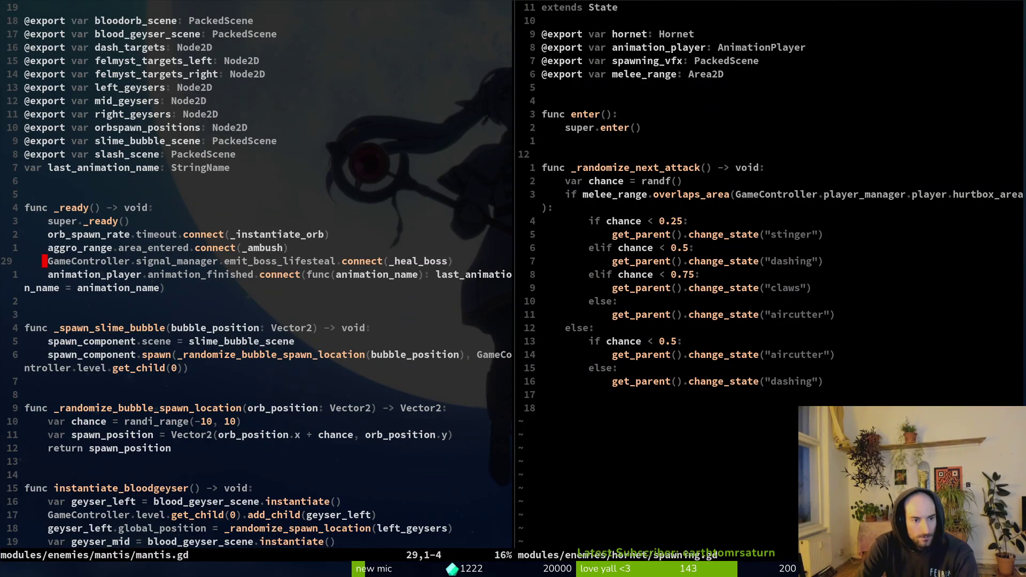
{"action": "key", "text": "k"}
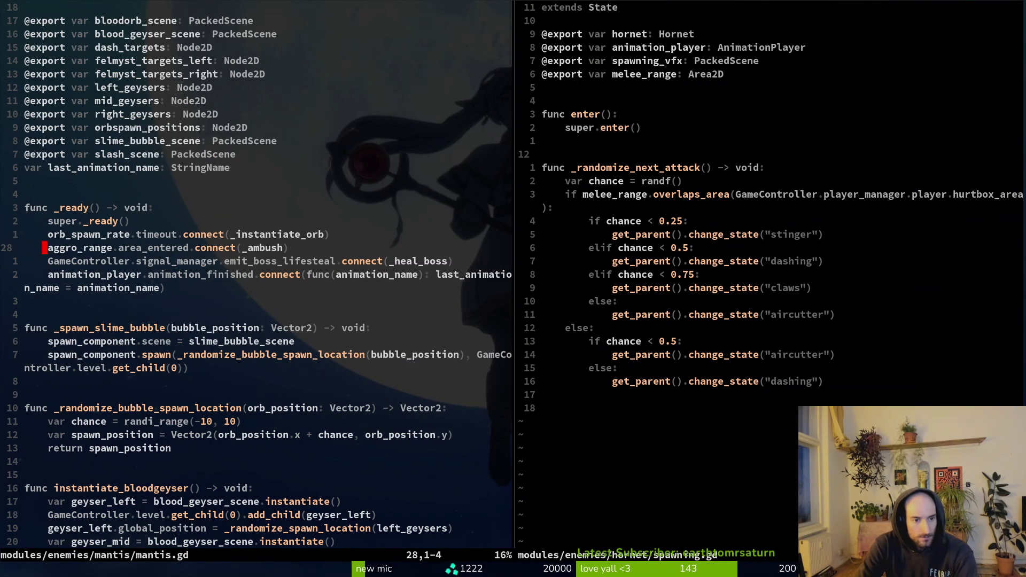
{"action": "key", "text": "1"}
{"action": "key", "text": "8"}
{"action": "key", "text": "j"}
{"action": "key", "text": "ctrl+d"}
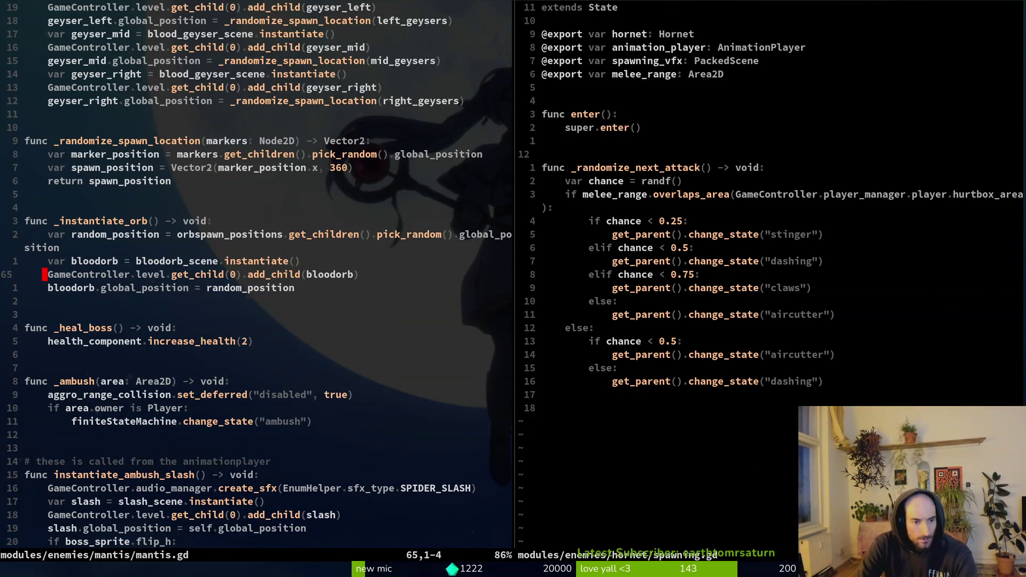
{"action": "key", "text": "j"}
- Search the project files for 'ambush' and highlight ambush.gd in the results
{"action": "key", "text": "8"}
{"action": "key", "text": "j"}
{"action": "key", "text": "j"}
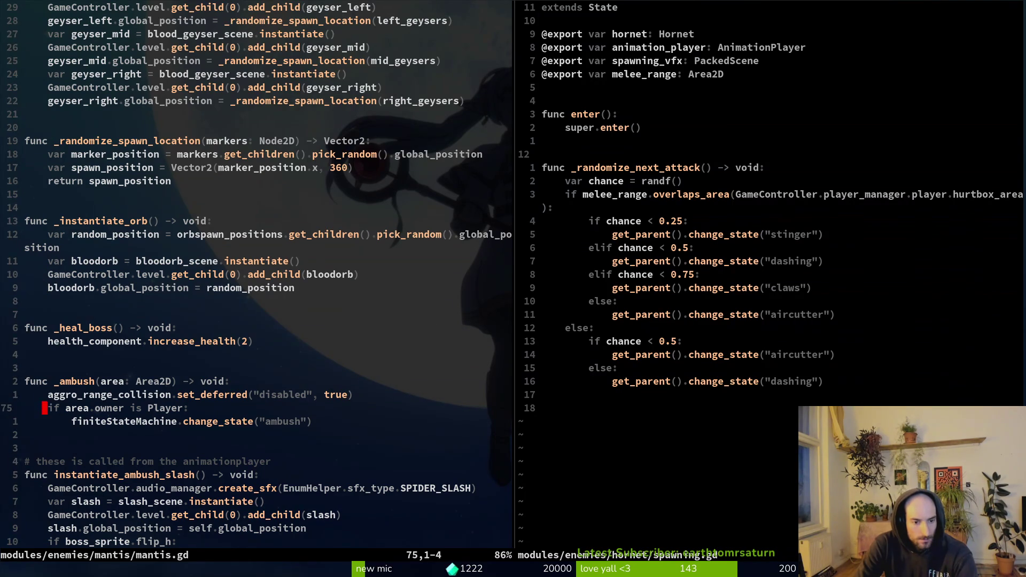
{"action": "key", "text": "space"}
{"action": "key", "text": "f"}
{"action": "key", "text": "f"}
{"action": "type", "text": "ambush"}
{"action": "key", "text": "ctrl+p"}
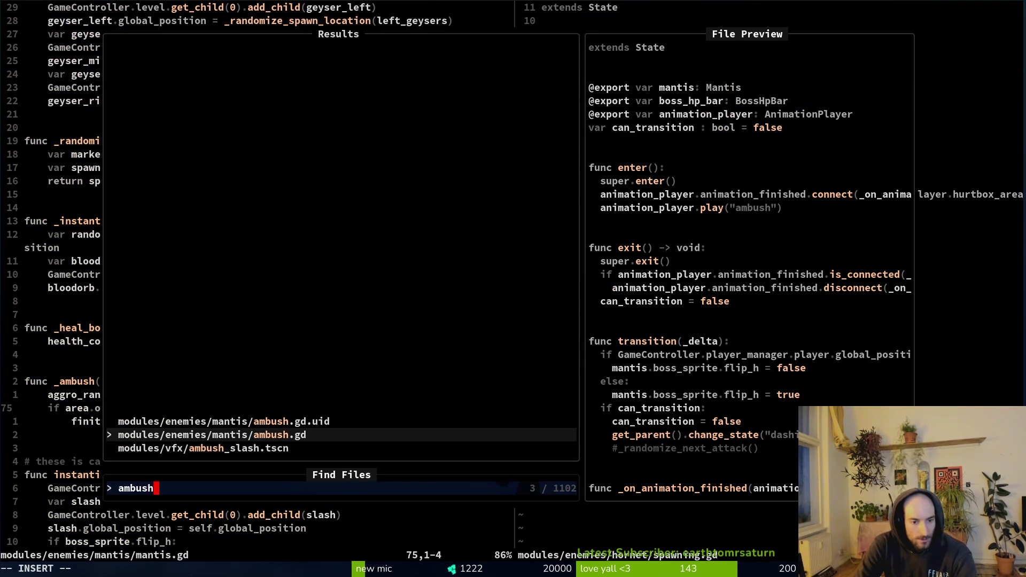
- Open mantis ambush.gd in the left split, move to melee_range on the right, then switch to Godot
{"action": "key", "text": "Return"}
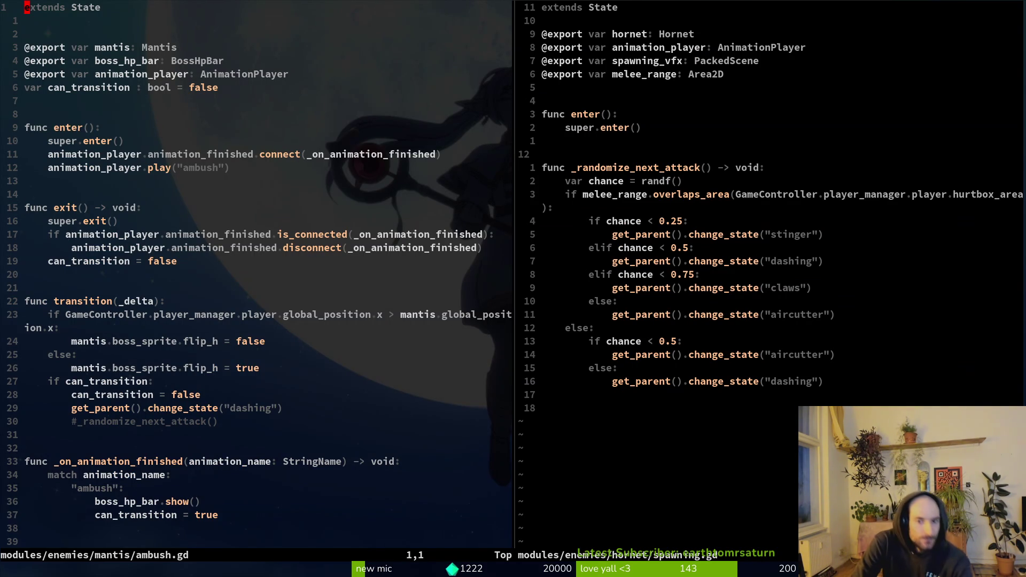
{"action": "key", "text": "ctrl+w"}
{"action": "key", "text": "l"}
{"action": "key", "text": "k"}
{"action": "key", "text": "k"}
{"action": "key", "text": "k"}
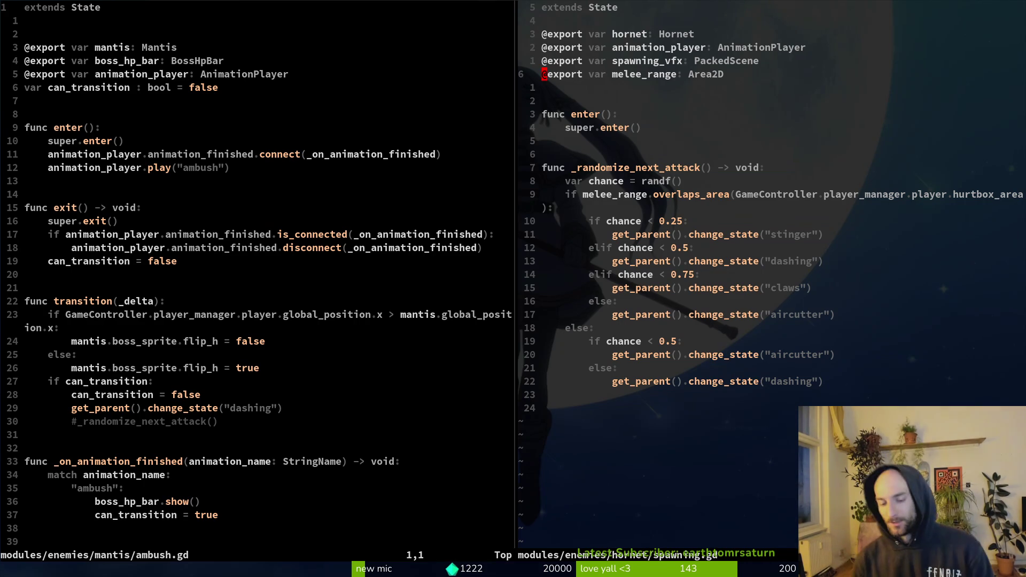
{"action": "key", "text": "alt+Tab"}
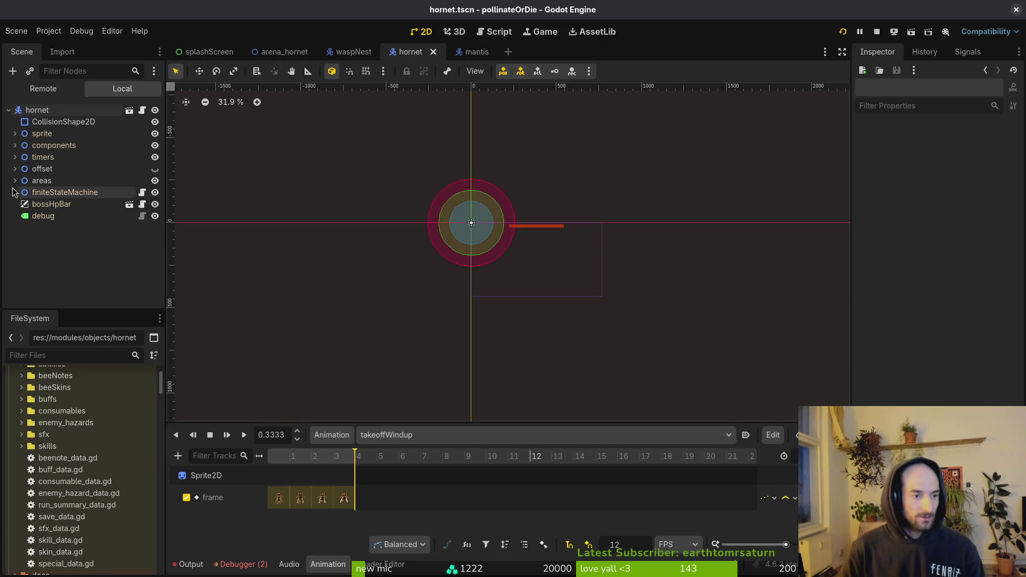
- Add a Node2D child named takeoff under the hornet's finiteStateMachine
{"action": "left_click", "coordinate": [15, 193]}
{"action": "left_click", "coordinate": [80, 192]}
{"action": "key", "text": "ctrl+a"}
{"action": "type", "text": "node2d"}
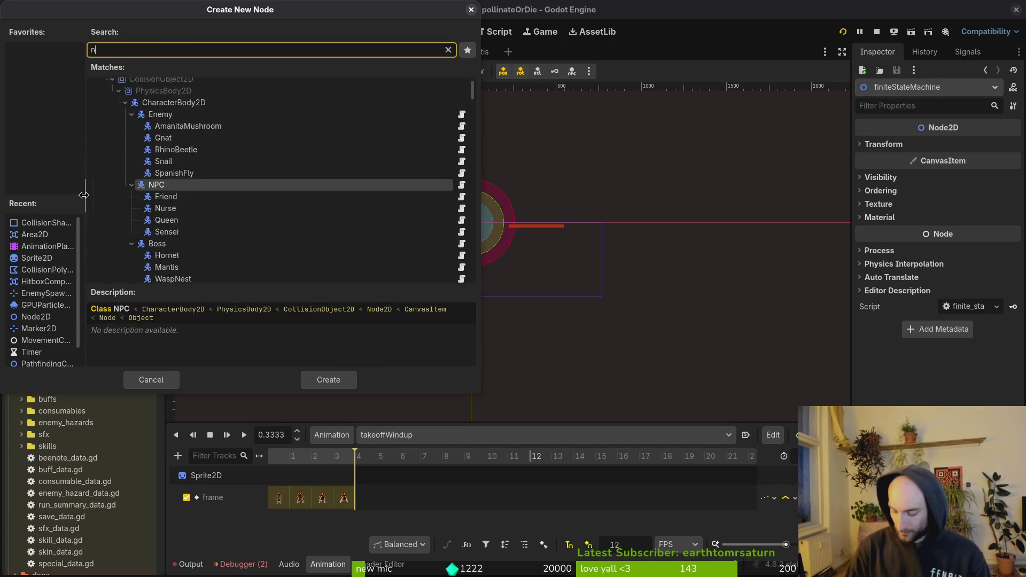
{"action": "key", "text": "Return"}
{"action": "key", "text": "F2"}
{"action": "type", "text": "takeof"}
{"action": "key", "text": "Return"}
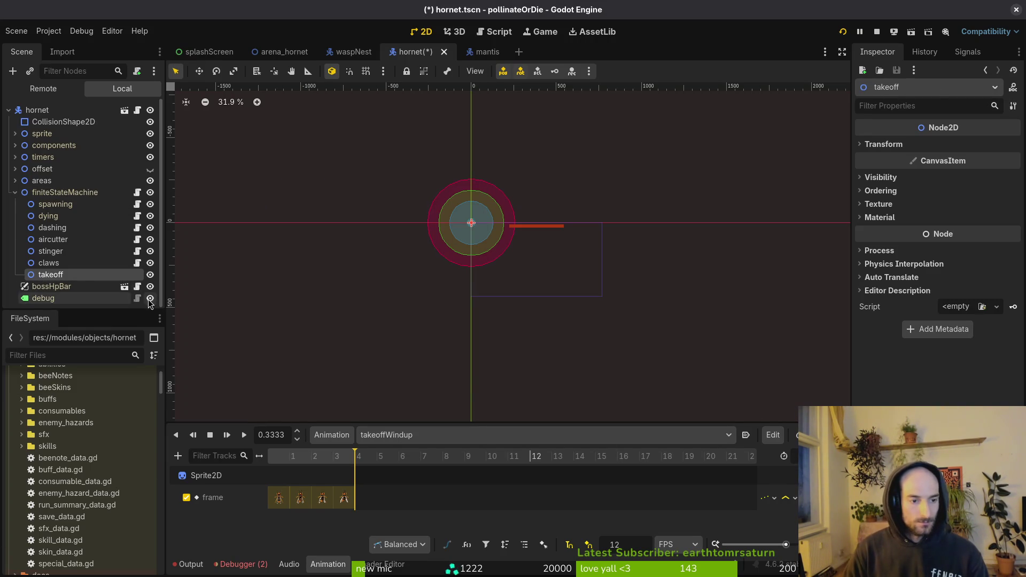
- Attach modules/core/state/state.gd to the takeoff node
{"action": "right_click", "coordinate": [122, 274]}
{"action": "left_click", "coordinate": [223, 354]}
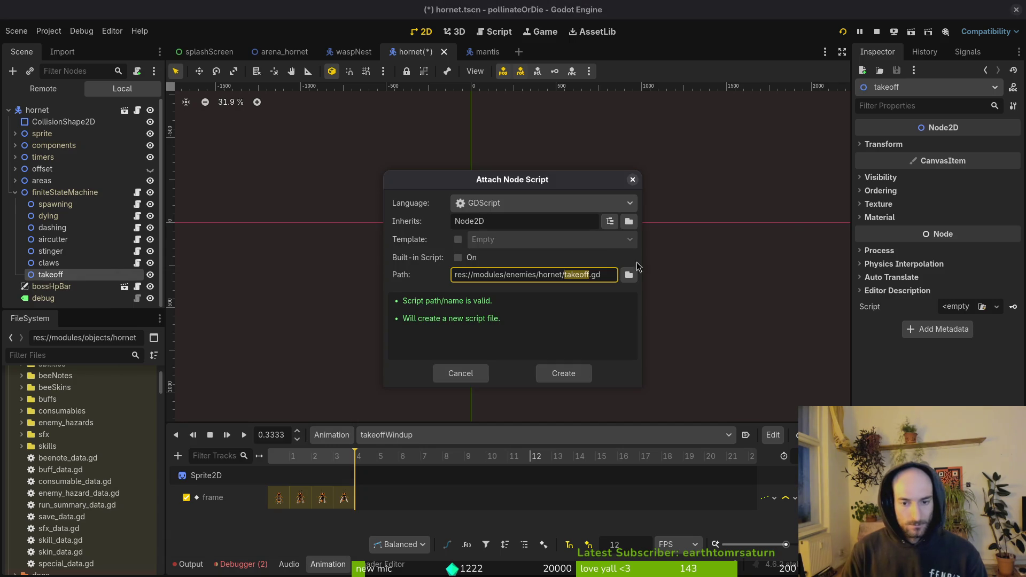
{"action": "left_click", "coordinate": [622, 277]}
{"action": "double_click", "coordinate": [272, 113]}
{"action": "double_click", "coordinate": [348, 165]}
{"action": "double_click", "coordinate": [566, 166]}
{"action": "left_click", "coordinate": [675, 168]}
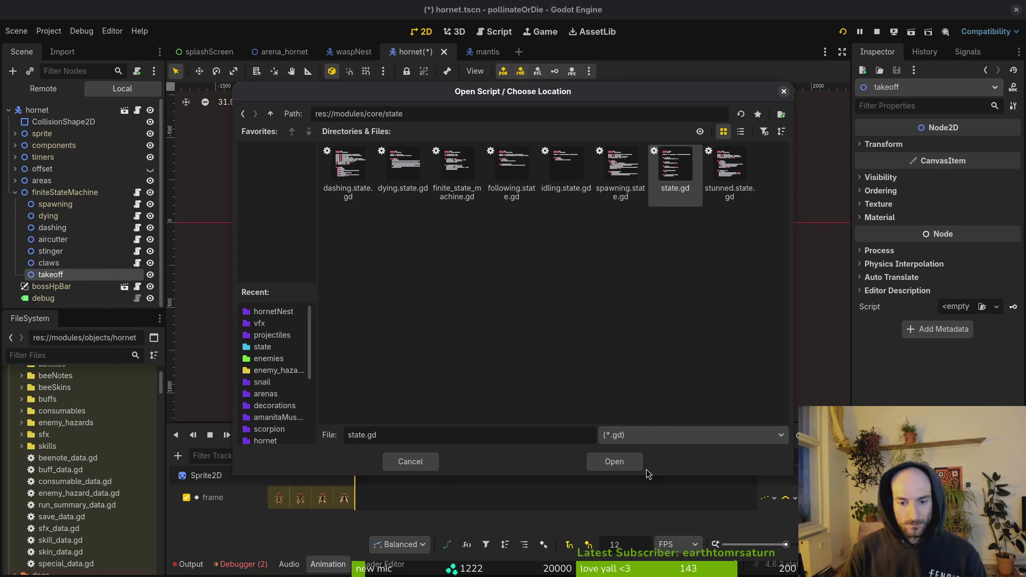
{"action": "left_click", "coordinate": [614, 462]}
{"action": "left_click", "coordinate": [555, 374]}
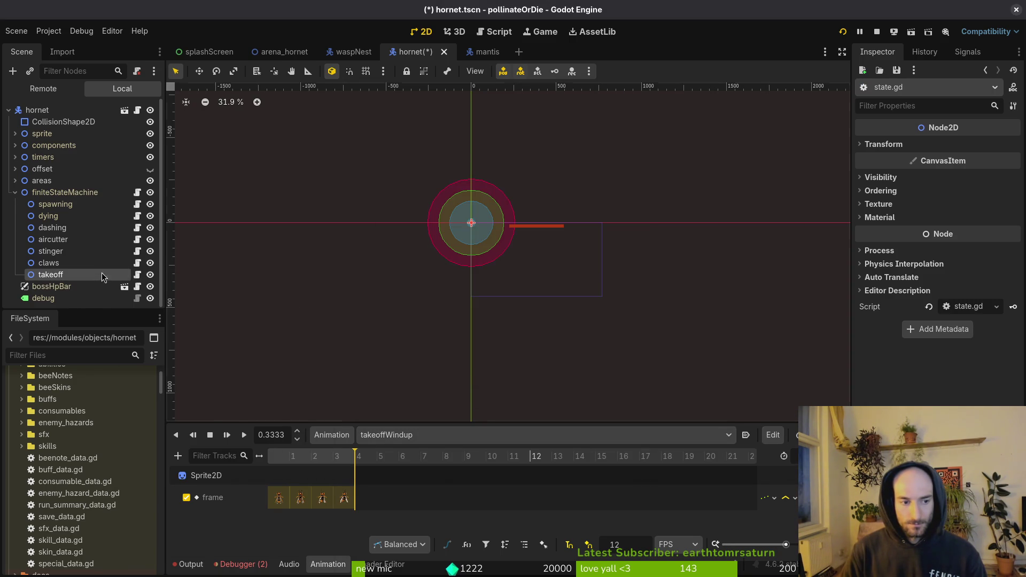
- Extend the State script into a new takeoff.gd for the takeoff node
{"action": "right_click", "coordinate": [102, 275]}
{"action": "left_click", "coordinate": [192, 369]}
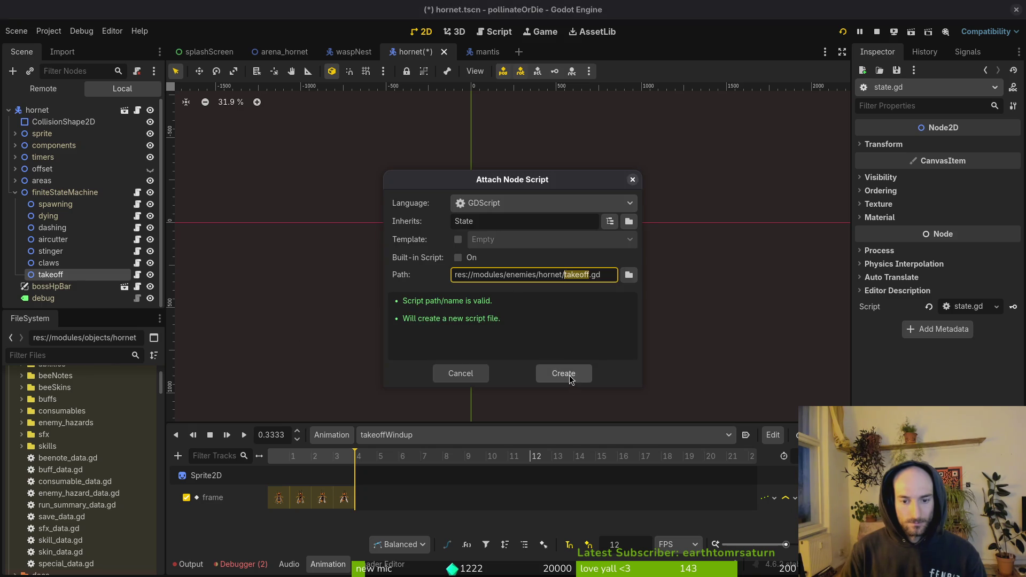
{"action": "left_click", "coordinate": [568, 369]}
{"action": "key", "text": "alt+Tab"}
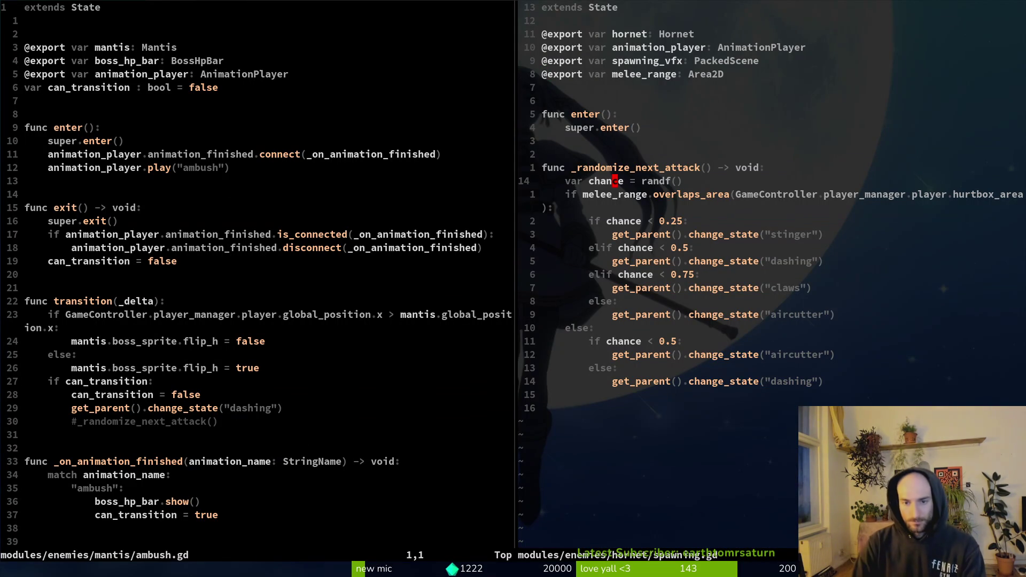
- Open mantis/spawning.gd in the left pane for reference
{"action": "key", "text": "ctrl+w"}
{"action": "key", "text": "h"}
{"action": "key", "text": "ctrl+6"}
{"action": "key", "text": "ctrl+6"}
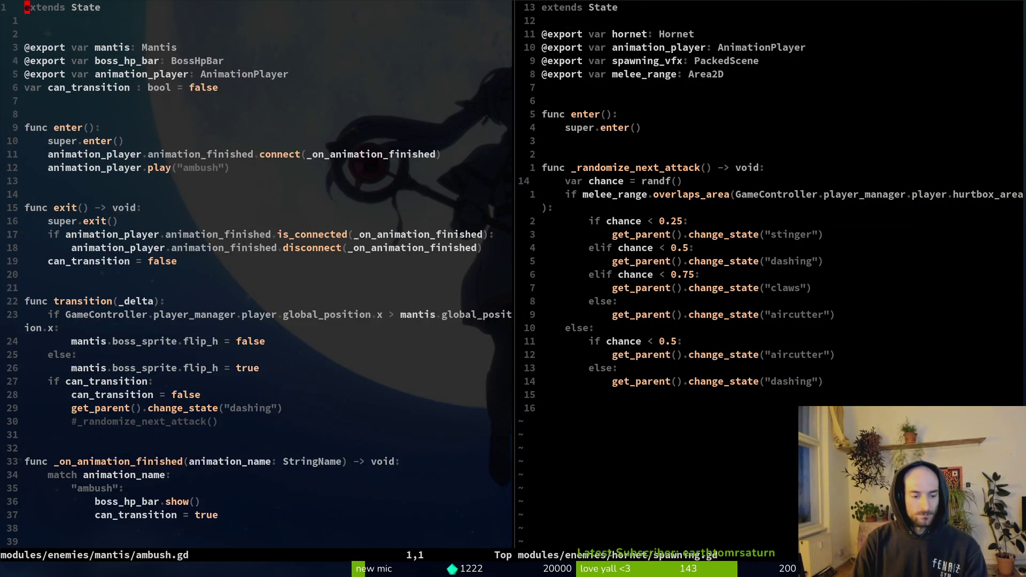
{"action": "key", "text": "space"}
{"action": "key", "text": "f"}
{"action": "key", "text": "f"}
{"action": "type", "text": "manspaw"}
{"action": "key", "text": "Return"}
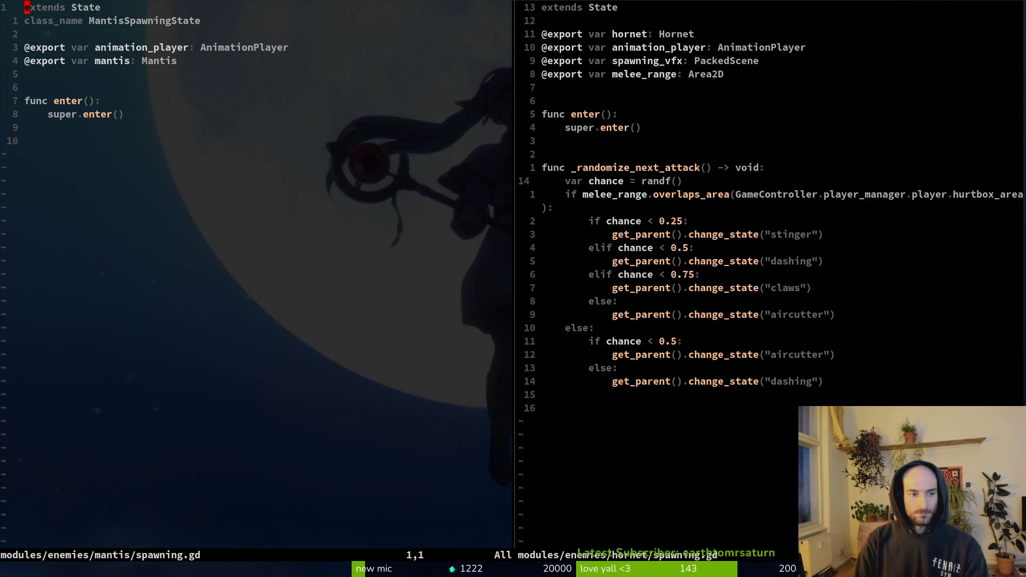
- Delete the _randomize_next_attack function through the end of the hornet spawning script and save
{"action": "key", "text": "k"}
{"action": "key", "text": "V"}
{"action": "key", "text": "j"}
{"action": "key", "text": "j"}
{"action": "key", "text": "j"}
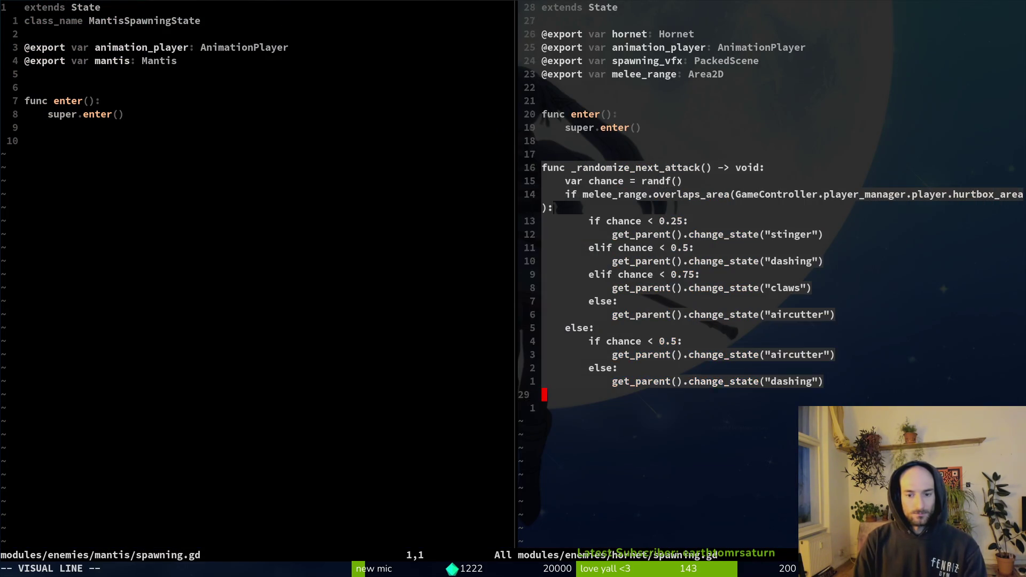
{"action": "type", "text": "d:w"}
{"action": "key", "text": "Return"}
- Remove the spawning_vfx and melee_range exports and the blank line below animation_player, then save
{"action": "key", "text": "k"}
{"action": "key", "text": "k"}
{"action": "key", "text": "k"}
{"action": "key", "text": "k"}
{"action": "key", "text": "k"}
{"action": "key", "text": "k"}
{"action": "key", "text": "k"}
{"action": "key", "text": "d"}
{"action": "key", "text": "d"}
{"action": "key", "text": "c"}
{"action": "key", "text": "c"}
{"action": "key", "text": "Escape"}
{"action": "type", "text": ":w"}
{"action": "key", "text": "Return"}
{"action": "type", "text": ":w"}
{"action": "key", "text": "Return"}
{"action": "key", "text": "d"}
{"action": "key", "text": "d"}
{"action": "type", "text": ":w"}
{"action": "key", "text": "Return"}
- Copy the MantisSpawningState class_name line into the hornet script below extends State
{"action": "key", "text": "ctrl+w"}
{"action": "key", "text": "h"}
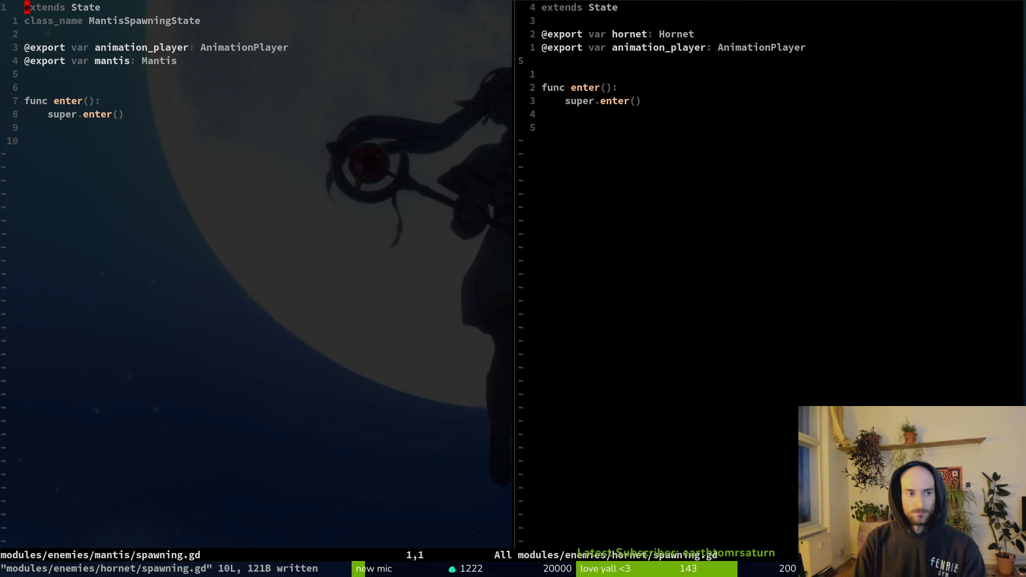
{"action": "key", "text": "j"}
{"action": "key", "text": "y"}
{"action": "key", "text": "y"}
{"action": "key", "text": "ctrl+w"}
{"action": "key", "text": "l"}
{"action": "key", "text": "k"}
{"action": "key", "text": "k"}
{"action": "key", "text": "k"}
{"action": "key", "text": "p"}
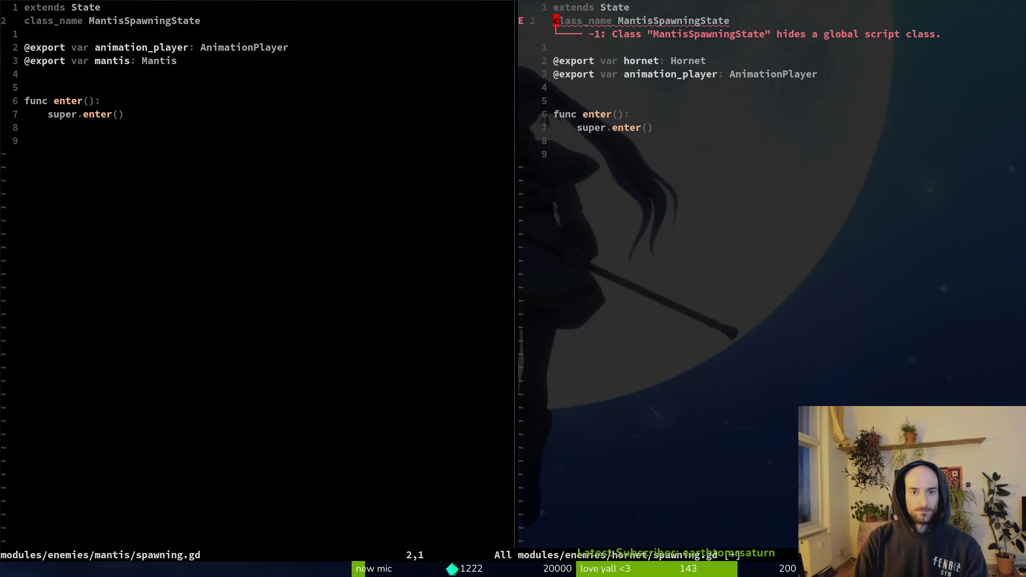
- Rename the pasted class to HornetSpawningState and save the script
{"action": "type", "text": "$ciwH"}
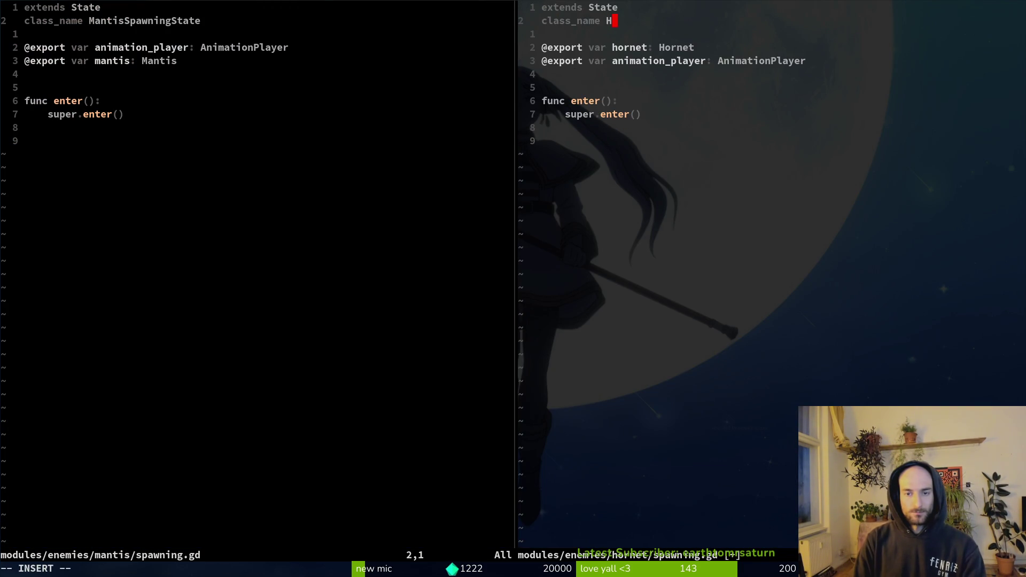
{"action": "type", "text": "ornet"}
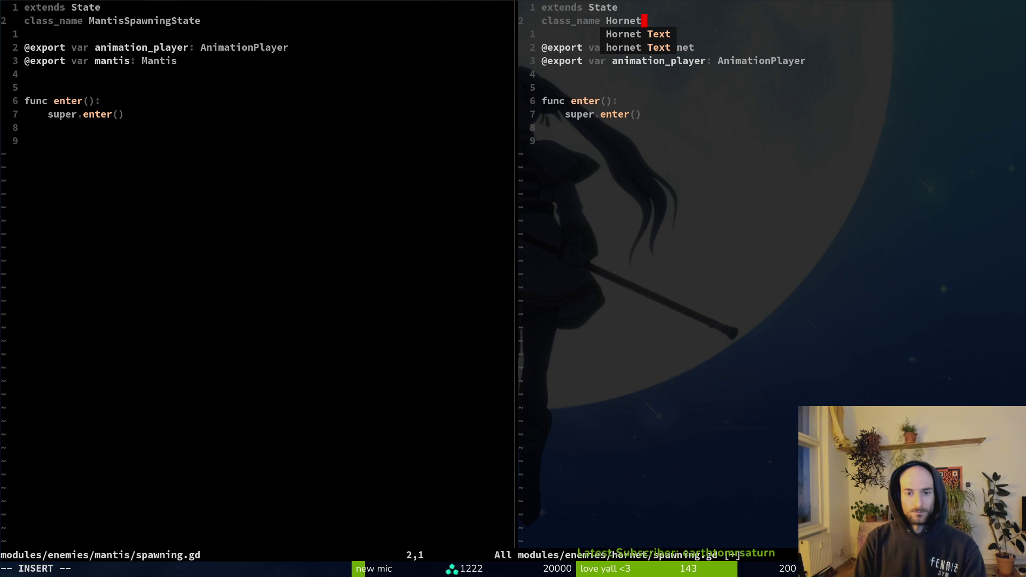
{"action": "type", "text": "_"}
{"action": "type", "text": "SpawningState"}
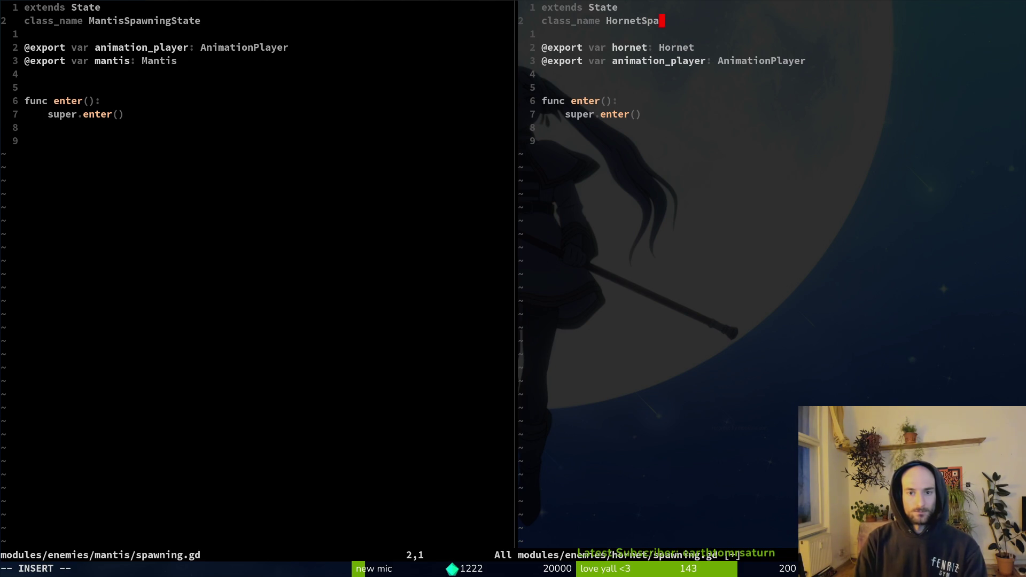
{"action": "key", "text": "Escape"}
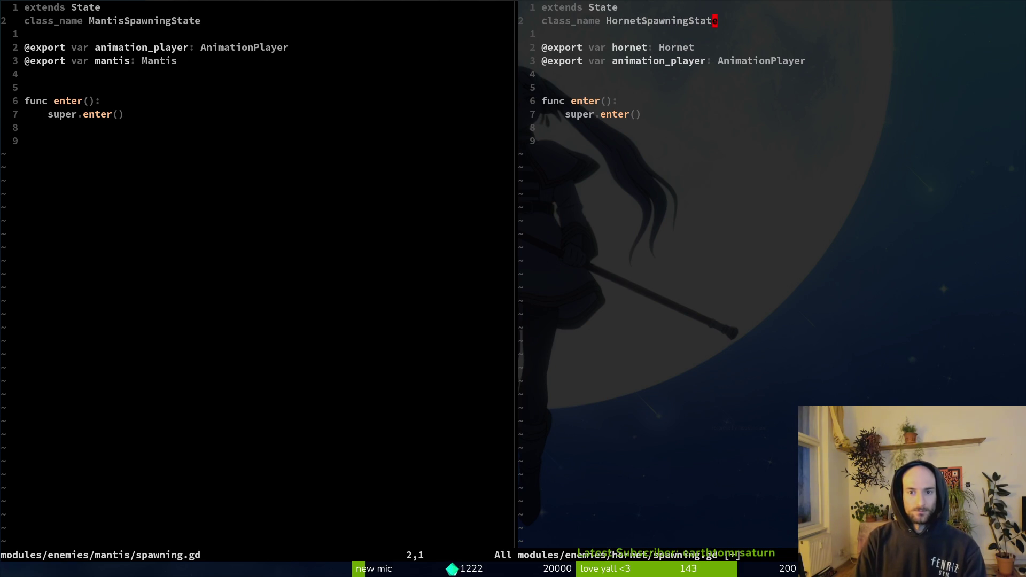
{"action": "type", "text": ":w"}
{"action": "key", "text": "Return"}
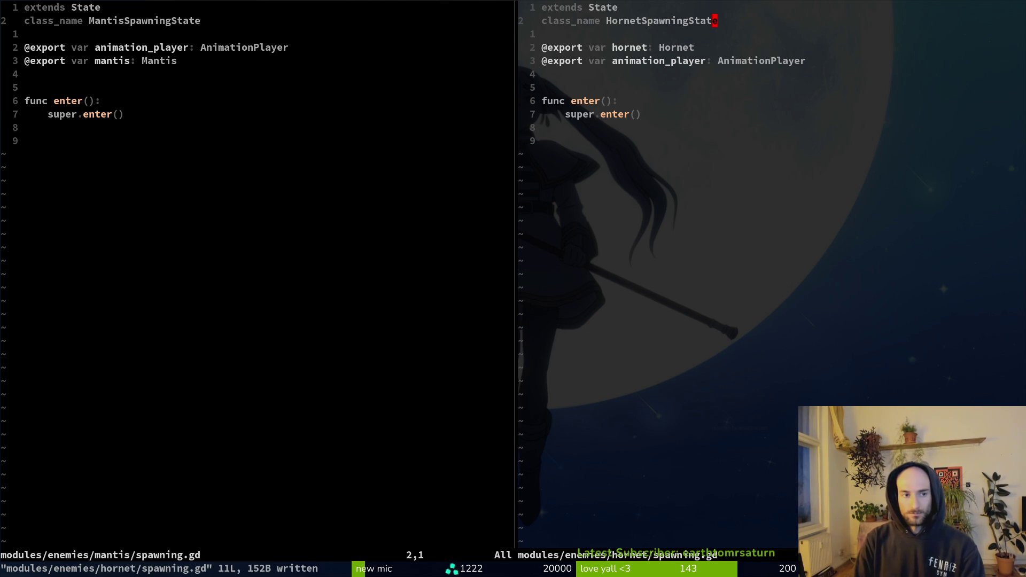
{"action": "key", "text": "ctrl+6"}
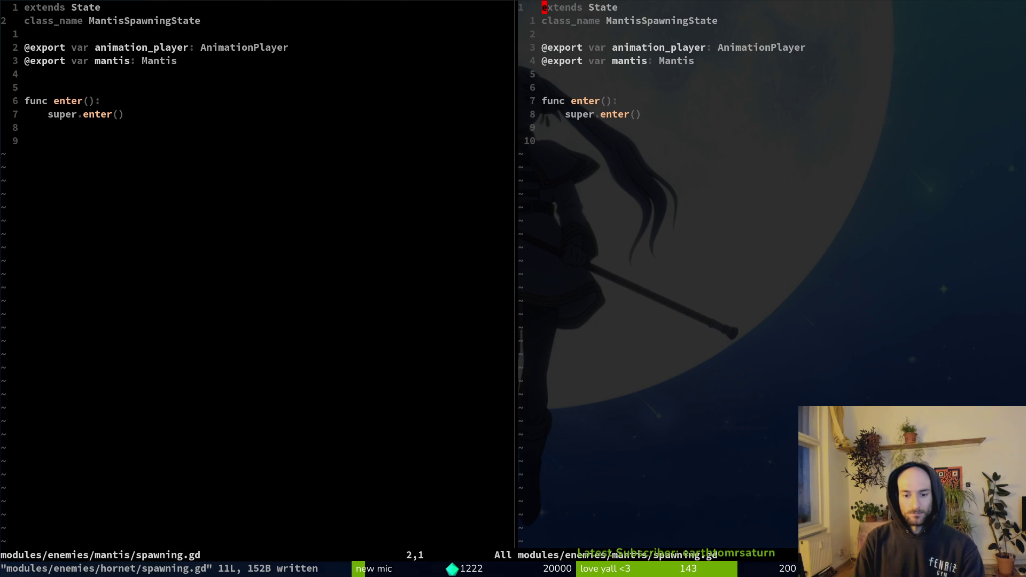
- Open hornet/takeoff.gd in the right pane and mantis/ambush.gd in the left pane
{"action": "key", "text": "ctrl+6"}
{"action": "key", "text": "ctrl+p"}
{"action": "type", "text": "hornett"}
{"action": "key", "text": "Return"}
{"action": "key", "text": "ctrl+p"}
{"action": "type", "text": "maambu"}
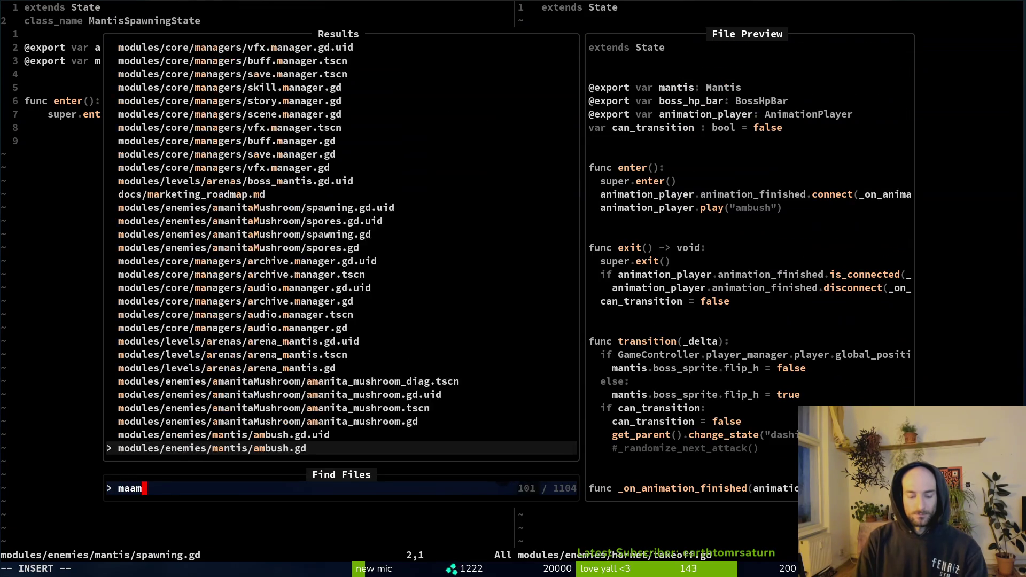
{"action": "key", "text": "Return"}
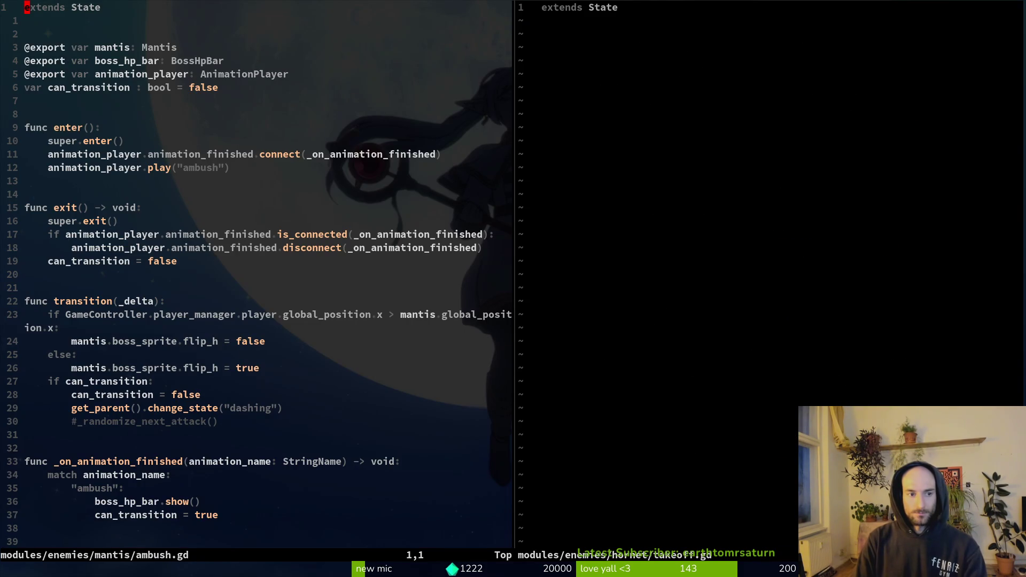
- Copy the whole ambush script into takeoff.gd, drop the duplicate first line, save, and close ambush.gd
{"action": "key", "text": "shift+v"}
{"action": "key", "text": "shift+g"}
{"action": "key", "text": "y"}
{"action": "key", "text": "ctrl+l"}
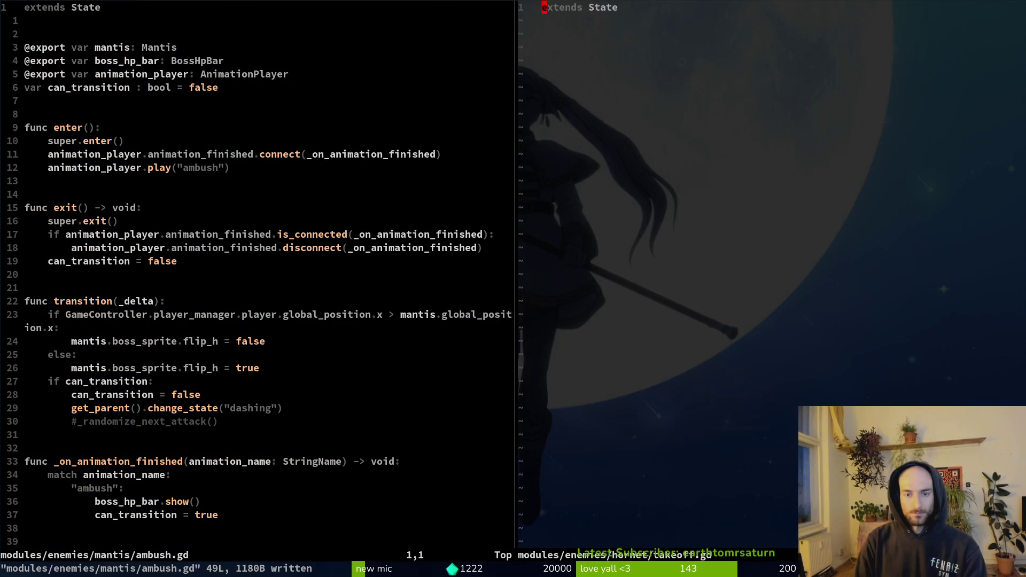
{"action": "key", "text": "p"}
{"action": "key", "text": "d"}
{"action": "key", "text": "d"}
{"action": "type", "text": ":w"}
{"action": "key", "text": "Return"}
{"action": "key", "text": "ctrl+h"}
{"action": "type", "text": ":wq"}
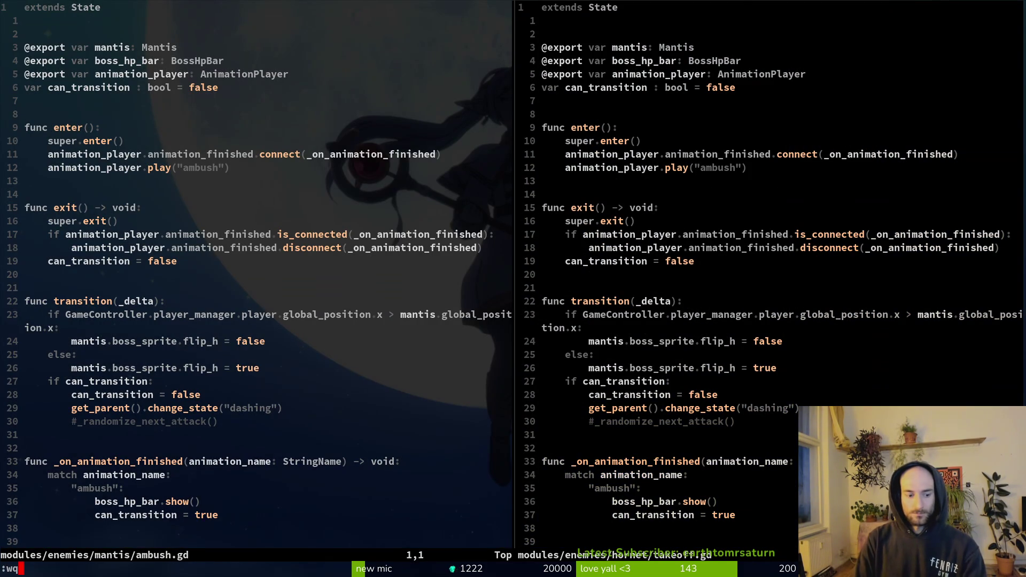
{"action": "key", "text": "Return"}
- Change the mantis: Mantis export in takeoff.gd to hornet: Hornet and save
{"action": "key", "text": "j"}
{"action": "key", "text": "j"}
{"action": "key", "text": "j"}
{"action": "key", "text": "w"}
{"action": "key", "text": "w"}
{"action": "key", "text": "w"}
{"action": "type", "text": "cwhornet"}
{"action": "key", "text": "Escape"}
{"action": "key", "text": "w"}
{"action": "key", "text": "w"}
{"action": "type", "text": "cwHor"}
{"action": "key", "text": "Return"}
{"action": "key", "text": "Escape"}
{"action": "type", "text": ":w"}
{"action": "key", "text": "Return"}
- Change the played animation from "ambush" to "takeoffWindup" and save the script
{"action": "key", "text": "j"}
{"action": "key", "text": "j"}
{"action": "key", "text": "j"}
{"action": "key", "text": "j"}
{"action": "key", "text": "j"}
{"action": "key", "text": "j"}
{"action": "key", "text": "w"}
{"action": "key", "text": "w"}
{"action": "key", "text": "w"}
{"action": "key", "text": "c"}
{"action": "key", "text": "c"}
{"action": "key", "text": "Escape"}
{"action": "key", "text": "u"}
{"action": "key", "text": "w"}
{"action": "key", "text": "w"}
{"action": "key", "text": "w"}
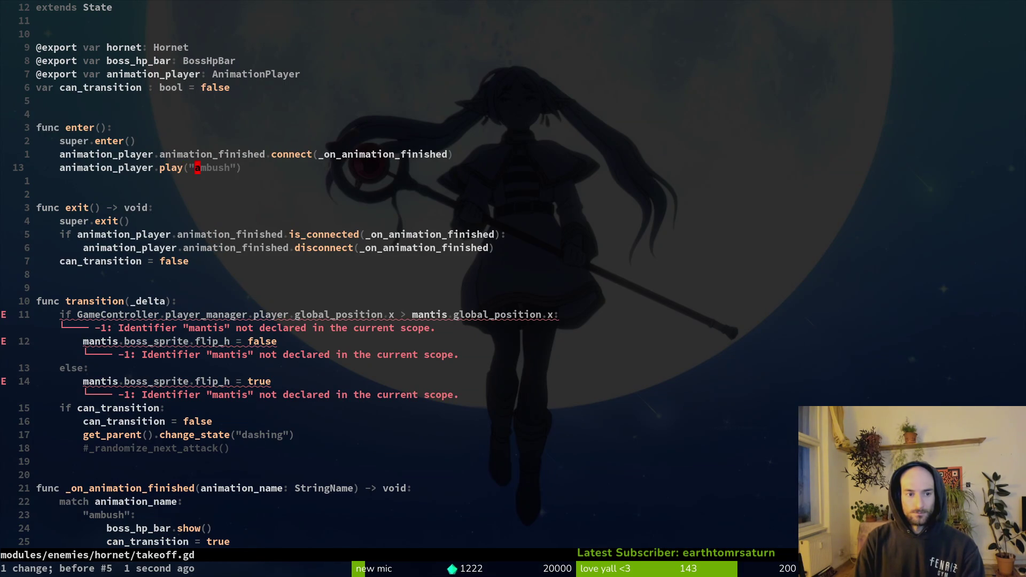
{"action": "key", "text": "c"}
{"action": "key", "text": "i"}
{"action": "key", "text": "quotedbl"}
{"action": "type", "text": "takeoffWindup"}
{"action": "key", "text": "Escape"}
{"action": "type", "text": ":w"}
{"action": "key", "text": "Return"}
- Delete the mantis if/else flip block from the exit function
{"action": "key", "text": "j"}
{"action": "key", "text": "j"}
{"action": "key", "text": "j"}
{"action": "key", "text": "j"}
{"action": "key", "text": "j"}
{"action": "key", "text": "j"}
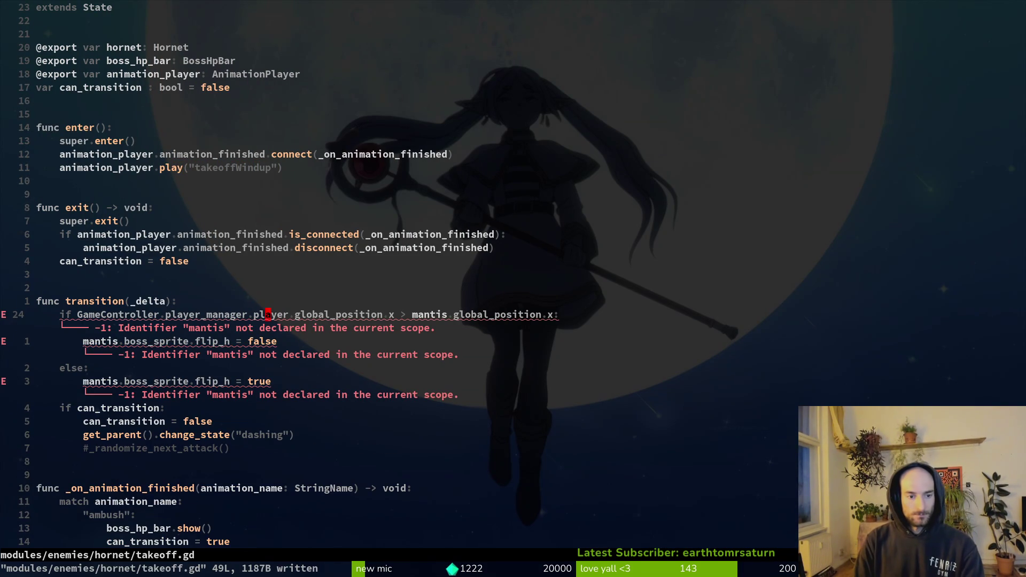
{"action": "key", "text": "j"}
{"action": "key", "text": "j"}
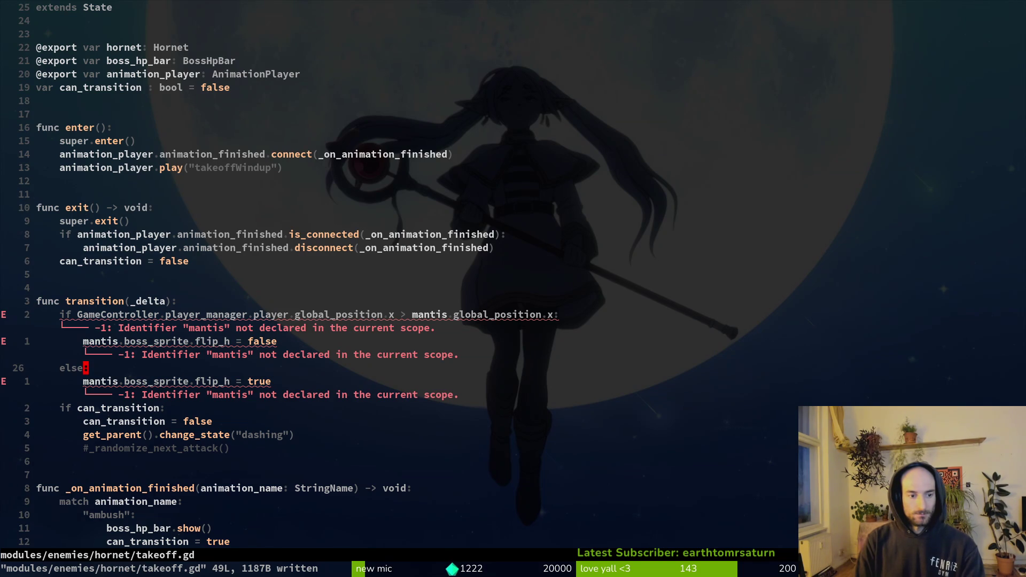
{"action": "key", "text": "k"}
{"action": "key", "text": "k"}
{"action": "key", "text": "V"}
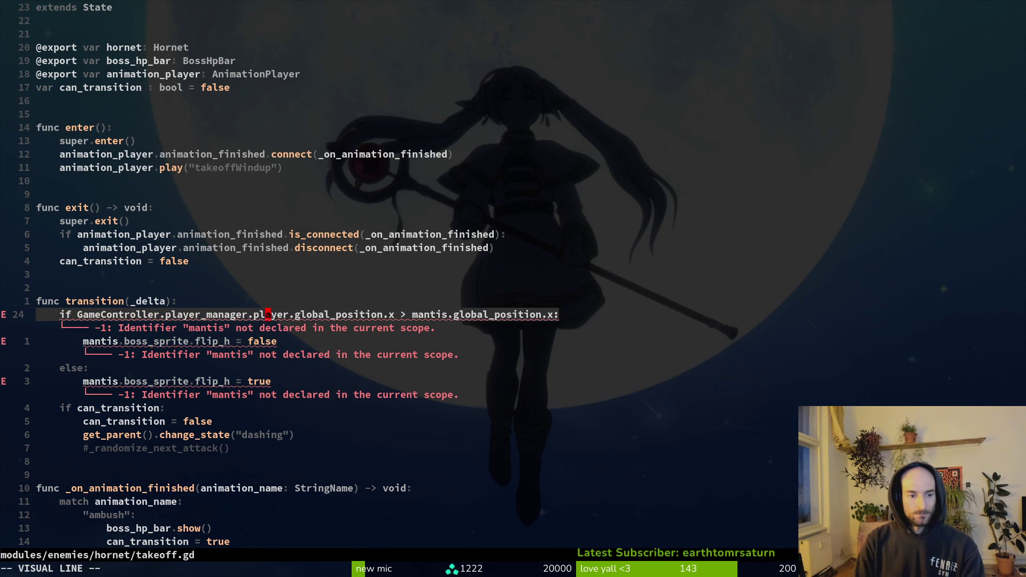
{"action": "key", "text": "j"}
{"action": "key", "text": "j"}
{"action": "key", "text": "j"}
{"action": "key", "text": "Escape"}
{"action": "key", "text": "ctrl+s"}
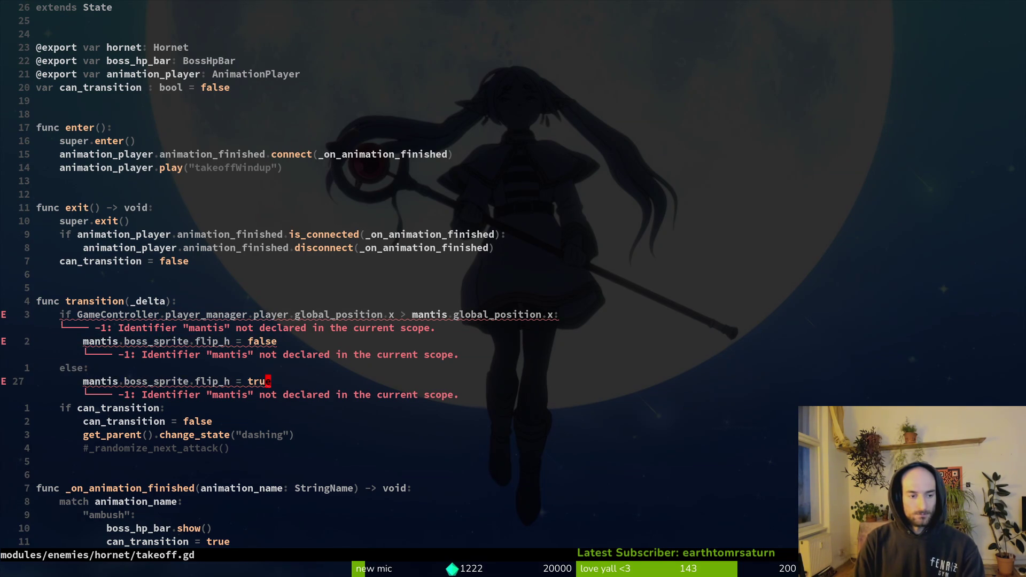
{"action": "key", "text": "V"}
{"action": "key", "text": "k"}
{"action": "key", "text": "k"}
{"action": "key", "text": "k"}
{"action": "key", "text": "k"}
{"action": "key", "text": "d"}
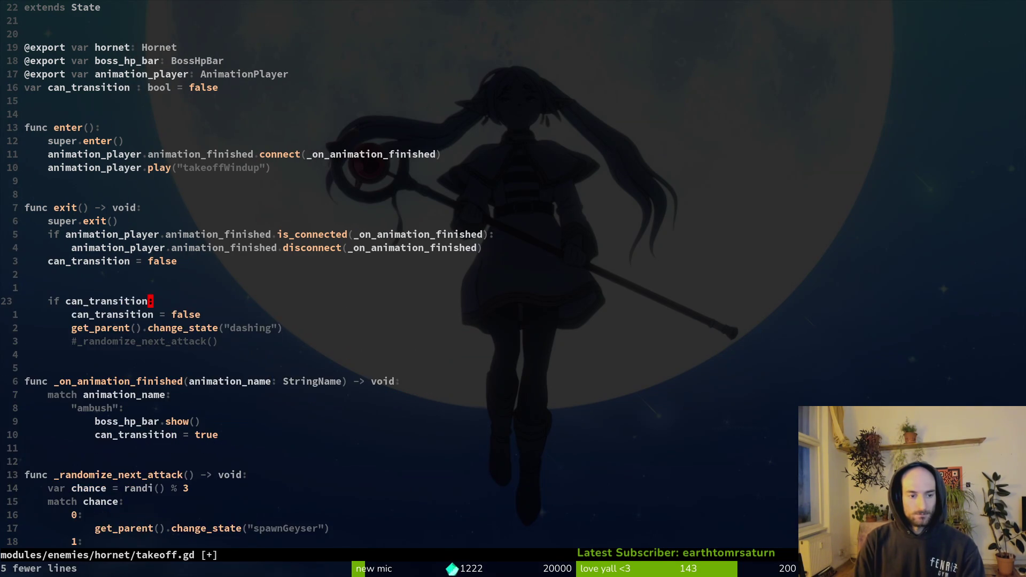
{"action": "key", "text": "u"}
{"action": "key", "text": "j"}
{"action": "key", "text": "V"}
{"action": "key", "text": "j"}
{"action": "key", "text": "j"}
{"action": "key", "text": "j"}
{"action": "key", "text": "d"}
{"action": "key", "text": "ctrl+s"}
{"action": "key", "text": "j"}
- Remove the dashing change_state line and uncomment the _randomize_next_attack() call, then save
{"action": "key", "text": "j"}
{"action": "key", "text": "w"}
{"action": "key", "text": "w"}
{"action": "key", "text": "c"}
{"action": "key", "text": "i"}
{"action": "key", "text": "quotedbl"}
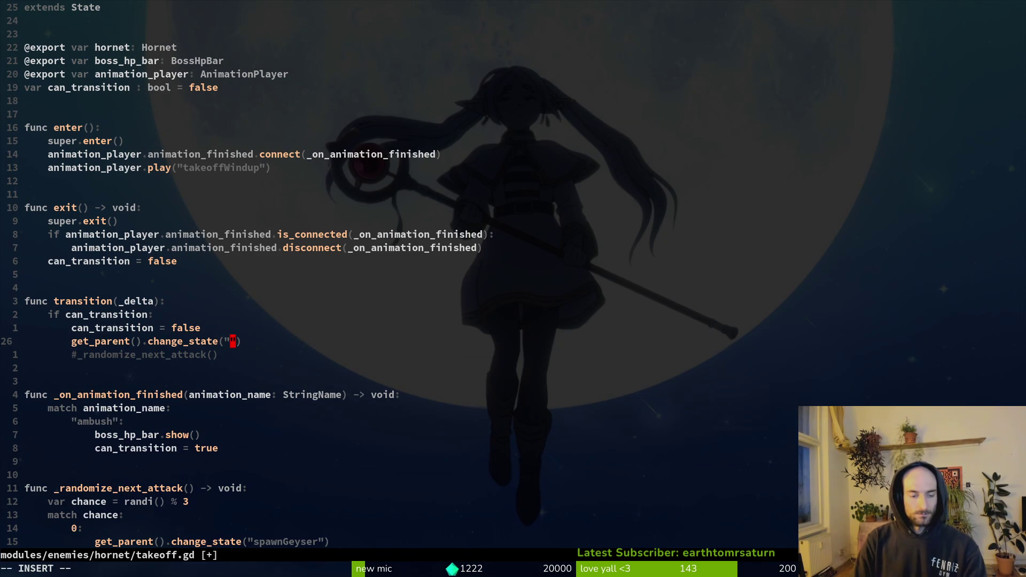
{"action": "key", "text": "Escape"}
{"action": "key", "text": "j"}
{"action": "key", "text": "asciicircum"}
{"action": "key", "text": "x"}
{"action": "key", "text": "k"}
{"action": "key", "text": "d"}
{"action": "key", "text": "d"}
{"action": "key", "text": "ctrl+s"}
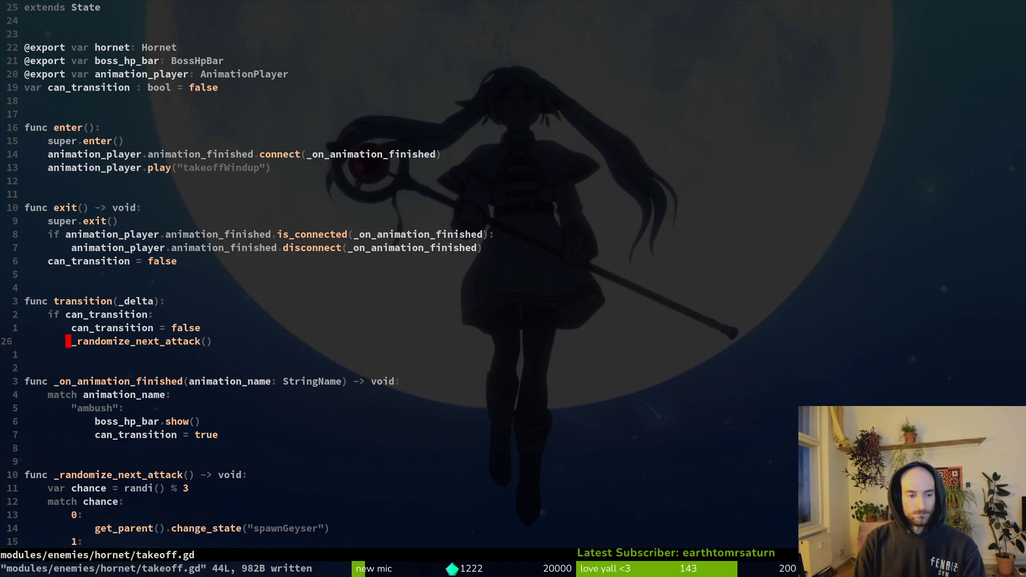
- Open the hornet stinger.gd script and copy its attack randomizer function
{"action": "key", "text": "ctrl+d"}
{"action": "key", "text": "k"}
{"action": "key", "text": "k"}
{"action": "key", "text": "k"}
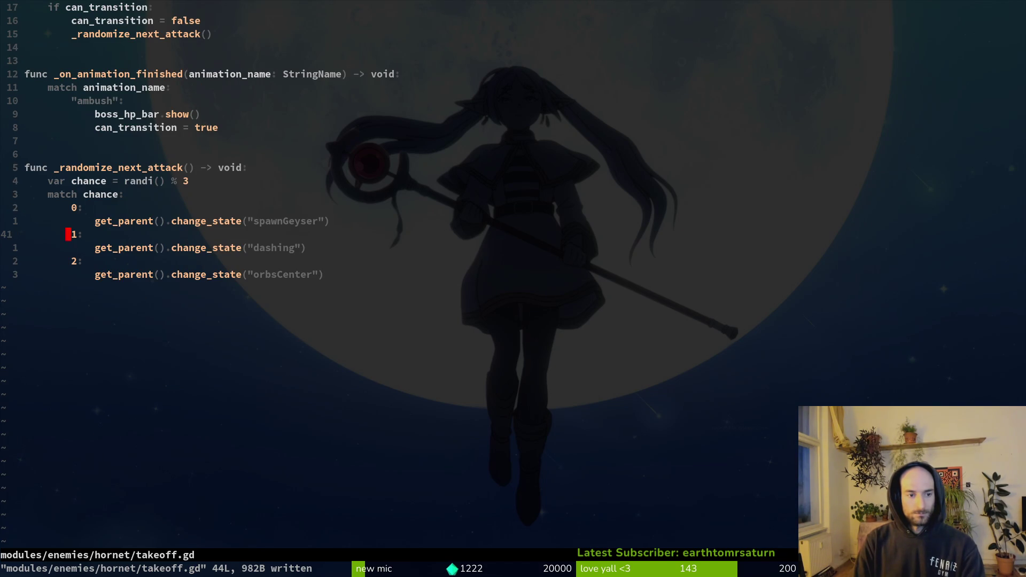
{"action": "key", "text": "dollar"}
{"action": "key", "text": "ctrl+6"}
{"action": "key", "text": "ctrl+6"}
{"action": "key", "text": "space"}
{"action": "key", "text": "f"}
{"action": "key", "text": "f"}
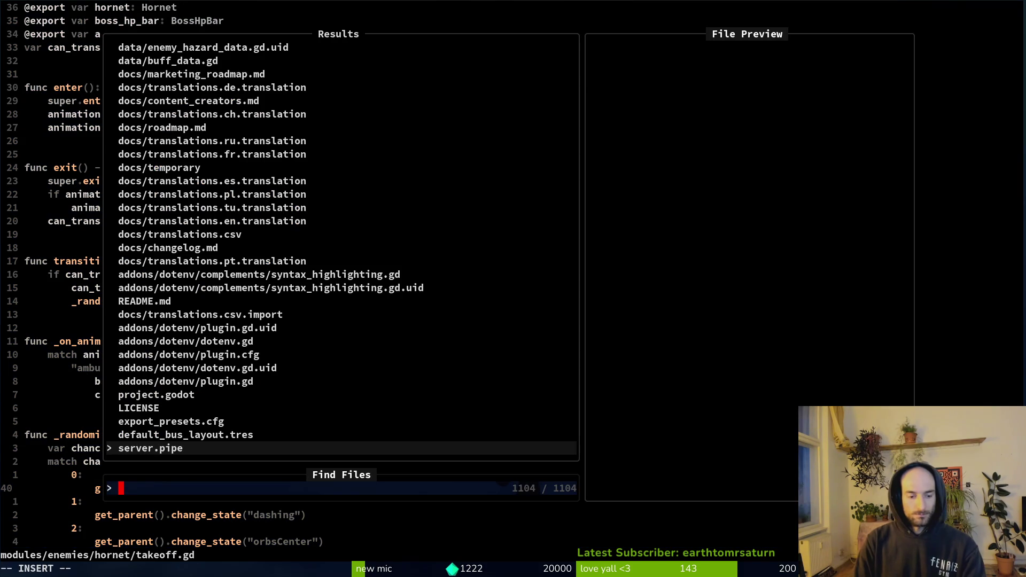
{"action": "type", "text": "hornetst"}
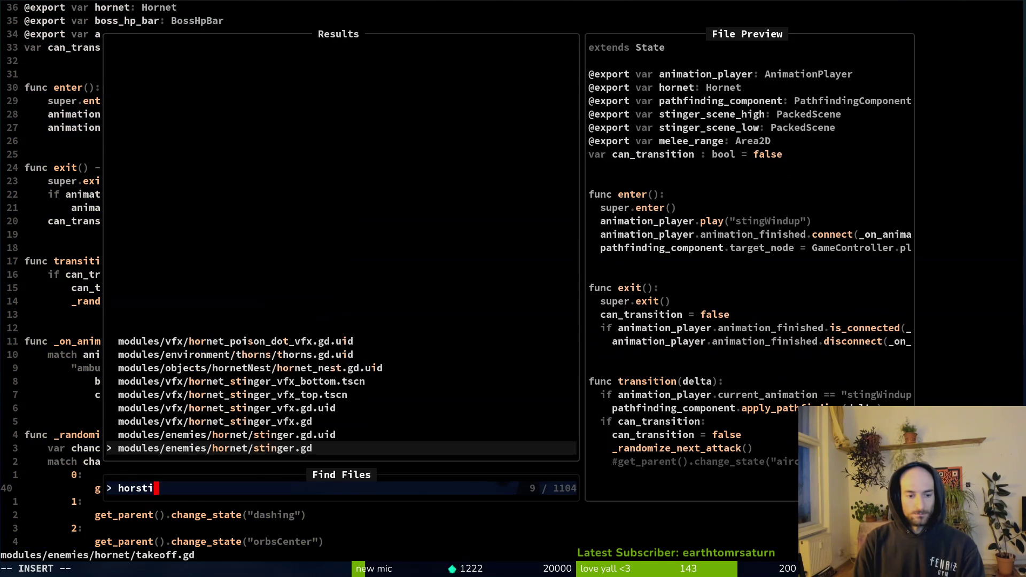
{"action": "key", "text": "Return"}
{"action": "key", "text": "ctrl+d"}
{"action": "key", "text": "ctrl+d"}
{"action": "key", "text": "k"}
{"action": "key", "text": "k"}
{"action": "key", "text": "k"}
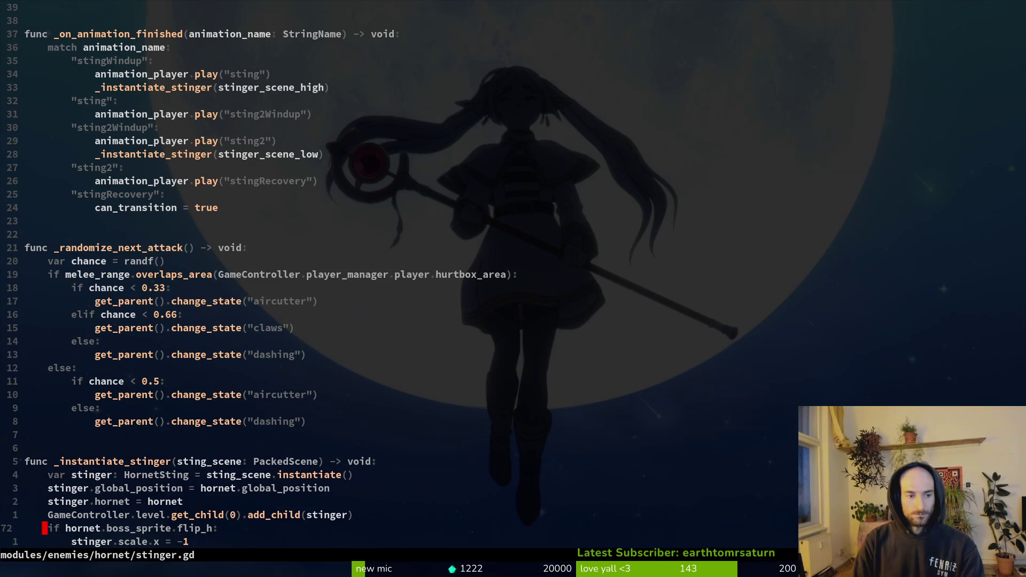
{"action": "key", "text": "V"}
{"action": "key", "text": "k"}
{"action": "key", "text": "k"}
{"action": "key", "text": "k"}
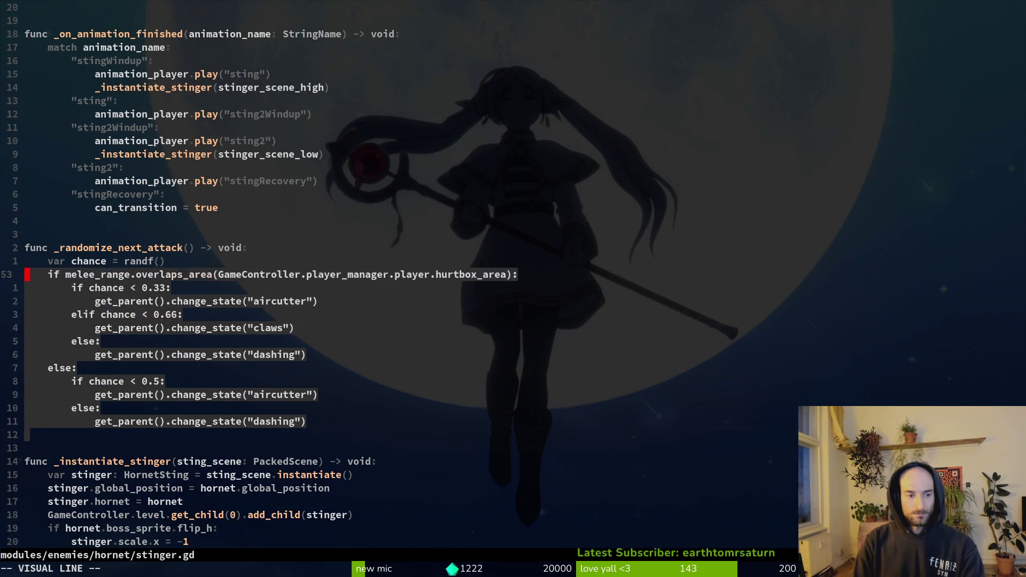
{"action": "key", "text": "y"}
{"action": "key", "text": "ctrl+s"}
- Paste the stinger's randomizer into takeoff.gd and delete the old randomizer function
{"action": "key", "text": "ctrl+asciicircum"}
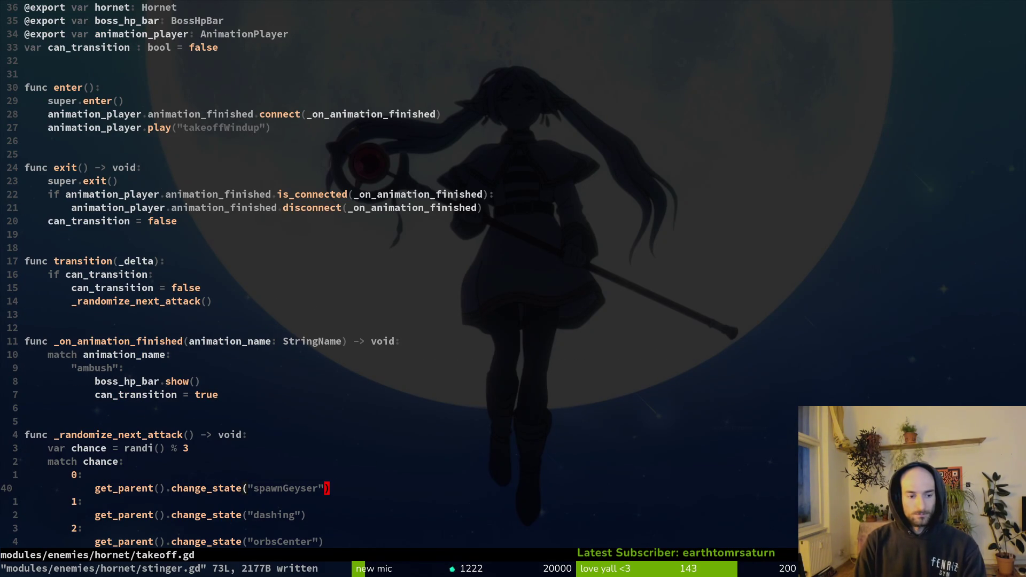
{"action": "key", "text": "asciicircum"}
{"action": "key", "text": "braceright"}
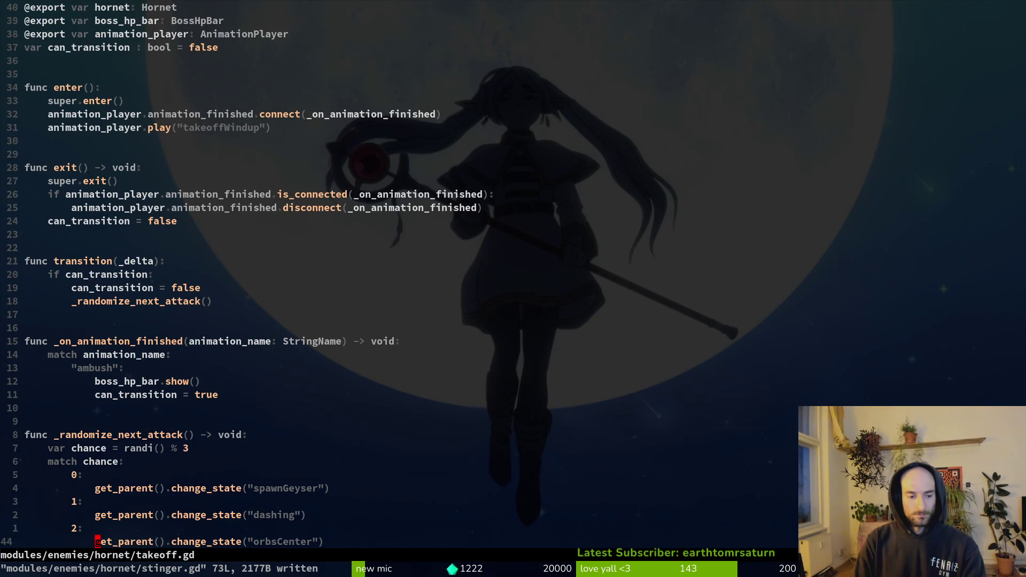
{"action": "key", "text": "p"}
{"action": "key", "text": "shift+v"}
{"action": "key", "text": "k"}
{"action": "key", "text": "k"}
{"action": "key", "text": "k"}
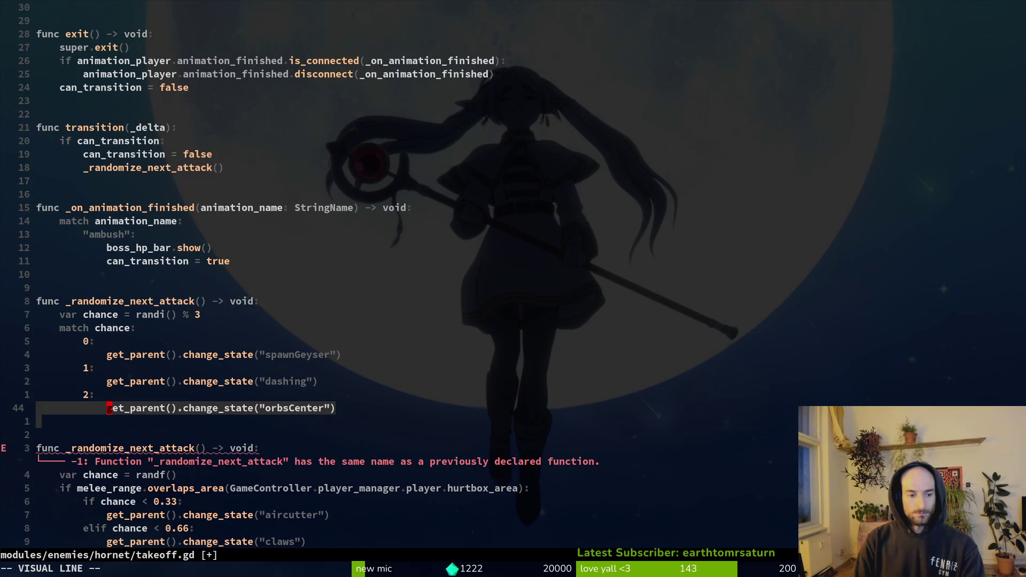
{"action": "key", "text": "d"}
{"action": "key", "text": "Return"}
{"action": "key", "text": "Return"}
{"action": "key", "text": "Return"}
{"action": "key", "text": "w"}
{"action": "key", "text": "w"}
{"action": "key", "text": "b"}
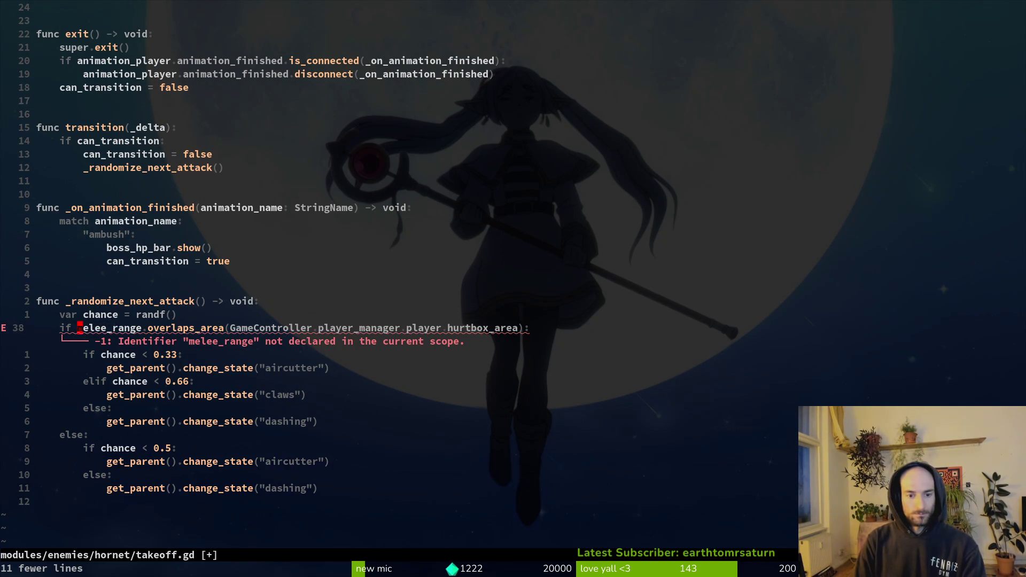
- Copy stinger.gd's melee_range export into takeoff.gd below the animation_player export and save
{"action": "key", "text": "ctrl+o"}
{"action": "key", "text": "ctrl+o"}
{"action": "key", "text": "ctrl+o"}
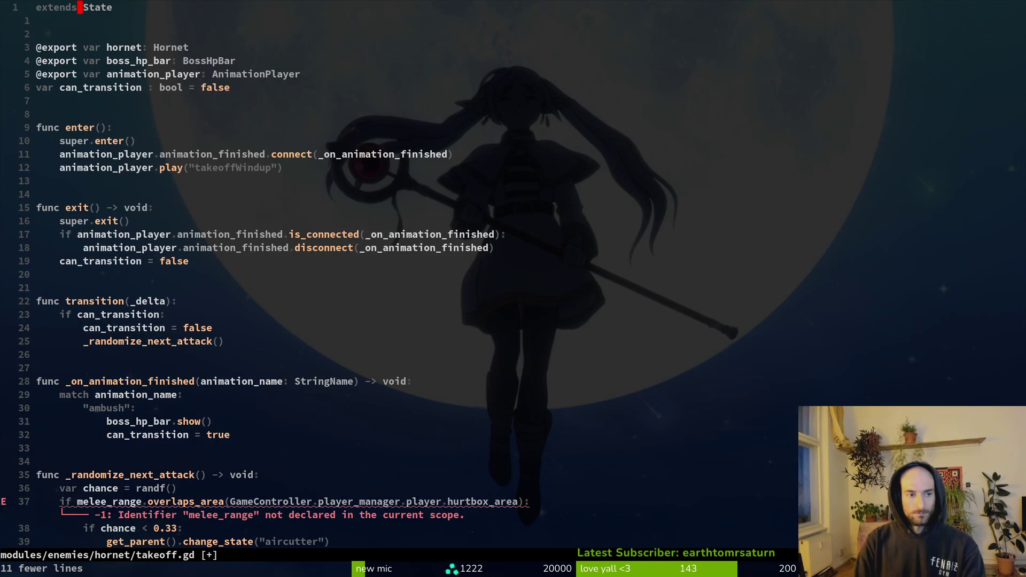
{"action": "key", "text": "g"}
{"action": "key", "text": "g"}
{"action": "key", "text": "j"}
{"action": "key", "text": "j"}
{"action": "key", "text": "j"}
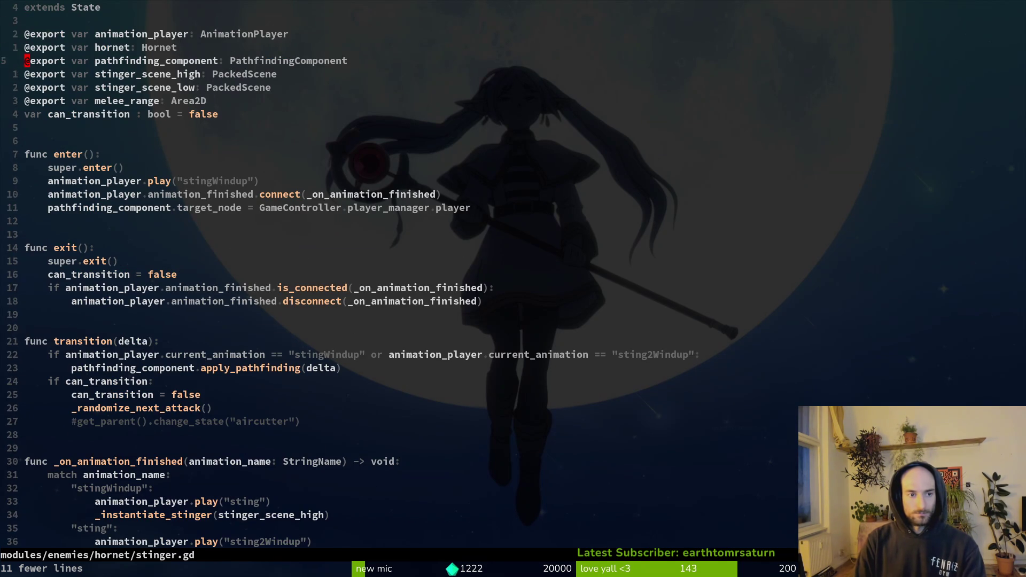
{"action": "key", "text": "ctrl+s"}
{"action": "key", "text": "ctrl+6"}
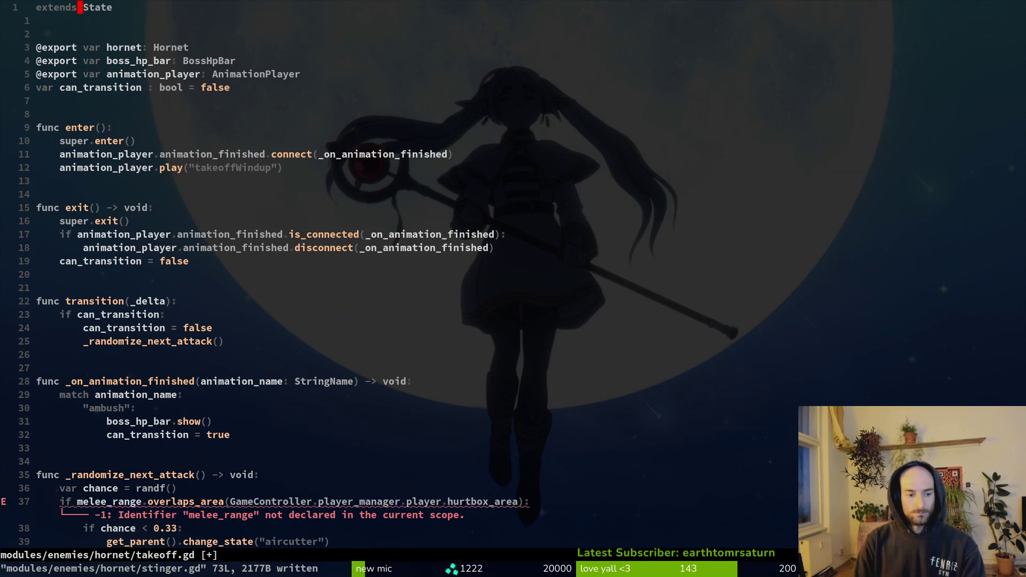
{"action": "key", "text": "5"}
{"action": "key", "text": "j"}
{"action": "key", "text": "p"}
{"action": "key", "text": "ctrl+s"}
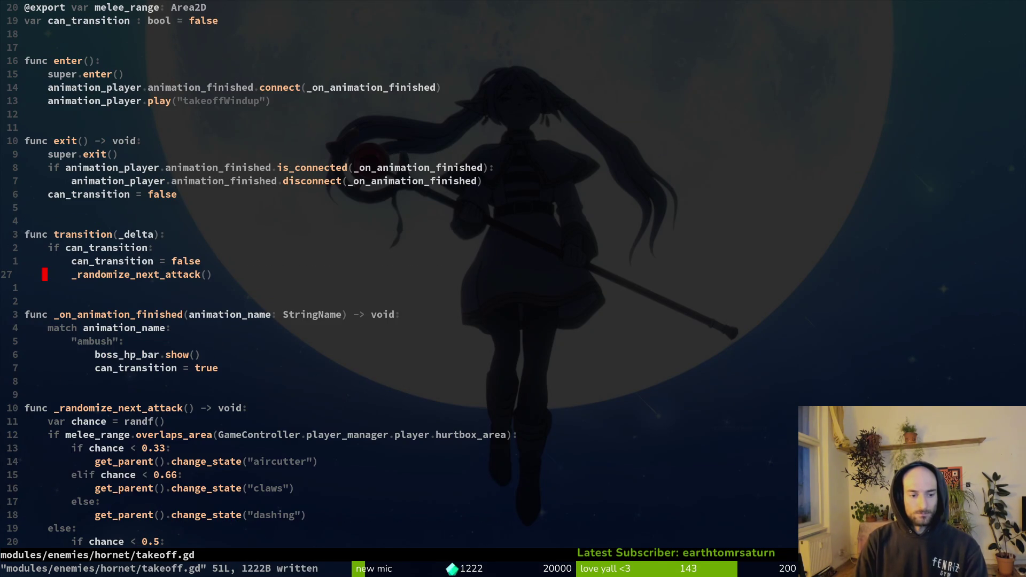
- Scroll takeoff.gd to review the pasted randomizer function
{"action": "key", "text": "ctrl+d"}
{"action": "key", "text": "k"}
{"action": "key", "text": "k"}
{"action": "key", "text": "k"}
{"action": "key", "text": "j"}
{"action": "key", "text": "k"}
{"action": "key", "text": "k"}
{"action": "key", "text": "k"}
{"action": "key", "text": "space"}
- Find and open the hornet dashing.gd script, skipping the player dashing script
{"action": "key", "text": "f"}
{"action": "key", "text": "f"}
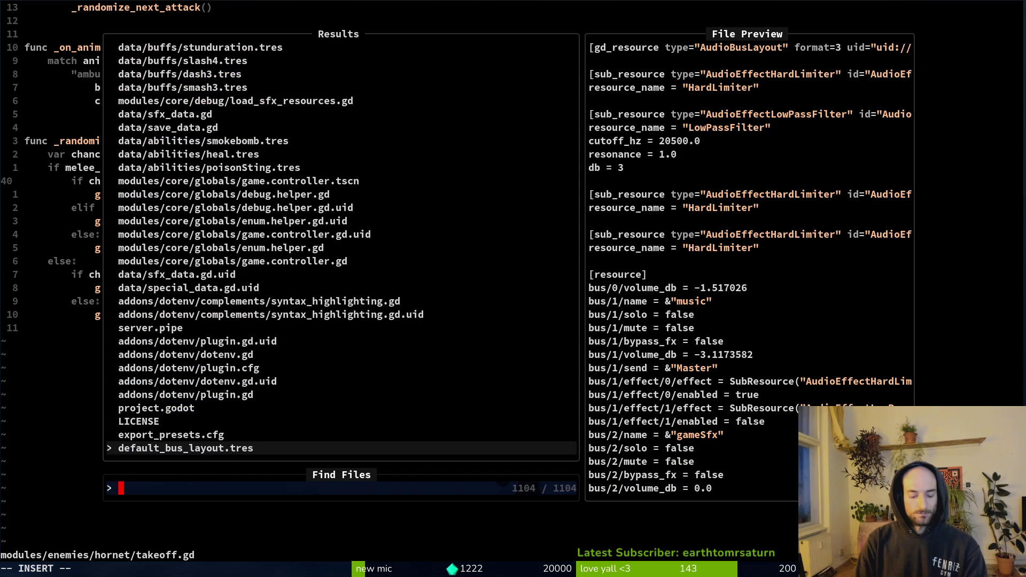
{"action": "type", "text": "dash"}
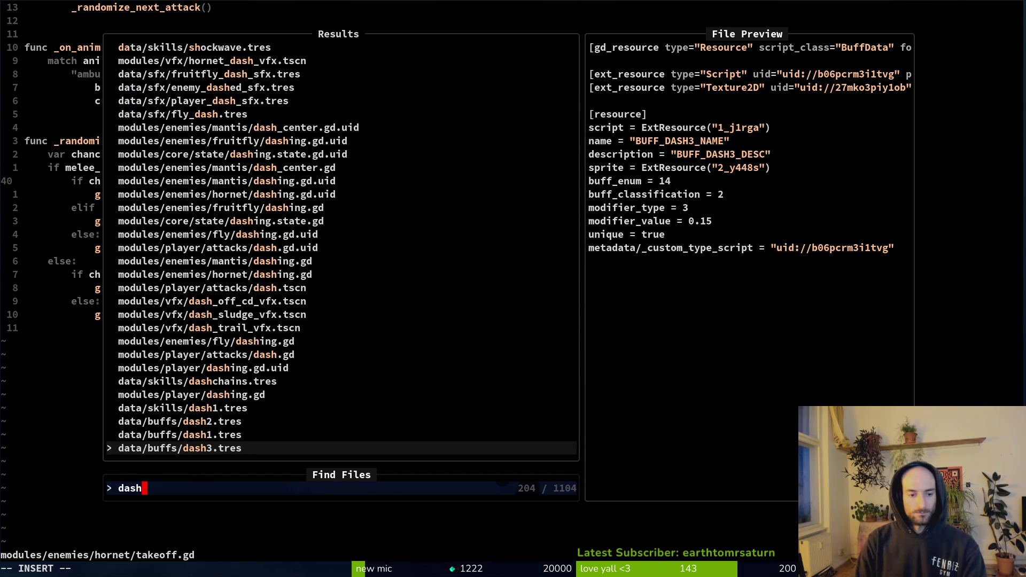
{"action": "key", "text": "Up"}
{"action": "key", "text": "Up"}
{"action": "key", "text": "Up"}
{"action": "key", "text": "Return"}
{"action": "key", "text": "space"}
{"action": "key", "text": "f"}
{"action": "key", "text": "f"}
{"action": "type", "text": "dashi"}
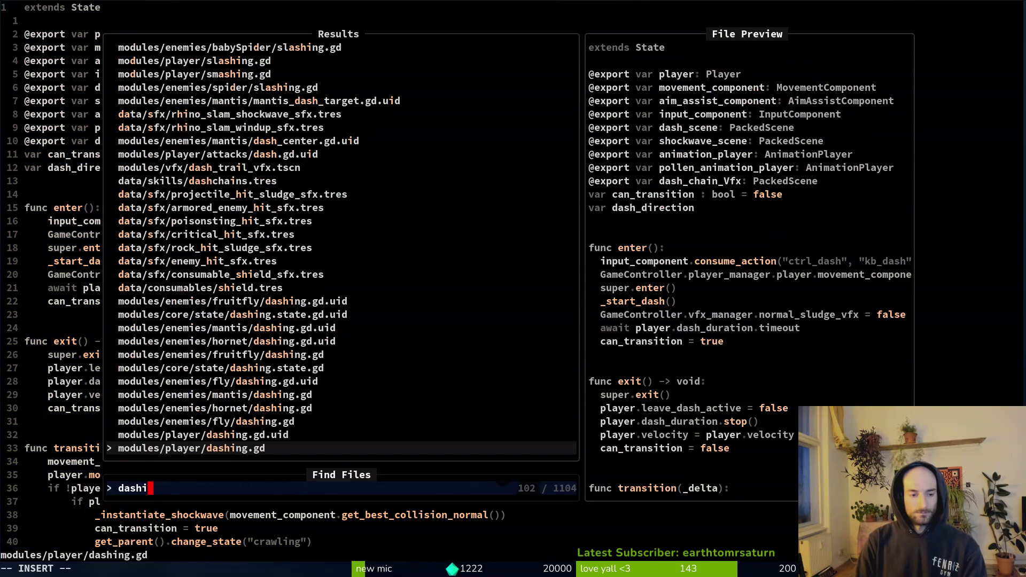
{"action": "key", "text": "Up"}
{"action": "key", "text": "Up"}
{"action": "key", "text": "Up"}
{"action": "key", "text": "Return"}
- Copy dashing.gd's _randomize_next_attack function with its stinger and claws options
{"action": "key", "text": "ctrl+d"}
{"action": "key", "text": "ctrl+d"}
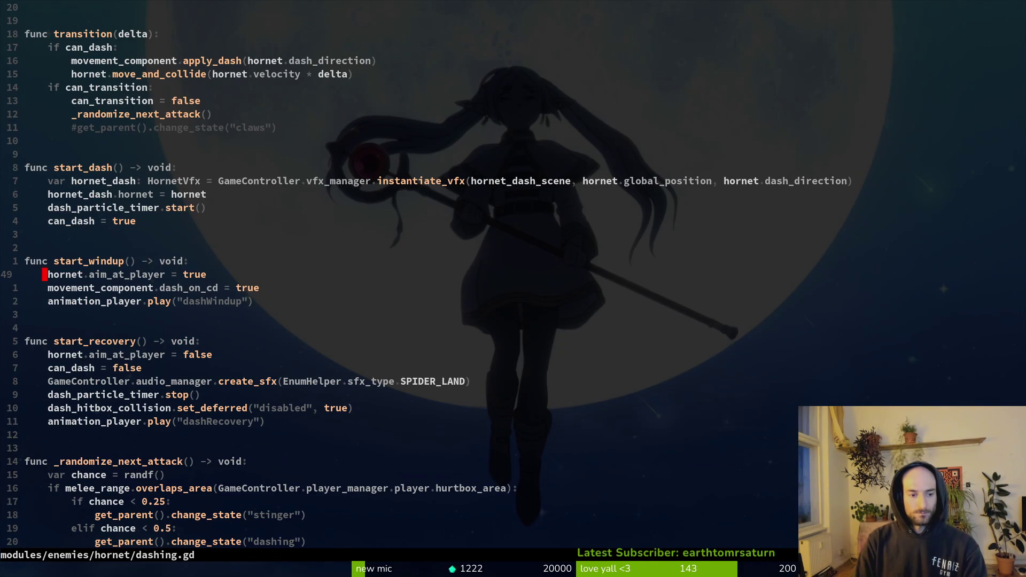
{"action": "key", "text": "1"}
{"action": "key", "text": "4"}
{"action": "key", "text": "j"}
{"action": "key", "text": "V"}
{"action": "key", "text": "}"}
{"action": "key", "text": "}"}
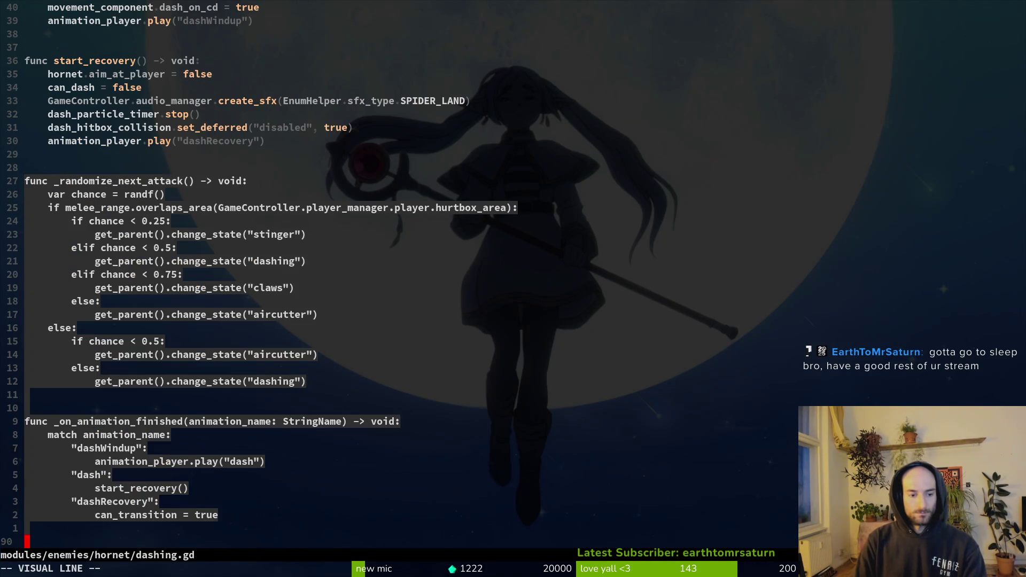
{"action": "key", "text": "{"}
{"action": "key", "text": "y"}
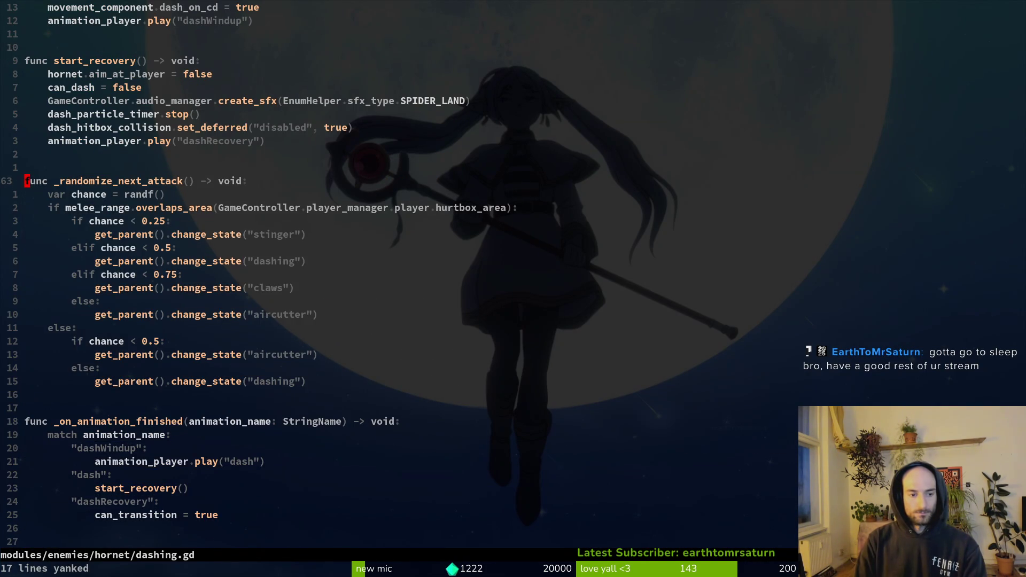
{"action": "key", "text": "ctrl+s"}
- Reopen takeoff.gd, paste over the old randomizer, add a blank line above, and save
{"action": "key", "text": "ctrl+6"}
{"action": "key", "text": "ctrl+6"}
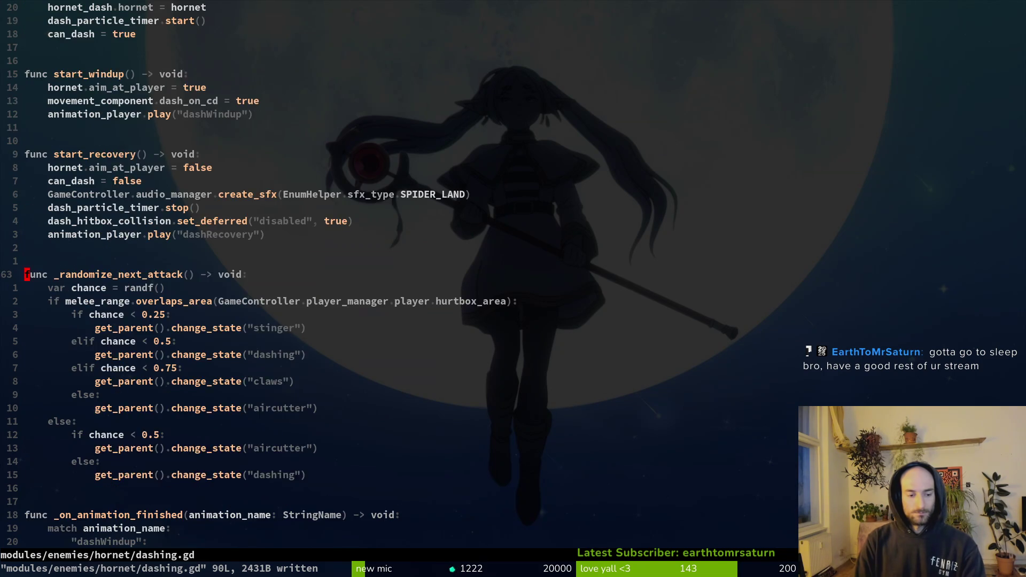
{"action": "key", "text": "space"}
{"action": "key", "text": "f"}
{"action": "key", "text": "f"}
{"action": "type", "text": "hort"}
{"action": "key", "text": "Return"}
{"action": "key", "text": "k"}
{"action": "key", "text": "k"}
{"action": "key", "text": "k"}
{"action": "key", "text": "V"}
{"action": "key", "text": "}"}
{"action": "key", "text": "p"}
{"action": "key", "text": "ctrl+s"}
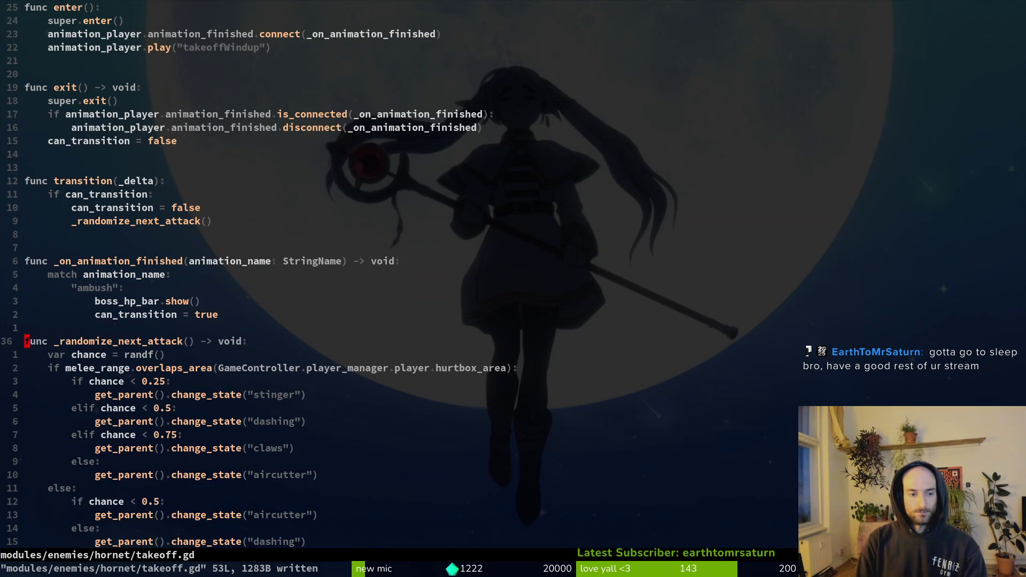
{"action": "key", "text": "O"}
{"action": "key", "text": "Escape"}
{"action": "key", "text": "ctrl+s"}
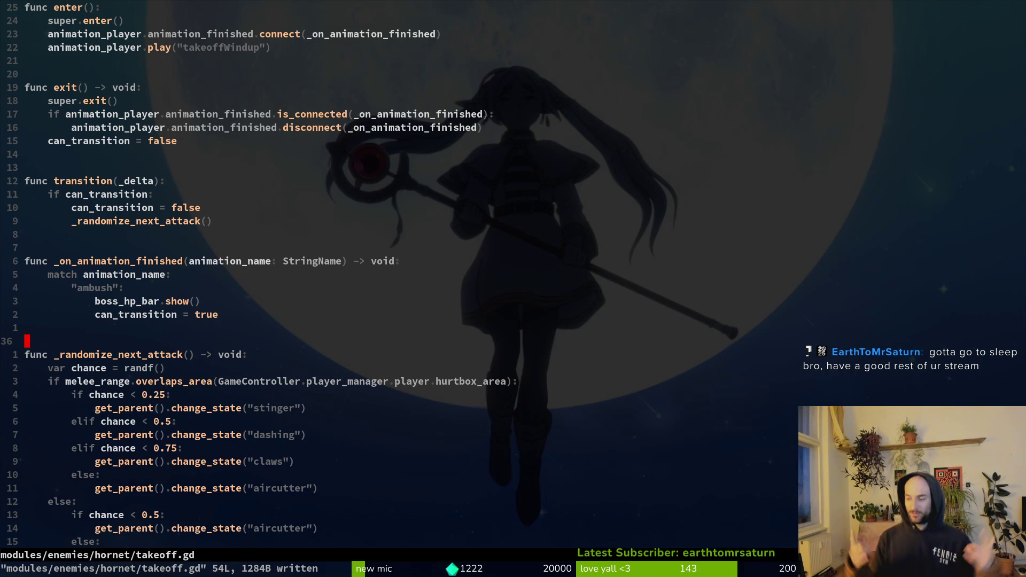
- Rename the 'ambush' match case in takeoff.gd to 'takeoffWindup'
{"action": "key", "text": "super"}
{"action": "key", "text": "super"}
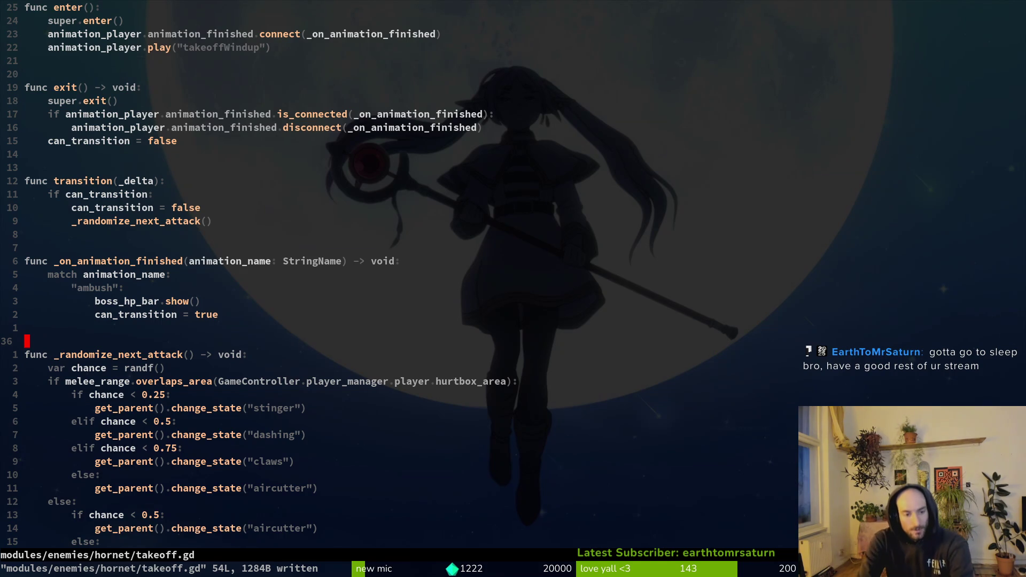
{"action": "key", "text": "j"}
{"action": "key", "text": "j"}
{"action": "key", "text": "k"}
{"action": "key", "text": "j"}
{"action": "key", "text": "j"}
{"action": "key", "text": "j"}
{"action": "key", "text": "j"}
{"action": "key", "text": "j"}
{"action": "key", "text": "j"}
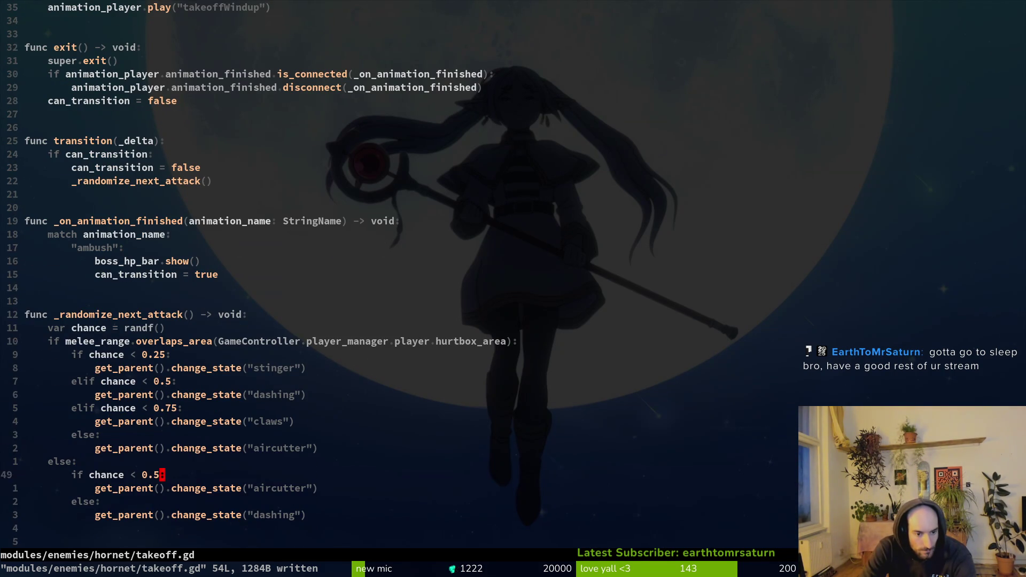
{"action": "key", "text": "k"}
{"action": "key", "text": "k"}
{"action": "key", "text": "k"}
{"action": "key", "text": "b"}
{"action": "key", "text": "b"}
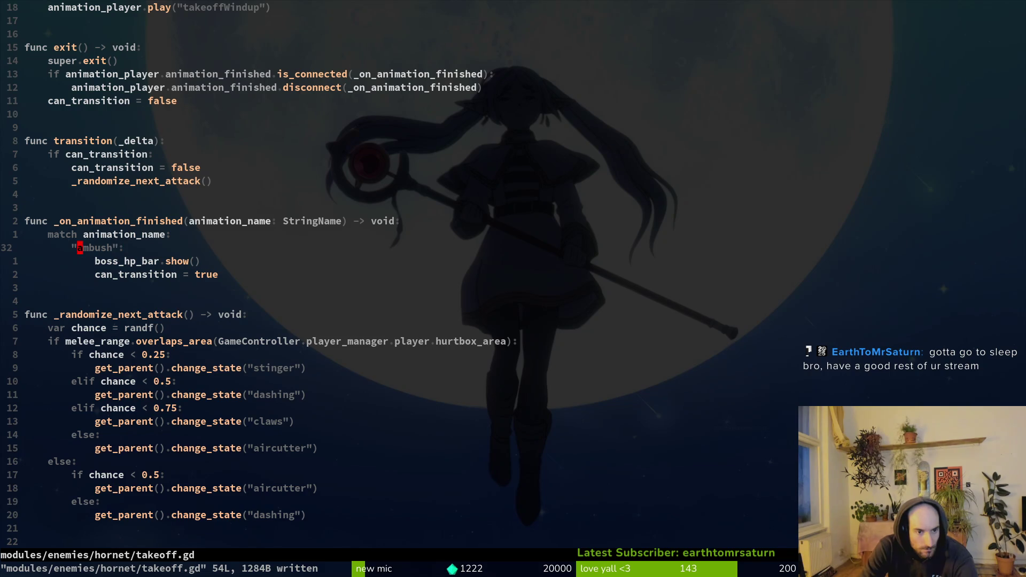
{"action": "type", "text": "cwtakeof"}
{"action": "type", "text": "fWi"}
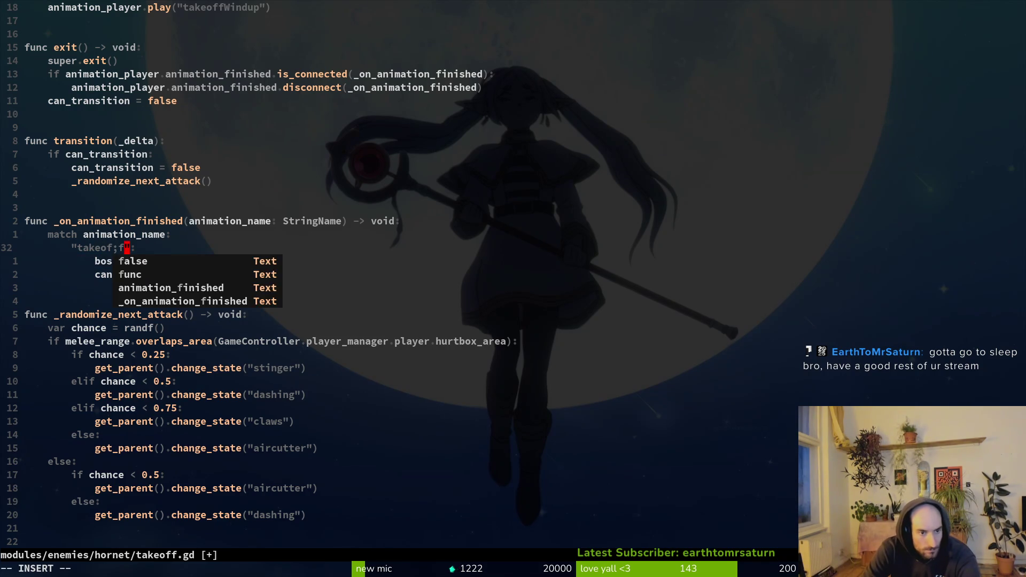
{"action": "type", "text": "ndup"}
{"action": "key", "text": "Escape"}
{"action": "type", "text": "j:w"}
{"action": "key", "text": "Return"}
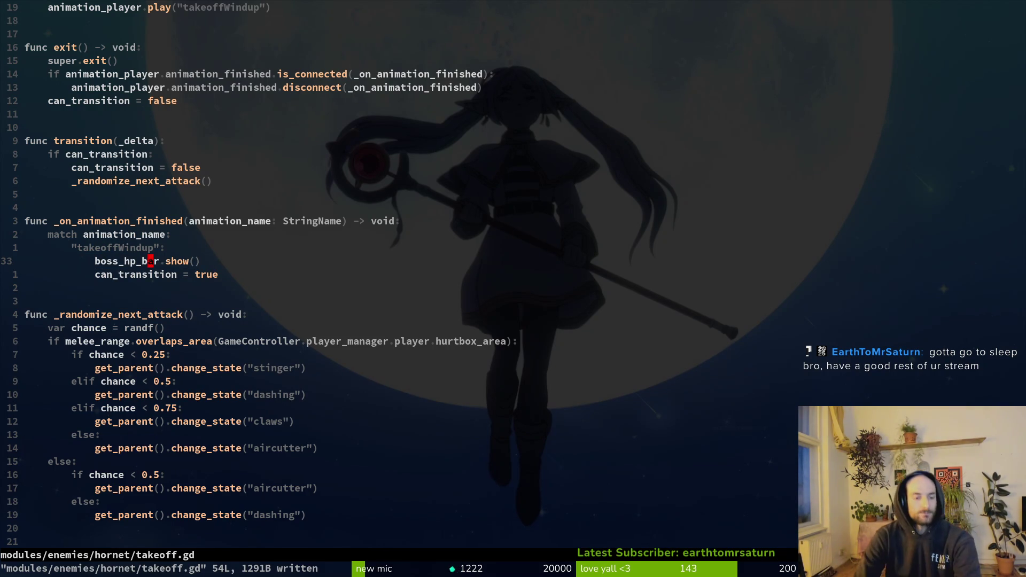
- Delete the boss_hp_bar.show() line and add a 'takeoff' match case below takeoffWindup
{"action": "key", "text": "d"}
{"action": "key", "text": "d"}
{"action": "type", "text": ":w"}
{"action": "key", "text": "Return"}
{"action": "key", "text": "k"}
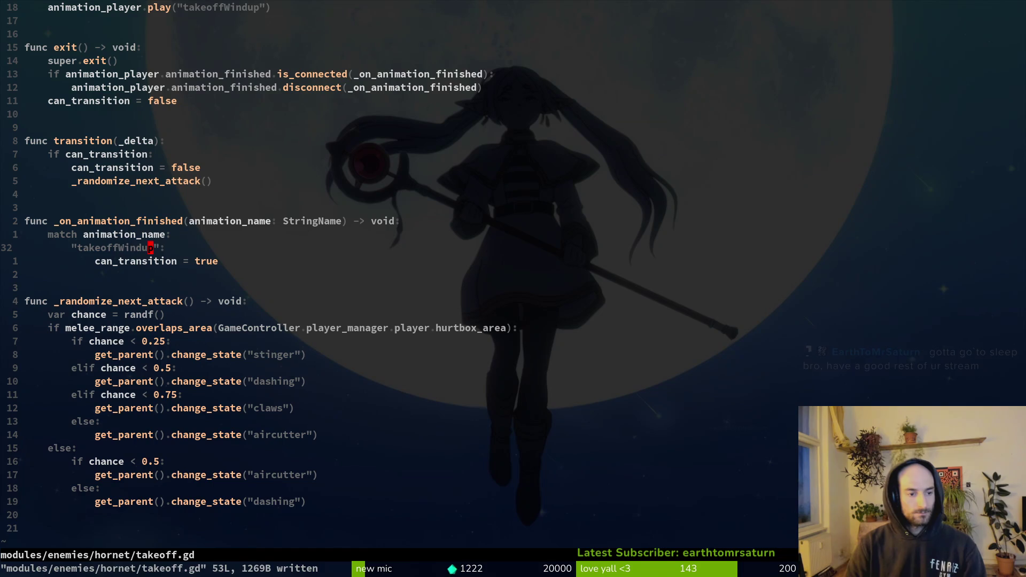
{"action": "key", "text": "y"}
{"action": "key", "text": "y"}
{"action": "key", "text": "p"}
{"action": "key", "text": "c"}
{"action": "key", "text": "i"}
{"action": "key", "text": "quotedbl"}
{"action": "type", "text": "takeoff"}
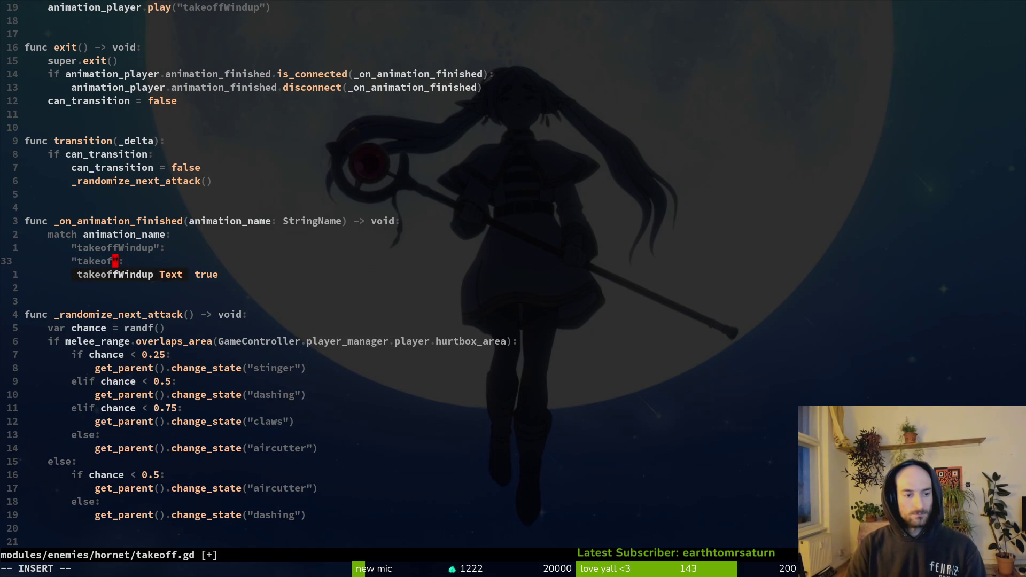
{"action": "key", "text": "Escape"}
- Make the takeoffWindup case call animation_player.play("takeoff") and save takeoff.gd
{"action": "key", "text": "j"}
{"action": "key", "text": "k"}
{"action": "key", "text": "k"}
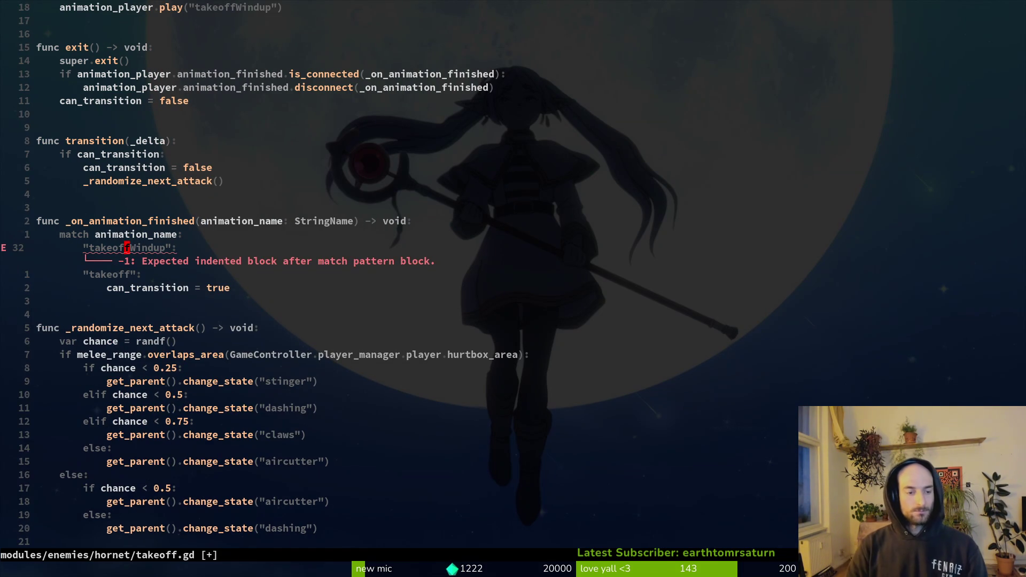
{"action": "key", "text": "o"}
{"action": "key", "text": "Tab"}
{"action": "type", "text": "animation_player"}
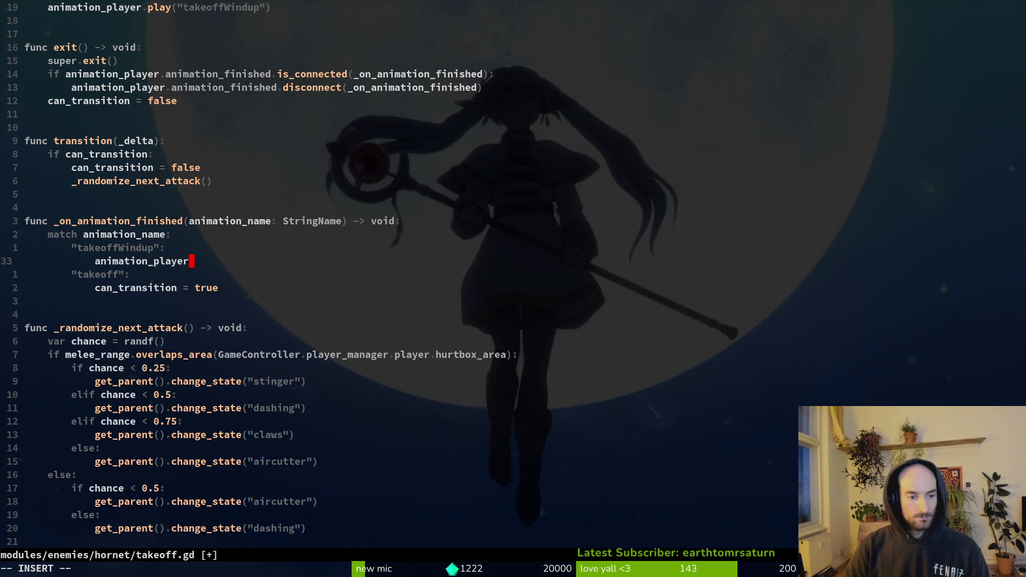
{"action": "type", "text": ".pla"}
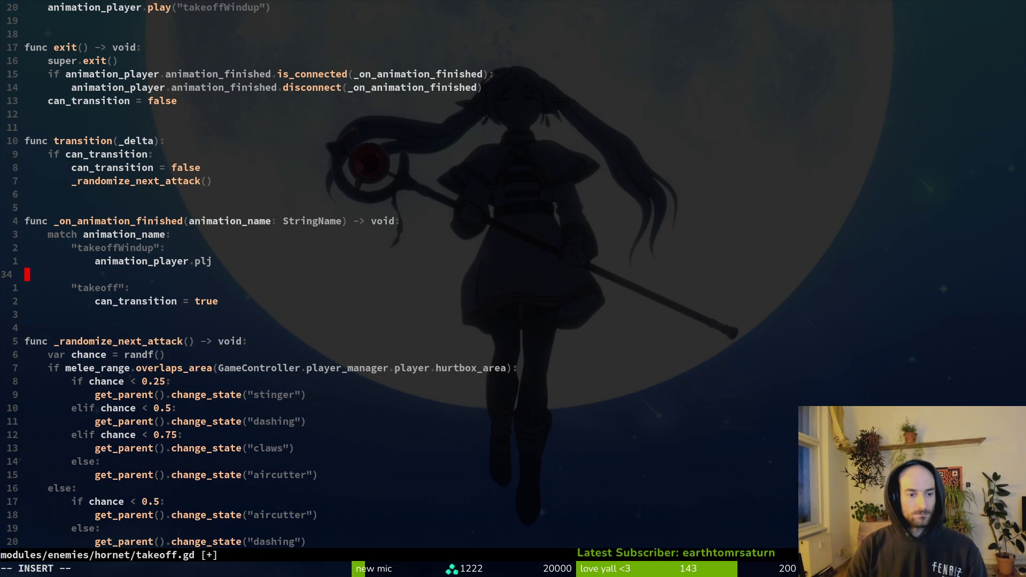
{"action": "key", "text": "Return"}
{"action": "type", "text": "\""}
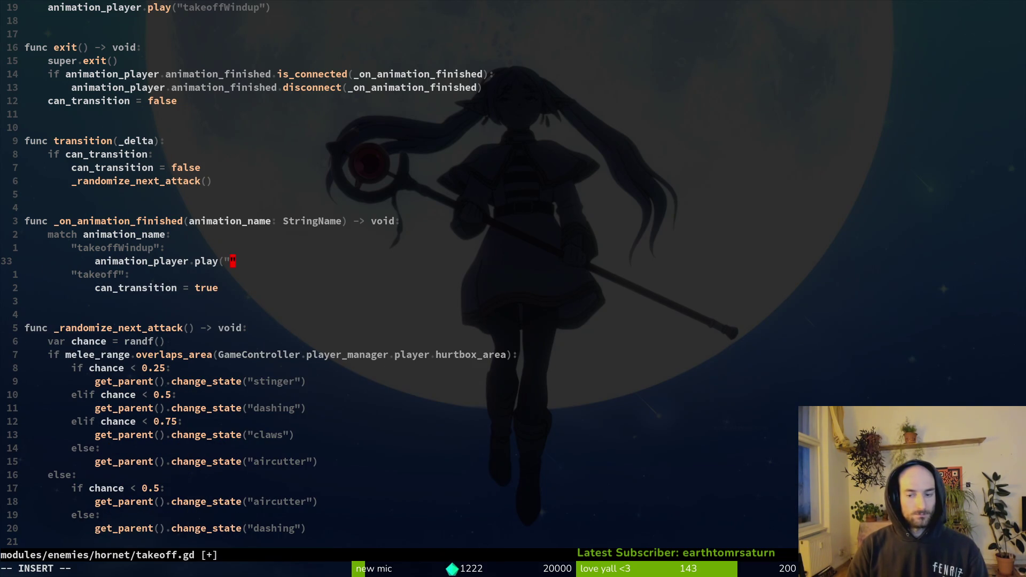
{"action": "type", "text": "takeoff\")"}
{"action": "key", "text": "Escape"}
{"action": "type", "text": ":w"}
{"action": "key", "text": "Return"}
{"action": "key", "text": "k"}
{"action": "key", "text": "k"}
{"action": "key", "text": "k"}
{"action": "key", "text": "k"}
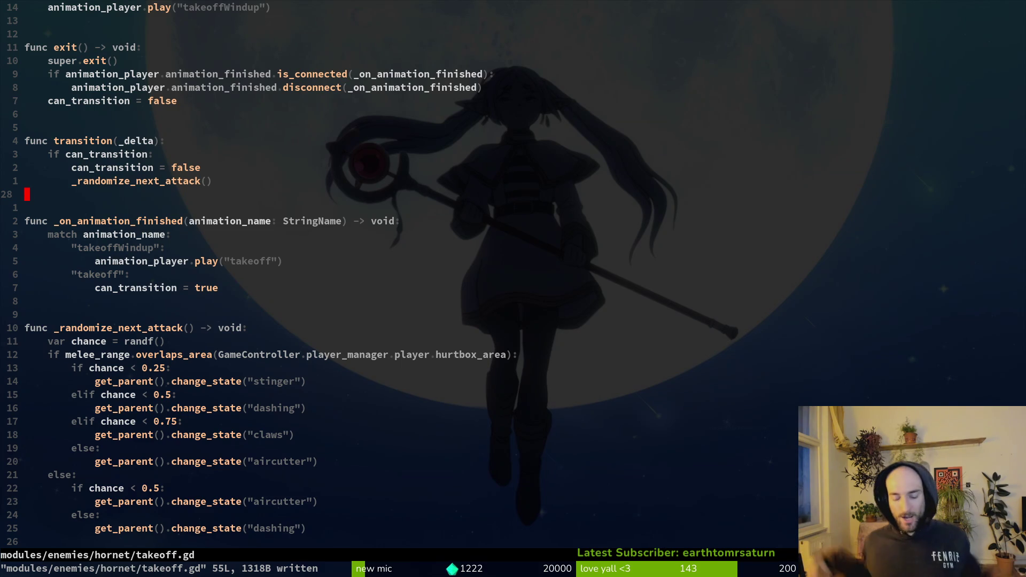
{"action": "key", "text": "ctrl+o"}
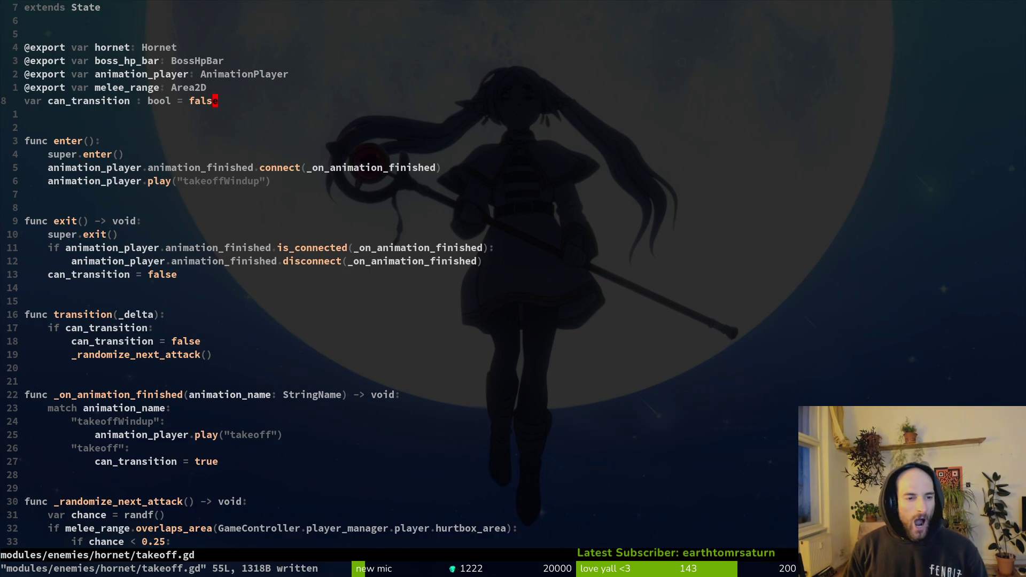
- Jump back through earlier edit positions and open the hornet spawning script
{"action": "key", "text": "ctrl+o"}
{"action": "key", "text": "ctrl+o"}
{"action": "key", "text": "ctrl+o"}
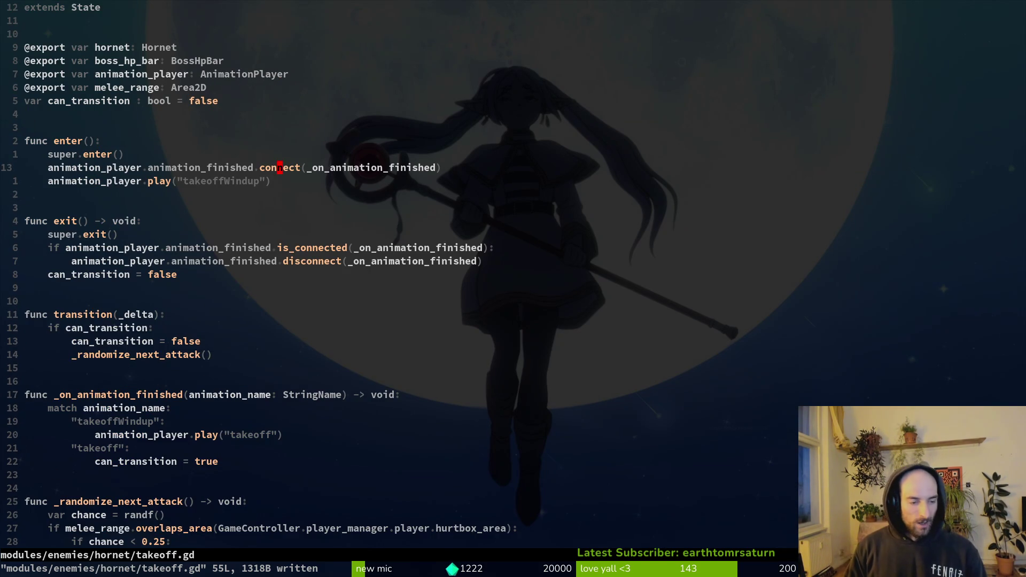
{"action": "key", "text": "ctrl+o"}
{"action": "key", "text": "ctrl+o"}
{"action": "key", "text": "ctrl+o"}
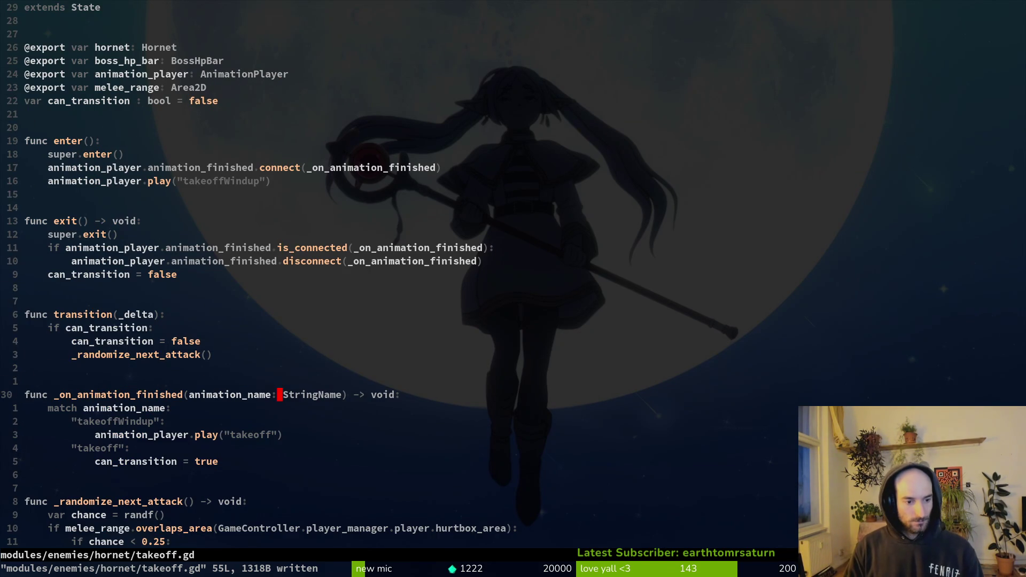
{"action": "key", "text": "ctrl+o"}
{"action": "key", "text": "ctrl+o"}
{"action": "key", "text": "ctrl+o"}
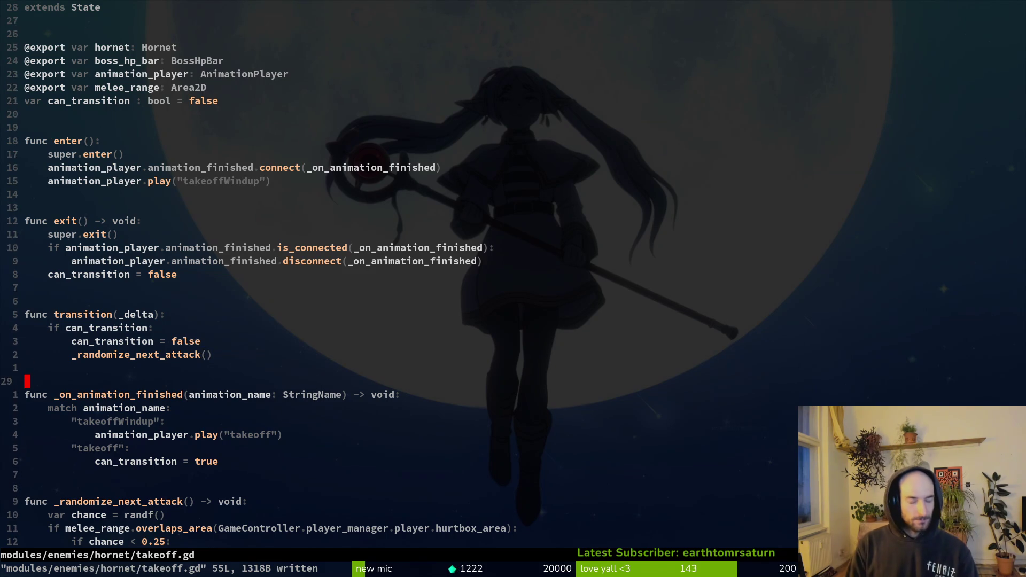
{"action": "key", "text": "ctrl+o"}
{"action": "key", "text": "ctrl+o"}
{"action": "key", "text": "ctrl+o"}
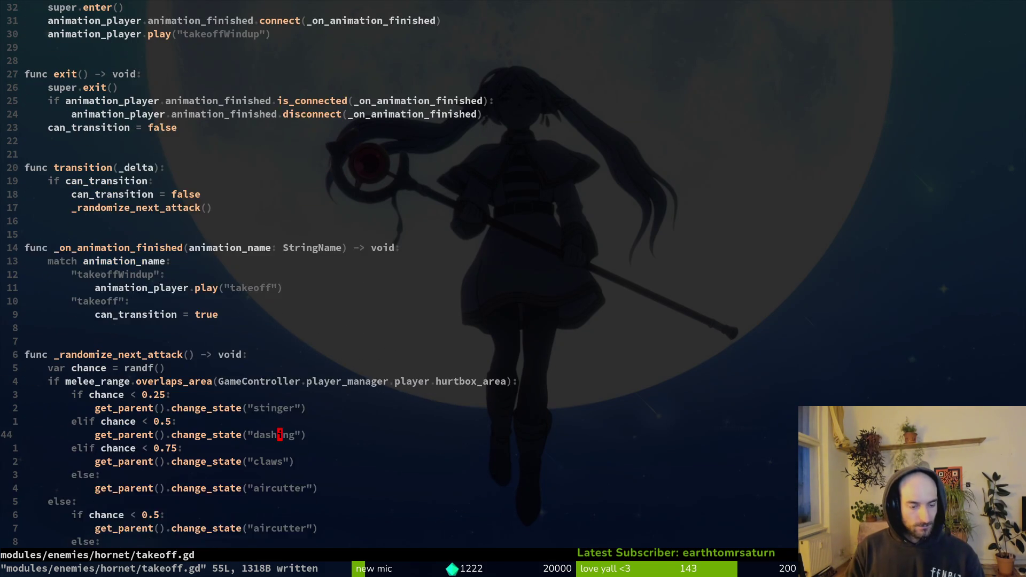
{"action": "key", "text": "space"}
{"action": "key", "text": "f"}
{"action": "key", "text": "f"}
{"action": "type", "text": "horspawn"}
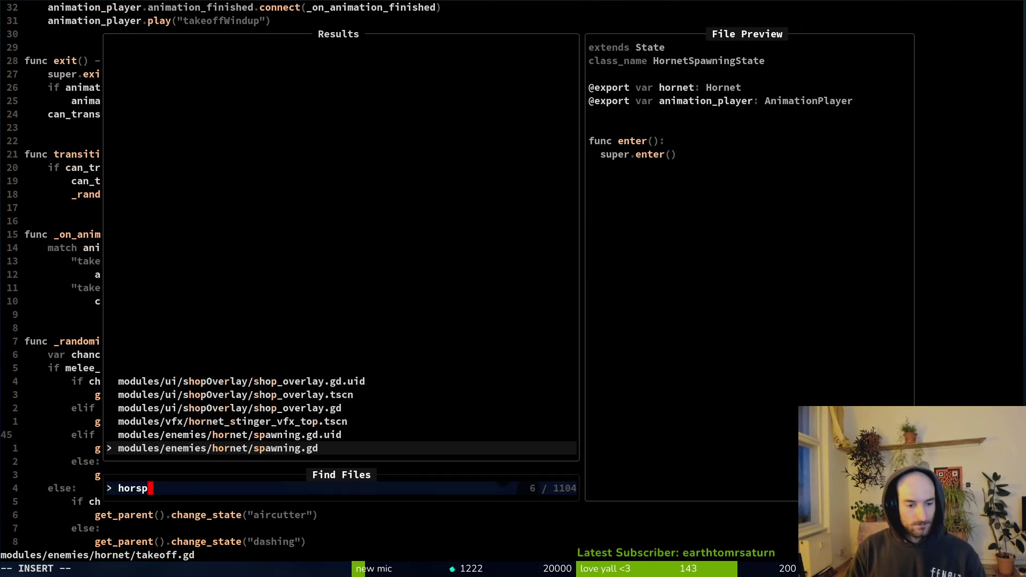
{"action": "key", "text": "Return"}
- Open hornet.gd and move to its onready declarations near attack_spawn_position
{"action": "key", "text": "space"}
{"action": "key", "text": "f"}
{"action": "key", "text": "f"}
{"action": "type", "text": "hornet"}
{"action": "key", "text": "Return"}
{"action": "key", "text": "1"}
{"action": "key", "text": "0"}
{"action": "key", "text": "j"}
{"action": "key", "text": "j"}
{"action": "key", "text": "O"}
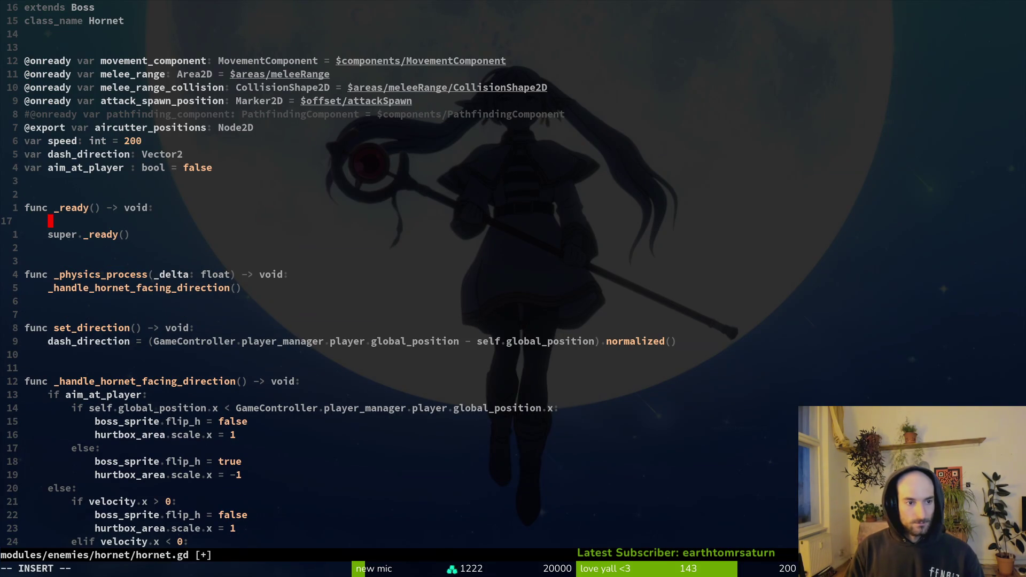
{"action": "key", "text": "Escape"}
{"action": "key", "text": "k"}
{"action": "key", "text": "9"}
{"action": "key", "text": "k"}
{"action": "key", "text": "j"}
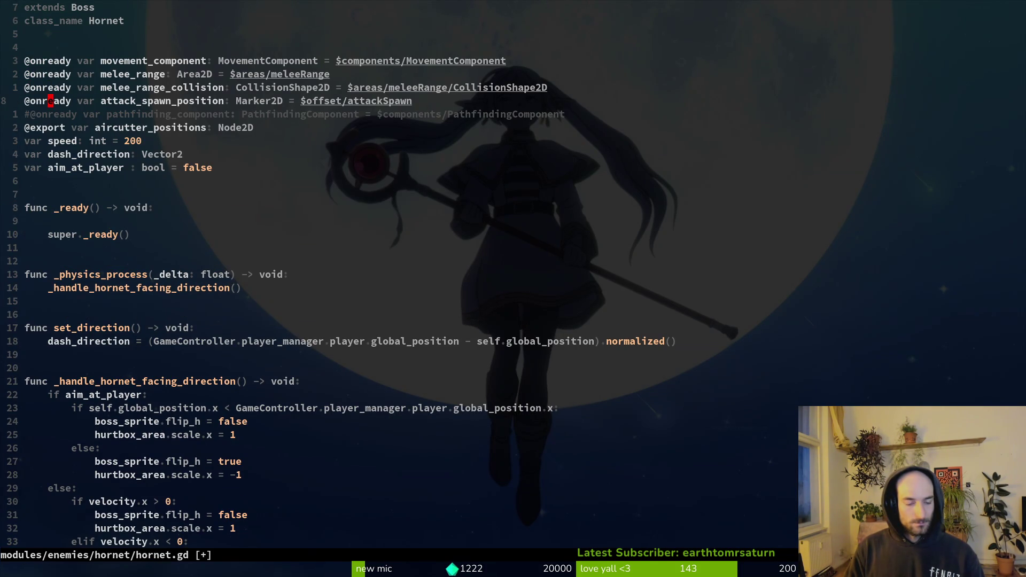
{"action": "key", "text": "space"}
{"action": "key", "text": "f"}
{"action": "key", "text": "f"}
{"action": "type", "text": "mantis"}
{"action": "key", "text": "Return"}
{"action": "key", "text": "ctrl+u"}
{"action": "key", "text": "ctrl+u"}
{"action": "key", "text": "k"}
{"action": "key", "text": "k"}
{"action": "key", "text": "k"}
{"action": "key", "text": "k"}
{"action": "key", "text": "k"}
{"action": "type", "text": "Vjy:w"}
{"action": "key", "text": "Return"}
- Paste the aggro_range lines into hornet.gd, save, and check where aggroRange lives in Godot
{"action": "key", "text": "ctrl+6"}
{"action": "key", "text": "p"}
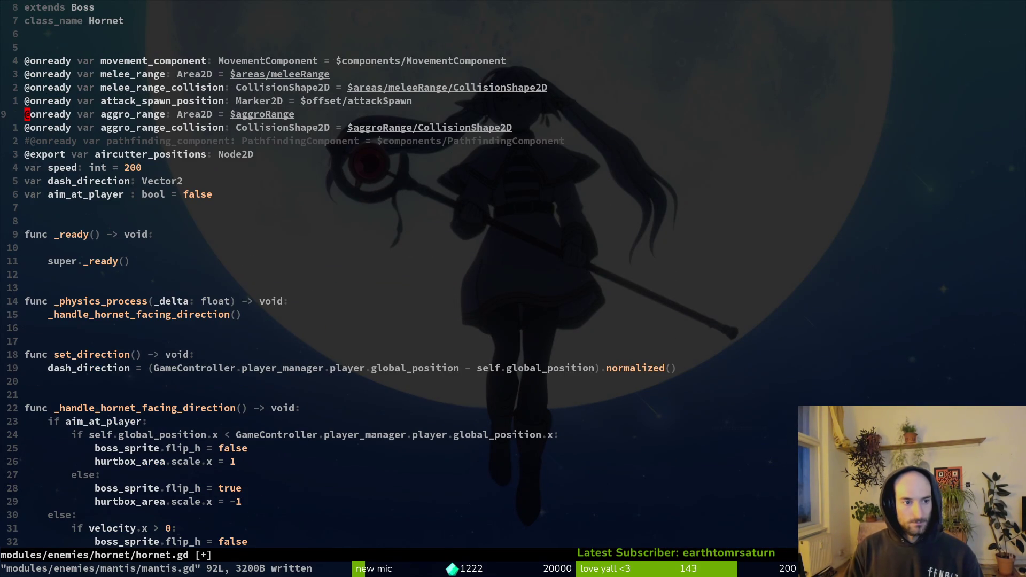
{"action": "type", "text": ":w"}
{"action": "key", "text": "Return"}
{"action": "key", "text": "alt+Tab"}
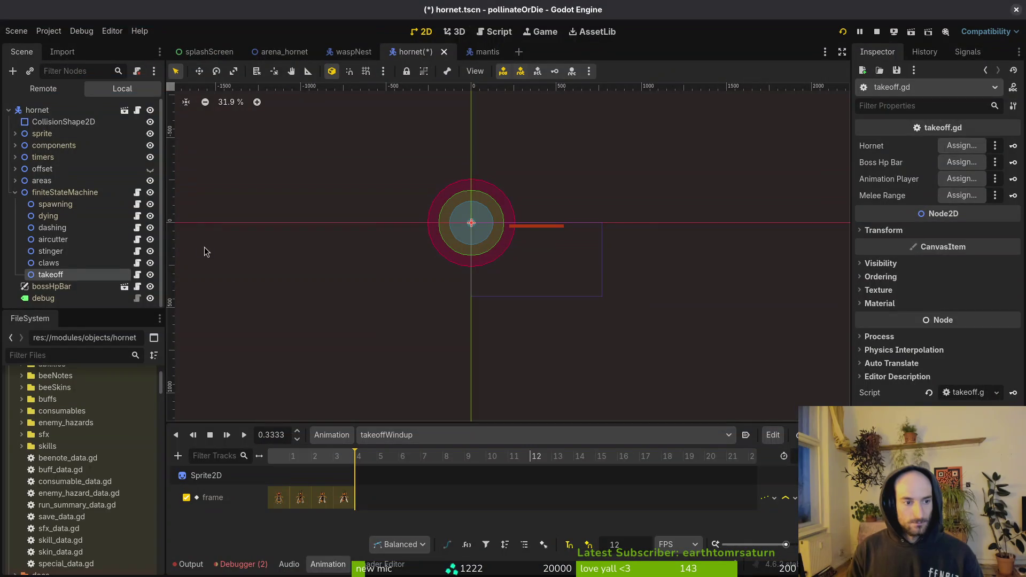
{"action": "left_click", "coordinate": [14, 181]}
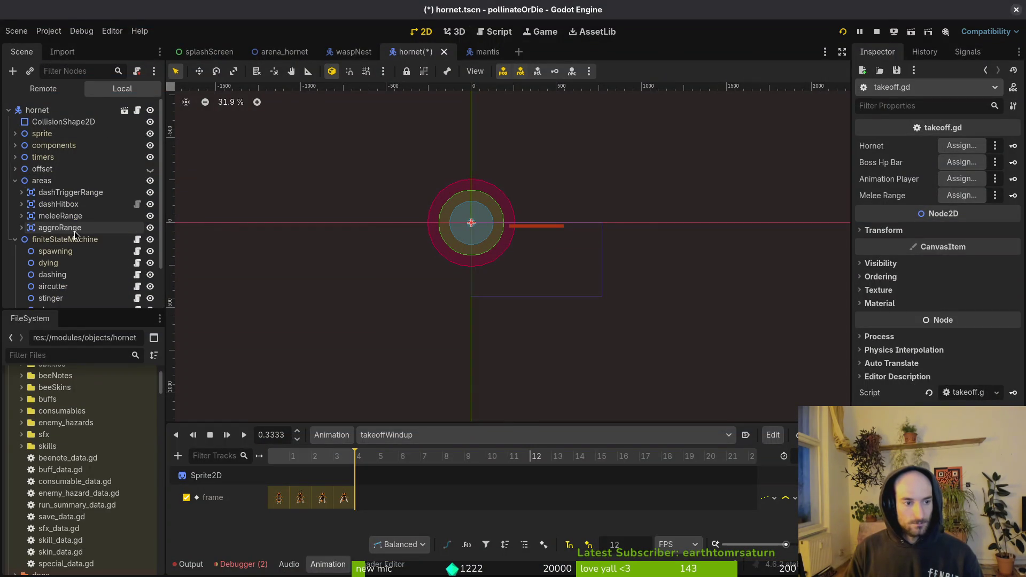
{"action": "key", "text": "alt+Tab"}
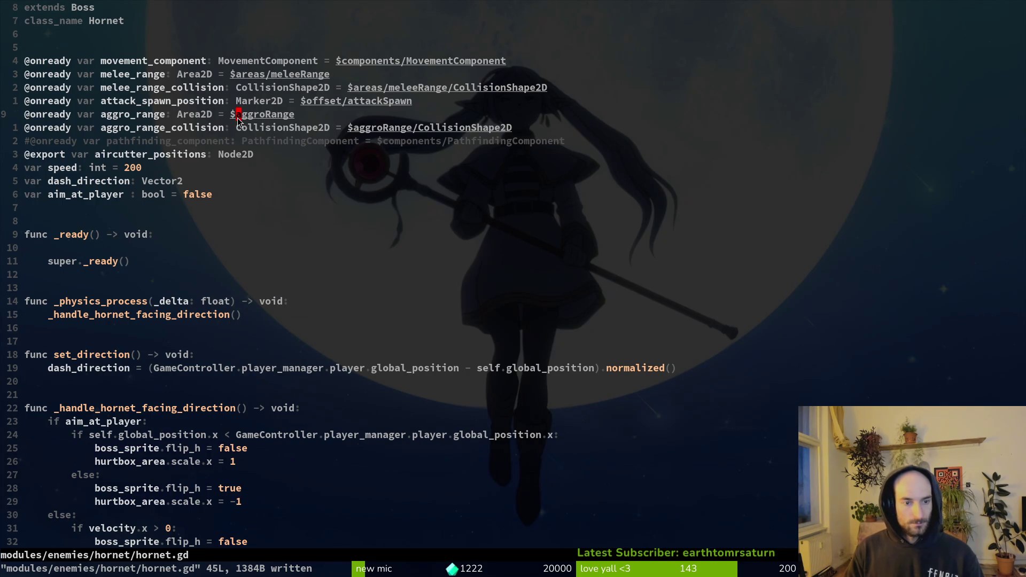
- Prefix both $aggroRange paths in hornet.gd with 'areas/', save, and view the mantis scene
{"action": "type", "text": "iareaa"}
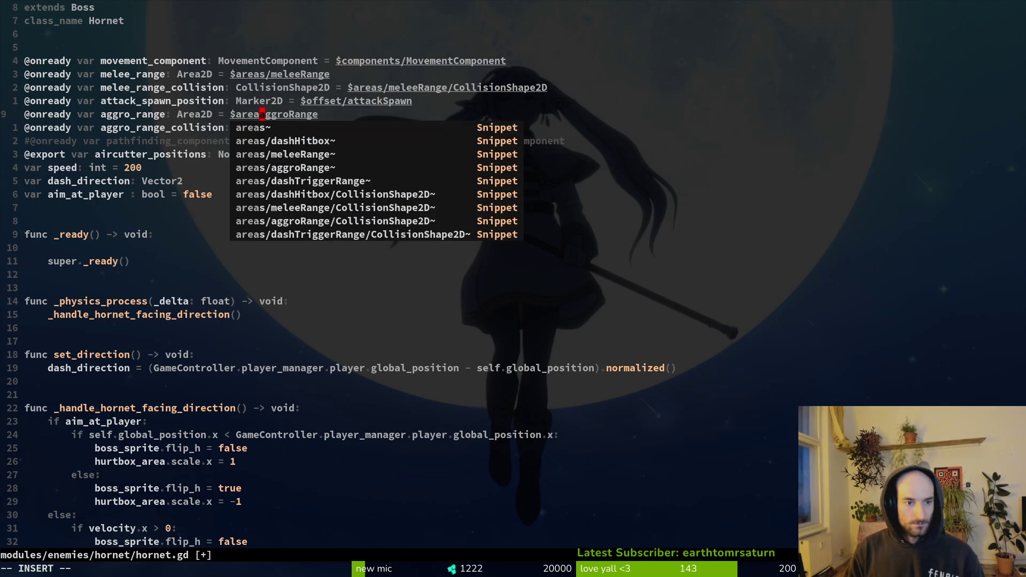
{"action": "type", "text": "/"}
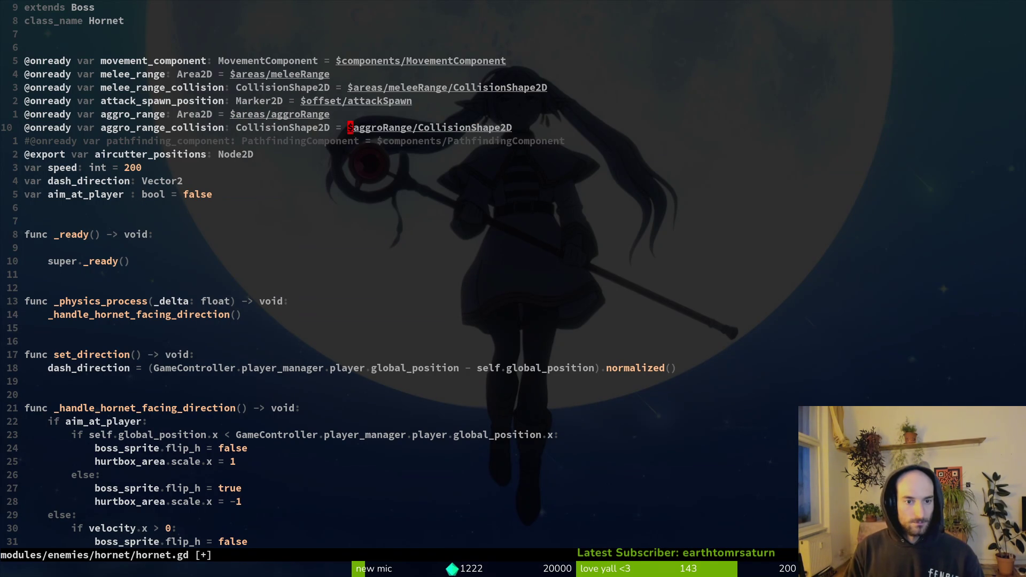
{"action": "type", "text": "areas/"}
{"action": "key", "text": "Escape"}
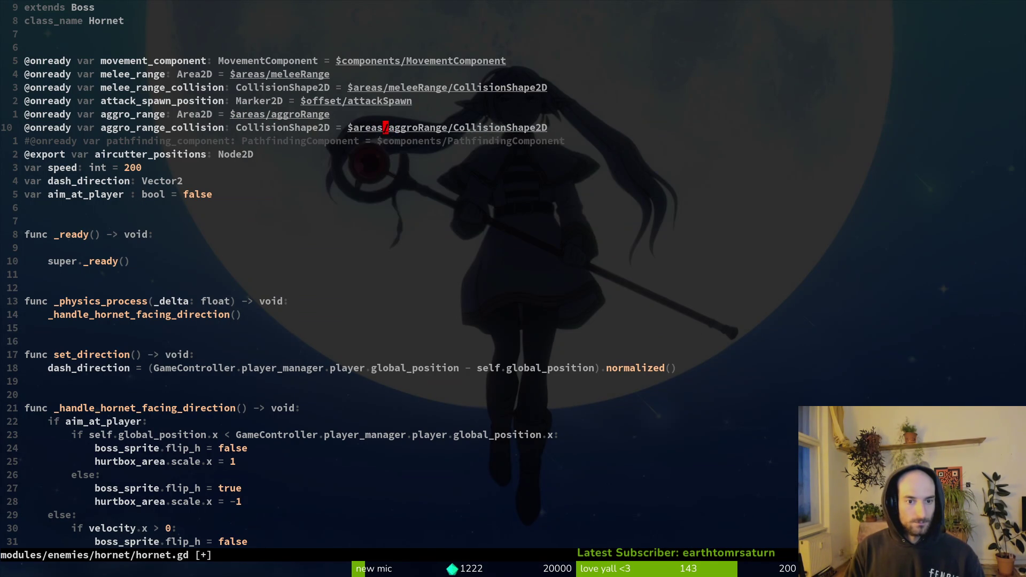
{"action": "type", "text": ":w"}
{"action": "key", "text": "Return"}
{"action": "key", "text": "alt+Tab"}
{"action": "left_click", "coordinate": [481, 52]}
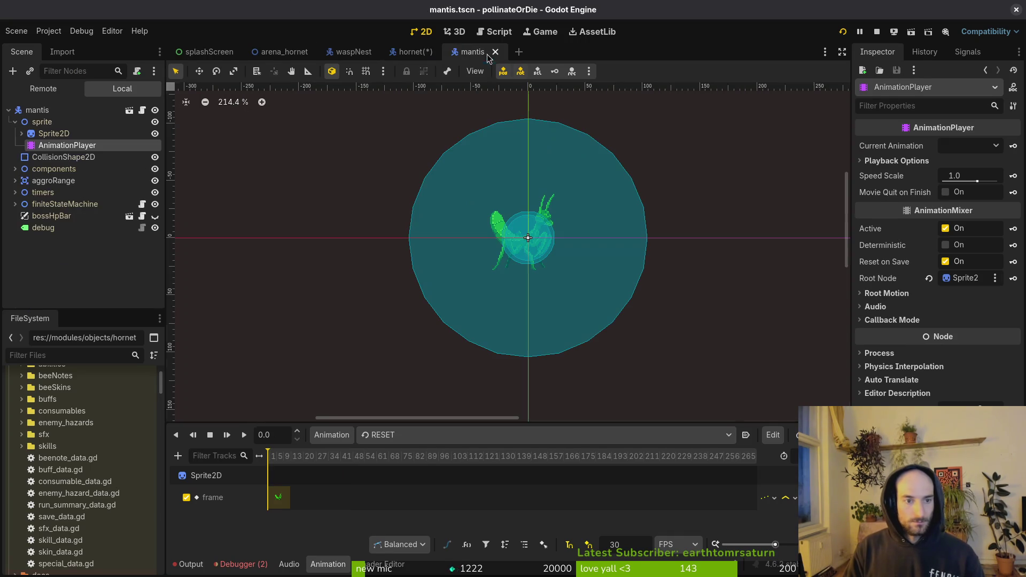
- Set the hornet's Honey Reward to 150 and save the hornet scene
{"action": "left_click", "coordinate": [406, 53]}
{"action": "left_click", "coordinate": [15, 156]}
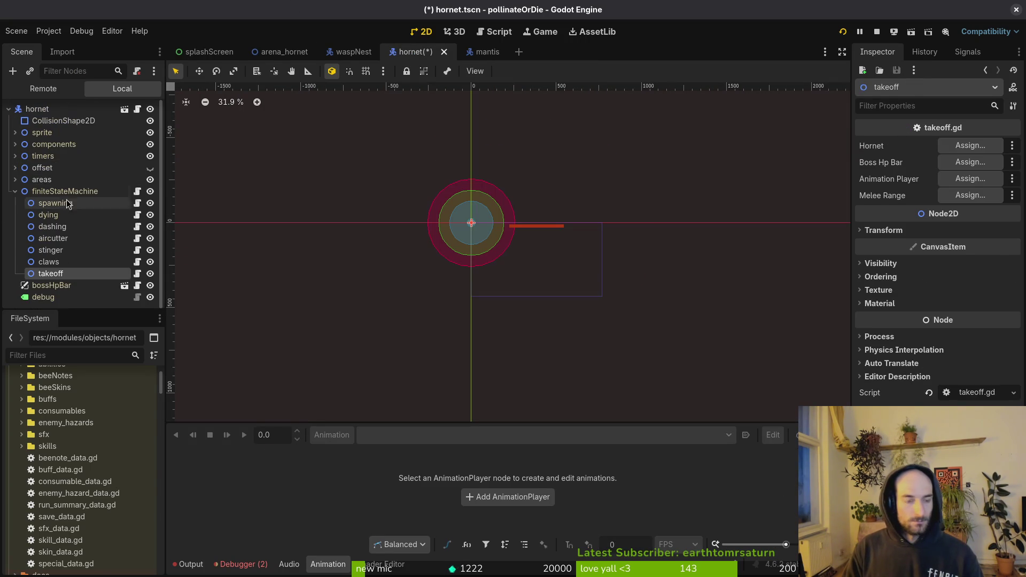
{"action": "left_click", "coordinate": [15, 191]}
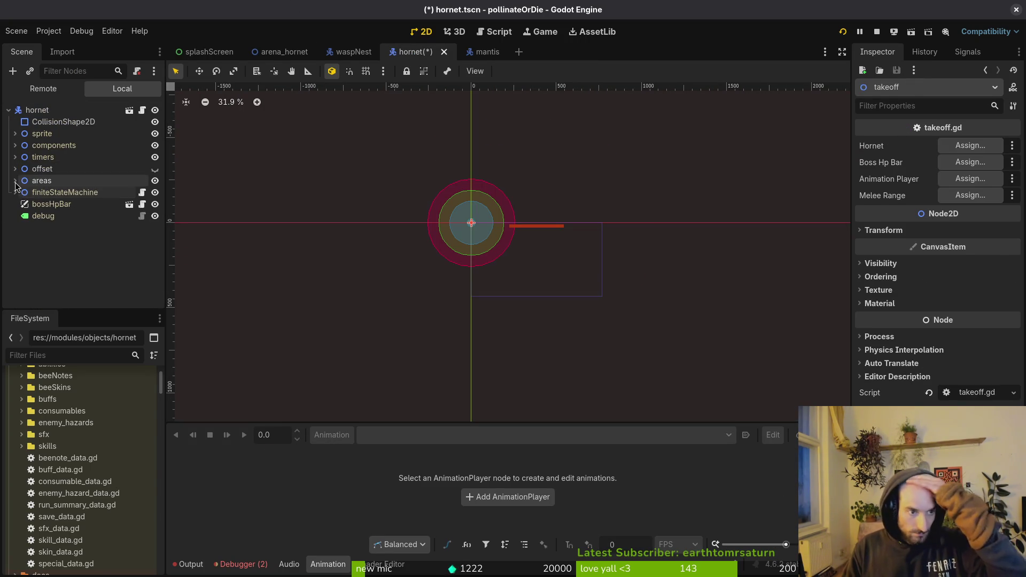
{"action": "left_click", "coordinate": [37, 109]}
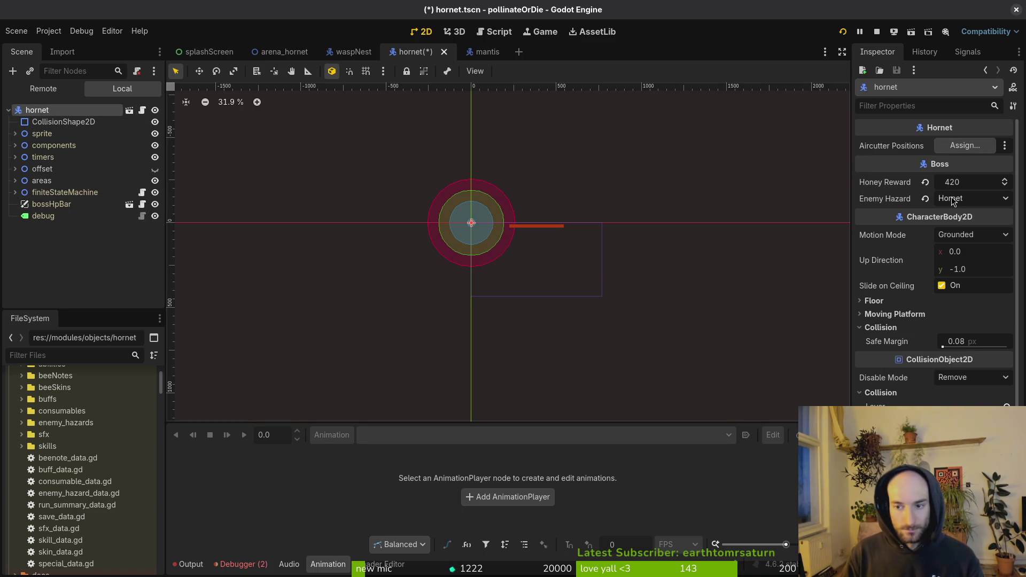
{"action": "left_click", "coordinate": [972, 182]}
{"action": "type", "text": "150"}
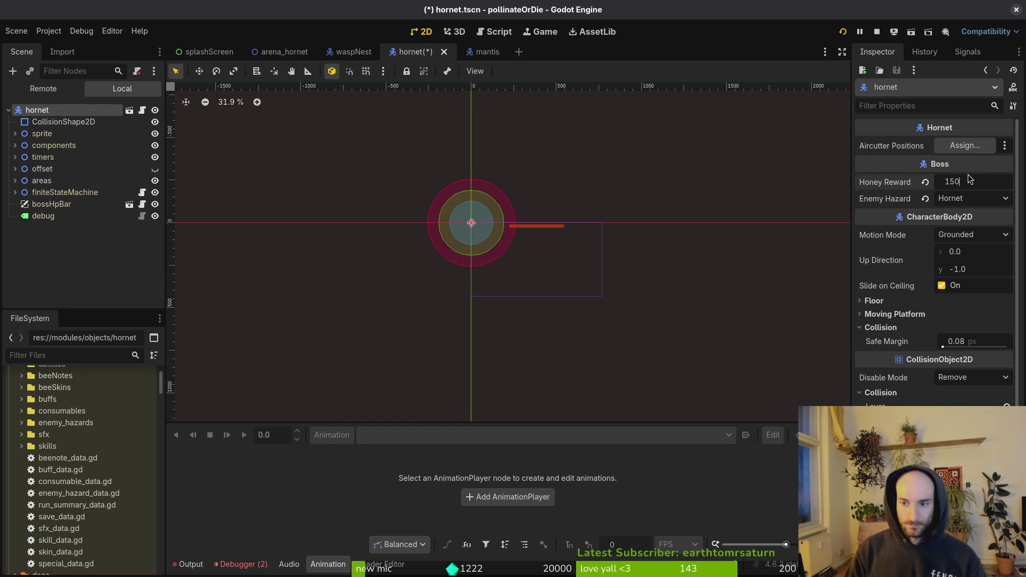
{"action": "key", "text": "Return"}
{"action": "key", "text": "ctrl+s"}
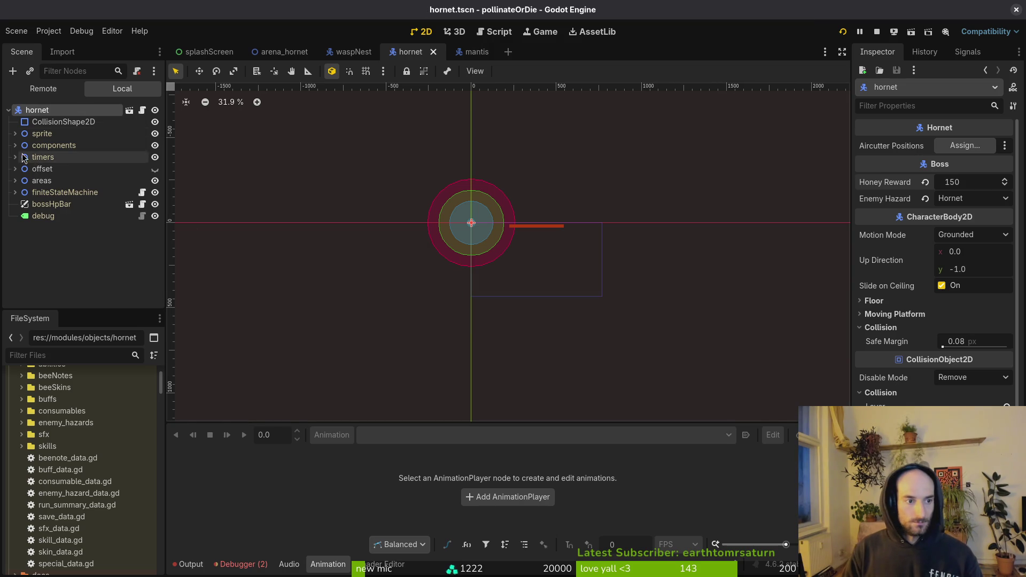
- Inspect the hornet's HealthComponent, then move on to hornet.aseprite in Aseprite and save it
{"action": "left_click", "coordinate": [14, 146]}
{"action": "left_click", "coordinate": [60, 182]}
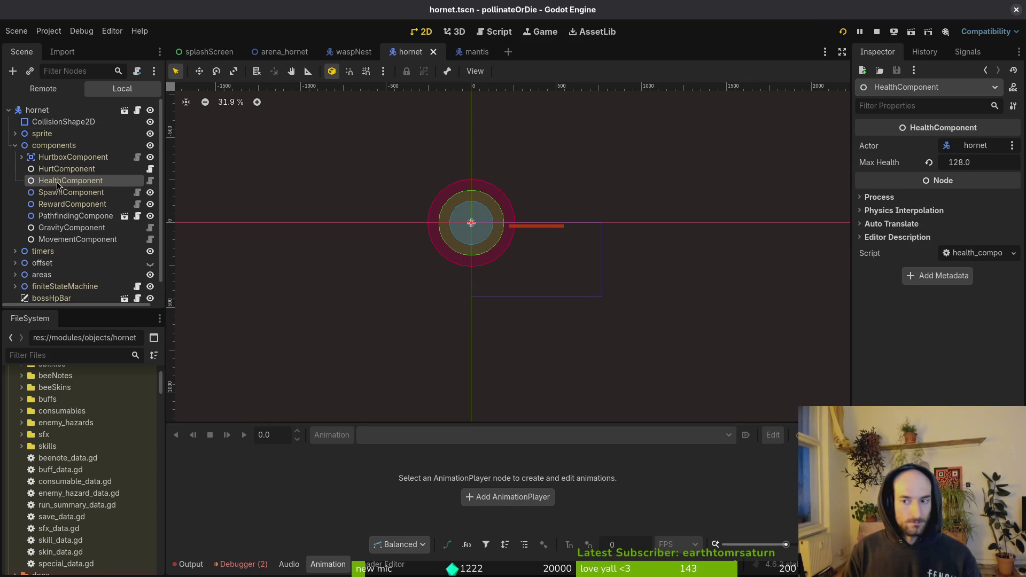
{"action": "left_click", "coordinate": [15, 145]}
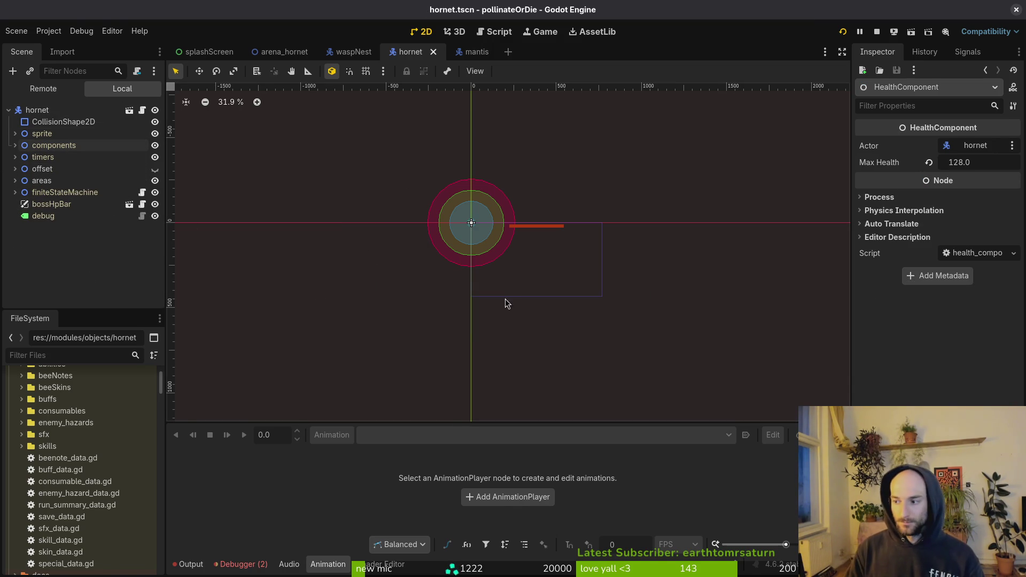
{"action": "key", "text": "alt+Tab"}
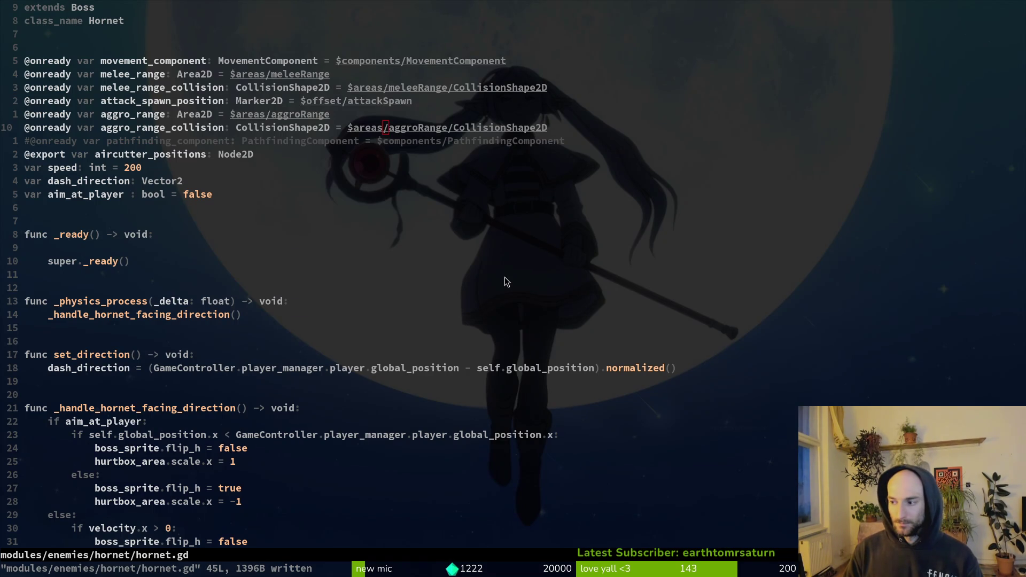
{"action": "key", "text": "alt+Tab"}
{"action": "key", "text": "ctrl+s"}
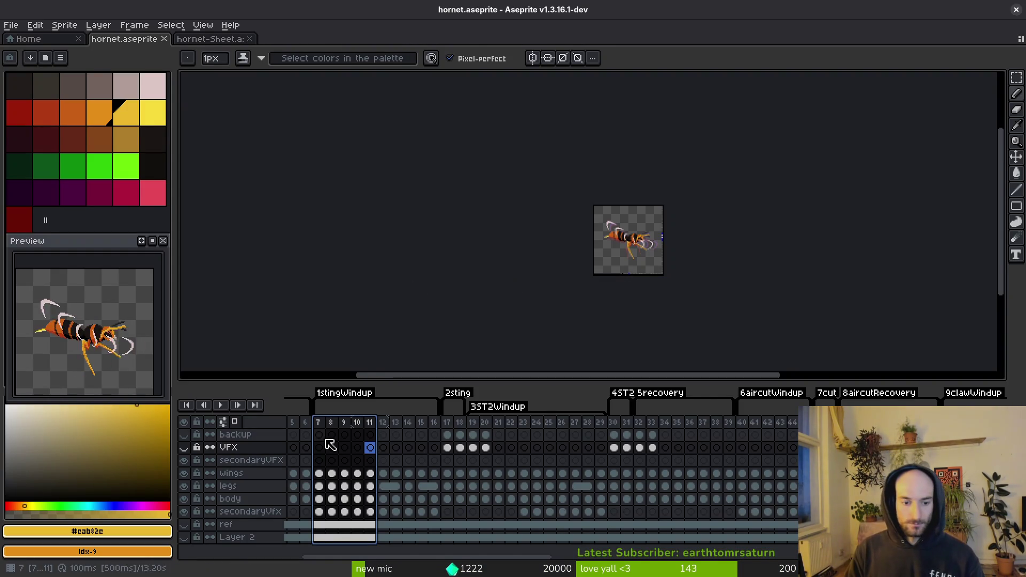
- Select frame 7, enlarge the preview, save hornet.aseprite and step through the windup frames
{"action": "left_click", "coordinate": [320, 447]}
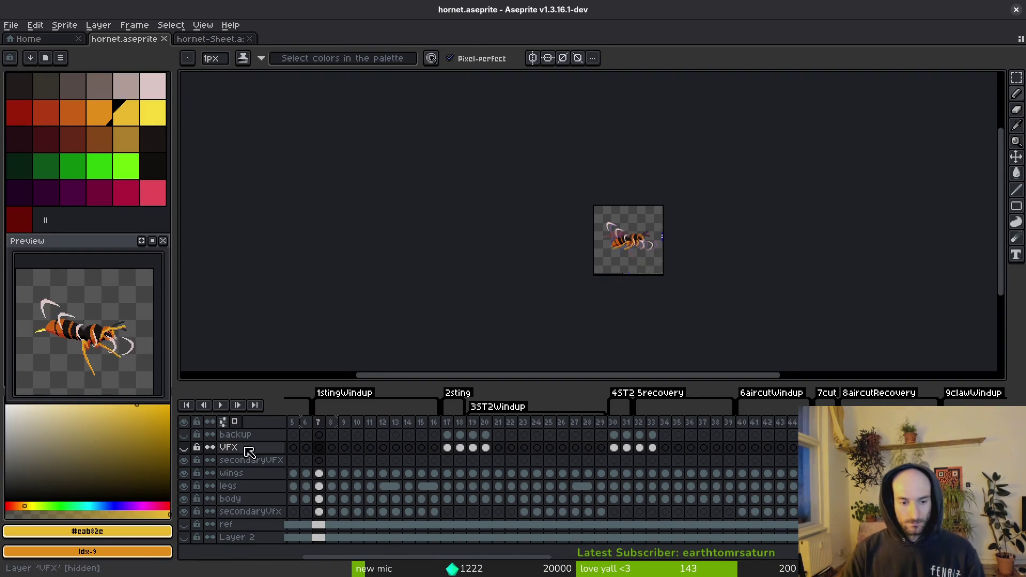
{"action": "left_click_drag", "start_coordinate": [97, 244], "coordinate": [97, 220]}
{"action": "key", "text": "ctrl+s"}
{"action": "key", "text": "i"}
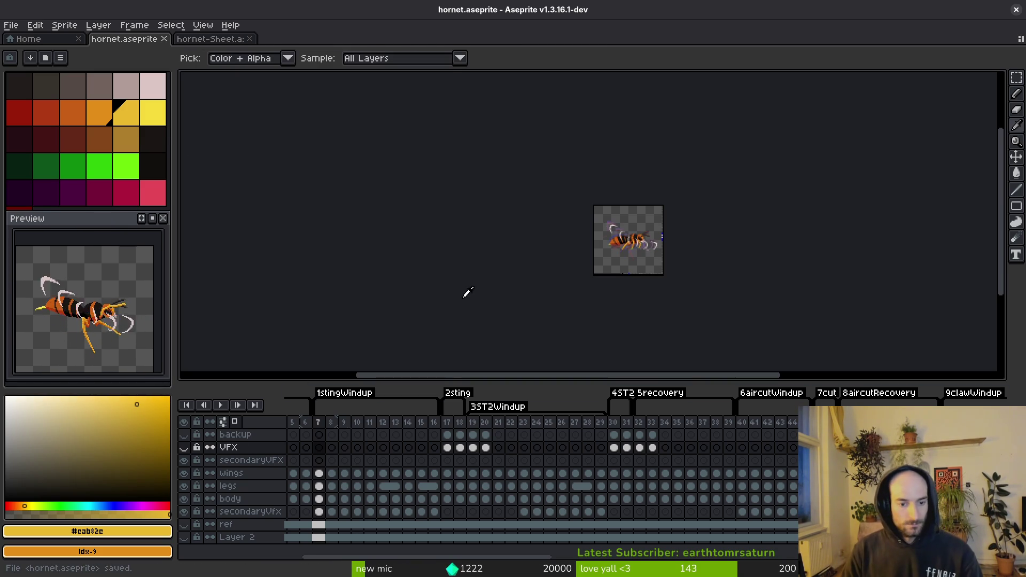
{"action": "key", "text": "Right"}
{"action": "key", "text": "Right"}
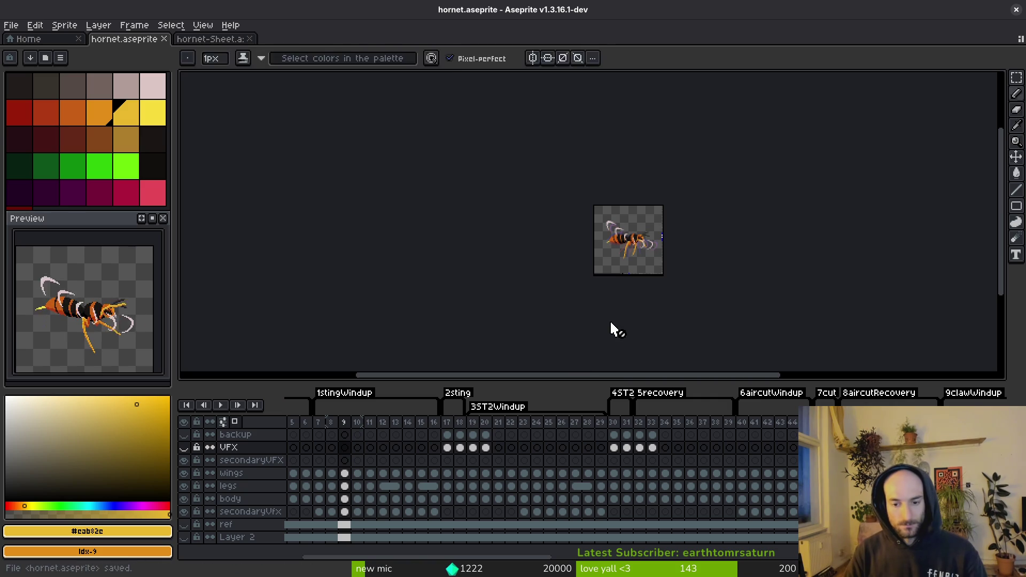
{"action": "key", "text": "alt+Tab"}
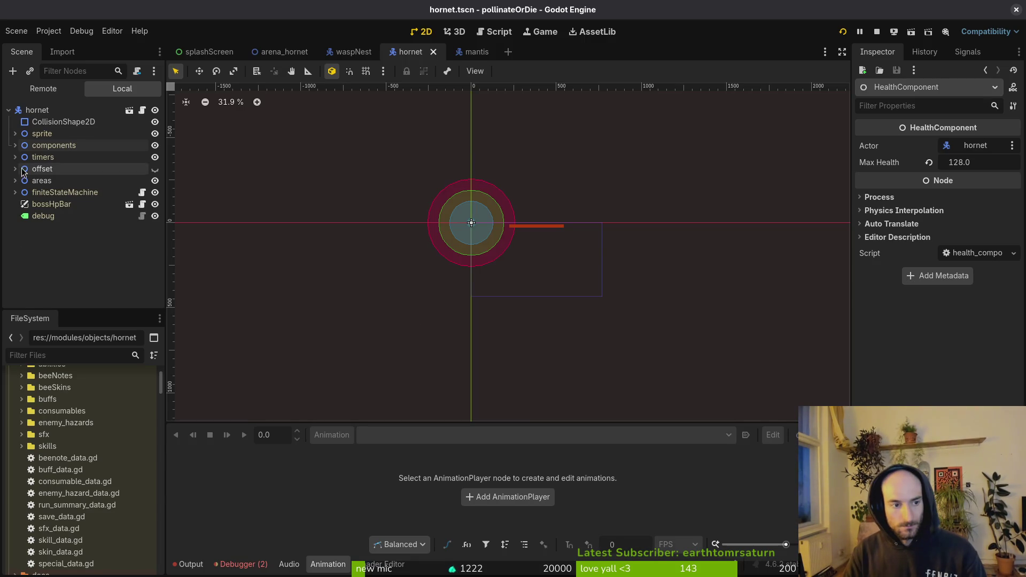
- Assign the hornet node to takeoff's Hornet export and bossHpBar to its Boss Hp Bar export
{"action": "left_click", "coordinate": [15, 193]}
{"action": "left_click", "coordinate": [51, 274]}
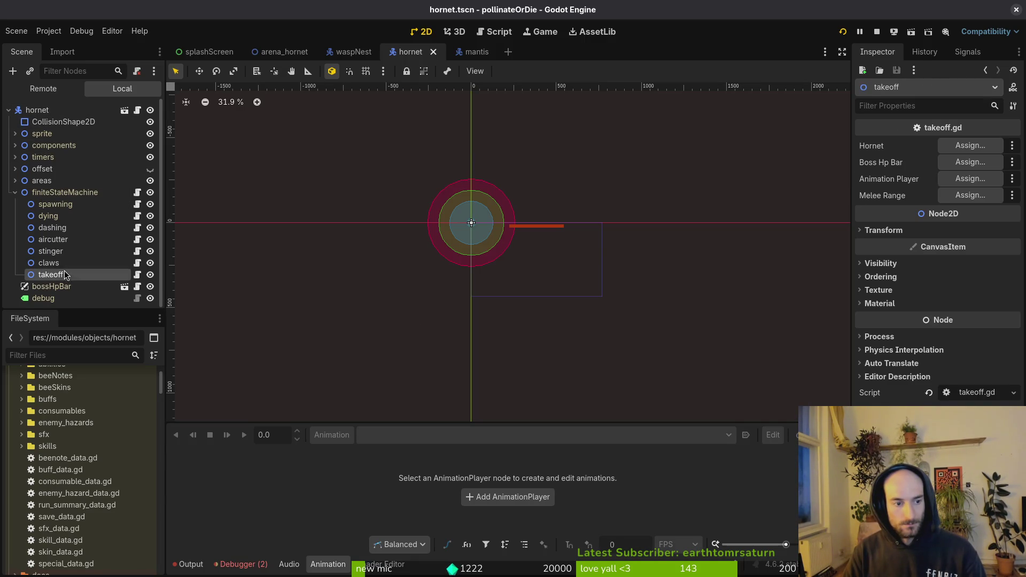
{"action": "left_click", "coordinate": [954, 152]}
{"action": "left_click", "coordinate": [454, 154]}
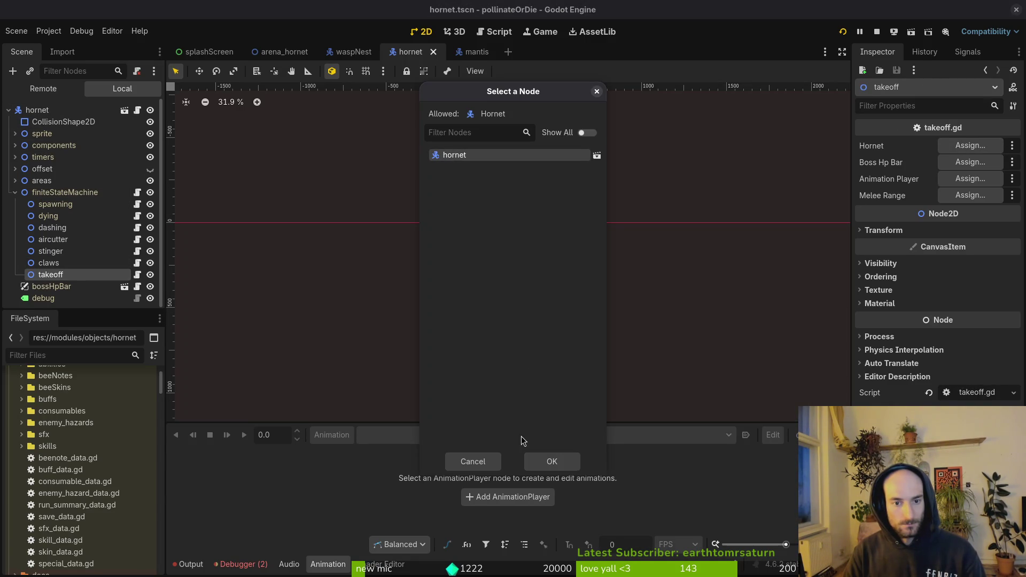
{"action": "left_click", "coordinate": [552, 464]}
{"action": "left_click", "coordinate": [970, 162]}
{"action": "left_click", "coordinate": [486, 174]}
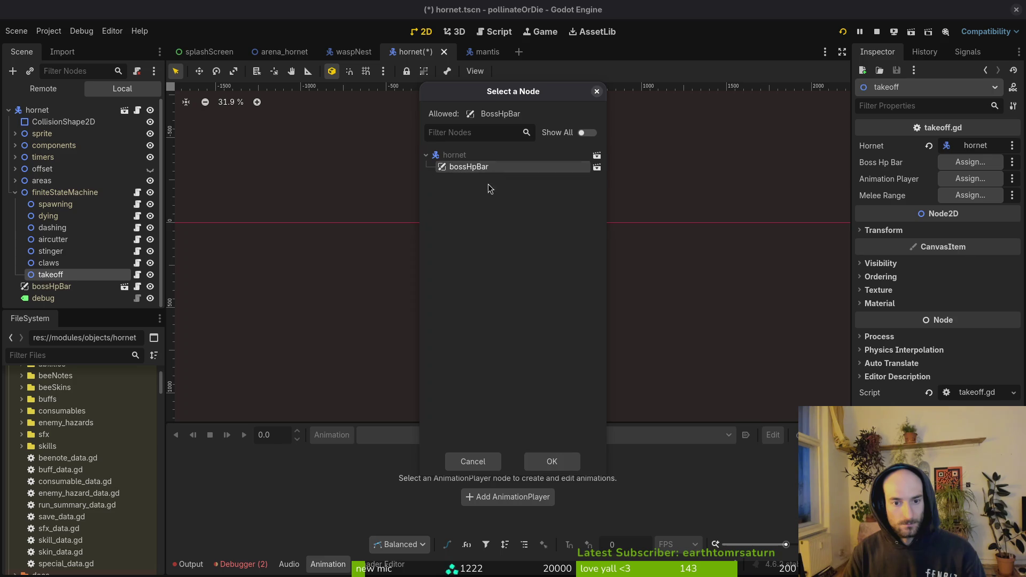
{"action": "left_click", "coordinate": [533, 463]}
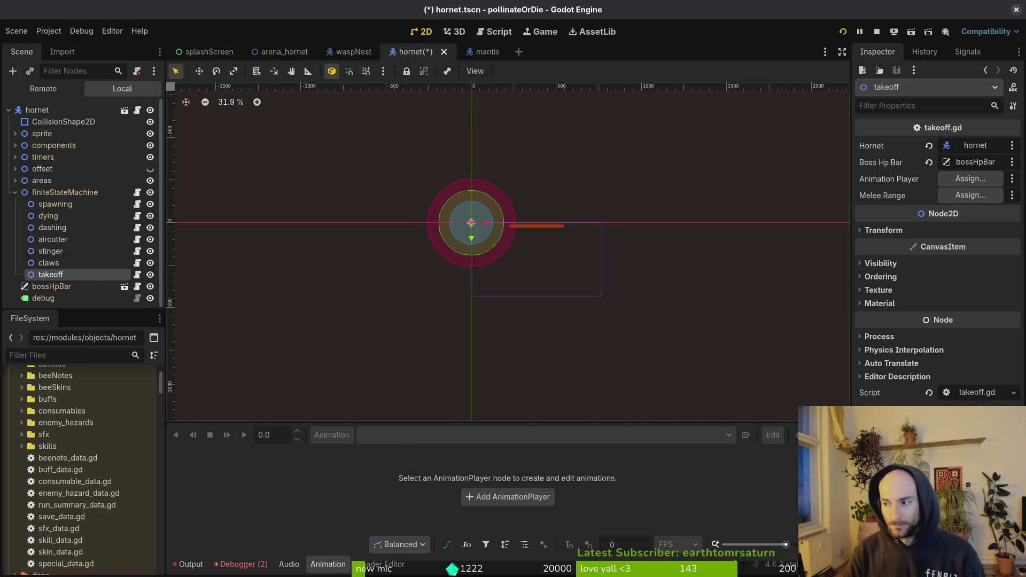
{"action": "key", "text": "alt+Tab"}
{"action": "left_click", "coordinate": [168, 155]}
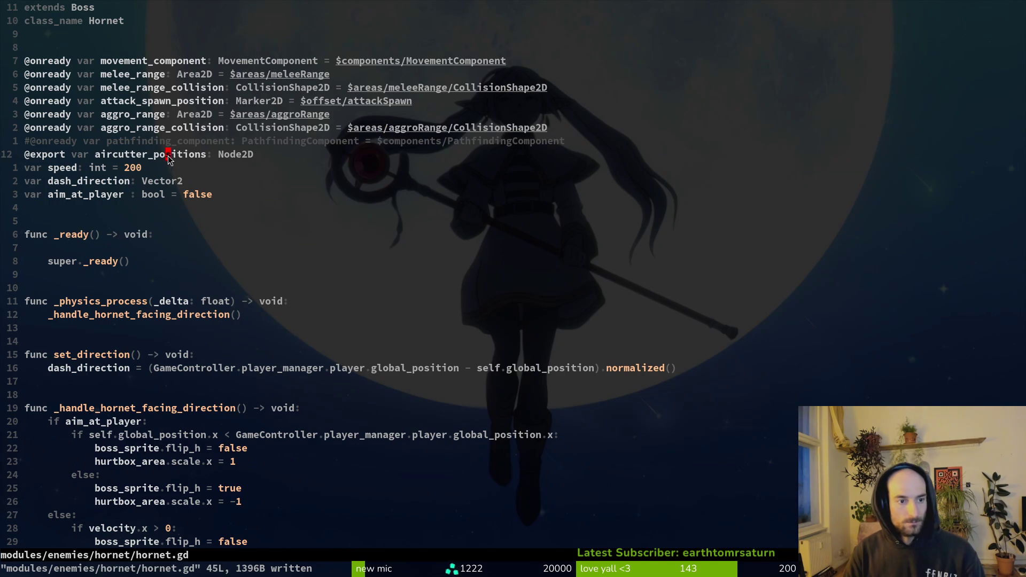
- Open takeoff.gd and delete the boss_hp_bar export line
{"action": "key", "text": "ctrl+p"}
{"action": "type", "text": "horta"}
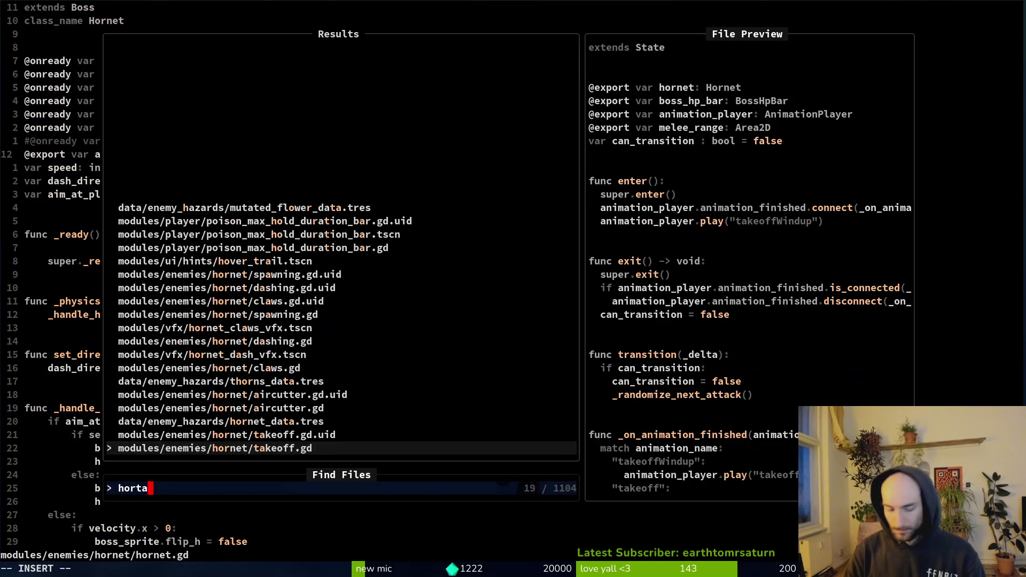
{"action": "key", "text": "Return"}
{"action": "key", "text": "g"}
{"action": "key", "text": "g"}
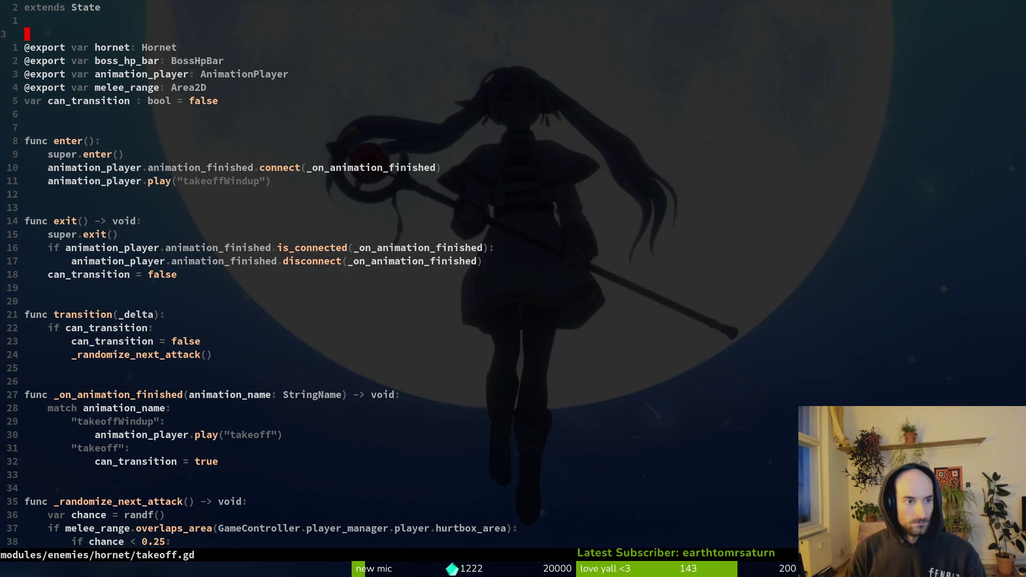
{"action": "left_click", "coordinate": [179, 61]}
{"action": "key", "text": "d"}
{"action": "key", "text": "d"}
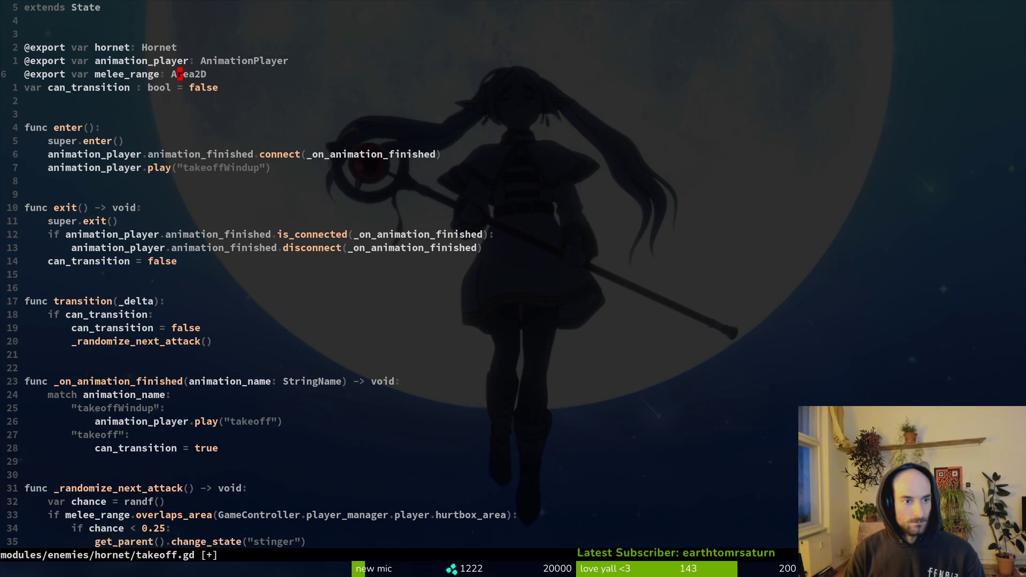
- Undo the accidental line deletions, save takeoff.gd, and quit Neovim with :wq
{"action": "key", "text": "d"}
{"action": "key", "text": "d"}
{"action": "type", "text": "u:w"}
{"action": "key", "text": "Return"}
{"action": "key", "text": "k"}
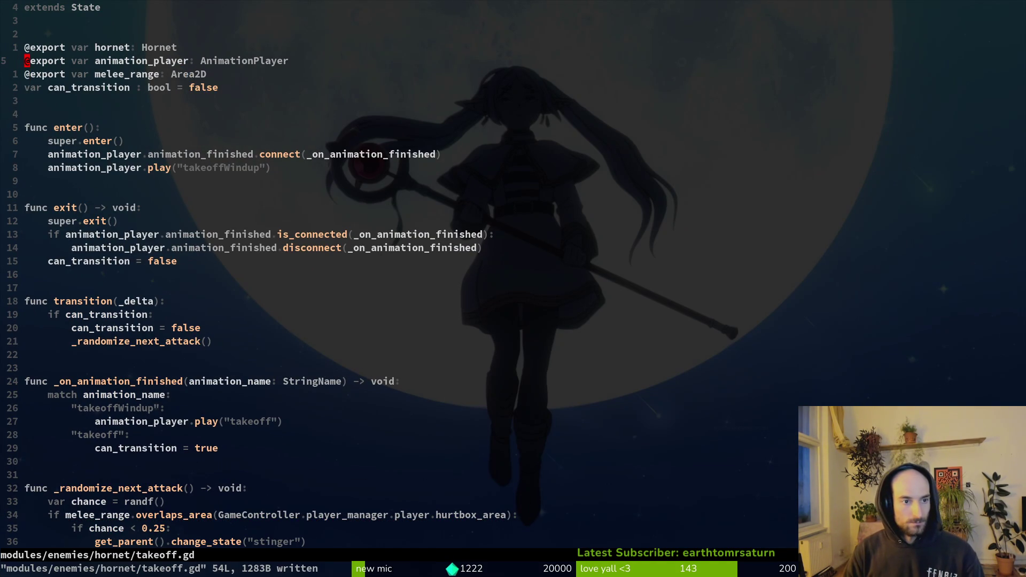
{"action": "key", "text": "d"}
{"action": "key", "text": "d"}
{"action": "type", "text": "u:w"}
{"action": "key", "text": "Return"}
{"action": "type", "text": ":wq"}
{"action": "key", "text": "Return"}
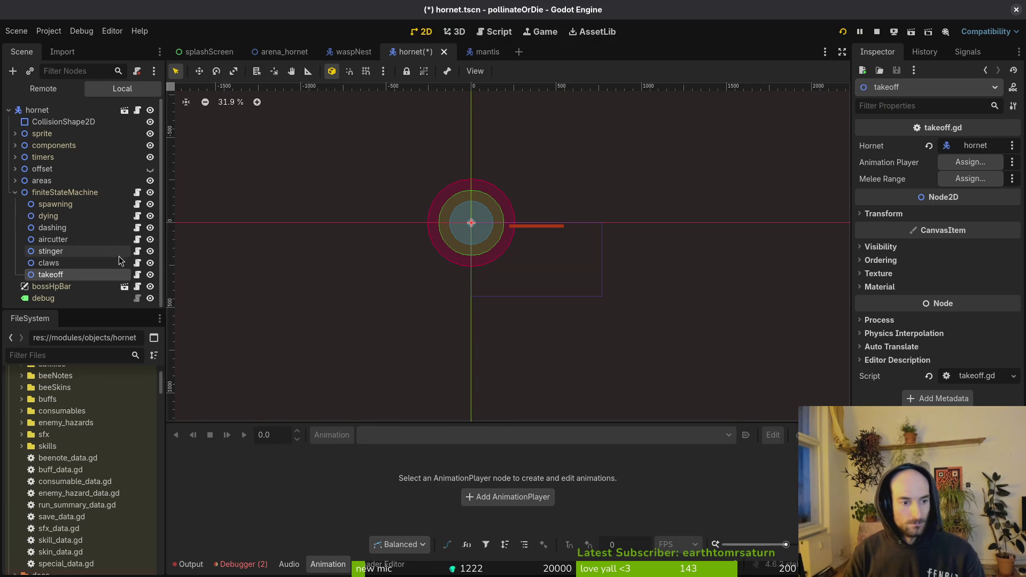
- Assign AnimationPlayer to takeoff's Animation Player and meleeRange to its Melee Range
{"action": "left_click", "coordinate": [962, 164]}
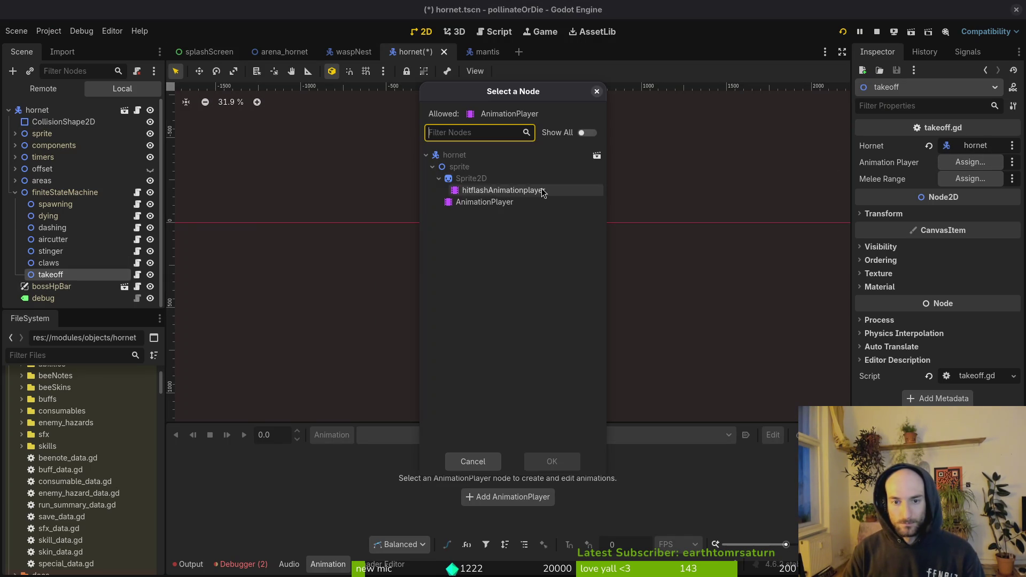
{"action": "left_click", "coordinate": [483, 206]}
{"action": "left_click", "coordinate": [552, 461]}
{"action": "left_click", "coordinate": [970, 179]}
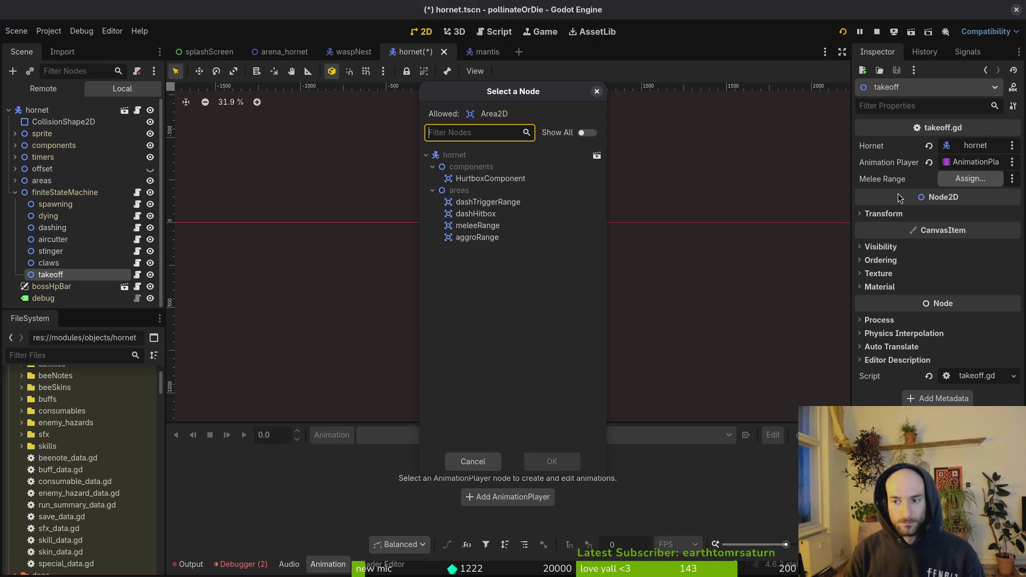
{"action": "left_click", "coordinate": [478, 225]}
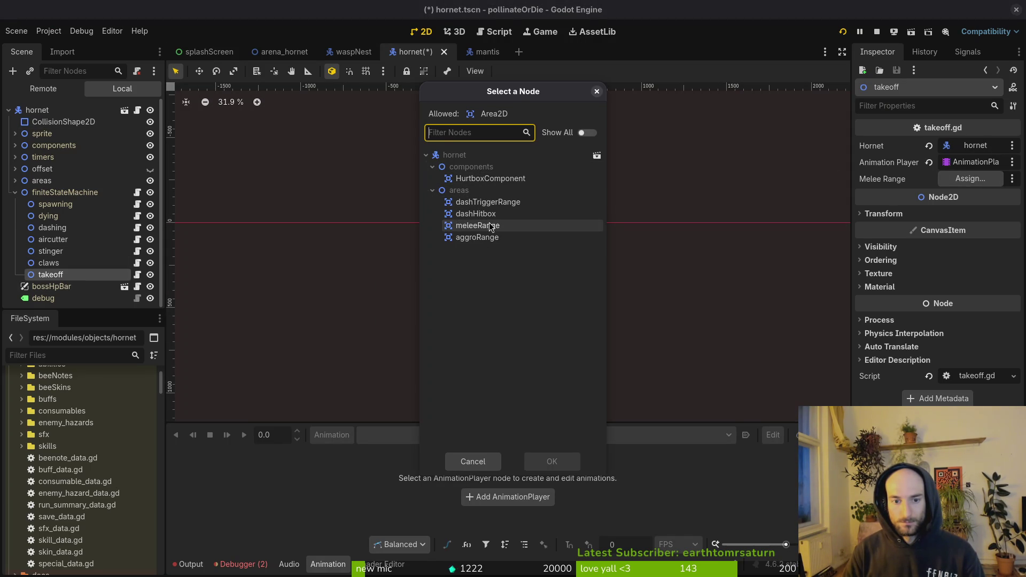
{"action": "left_click", "coordinate": [551, 461]}
{"action": "key", "text": "alt+Tab"}
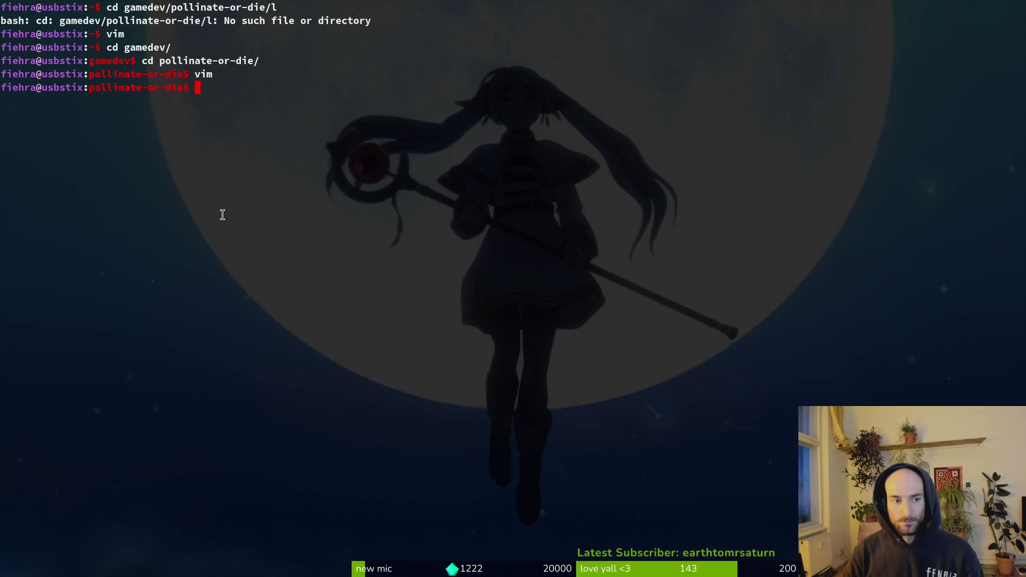
{"action": "key", "text": "alt+Tab"}
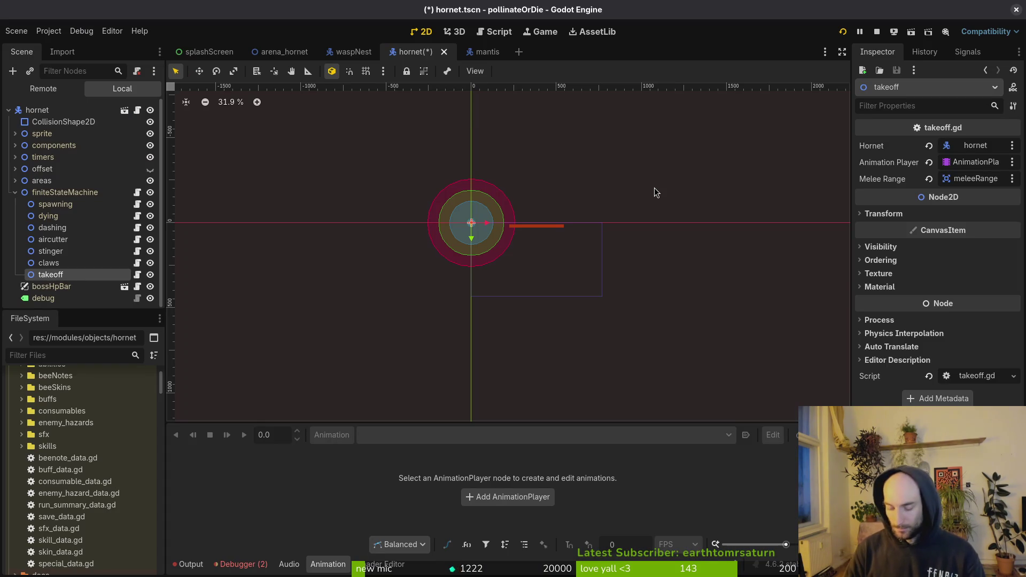
{"action": "key", "text": "alt+Tab"}
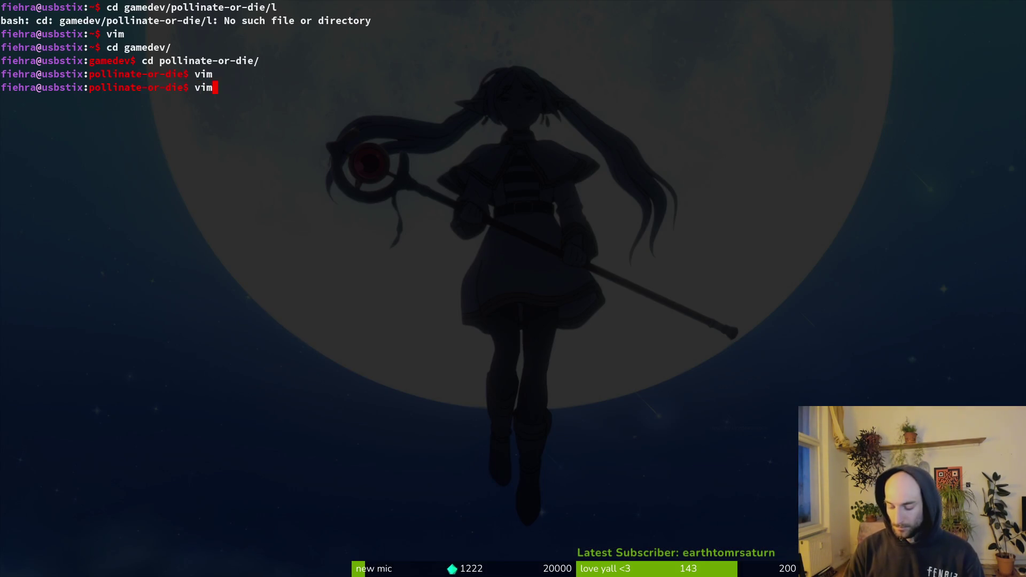
- Launch Neovim in the project and open mantis.gd through the Telescope file finder
{"action": "key", "text": "Return"}
{"action": "type", "text": "managers/vfx"}
{"action": "key", "text": "Return"}
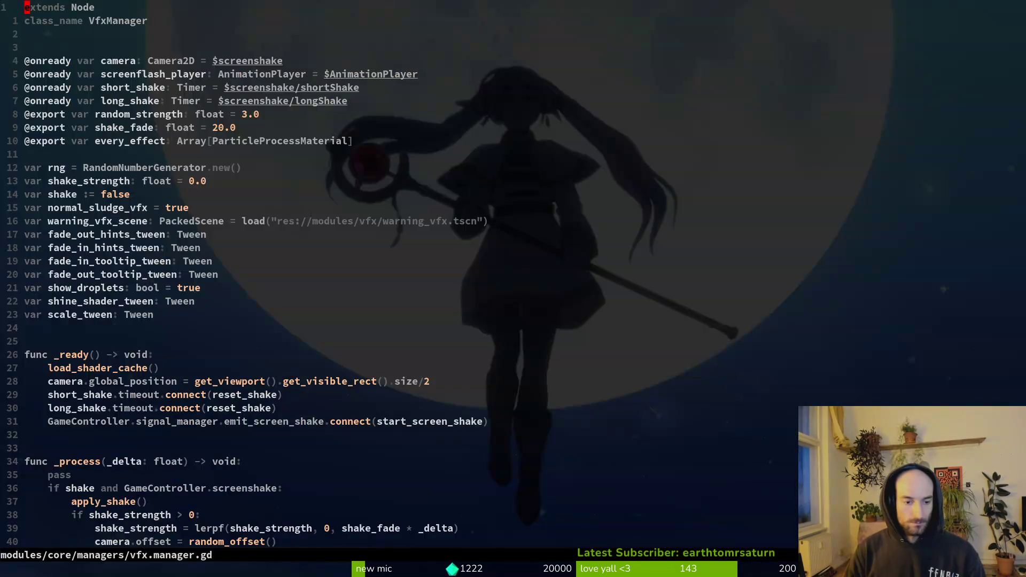
{"action": "key", "text": "ctrl+p"}
{"action": "type", "text": "manmna"}
{"action": "key", "text": "Escape"}
{"action": "key", "text": "ctrl+p"}
{"action": "type", "text": "mantisman"}
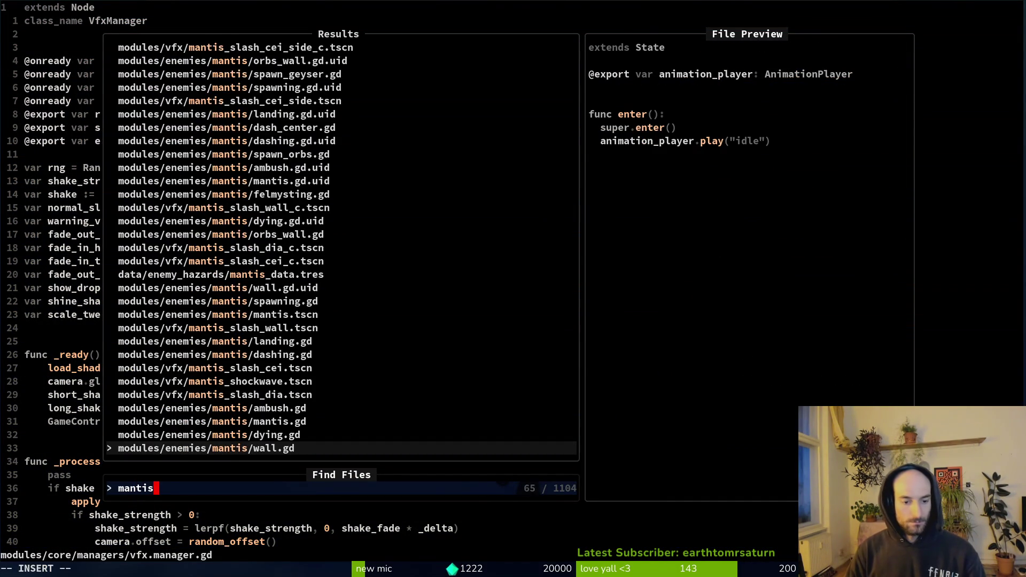
{"action": "key", "text": "Return"}
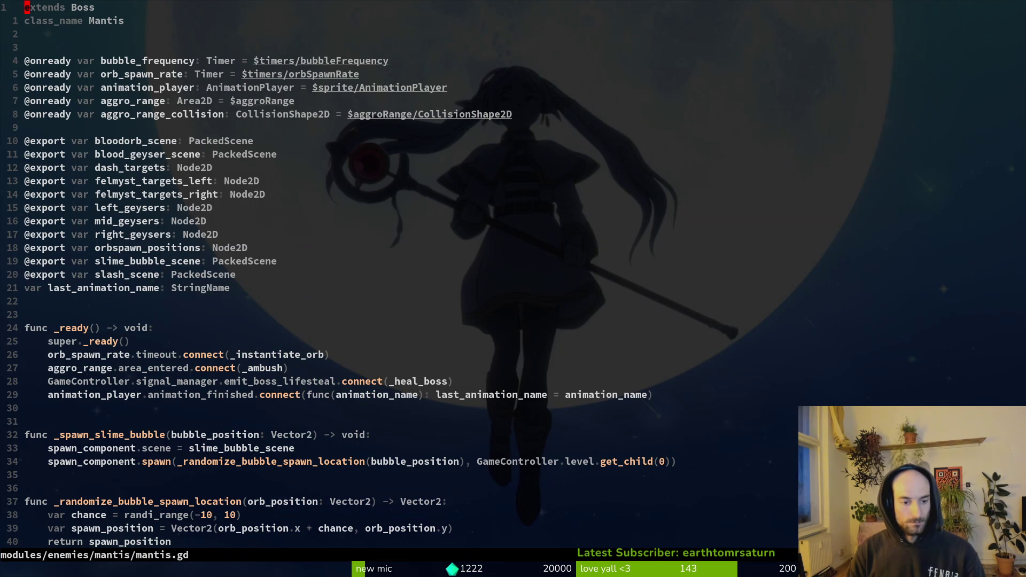
- Line-select and yank the body of the _ambush function in mantis.gd
{"action": "key", "text": "2"}
{"action": "key", "text": "8"}
{"action": "key", "text": "j"}
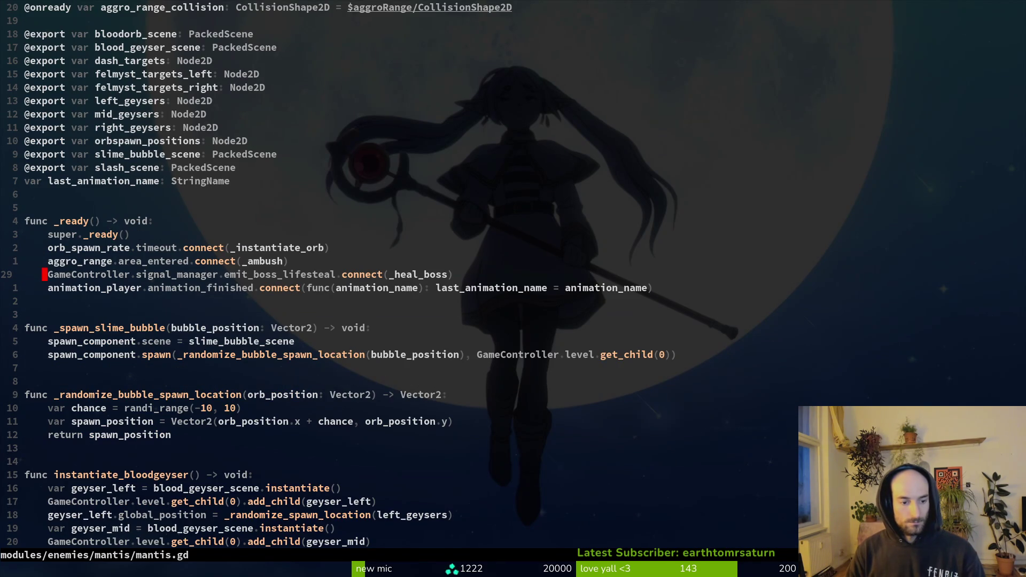
{"action": "key", "text": "4"}
{"action": "key", "text": "0"}
{"action": "key", "text": "j"}
{"action": "key", "text": "j"}
{"action": "key", "text": "y"}
{"action": "key", "text": "y"}
{"action": "key", "text": "ctrl+s"}
{"action": "key", "text": "V"}
{"action": "key", "text": "j"}
{"action": "key", "text": "y"}
{"action": "key", "text": "ctrl+s"}
{"action": "key", "text": "ctrl+h"}
{"action": "key", "text": "ctrl+o"}
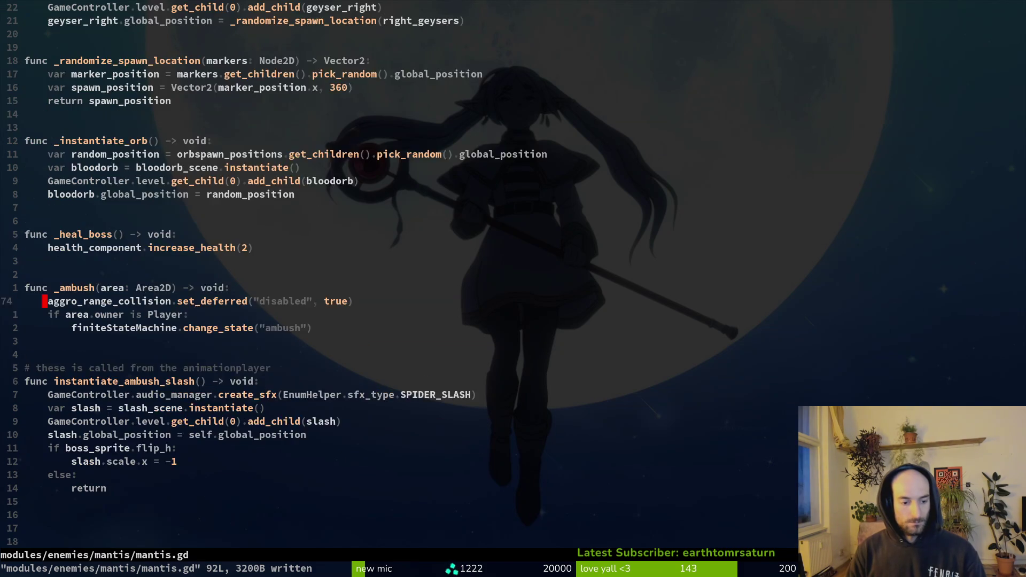
- Open hornet.gd from the file finder
{"action": "key", "text": "space"}
{"action": "key", "text": "f"}
{"action": "key", "text": "f"}
{"action": "type", "text": "hornet"}
{"action": "key", "text": "Return"}
- Paste the _ambush body and its func header into hornet.gd below set_direction
{"action": "key", "text": "j"}
{"action": "key", "text": "j"}
{"action": "key", "text": "j"}
{"action": "key", "text": "p"}
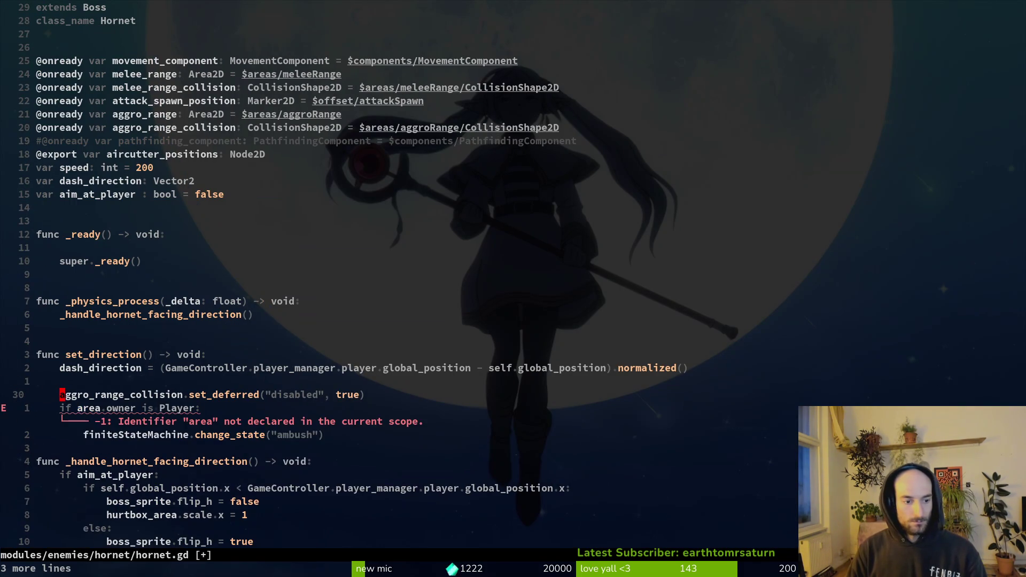
{"action": "key", "text": "ctrl+o"}
{"action": "key", "text": "k"}
{"action": "key", "text": "V"}
{"action": "key", "text": "y"}
{"action": "key", "text": "ctrl+s"}
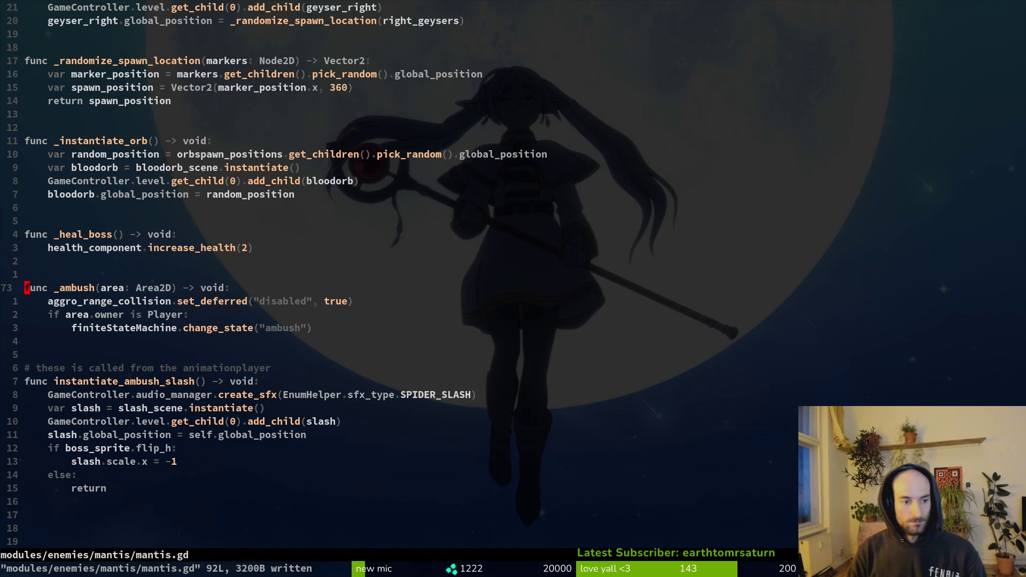
{"action": "key", "text": "ctrl+o"}
{"action": "key", "text": "P"}
{"action": "key", "text": "O"}
{"action": "key", "text": "Escape"}
{"action": "key", "text": "ctrl+s"}
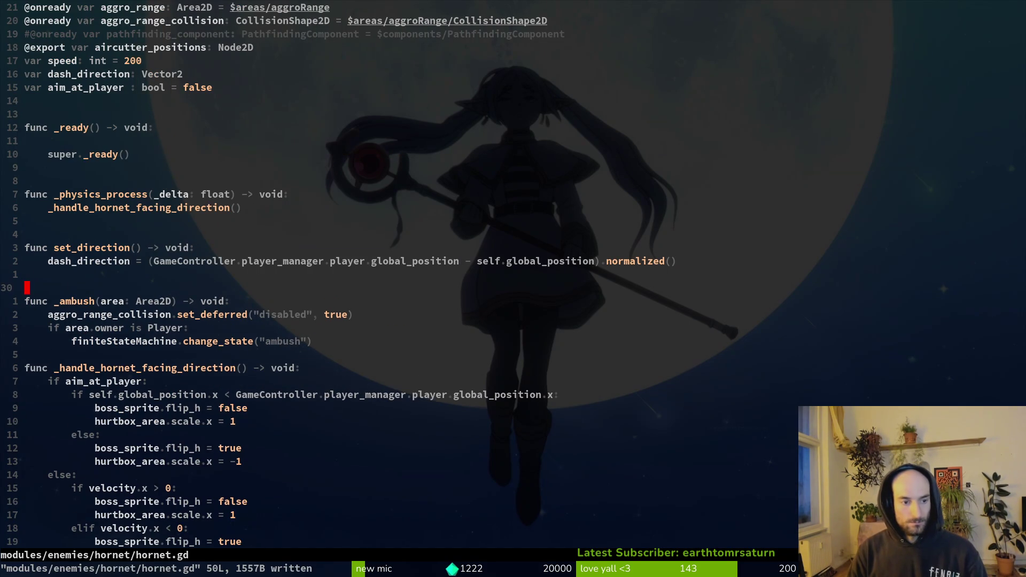
- Copy the aggro_range.area_entered connection from mantis.gd into the hornet's _ready
{"action": "key", "text": "ctrl+o"}
{"action": "key", "text": "ctrl+o"}
{"action": "key", "text": "2"}
{"action": "key", "text": "0"}
{"action": "key", "text": "k"}
{"action": "key", "text": "k"}
{"action": "key", "text": "k"}
{"action": "key", "text": "k"}
{"action": "key", "text": "ctrl+s"}
{"action": "key", "text": "ctrl+o"}
{"action": "key", "text": "2"}
{"action": "key", "text": "0"}
{"action": "key", "text": "k"}
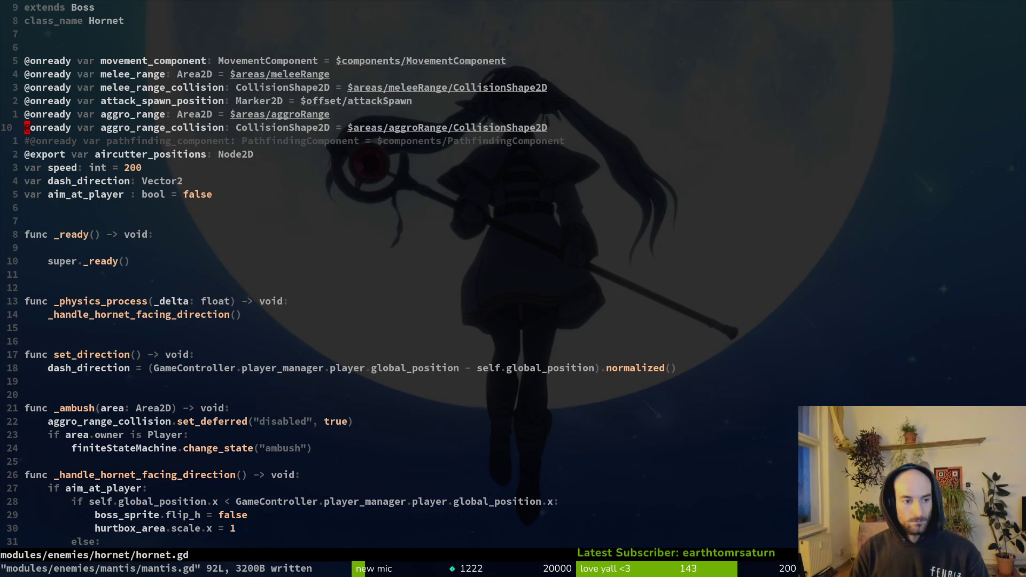
{"action": "key", "text": "6"}
{"action": "key", "text": "j"}
{"action": "key", "text": "V"}
{"action": "key", "text": "p"}
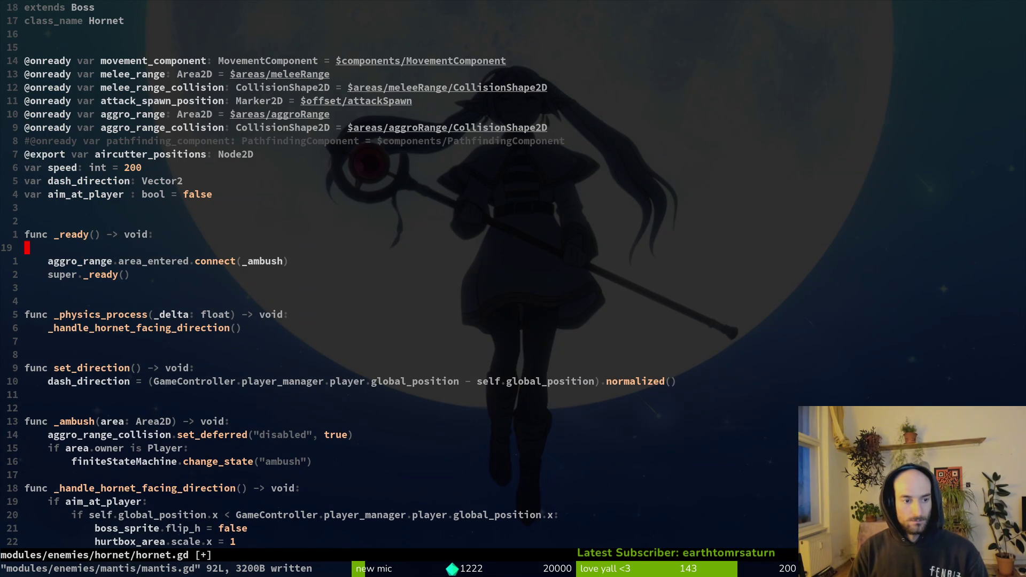
- Point the aggro_range connection at _takeoff and save
{"action": "key", "text": "ctrl+s"}
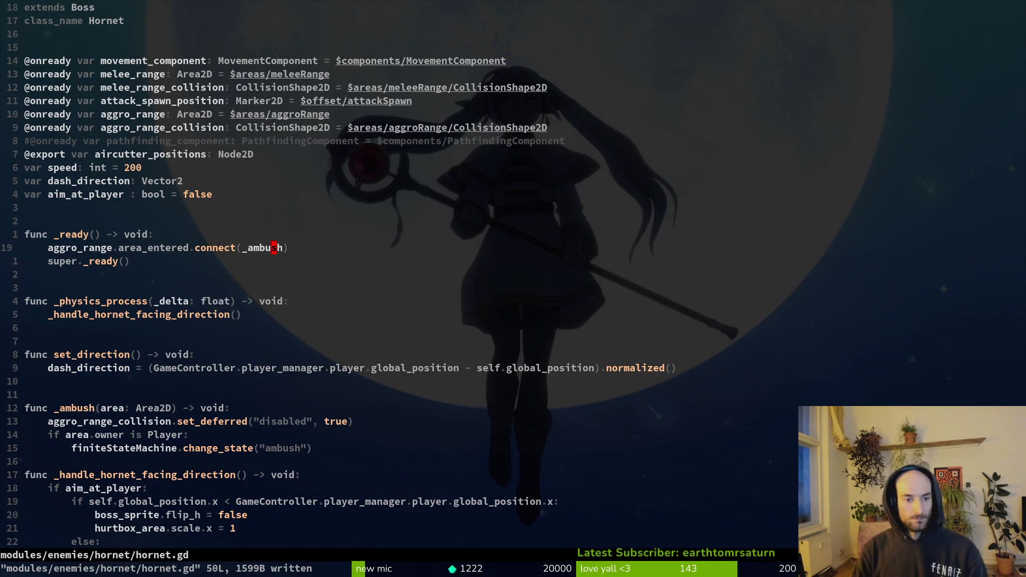
{"action": "type", "text": "ciw_takeoff"}
{"action": "key", "text": "Escape"}
{"action": "key", "text": "ctrl+s"}
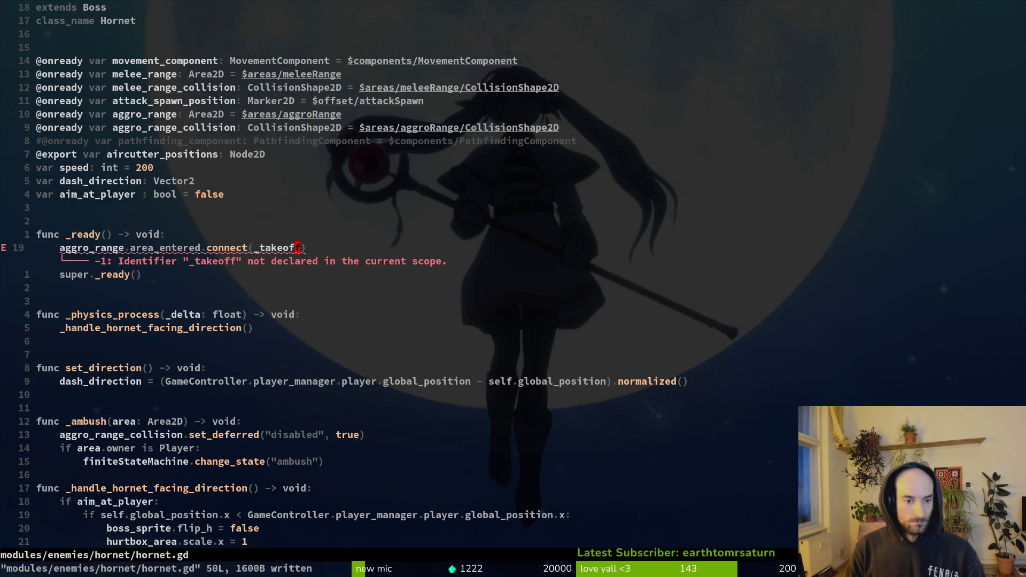
- Rename the pasted func _ambush to _takeoff and save hornet.gd
{"action": "key", "text": "G"}
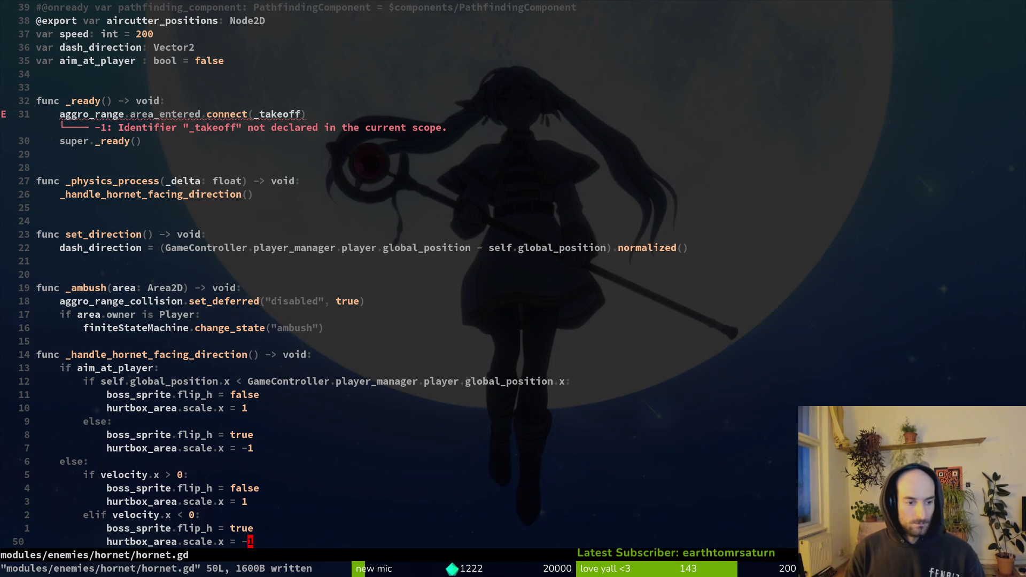
{"action": "key", "text": "1"}
{"action": "key", "text": "9"}
{"action": "key", "text": "k"}
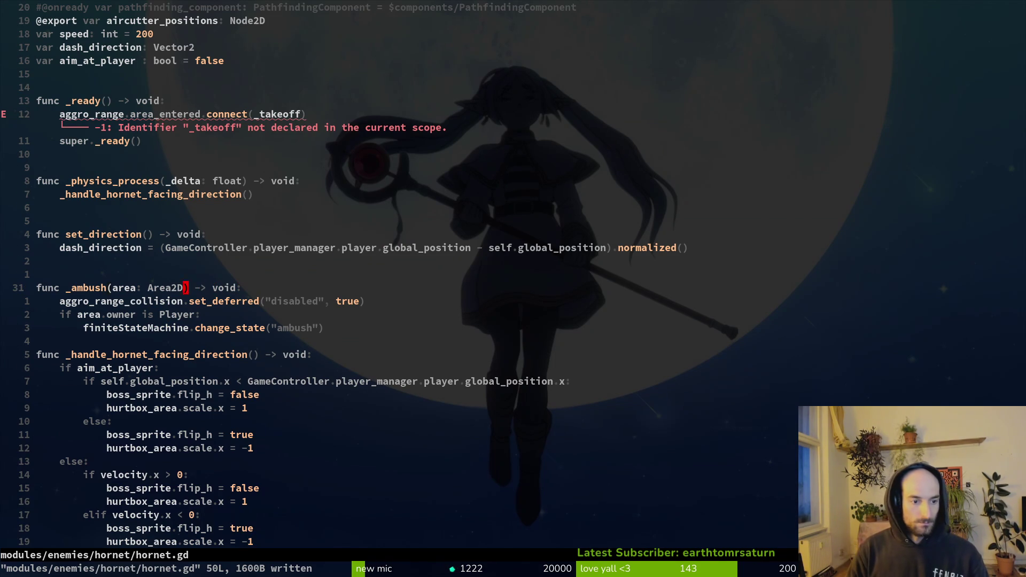
{"action": "type", "text": "bciwp"}
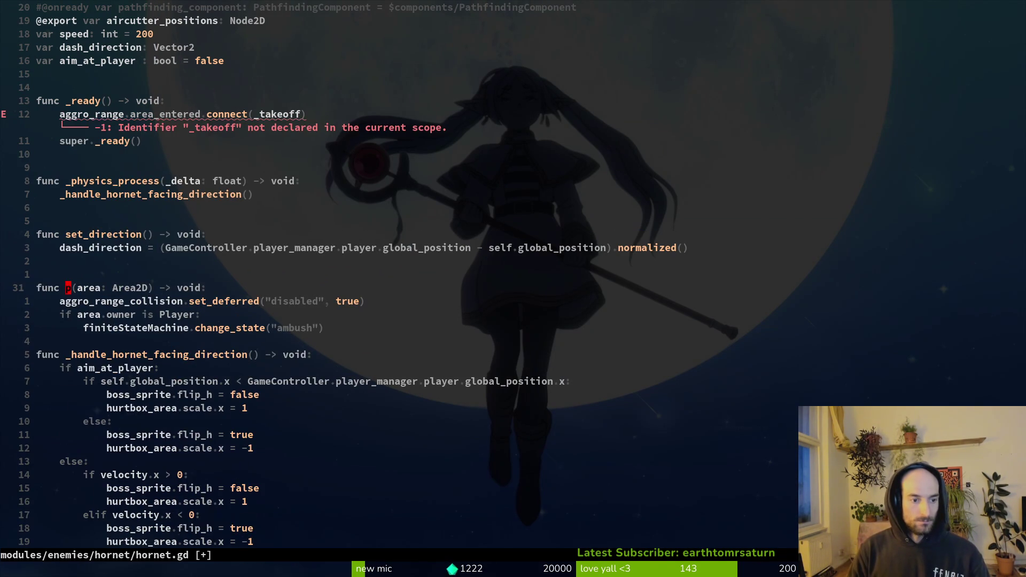
{"action": "type", "text": "xk"}
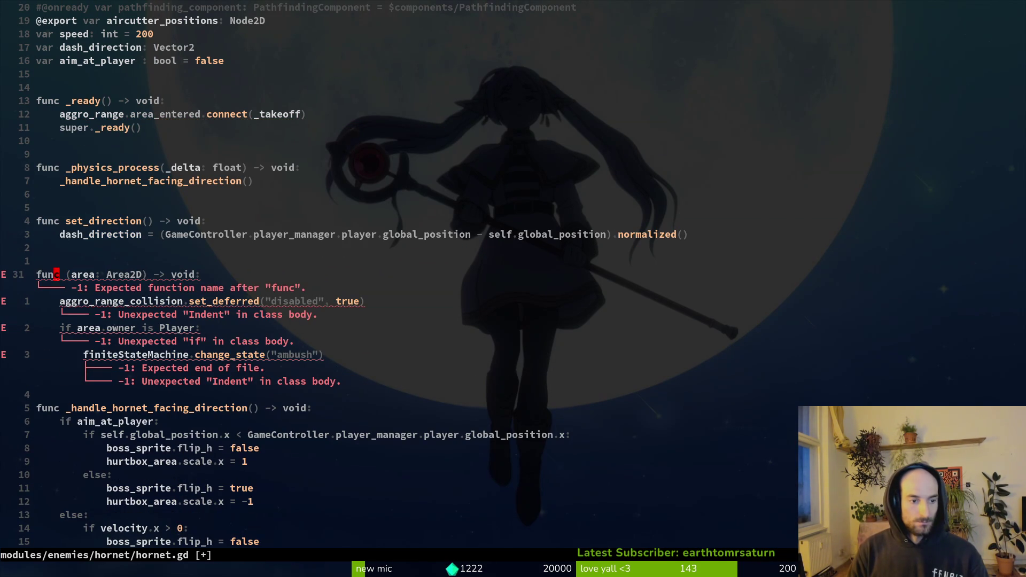
{"action": "type", "text": "_takeoff"}
{"action": "key", "text": "Escape"}
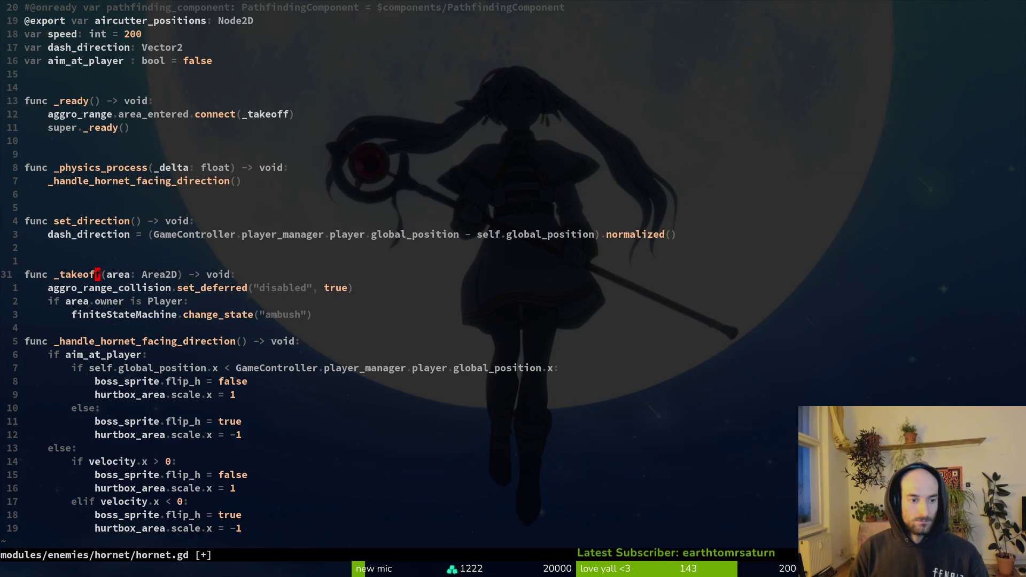
{"action": "type", "text": ":w"}
{"action": "key", "text": "Return"}
- Change the requested state string to "takeoff", delete empty line 35, save and quit Neovim
{"action": "key", "text": "j"}
{"action": "key", "text": "c"}
{"action": "key", "text": "i"}
{"action": "key", "text": "quotedbl"}
{"action": "type", "text": "takeoff"}
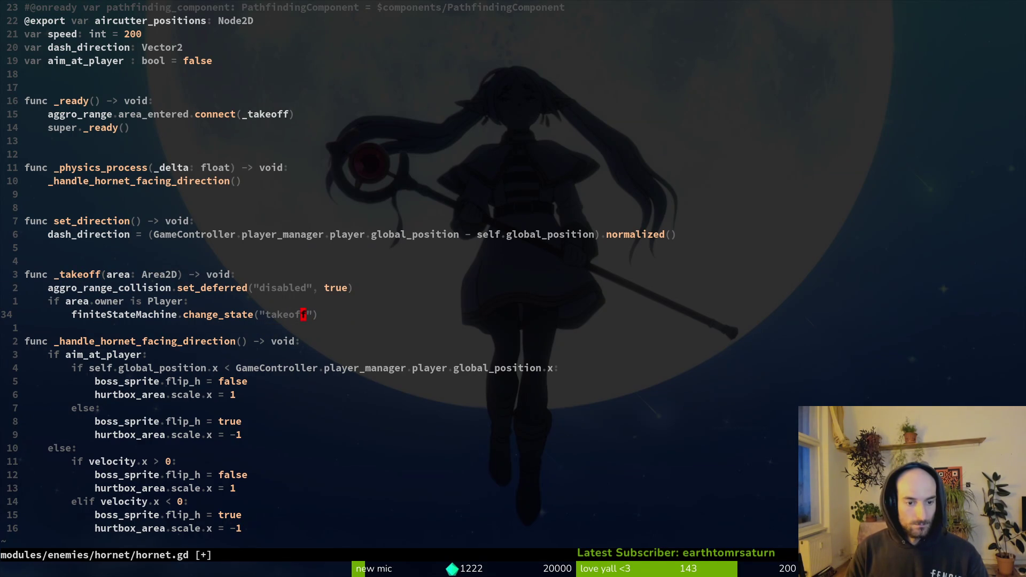
{"action": "type", "text": ":w"}
{"action": "key", "text": "Return"}
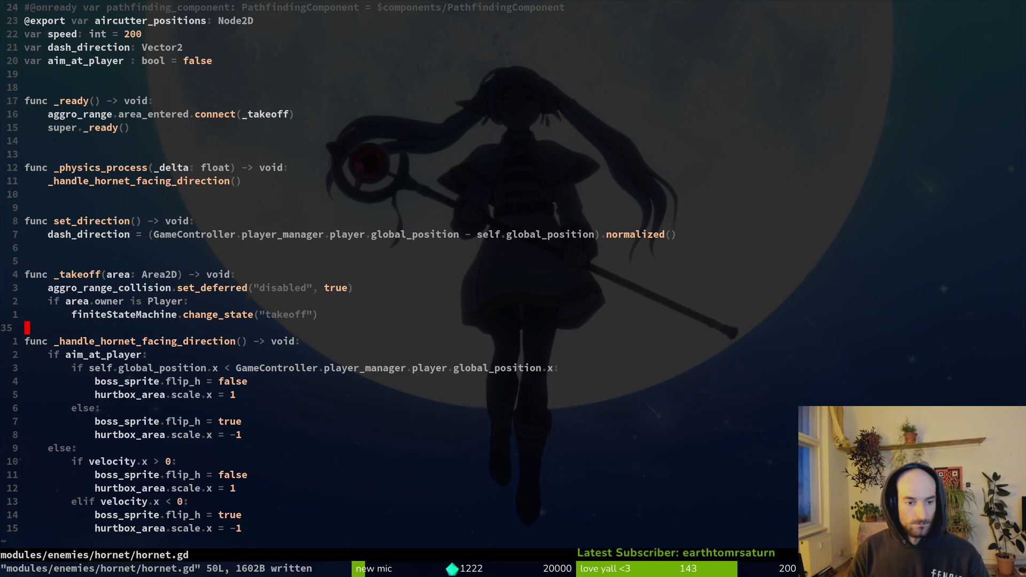
{"action": "key", "text": "d"}
{"action": "key", "text": "d"}
{"action": "type", "text": ":w"}
{"action": "key", "text": "Return"}
{"action": "type", "text": ":q"}
{"action": "key", "text": "Return"}
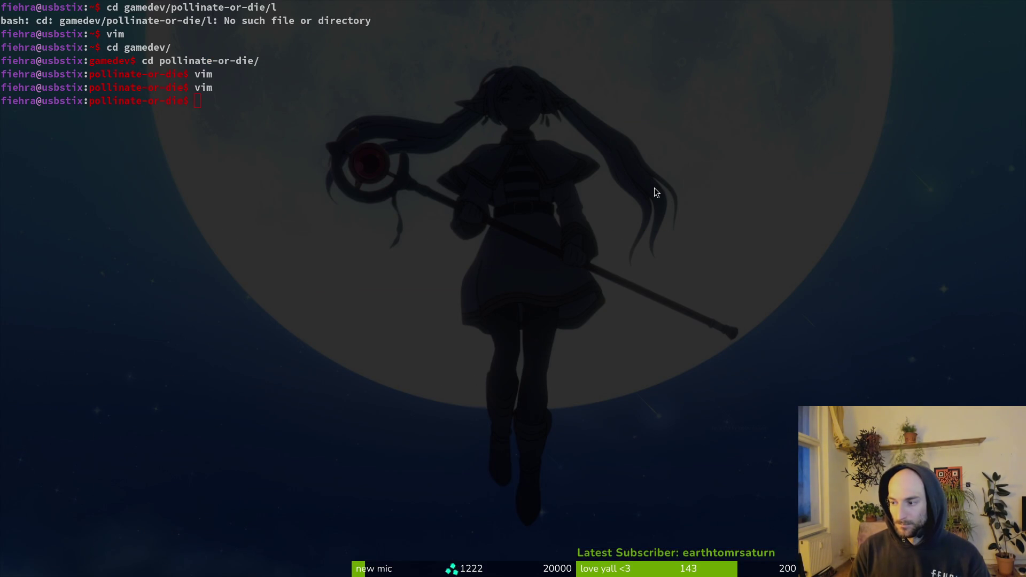
- In Godot's arena_hornet scene, nudge hornetHomePosition right and undo the hornet's displacement
{"action": "key", "text": "alt+Tab"}
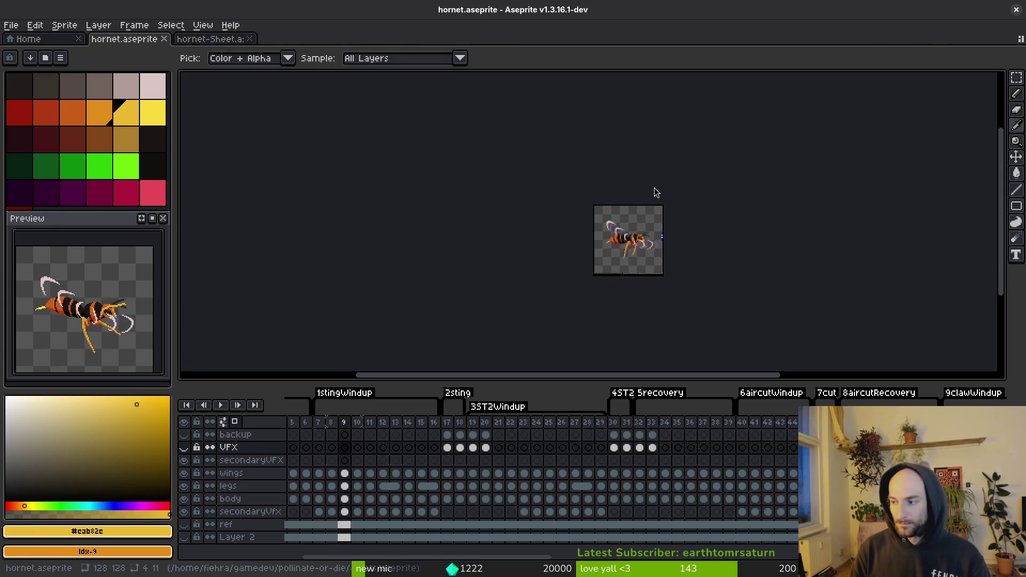
{"action": "key", "text": "alt+Tab"}
{"action": "left_click", "coordinate": [285, 51]}
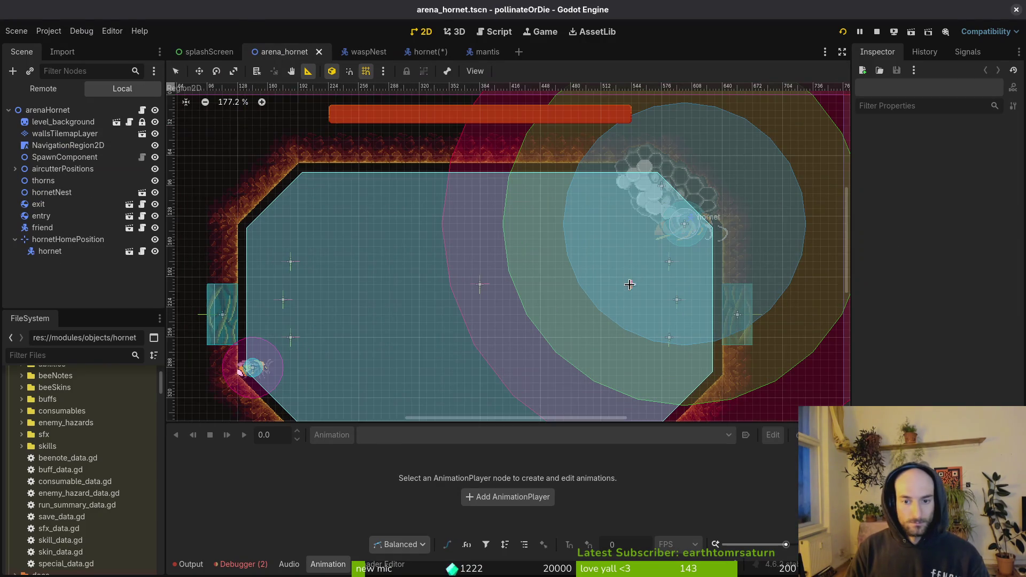
{"action": "left_click", "coordinate": [58, 242]}
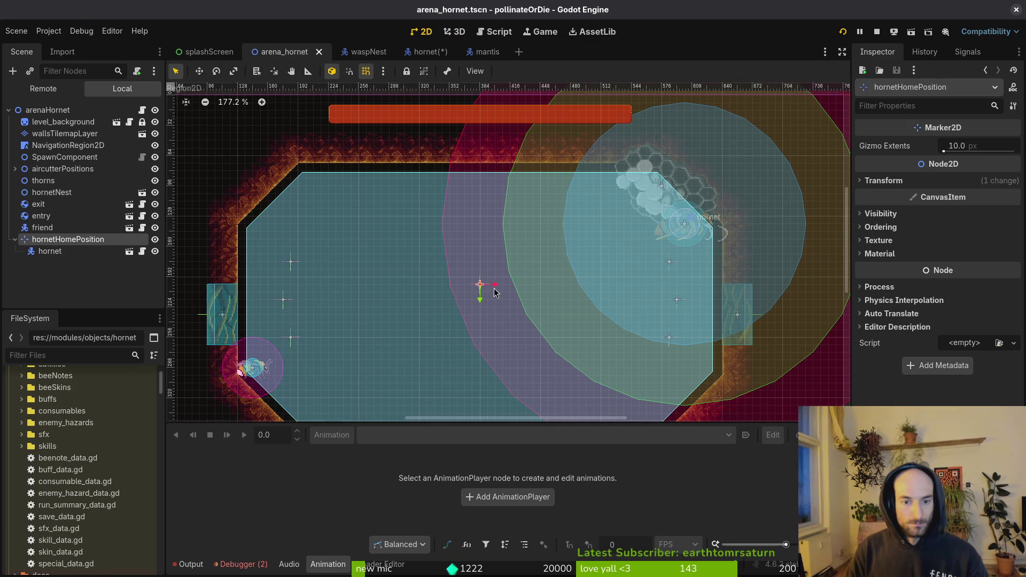
{"action": "mouse_move", "coordinate": [481, 289]}
{"action": "left_mouse_down"}
{"action": "mouse_move", "coordinate": [525, 279]}
{"action": "mouse_move", "coordinate": [496, 281]}
{"action": "left_mouse_up"}
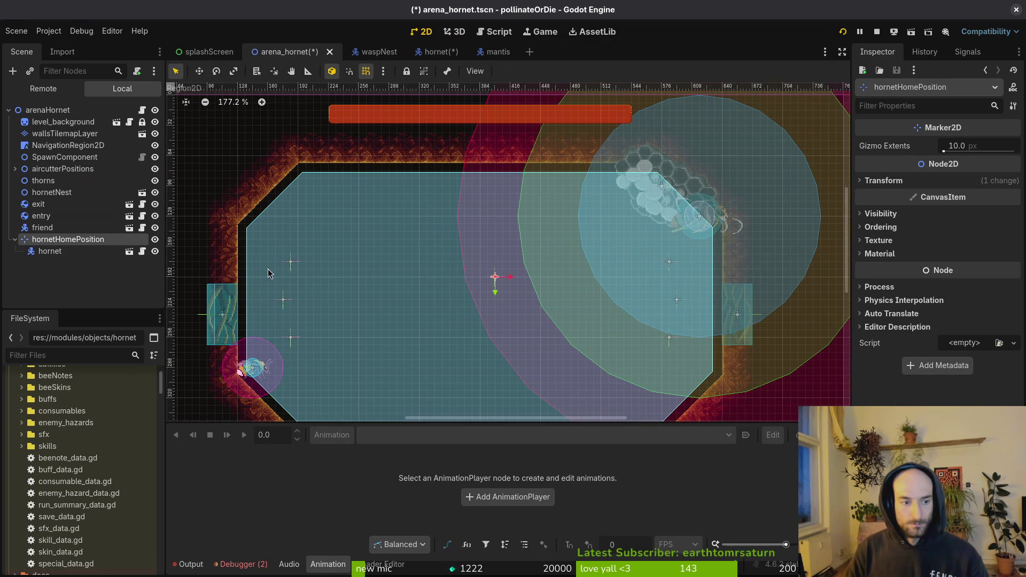
{"action": "left_click", "coordinate": [47, 251]}
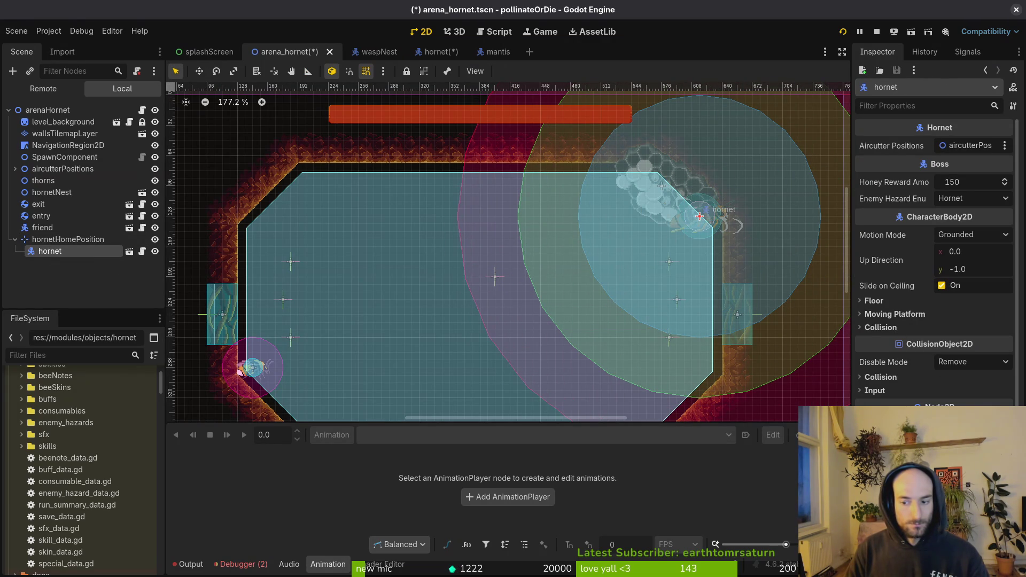
{"action": "key", "text": "ctrl+z"}
- Reparent the hornet node under hornetHomePosition in the scene tree
{"action": "left_click", "coordinate": [497, 284]}
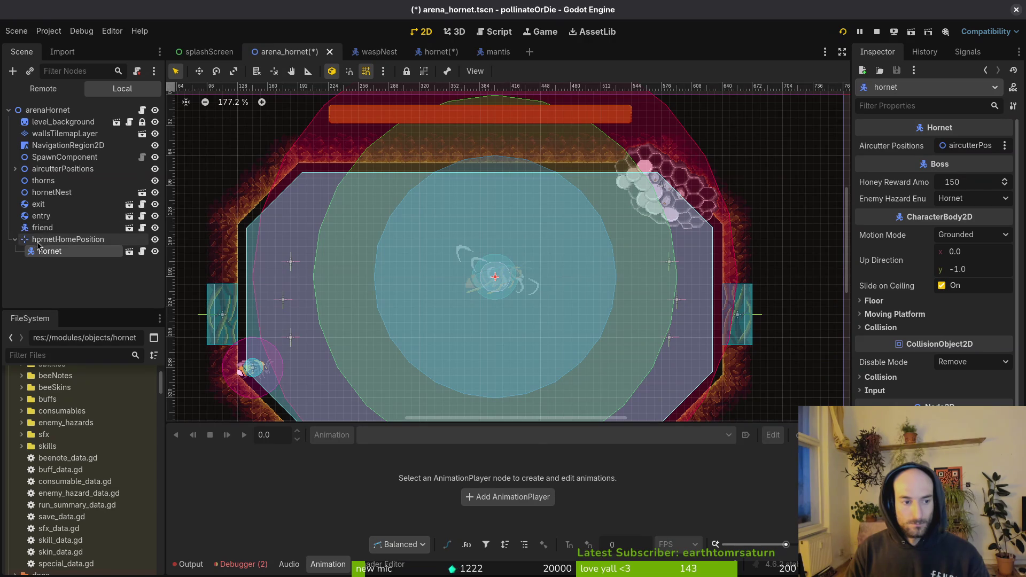
{"action": "scroll", "coordinate": [507, 287], "scroll_direction": "up", "scroll_amount": 3}
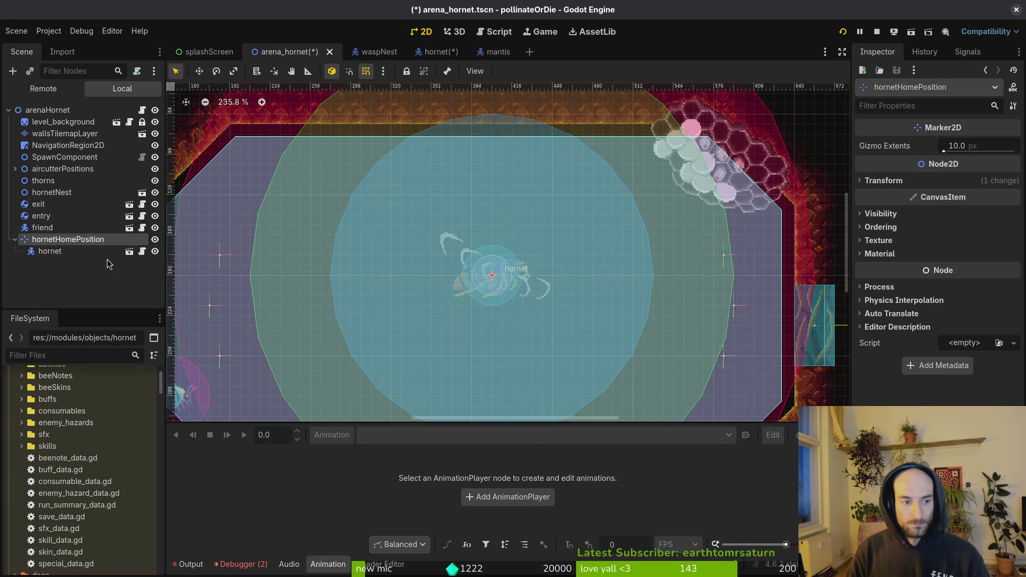
{"action": "left_click", "coordinate": [70, 252]}
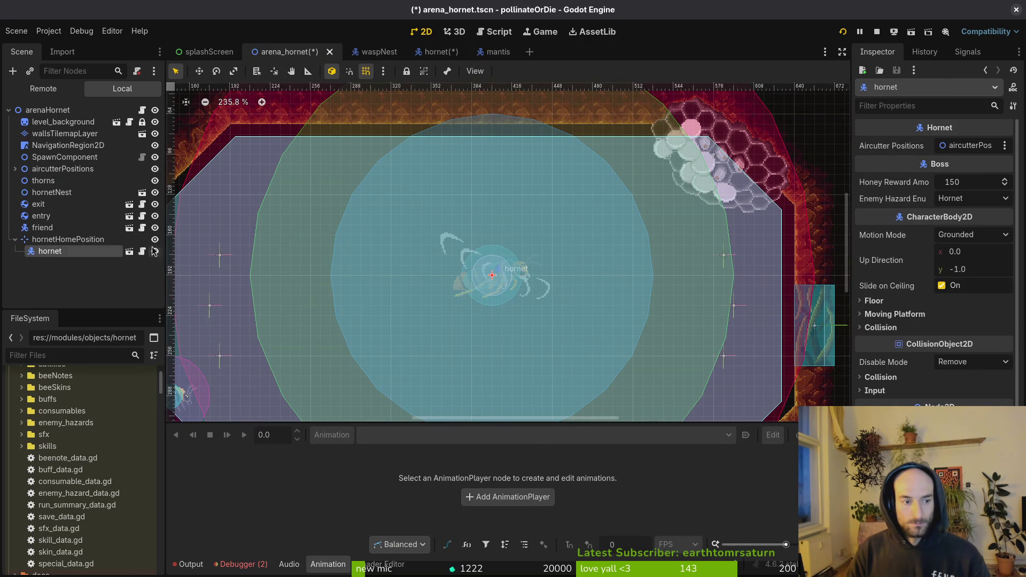
{"action": "left_click", "coordinate": [67, 238]}
{"action": "left_click_drag", "start_coordinate": [51, 251], "coordinate": [65, 239]}
{"action": "left_click", "coordinate": [27, 241]}
- Drag hornetHomePosition up to the nest at the top-right and save the scene
{"action": "left_click", "coordinate": [28, 241]}
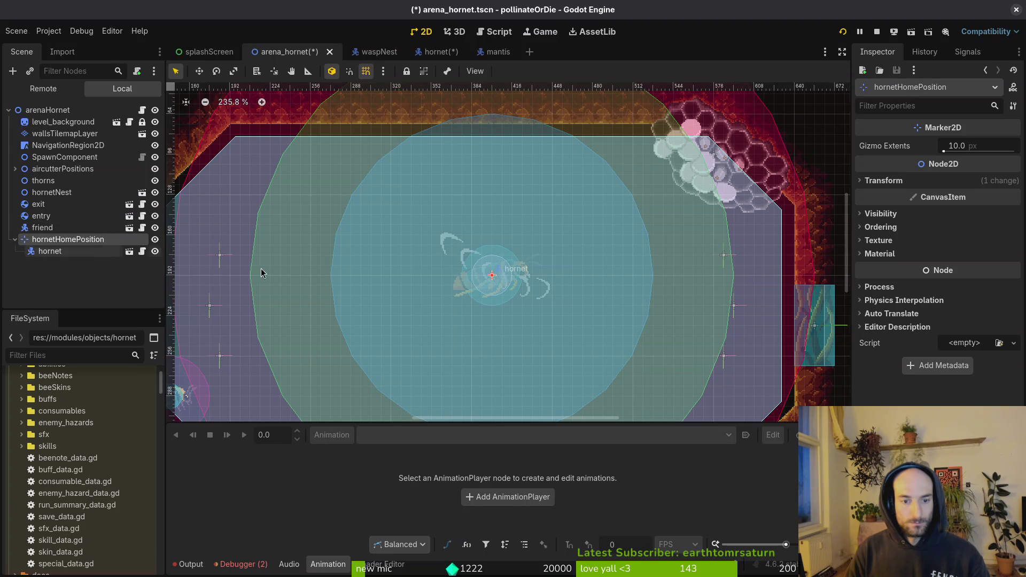
{"action": "mouse_move", "coordinate": [492, 279]}
{"action": "left_mouse_down"}
{"action": "mouse_move", "coordinate": [664, 210]}
{"action": "mouse_move", "coordinate": [757, 189]}
{"action": "left_mouse_up"}
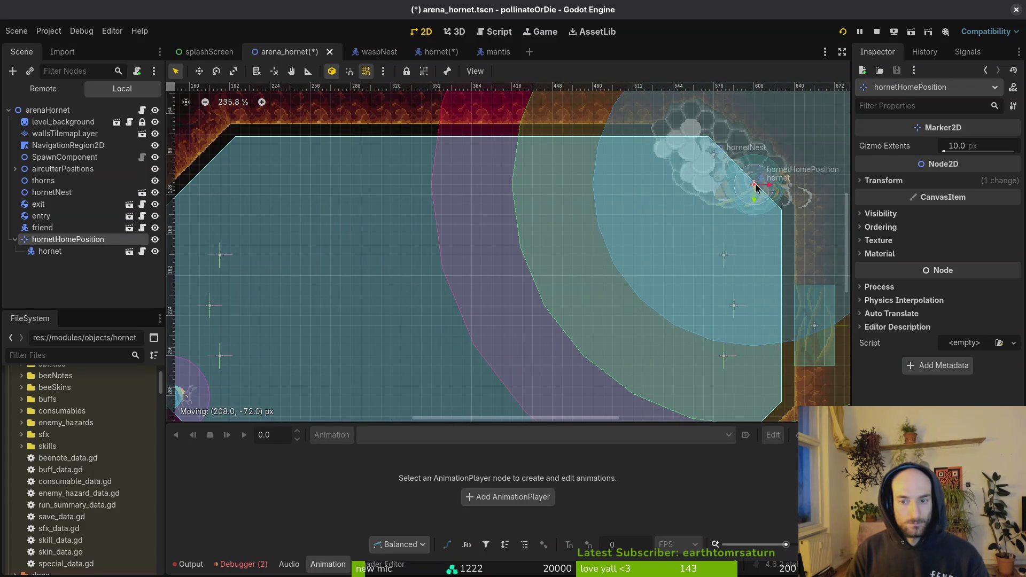
{"action": "key", "text": "ctrl+s"}
{"action": "left_click", "coordinate": [50, 251]}
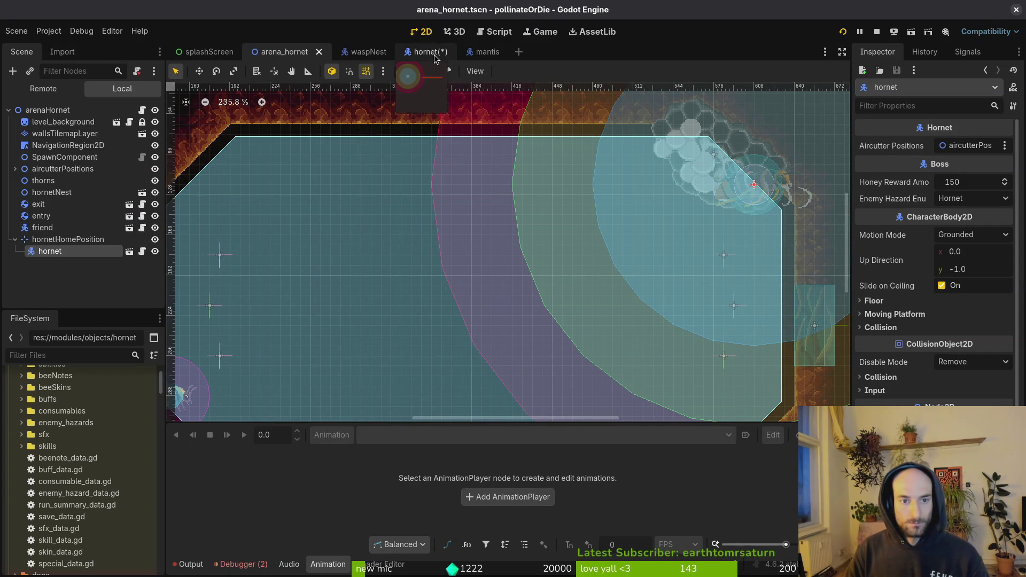
- Open the hornet scene, save it, and show the AnimationPlayer's RESET animation
{"action": "left_click", "coordinate": [428, 52]}
{"action": "key", "text": "ctrl+s"}
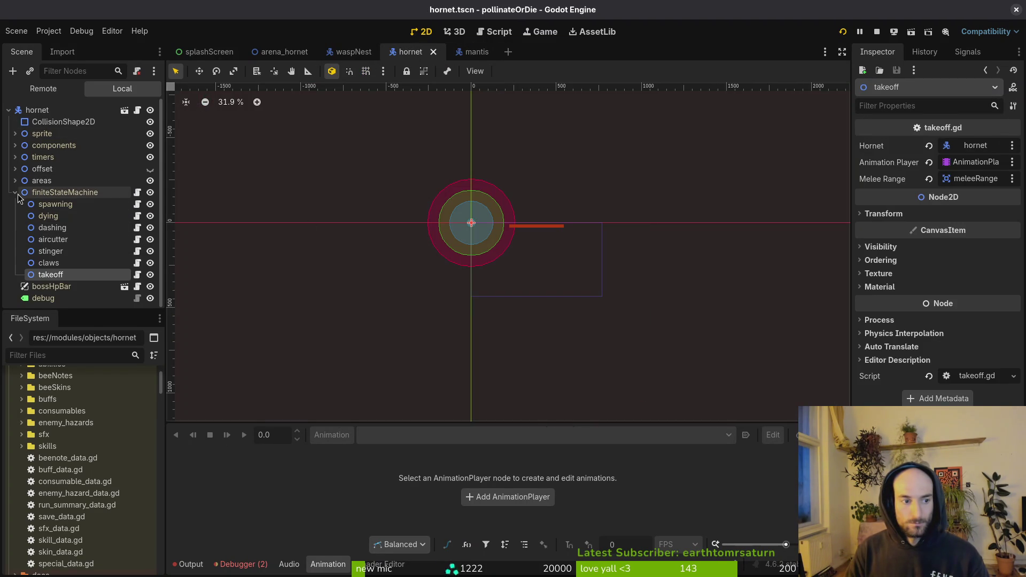
{"action": "left_click", "coordinate": [15, 193]}
{"action": "left_click", "coordinate": [15, 134]}
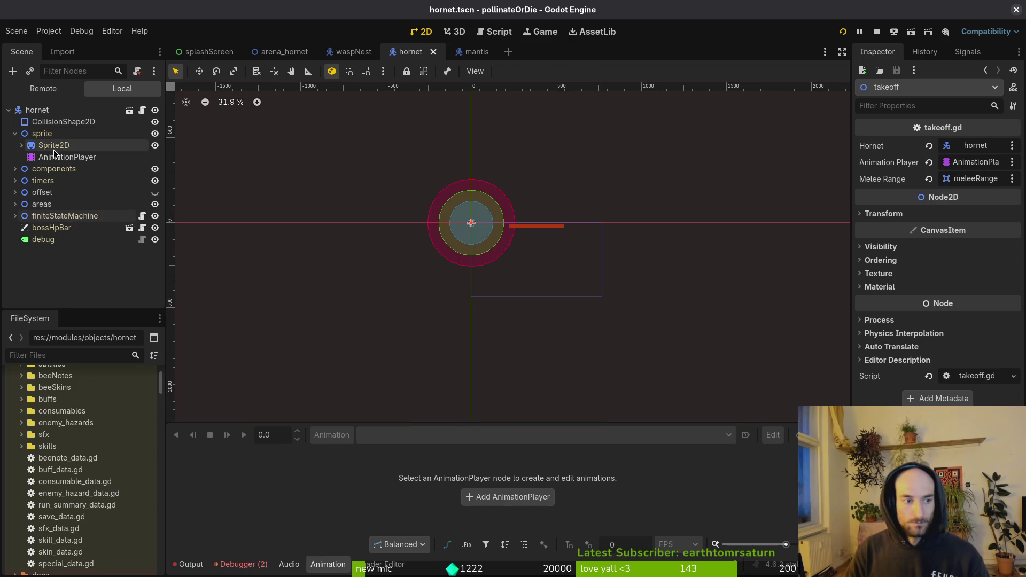
{"action": "left_click", "coordinate": [67, 157]}
{"action": "left_click", "coordinate": [433, 434]}
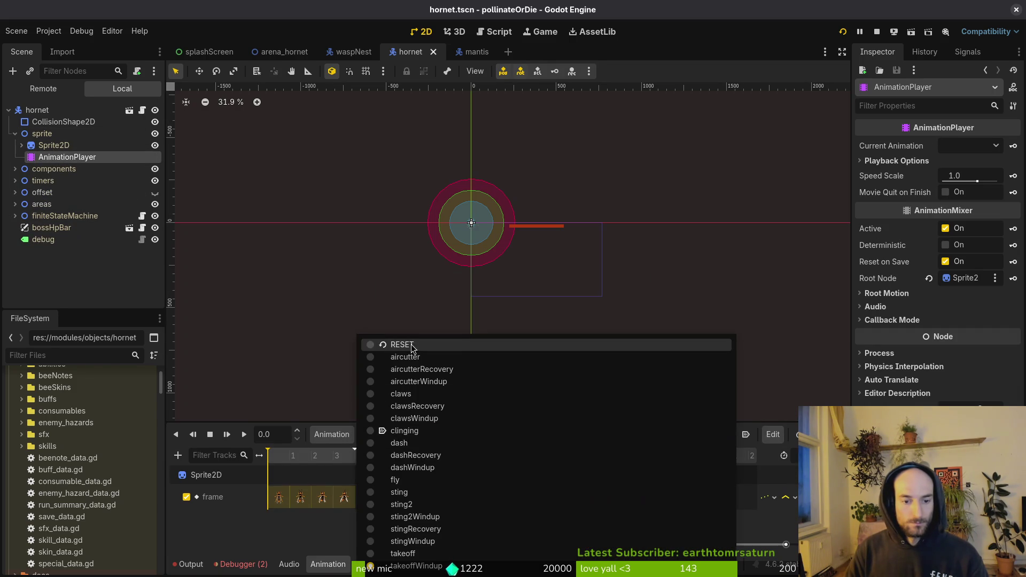
{"action": "left_click", "coordinate": [431, 343]}
- Select the RESET frame keyframe and adjust Sprite2D frame coordinate y from 17 down to 15
{"action": "left_click", "coordinate": [279, 497]}
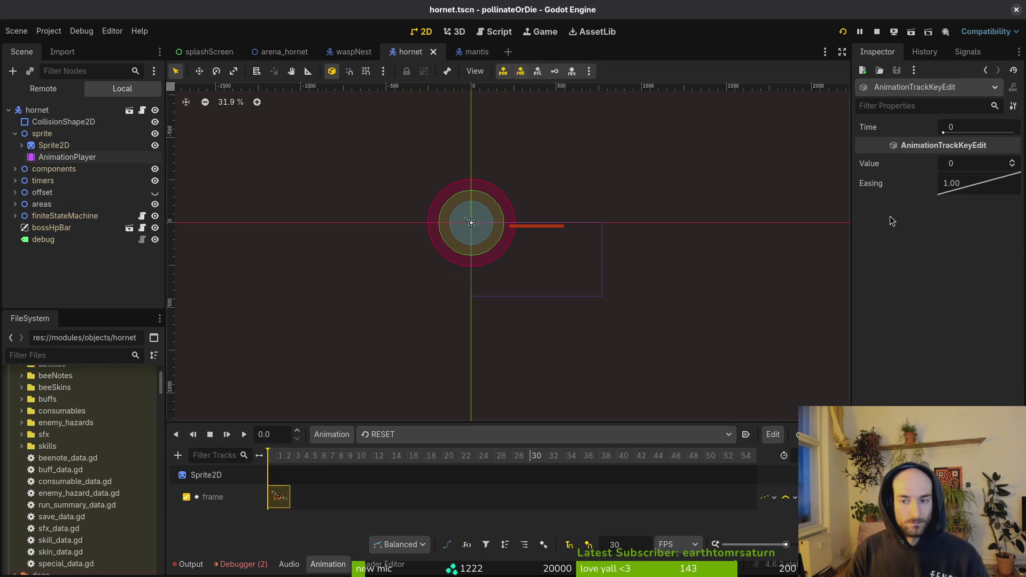
{"action": "left_click", "coordinate": [53, 145]}
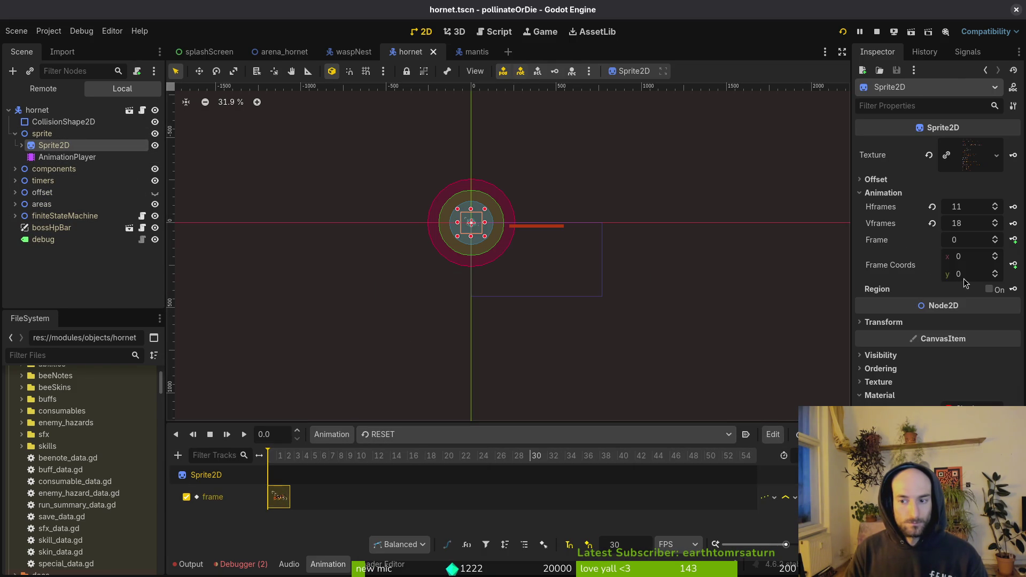
{"action": "left_click", "coordinate": [952, 273]}
{"action": "type", "text": "17"}
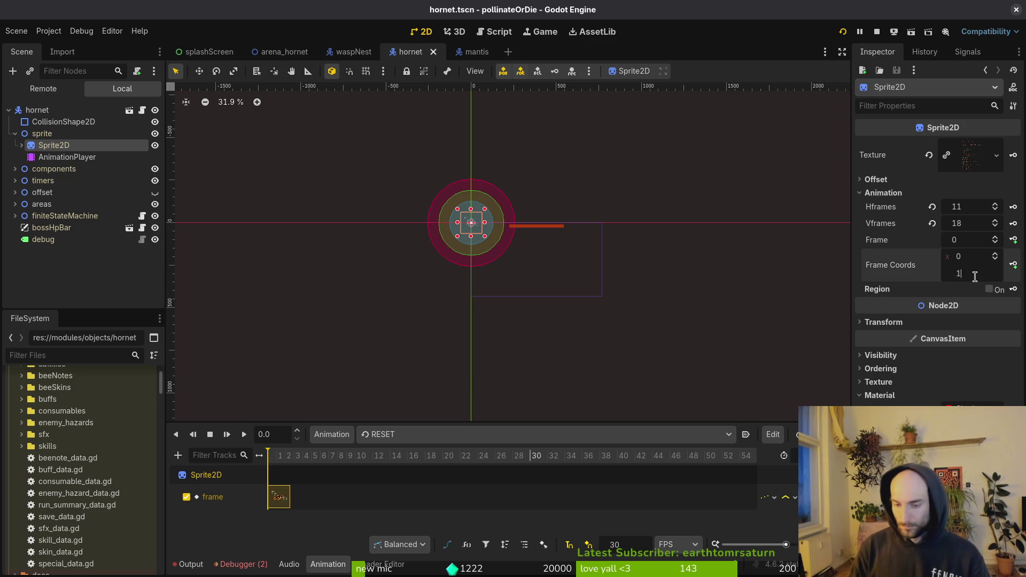
{"action": "key", "text": "Return"}
{"action": "scroll", "coordinate": [471, 225], "scroll_direction": "up", "scroll_amount": 15}
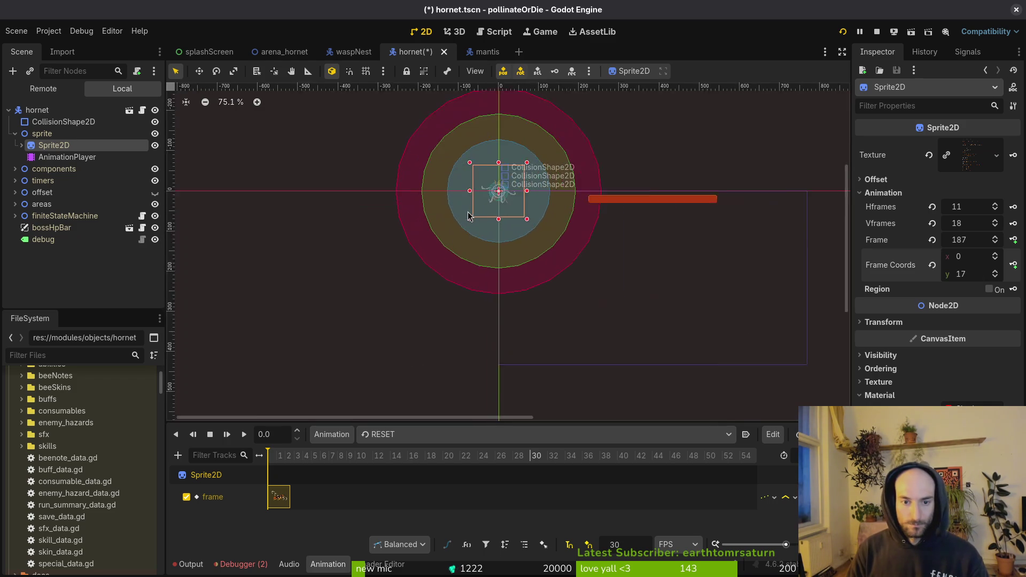
{"action": "scroll", "coordinate": [496, 230], "scroll_direction": "up", "scroll_amount": 8}
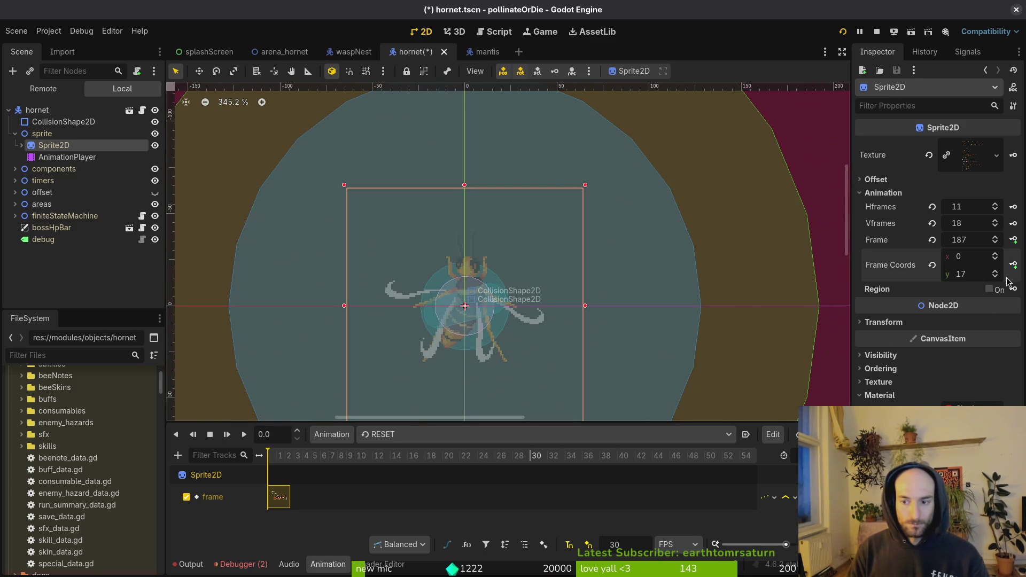
{"action": "left_click", "coordinate": [994, 278]}
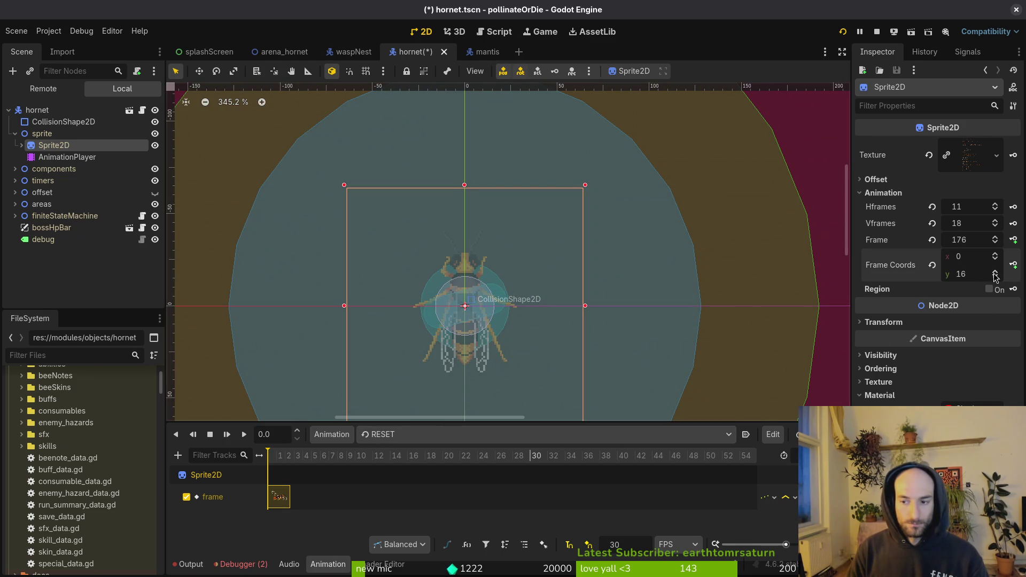
{"action": "left_click", "coordinate": [995, 277]}
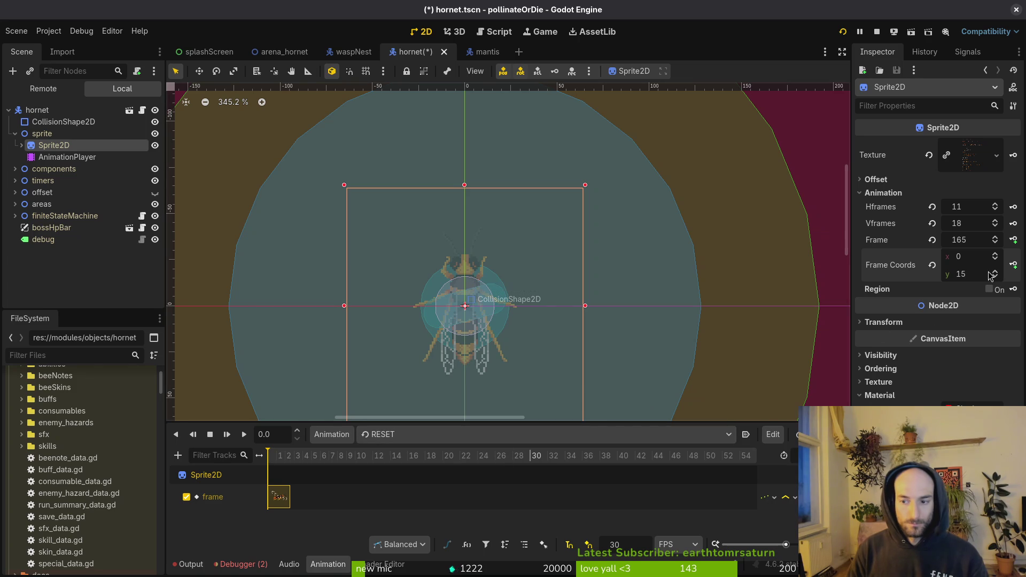
{"action": "left_click", "coordinate": [960, 240]}
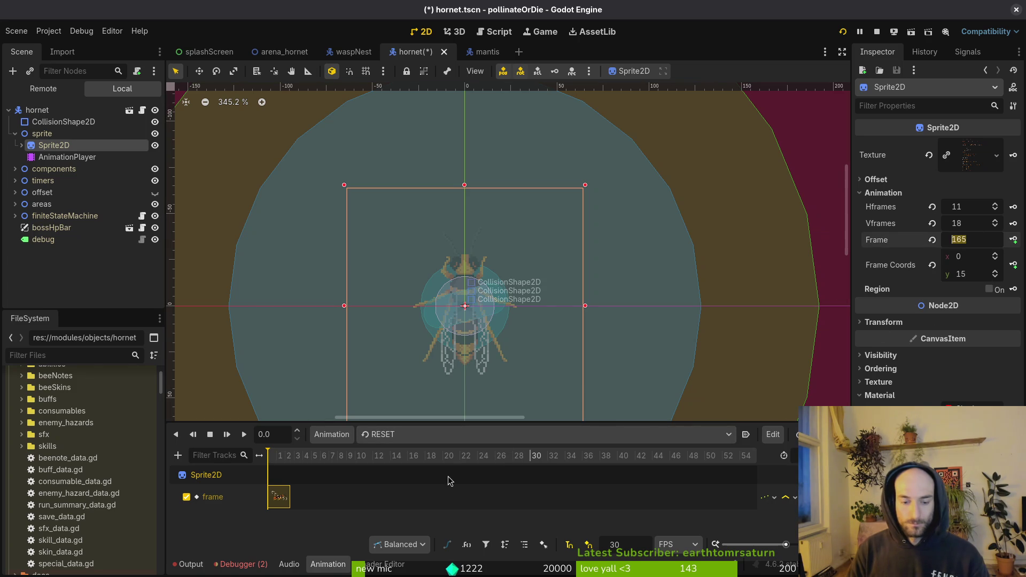
- Key the RESET frame track to 165, save the hornet scene, and relaunch with F5
{"action": "left_click", "coordinate": [289, 496]}
{"action": "left_click", "coordinate": [971, 163]}
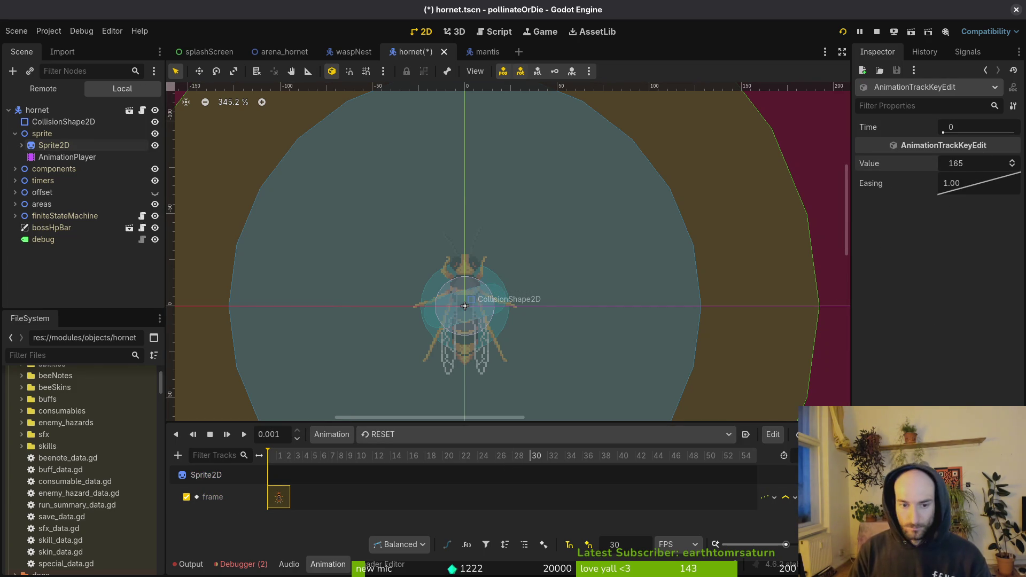
{"action": "key", "text": "ctrl+s"}
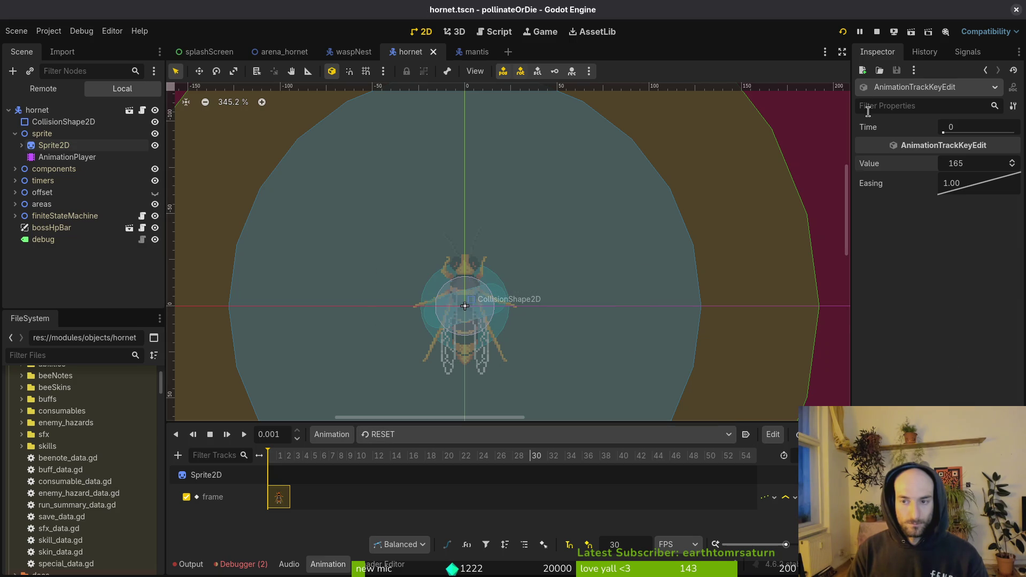
{"action": "left_click", "coordinate": [877, 32]}
{"action": "key", "text": "F5"}
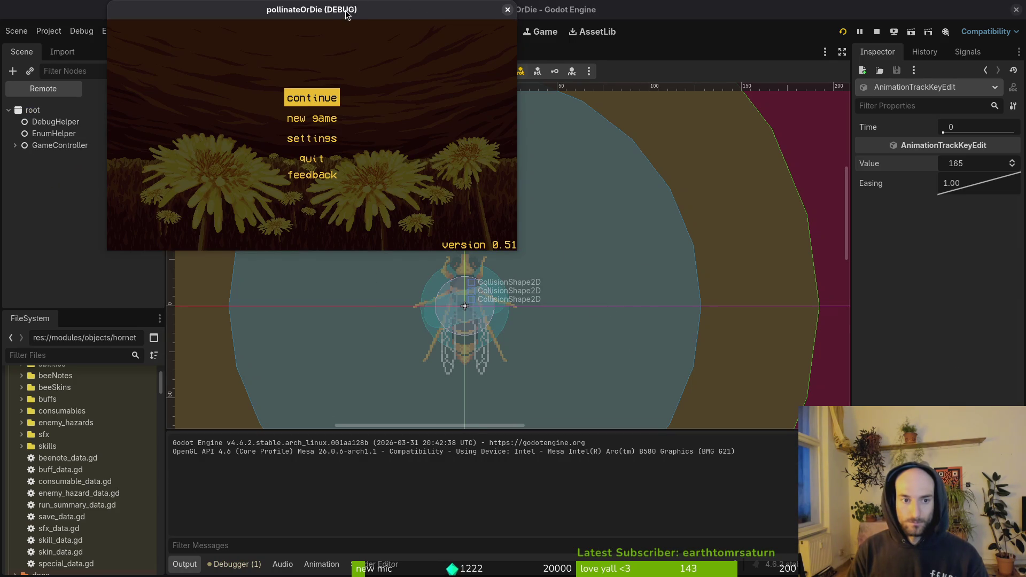
- Continue the saved game, then shift hornetNest left in arena_hornet and save
{"action": "left_click", "coordinate": [324, 95]}
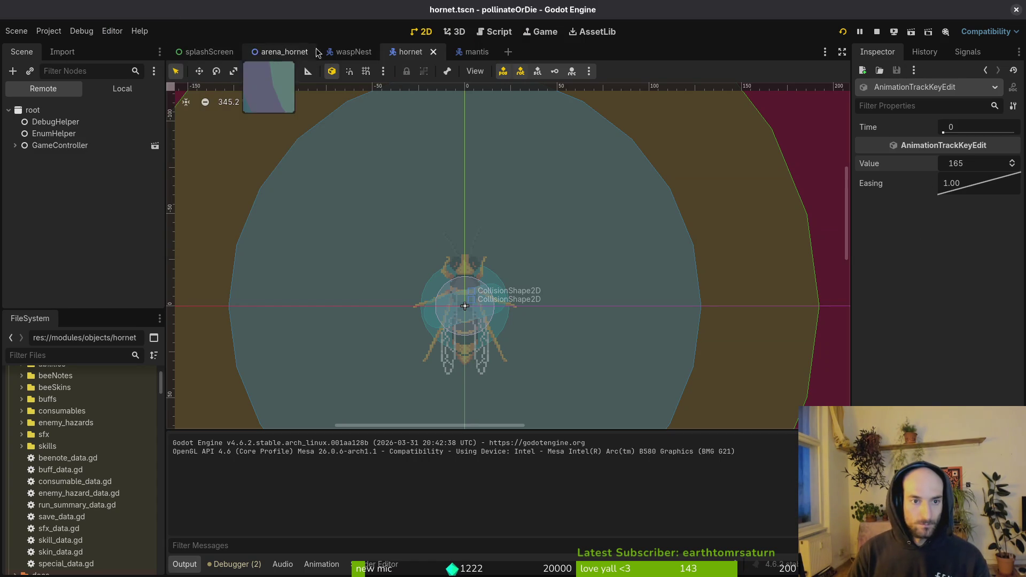
{"action": "left_click", "coordinate": [293, 59]}
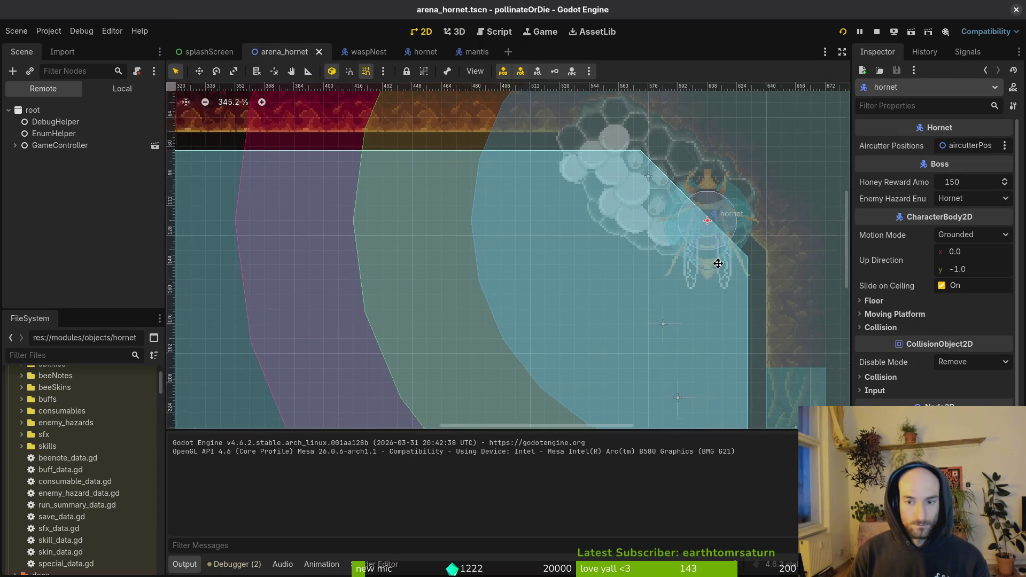
{"action": "mouse_move", "coordinate": [671, 250]}
{"action": "left_mouse_down"}
{"action": "mouse_move", "coordinate": [652, 234]}
{"action": "mouse_move", "coordinate": [657, 225]}
{"action": "mouse_move", "coordinate": [620, 222]}
{"action": "mouse_move", "coordinate": [540, 307]}
{"action": "mouse_move", "coordinate": [495, 323]}
{"action": "left_mouse_up"}
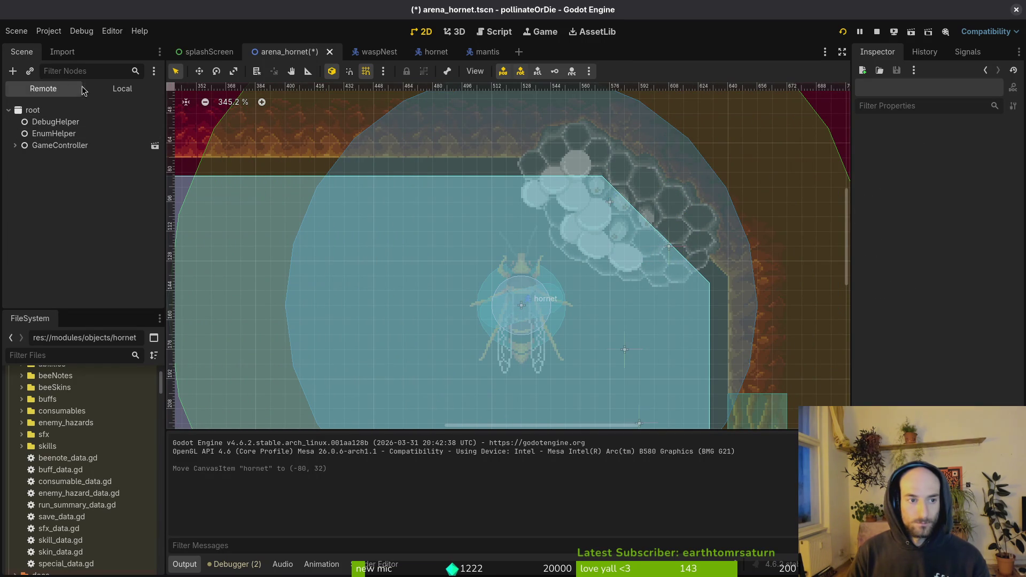
{"action": "left_click", "coordinate": [122, 89]}
{"action": "left_click", "coordinate": [54, 192]}
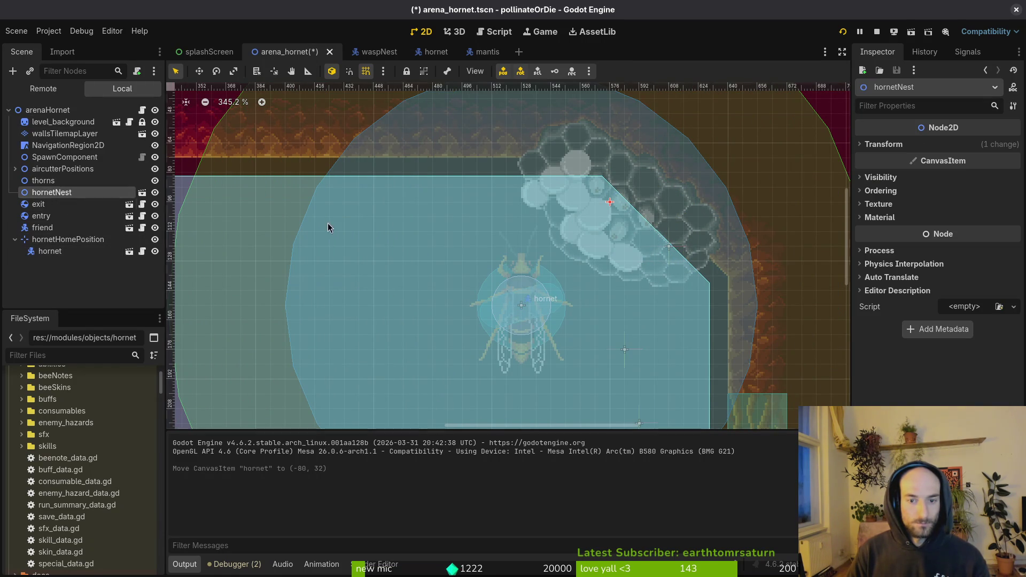
{"action": "mouse_move", "coordinate": [682, 216]}
{"action": "left_mouse_down"}
{"action": "mouse_move", "coordinate": [647, 225]}
{"action": "mouse_move", "coordinate": [600, 218]}
{"action": "mouse_move", "coordinate": [665, 224]}
{"action": "mouse_move", "coordinate": [661, 236]}
{"action": "left_mouse_up"}
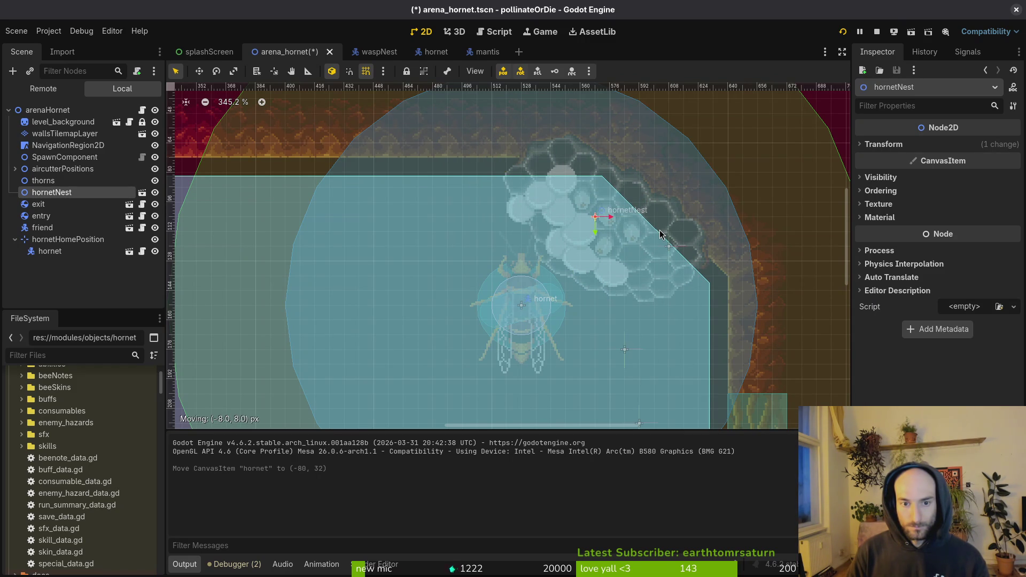
{"action": "left_click_drag", "start_coordinate": [661, 235], "coordinate": [661, 235]}
{"action": "key", "text": "ctrl+s"}
- Move hornetHomePosition with the hornet left onto the nest and save the scene
{"action": "left_click", "coordinate": [522, 307]}
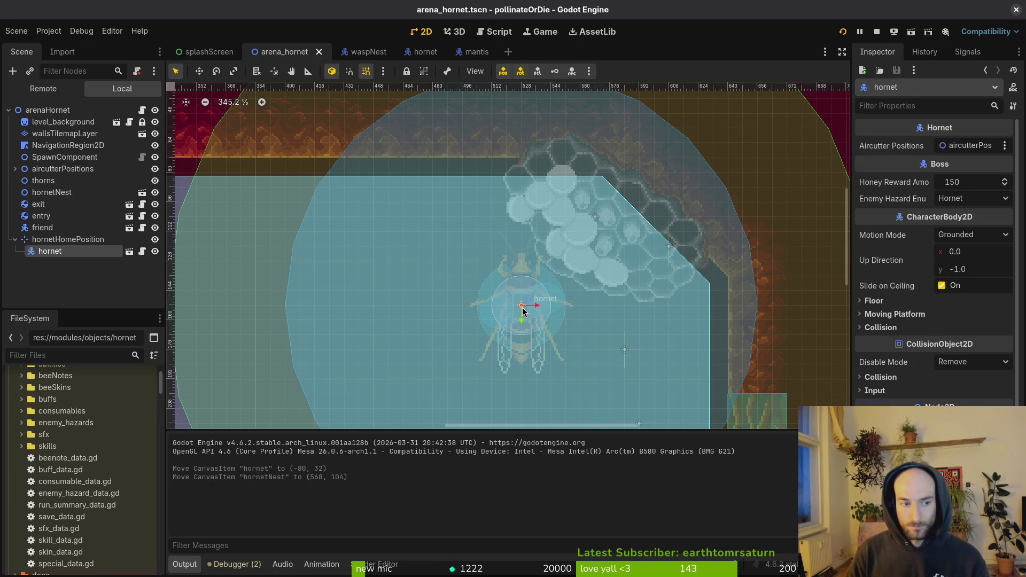
{"action": "left_click", "coordinate": [524, 308]}
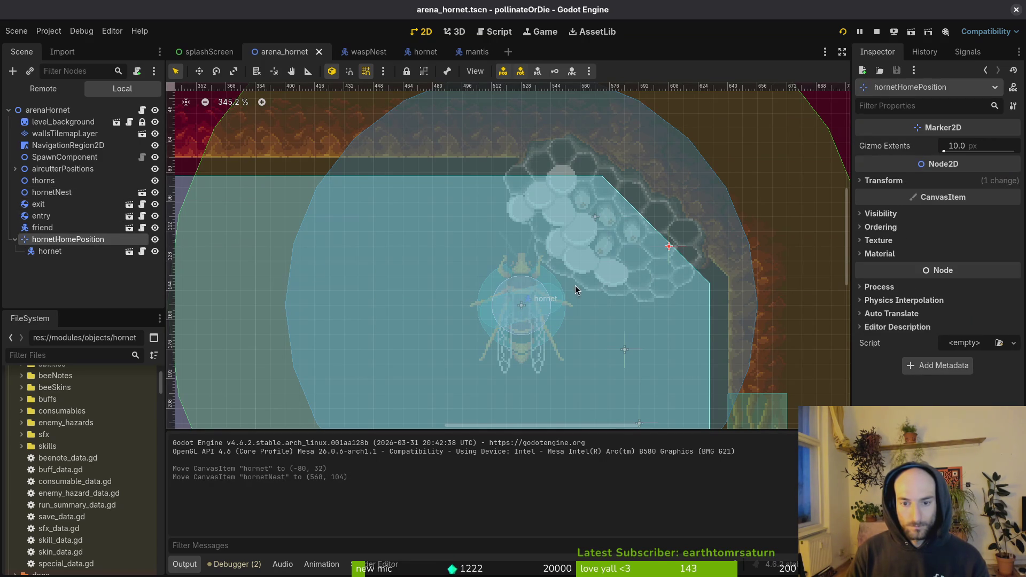
{"action": "left_click", "coordinate": [49, 251]}
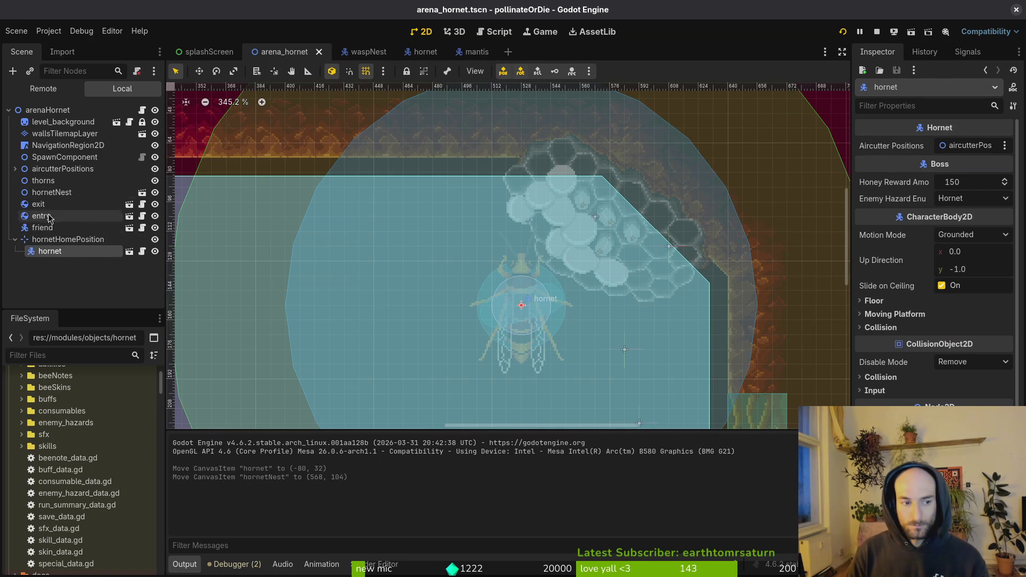
{"action": "left_click", "coordinate": [43, 241]}
{"action": "mouse_move", "coordinate": [661, 250]}
{"action": "left_mouse_down"}
{"action": "mouse_move", "coordinate": [641, 253]}
{"action": "mouse_move", "coordinate": [631, 236]}
{"action": "left_mouse_up"}
{"action": "key", "text": "Escape"}
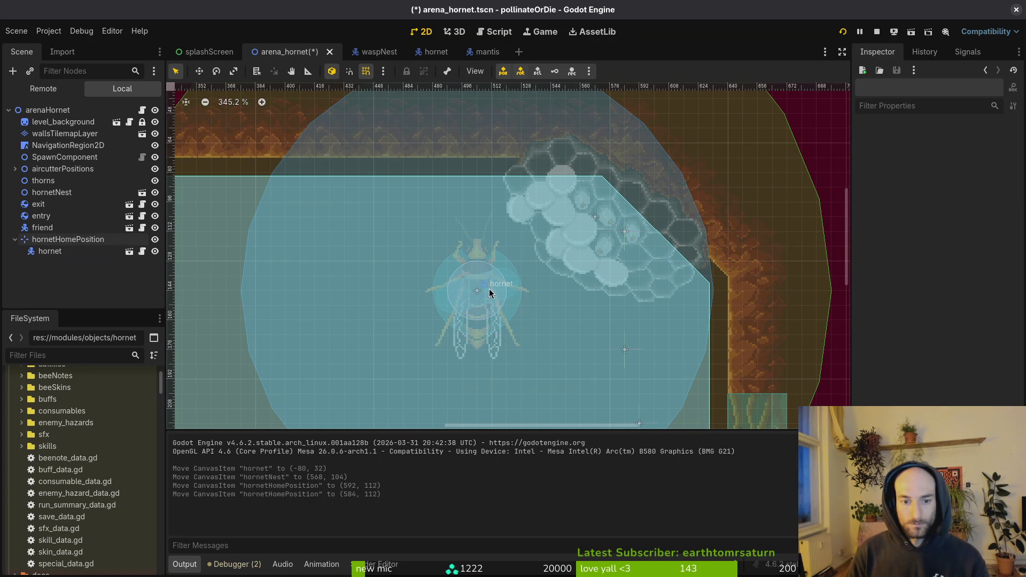
{"action": "left_click", "coordinate": [62, 251]}
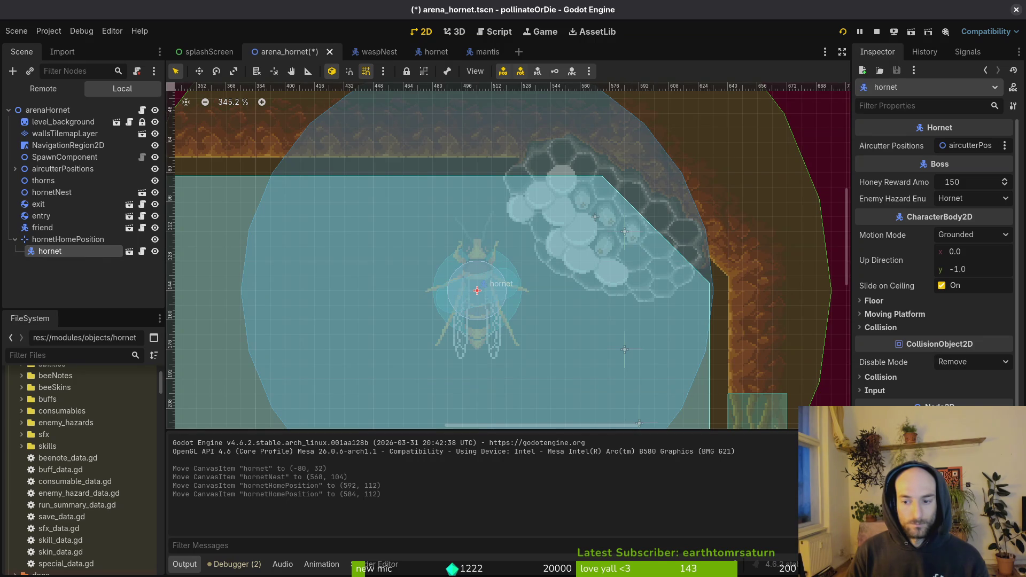
{"action": "key", "text": "ctrl+s"}
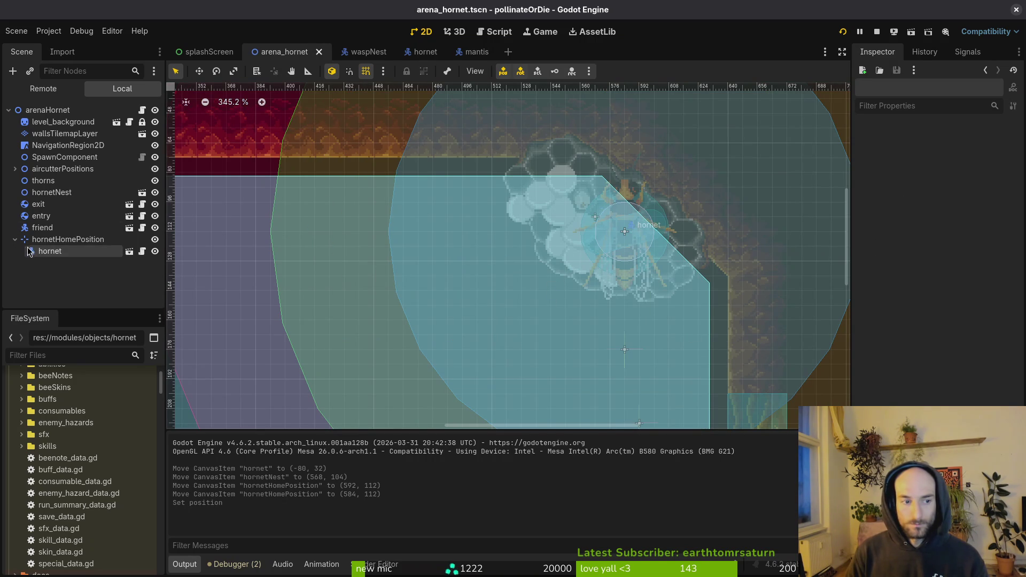
- Check the aircutterPositions markers, then relaunch Neovim in the terminal
{"action": "left_click", "coordinate": [15, 169]}
{"action": "left_click", "coordinate": [15, 169]}
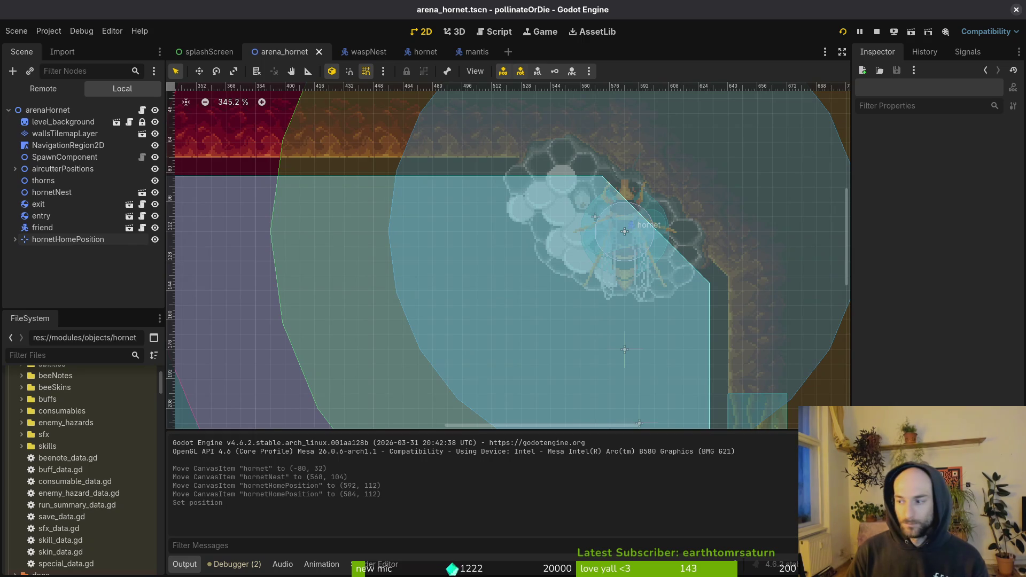
{"action": "key", "text": "alt+Tab"}
{"action": "type", "text": "im"}
{"action": "key", "text": "Return"}
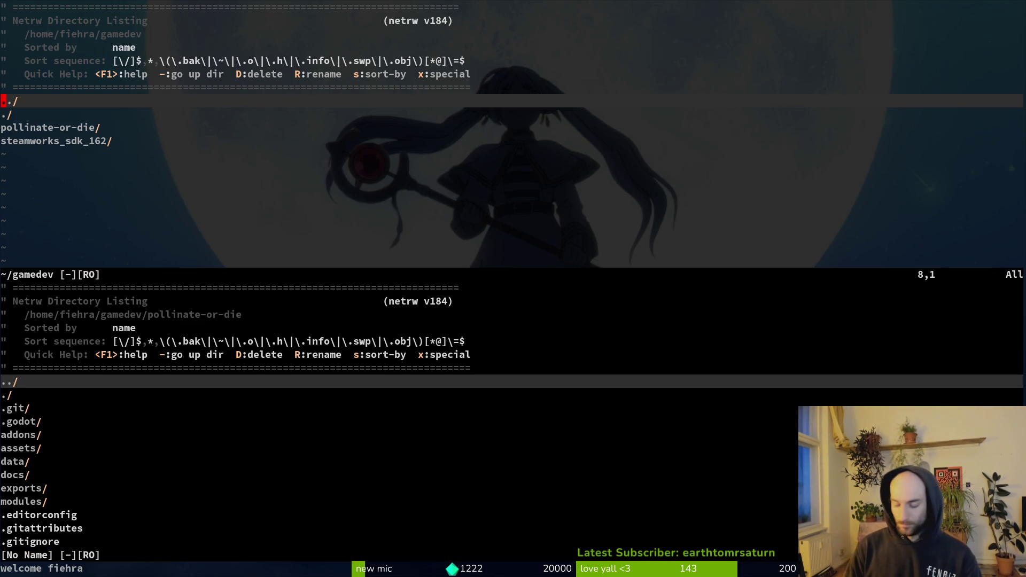
- Close the command history and extra directory listing, and open stinger.gd in the file finder
{"action": "key", "text": "q"}
{"action": "key", "text": "colon"}
{"action": "type", "text": ":q"}
{"action": "key", "text": "Return"}
{"action": "key", "text": "Return"}
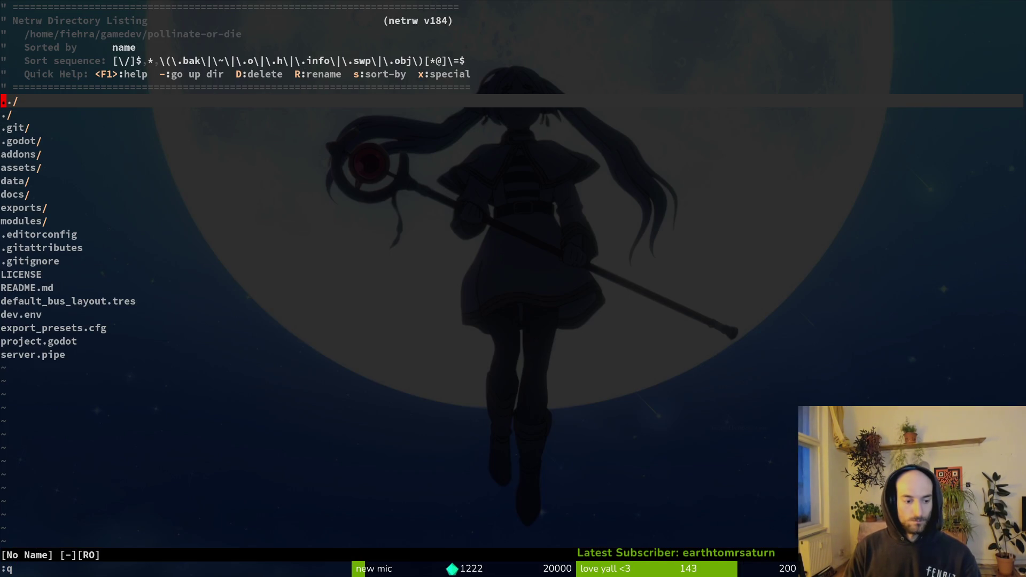
{"action": "key", "text": "space"}
{"action": "key", "text": "f"}
{"action": "key", "text": "f"}
{"action": "type", "text": "stinger"}
{"action": "key", "text": "Return"}
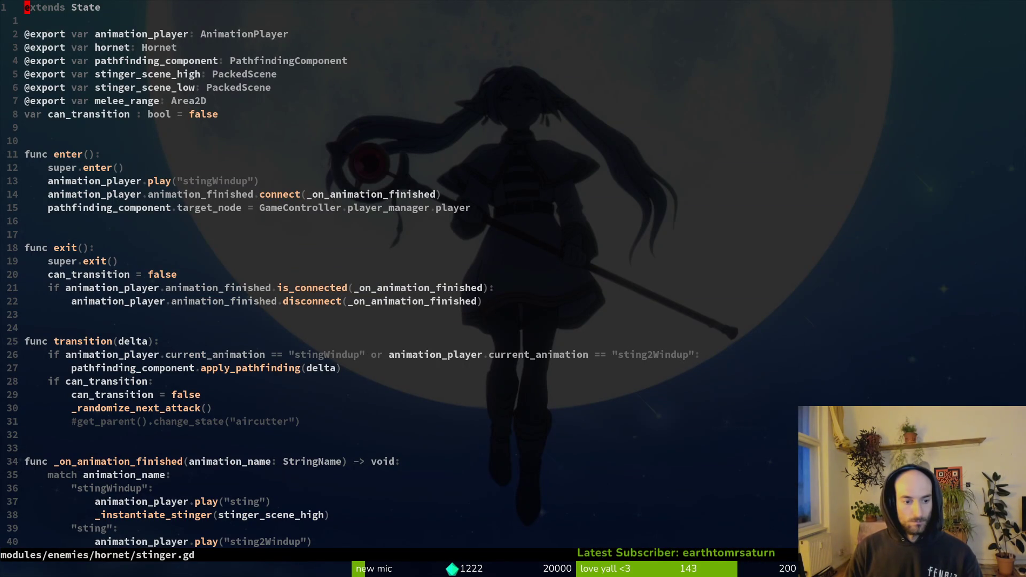
- Open hornet.gd, copy its if aim_at_player check line, save it, and return to stinger.gd
{"action": "key", "text": "space"}
{"action": "key", "text": "f"}
{"action": "key", "text": "f"}
{"action": "type", "text": "hor"}
{"action": "key", "text": "Return"}
{"action": "key", "text": "j"}
{"action": "key", "text": "j"}
{"action": "key", "text": "j"}
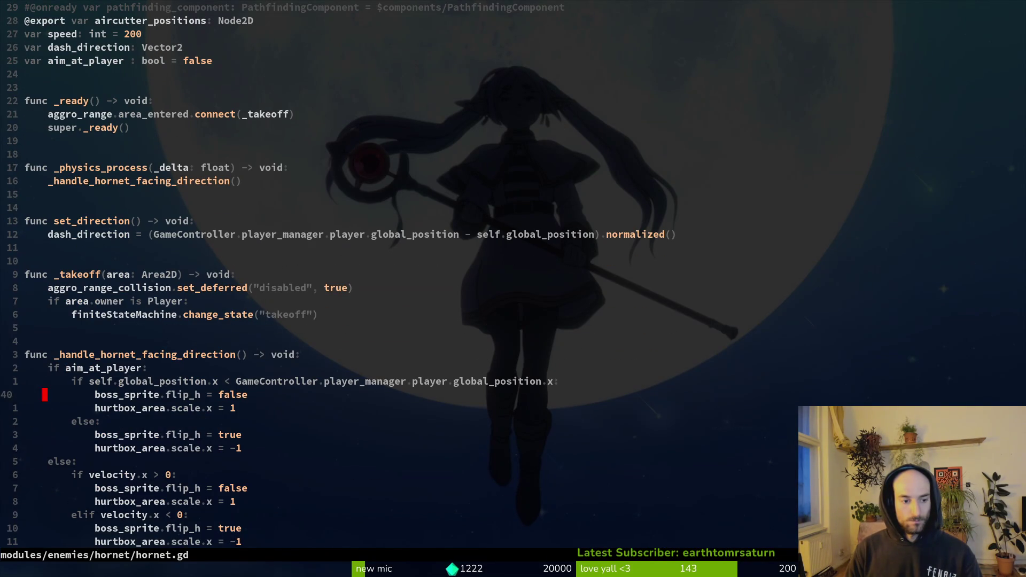
{"action": "key", "text": "y"}
{"action": "key", "text": "y"}
{"action": "type", "text": ":w"}
{"action": "key", "text": "Return"}
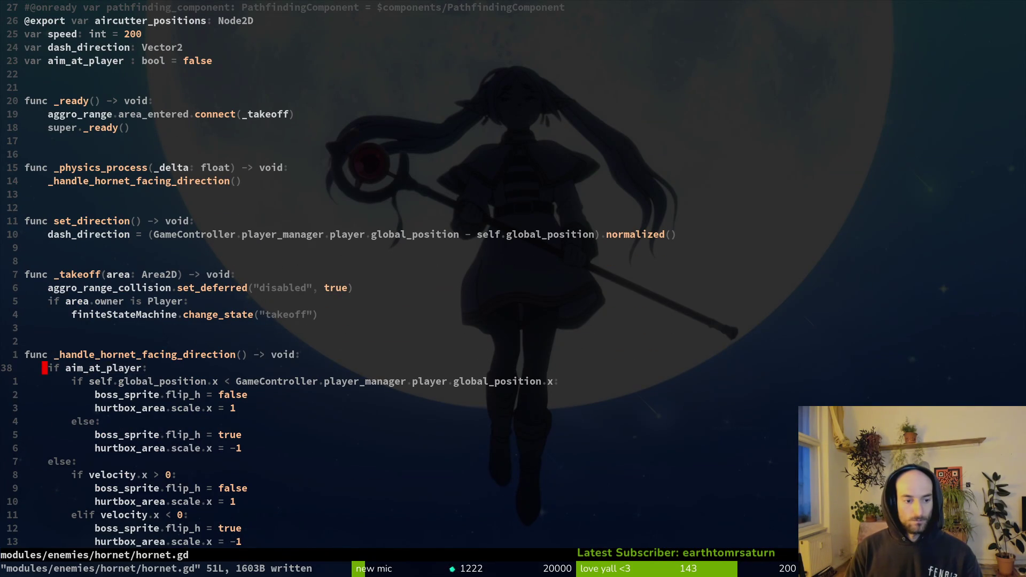
{"action": "key", "text": "ctrl+6"}
{"action": "key", "text": "space"}
- Open takeoff.gd and try pasting the copied check there, then undo it
{"action": "key", "text": "f"}
{"action": "key", "text": "f"}
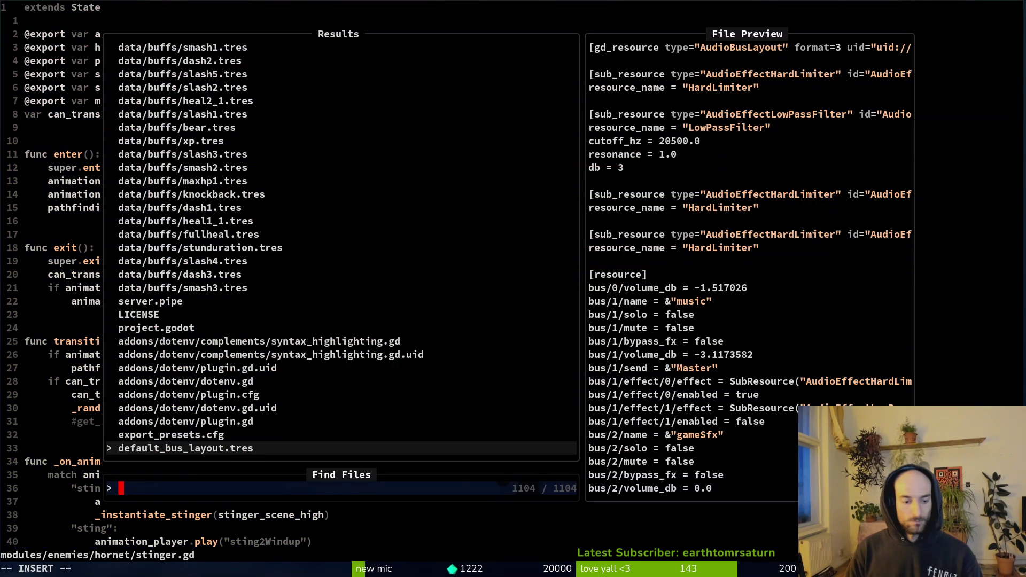
{"action": "type", "text": "hotake"}
{"action": "key", "text": "Return"}
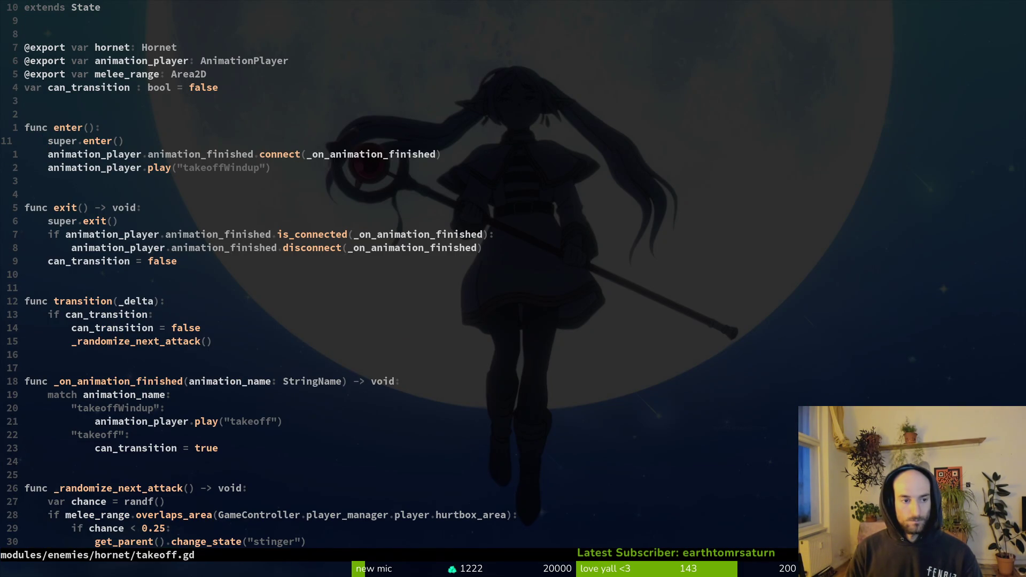
{"action": "key", "text": "p"}
{"action": "key", "text": "u"}
{"action": "key", "text": "ctrl+o"}
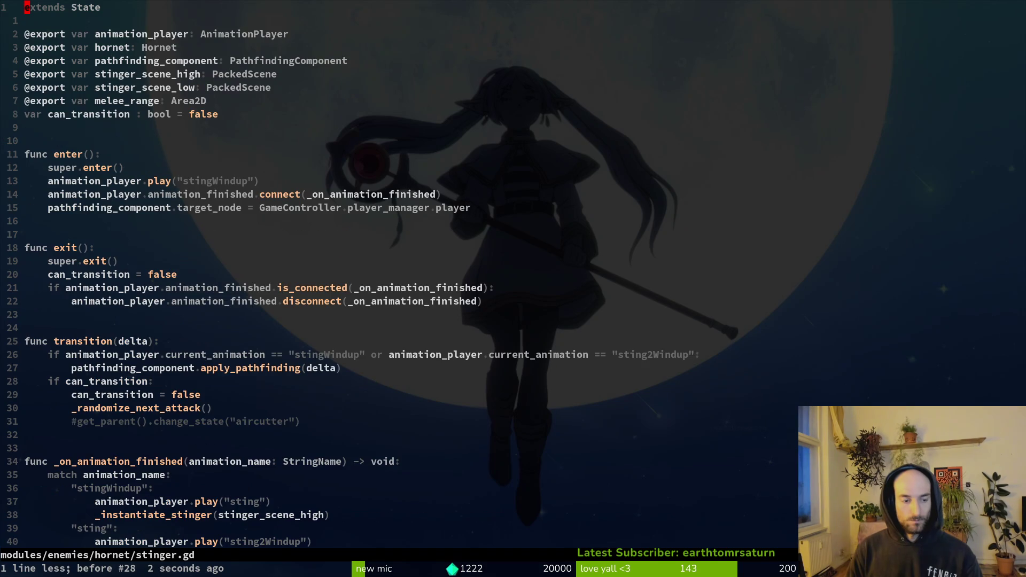
{"action": "key", "text": "ctrl+i"}
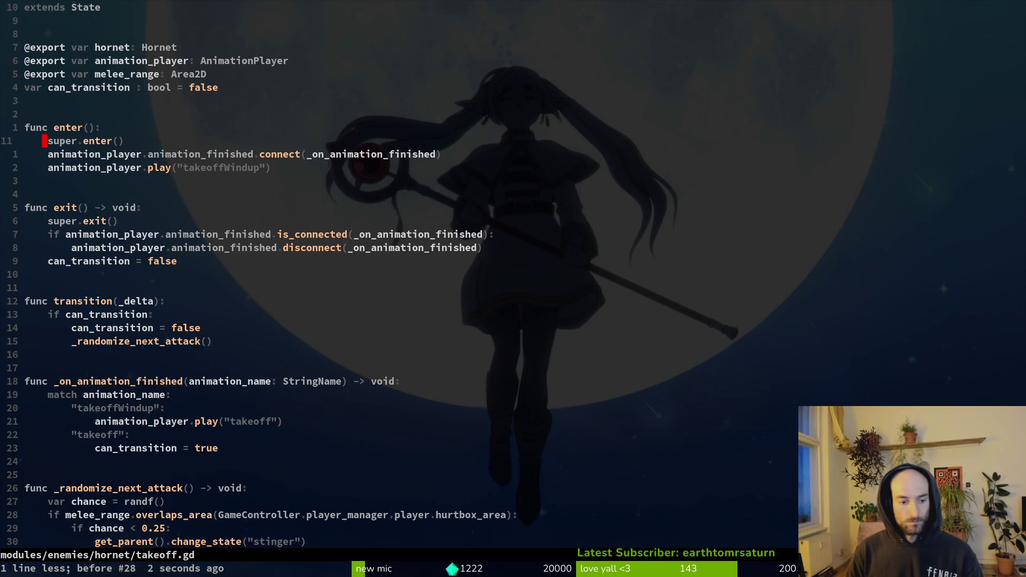
- Open the hornet stinger.gd to review its start, then return to takeoff.gd
{"action": "key", "text": "space"}
{"action": "key", "text": "f"}
{"action": "key", "text": "f"}
{"action": "type", "text": "hornet stinger"}
{"action": "key", "text": "Return"}
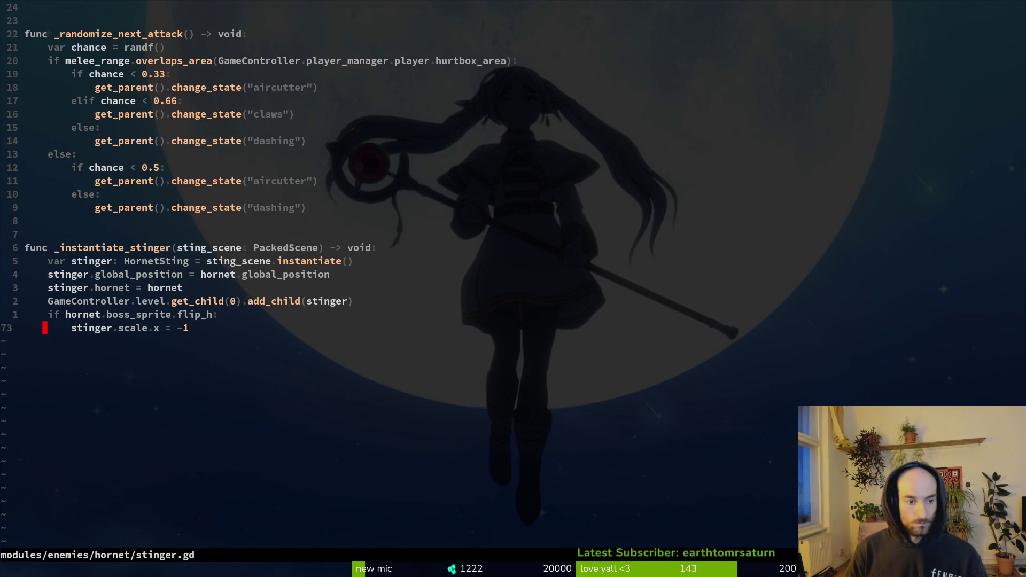
{"action": "key", "text": "ctrl+u"}
{"action": "key", "text": "ctrl+u"}
{"action": "key", "text": "ctrl+u"}
{"action": "key", "text": "ctrl+o"}
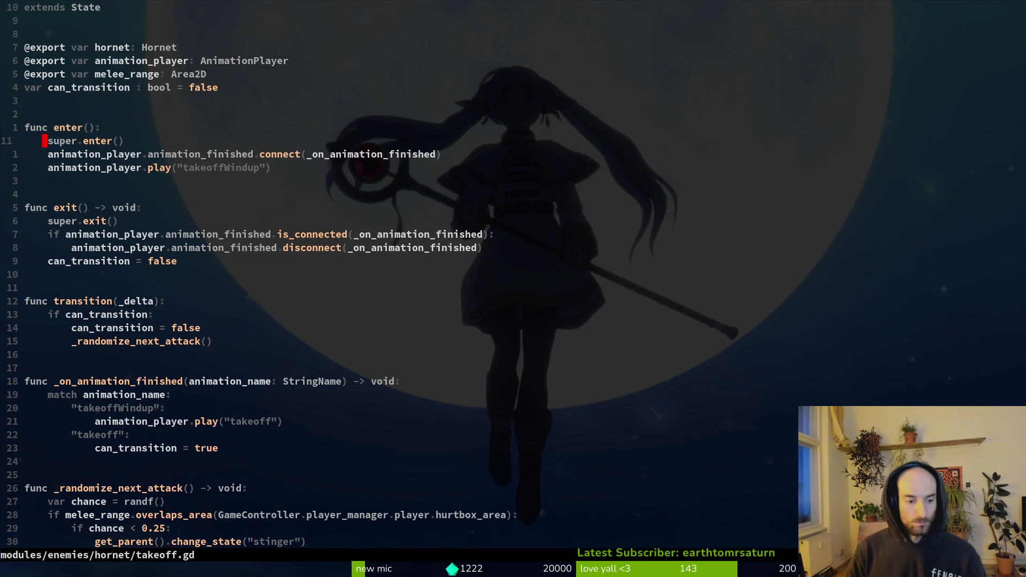
- Search the project for aim_at_player uses from hornet.gd and open aircutter.gd where it's set true
{"action": "key", "text": "space"}
{"action": "key", "text": "f"}
{"action": "key", "text": "f"}
{"action": "type", "text": "hornet"}
{"action": "key", "text": "Return"}
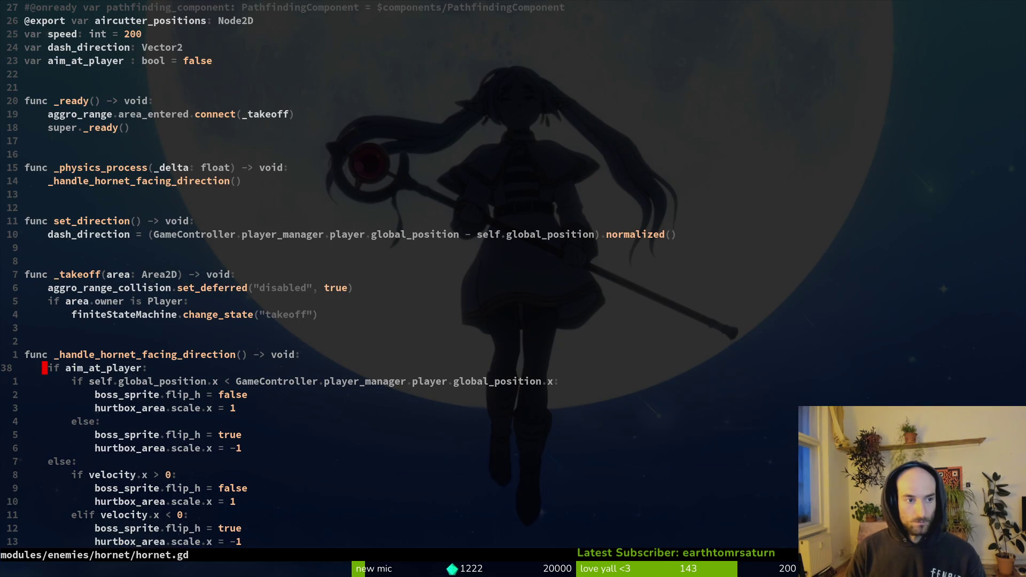
{"action": "key", "text": "2"}
{"action": "key", "text": "3"}
{"action": "key", "text": "k"}
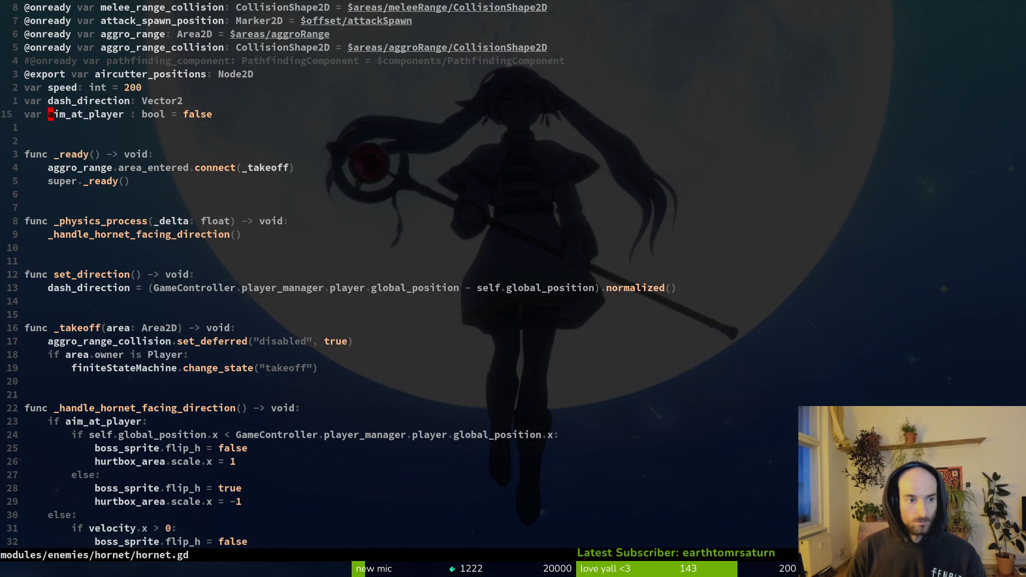
{"action": "key", "text": "Return"}
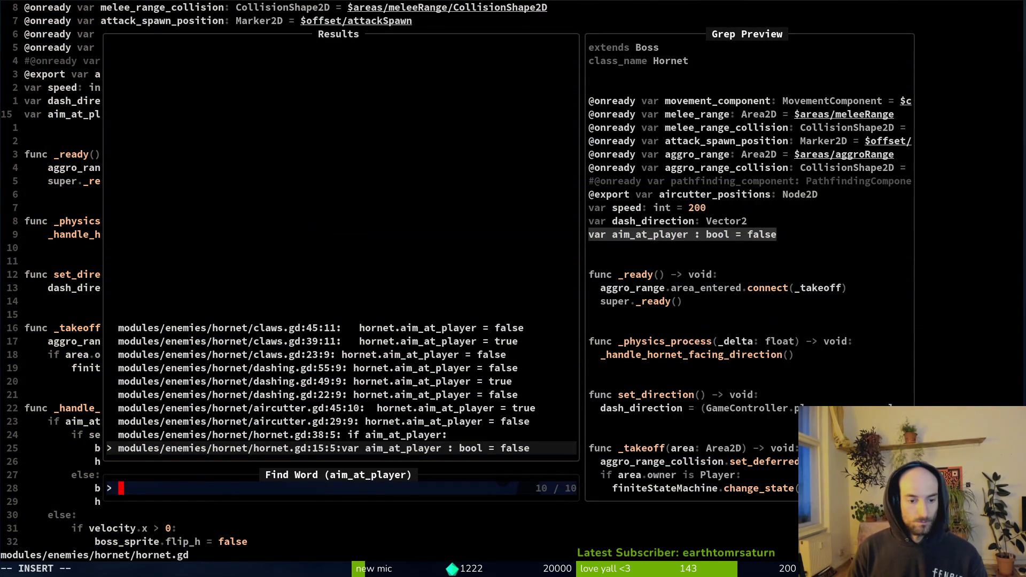
{"action": "key", "text": "Up"}
{"action": "key", "text": "Up"}
{"action": "key", "text": "Up"}
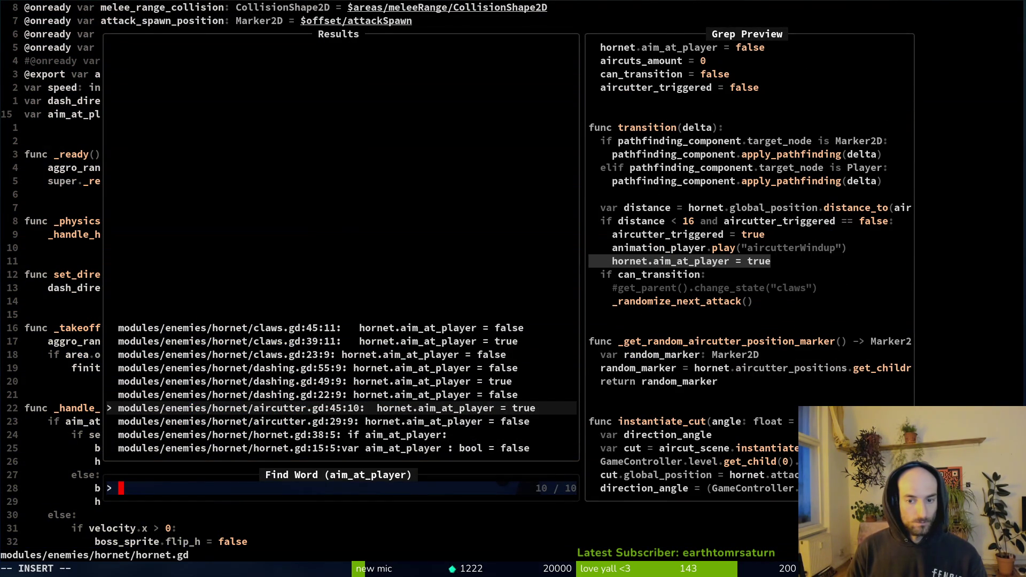
{"action": "key", "text": "Return"}
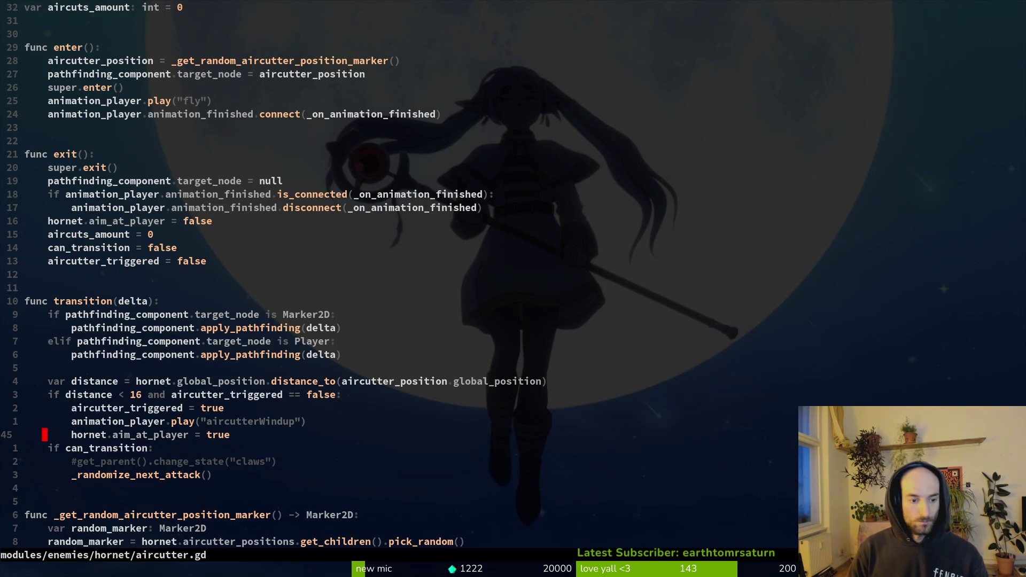
- Copy the hornet.aim_at_player = true line and open takeoff.gd
{"action": "key", "text": "space"}
{"action": "key", "text": "p"}
{"action": "key", "text": "f"}
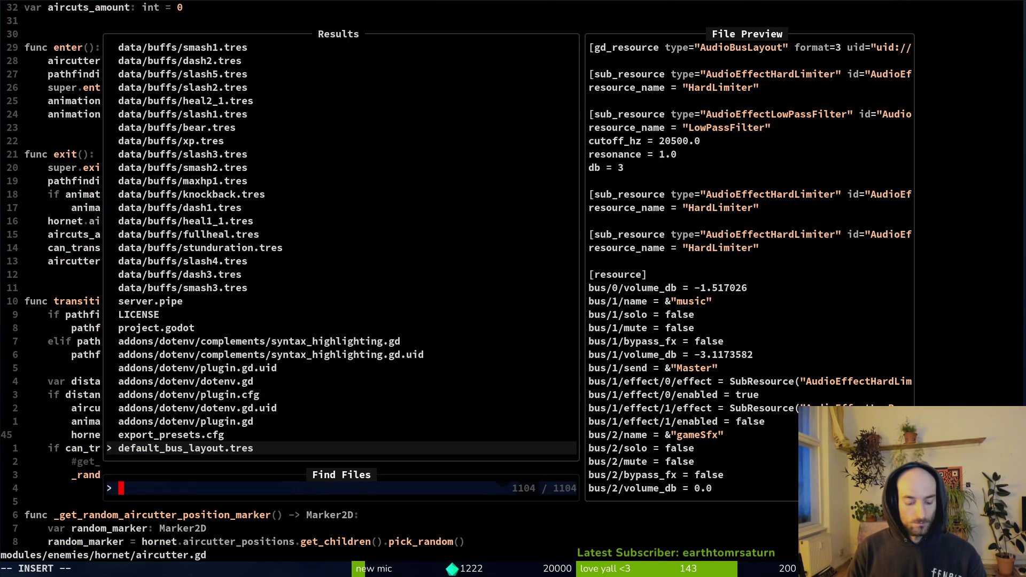
{"action": "type", "text": "tkaeof"}
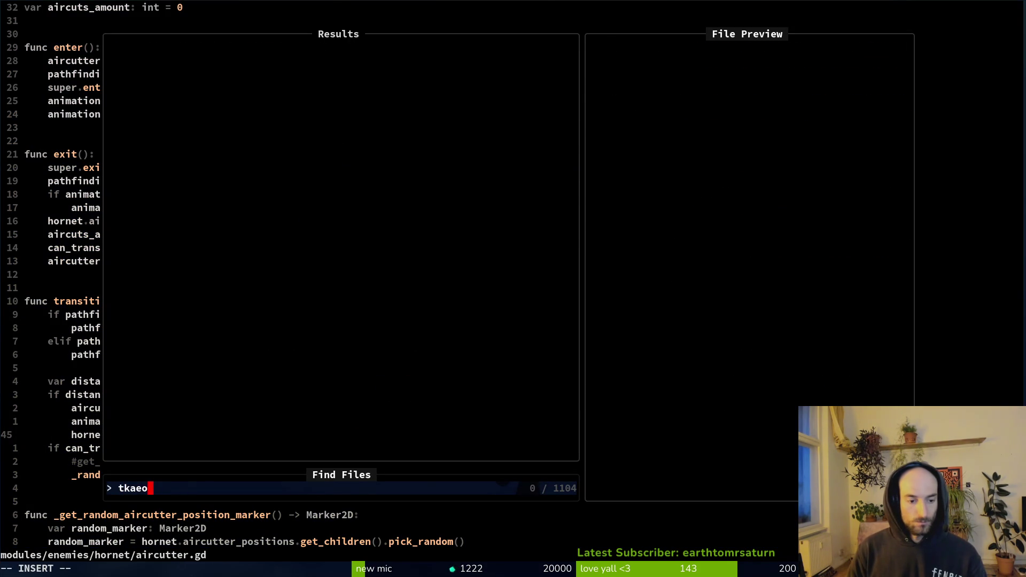
{"action": "key", "text": "BackSpace"}
{"action": "key", "text": "BackSpace"}
{"action": "key", "text": "BackSpace"}
{"action": "type", "text": "ake"}
{"action": "key", "text": "Return"}
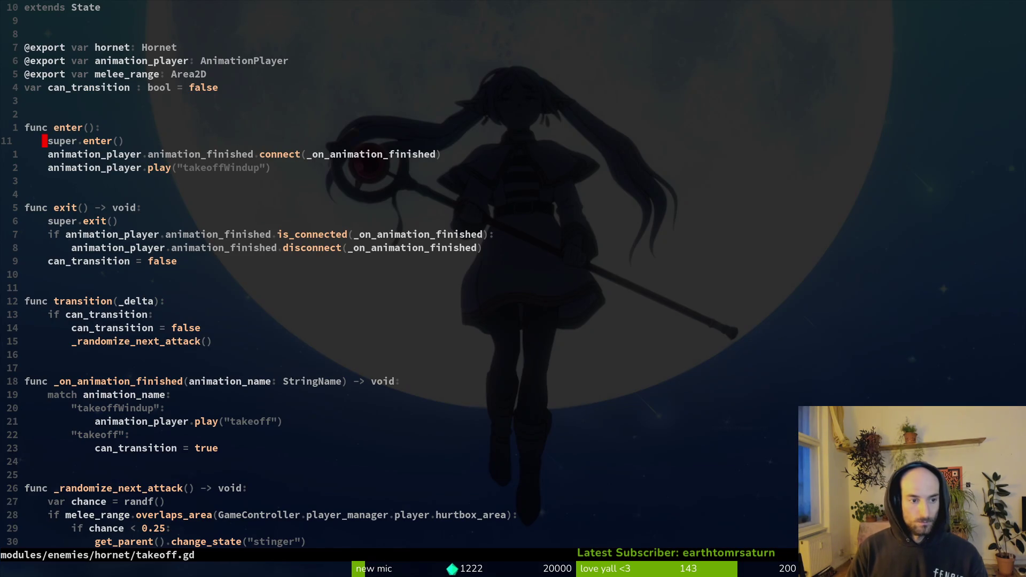
- Paste the line into enter() below the play call, reindent it, save, and run the game
{"action": "key", "text": "p"}
{"action": "key", "text": "shift+v"}
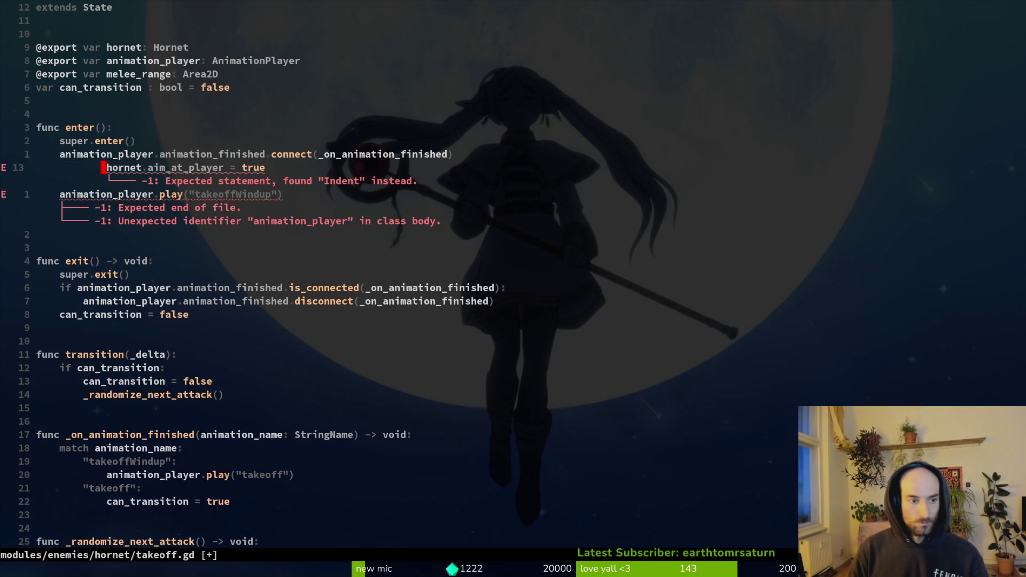
{"action": "key", "text": "equal"}
{"action": "key", "text": "alt+j"}
{"action": "type", "text": ":w"}
{"action": "key", "text": "Return"}
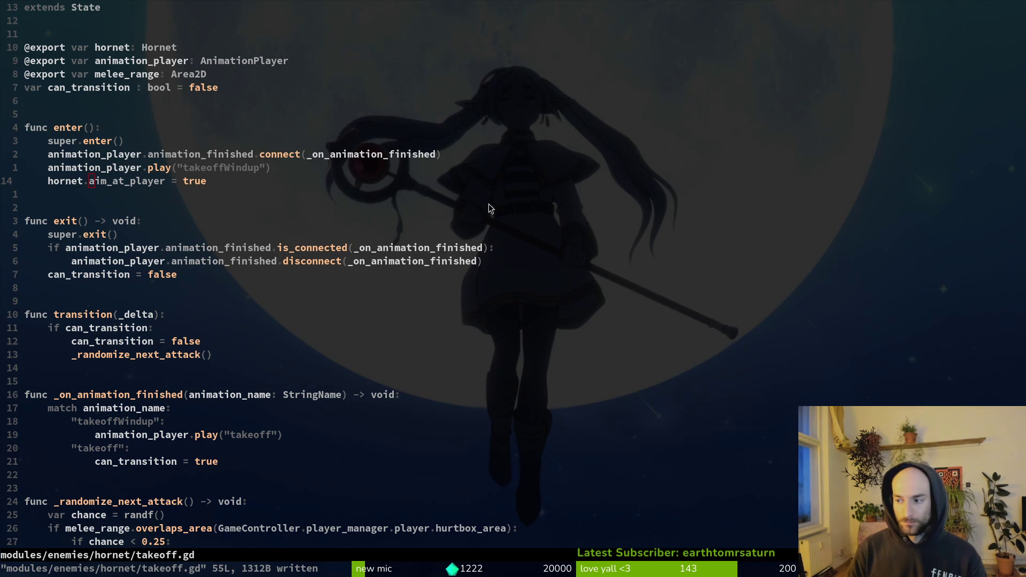
{"action": "key", "text": "F5"}
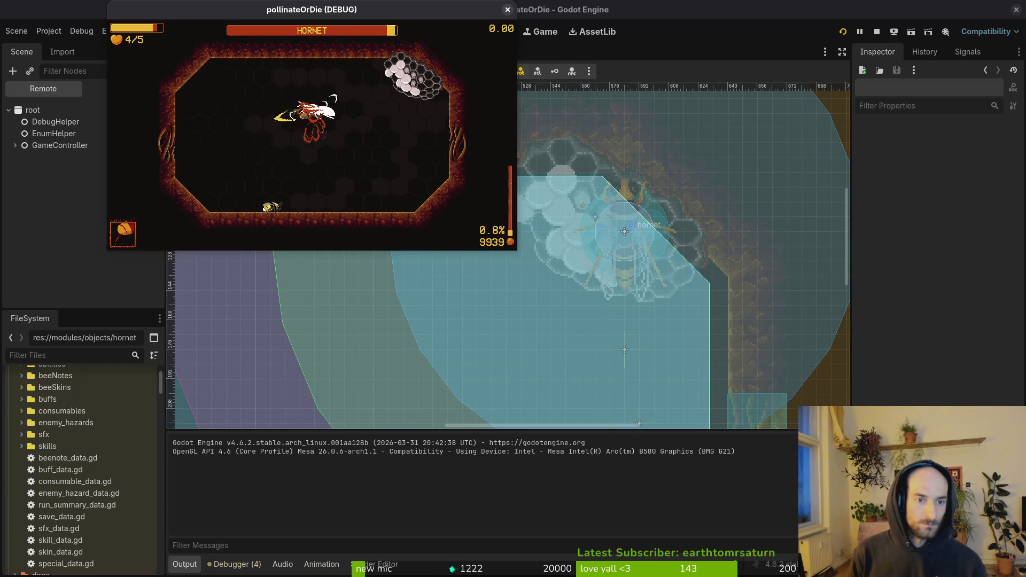
- Load the hornet arena from the debug level list, fight until dying, and start a new run
{"action": "key", "text": "Escape"}
{"action": "key", "text": "Return"}
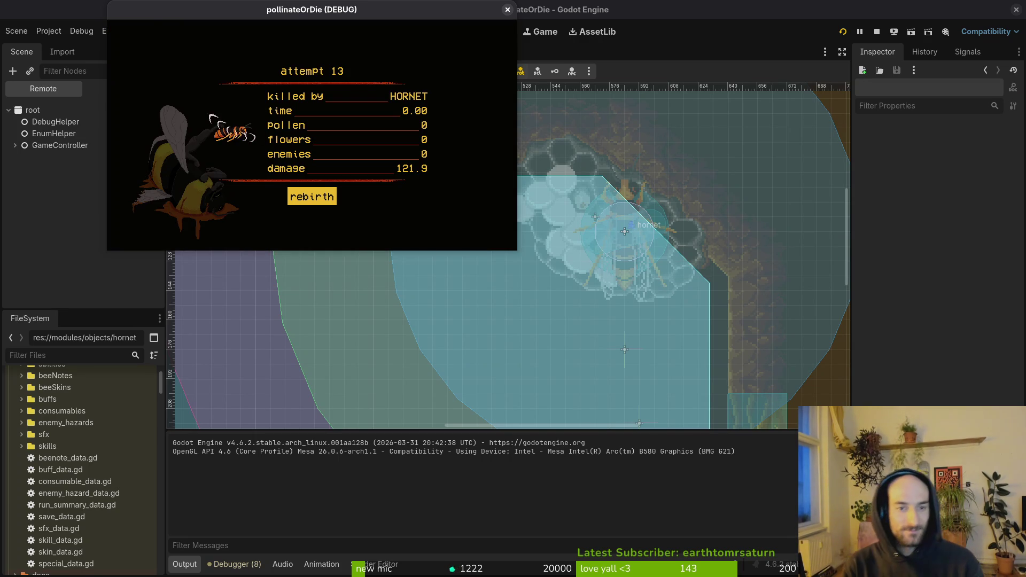
{"action": "key", "text": "Return"}
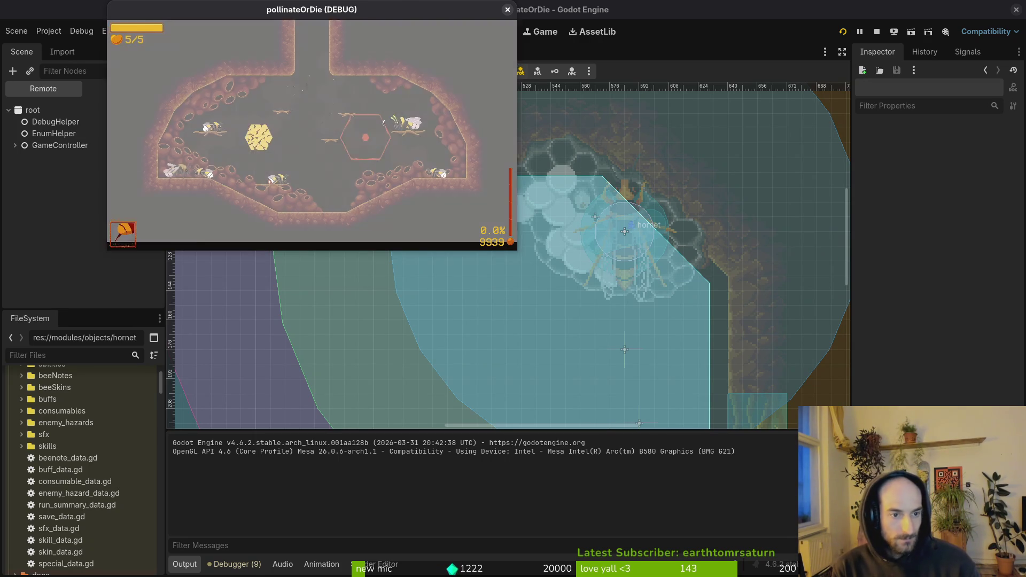
- Load the hornet arena and turn on collision shape drawing in the pause menu's debugging settings
{"action": "key", "text": "Return"}
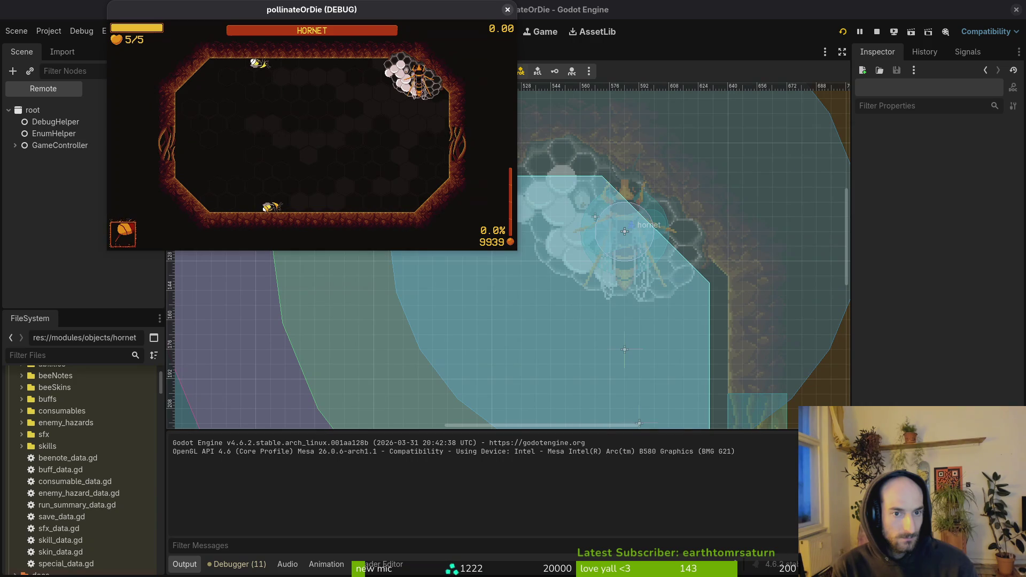
{"action": "key", "text": "Escape"}
{"action": "key", "text": "Down"}
{"action": "key", "text": "Return"}
{"action": "key", "text": "Escape"}
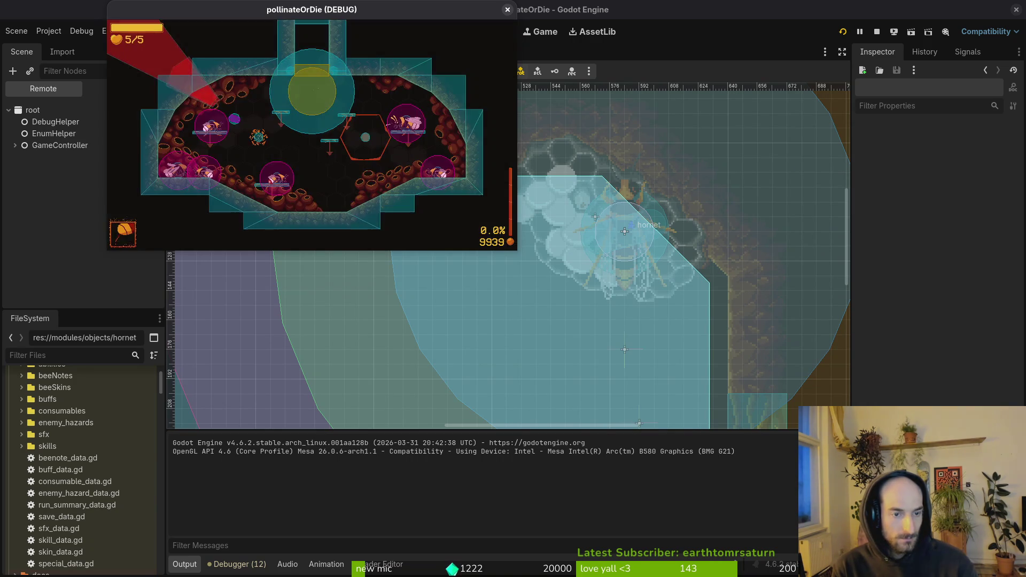
- Reload the hornet arena from the debug level select list
{"action": "key", "text": "Tab"}
{"action": "key", "text": "Up"}
{"action": "key", "text": "Return"}
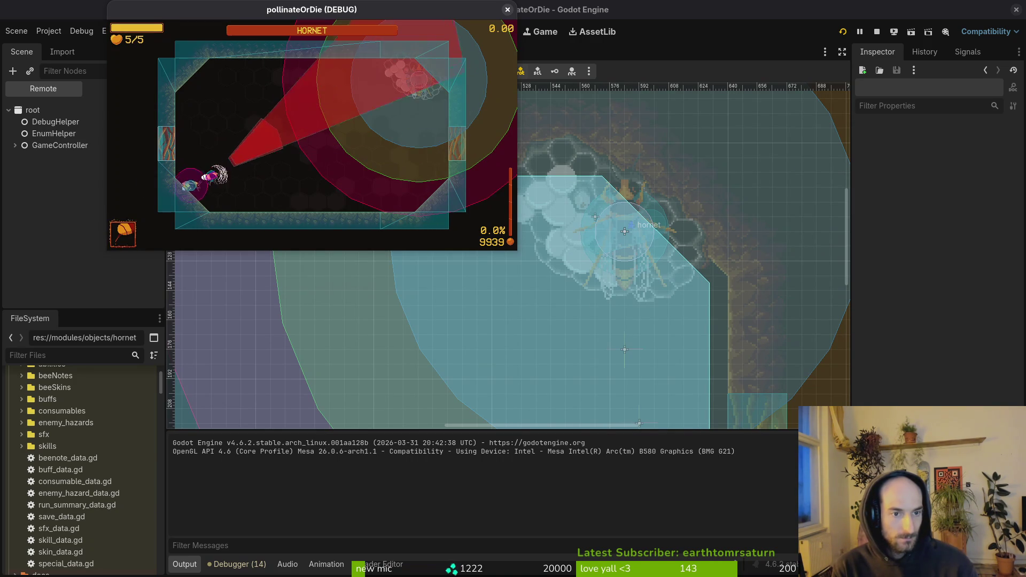
- Fly the bee around the arena floor and up to observe the hornet's movement, then pause
{"action": "key", "text": "s"}
{"action": "key", "text": "d"}
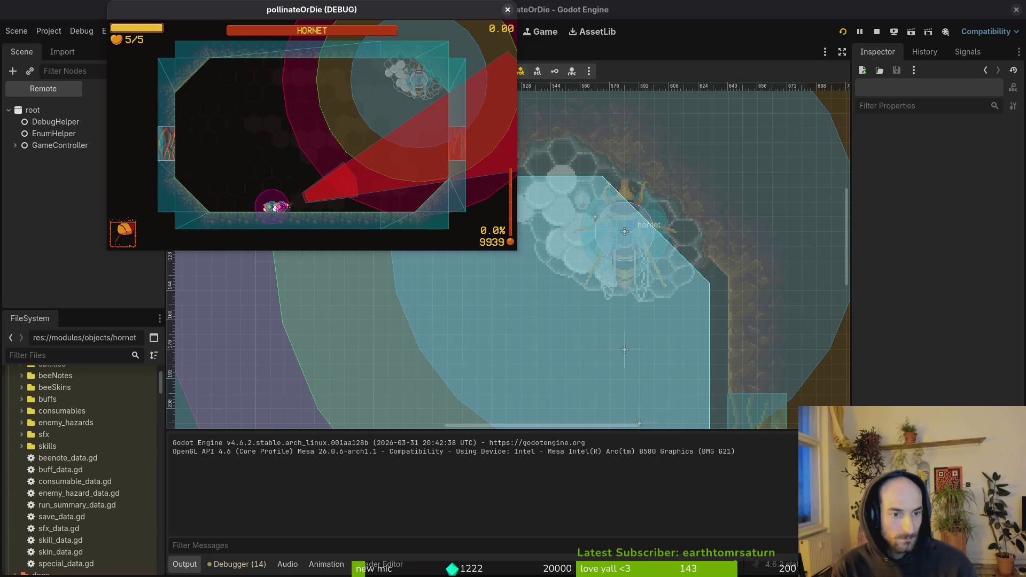
{"action": "key", "text": "d"}
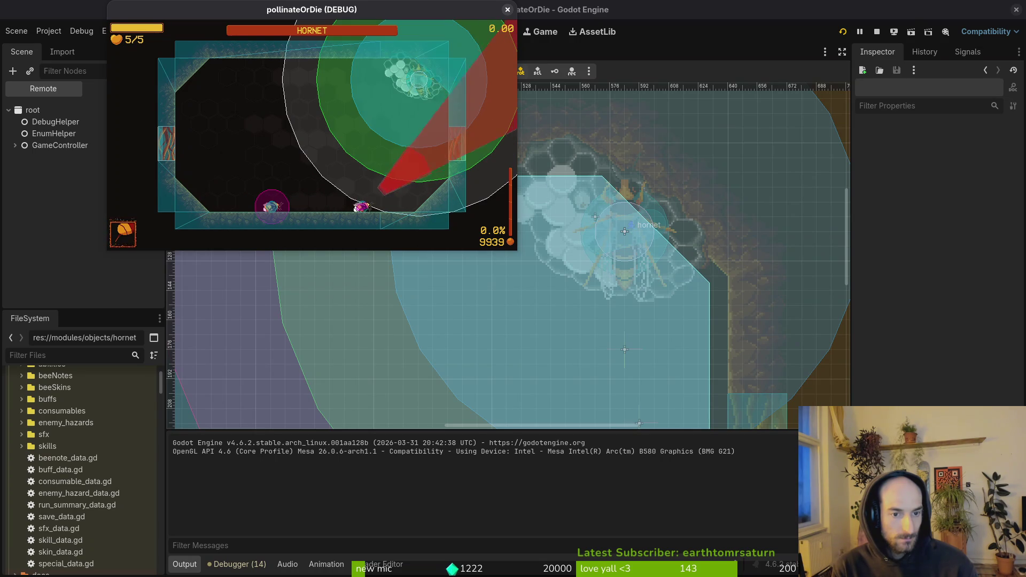
{"action": "key", "text": "a"}
{"action": "key", "text": "w"}
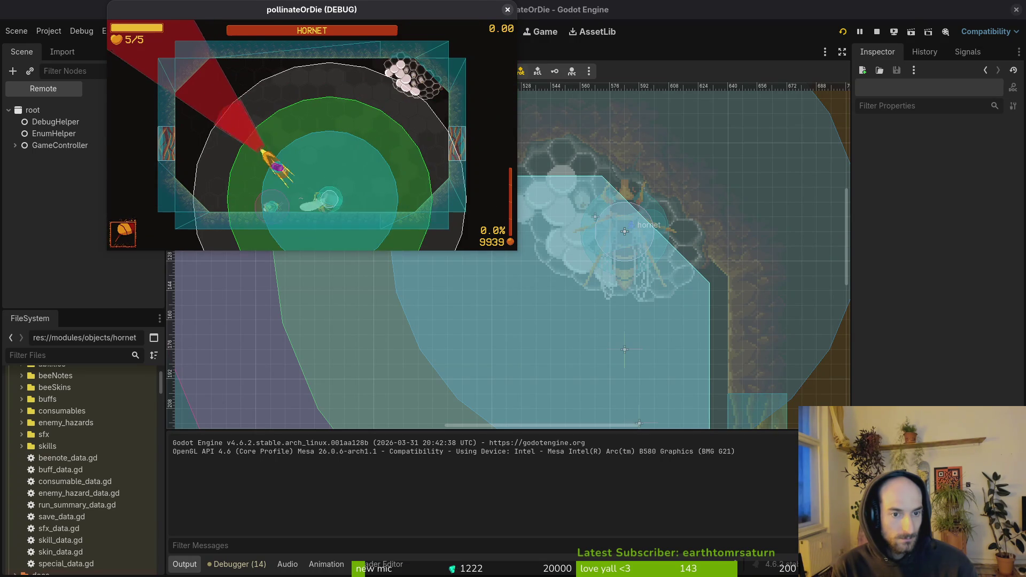
{"action": "key", "text": "d"}
{"action": "key", "text": "s"}
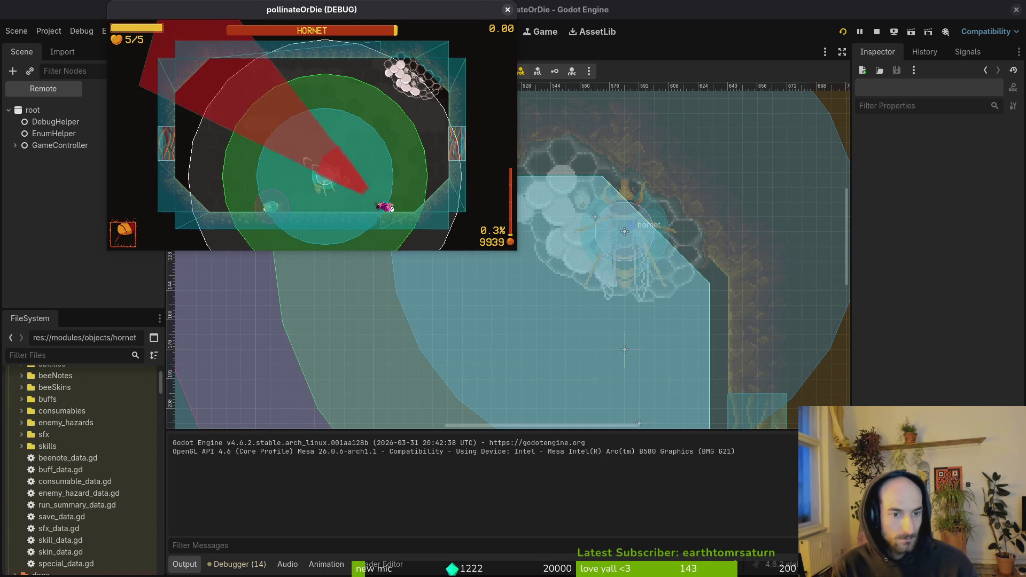
{"action": "key", "text": "a"}
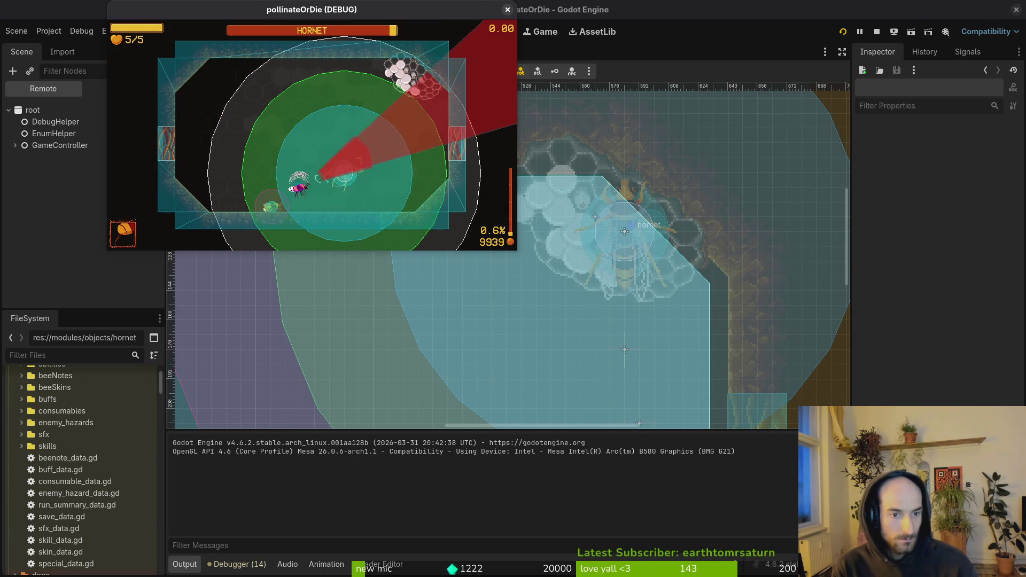
{"action": "key", "text": "Escape"}
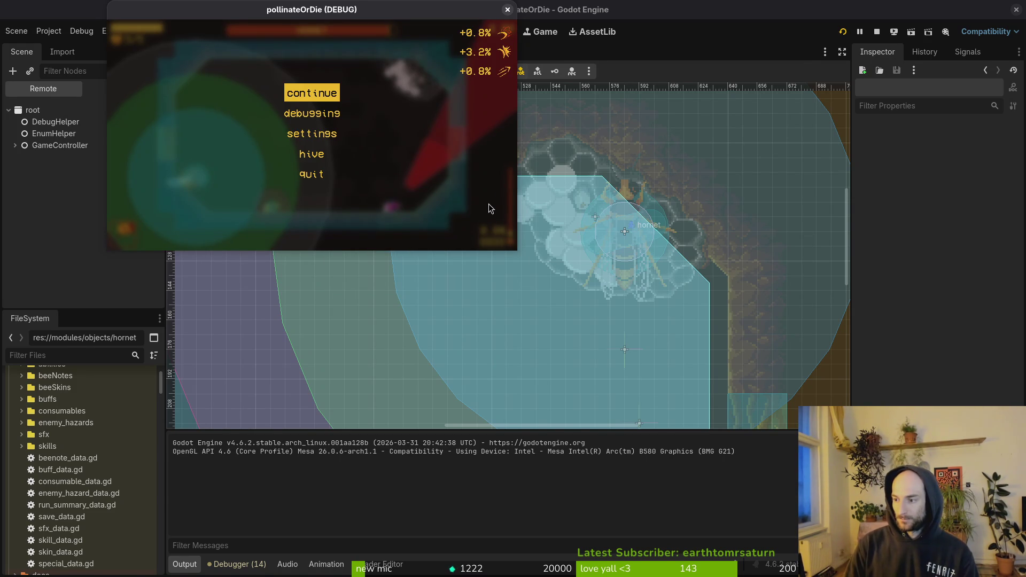
{"action": "key", "text": "alt+Tab"}
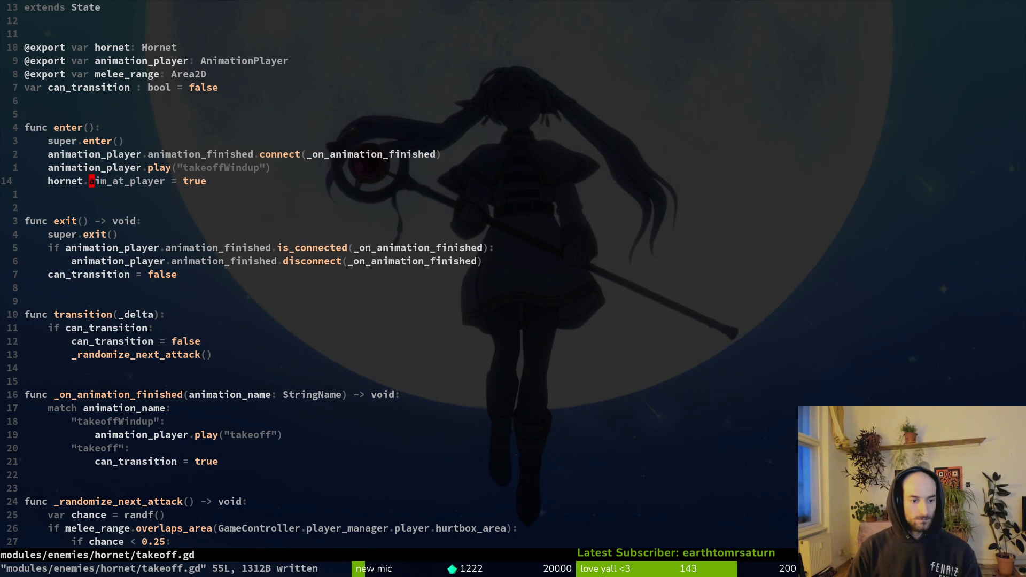
- Add can_move = true after the takeoff animation play call and save takeoff.gd
{"action": "type", "text": "jo"}
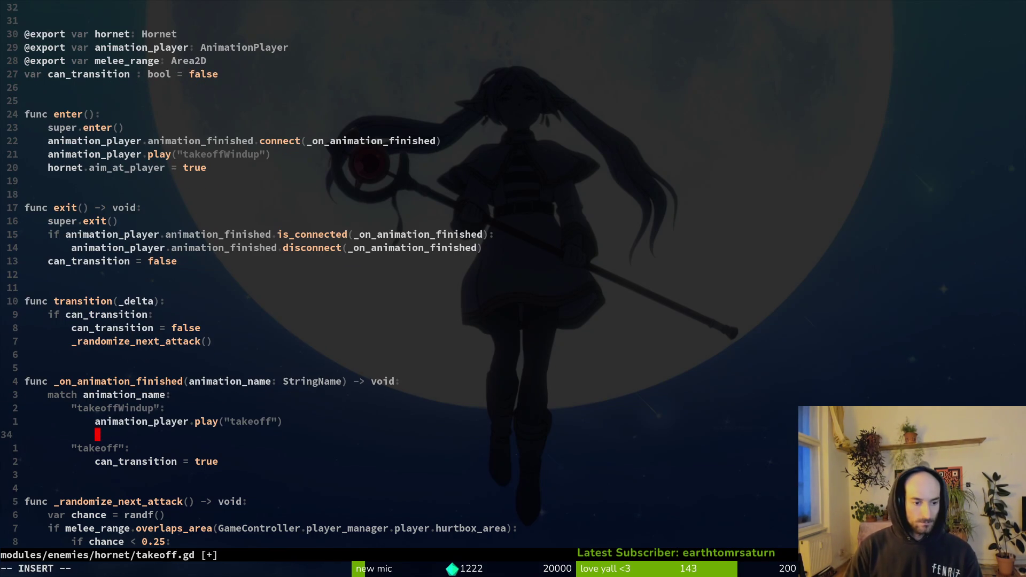
{"action": "type", "text": "can_move"}
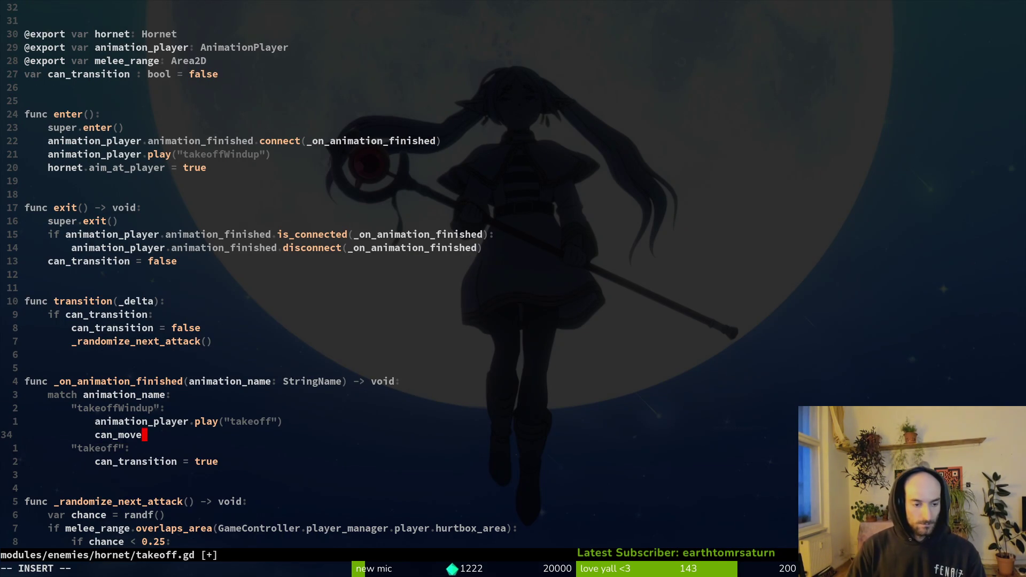
{"action": "key", "text": "BackSpace"}
{"action": "key", "text": "BackSpace"}
{"action": "key", "text": "BackSpace"}
{"action": "type", "text": "= true"}
{"action": "key", "text": "Escape"}
{"action": "type", "text": ":w"}
{"action": "key", "text": "Return"}
- Paste a can_move line into exit(), unindent it, and change it to can_move = false
{"action": "key", "text": "k"}
{"action": "key", "text": "k"}
{"action": "key", "text": "k"}
{"action": "key", "text": "P"}
{"action": "key", "text": "V"}
{"action": "key", "text": "less"}
{"action": "key", "text": "less"}
{"action": "key", "text": "less"}
{"action": "type", "text": ":w"}
{"action": "key", "text": "Return"}
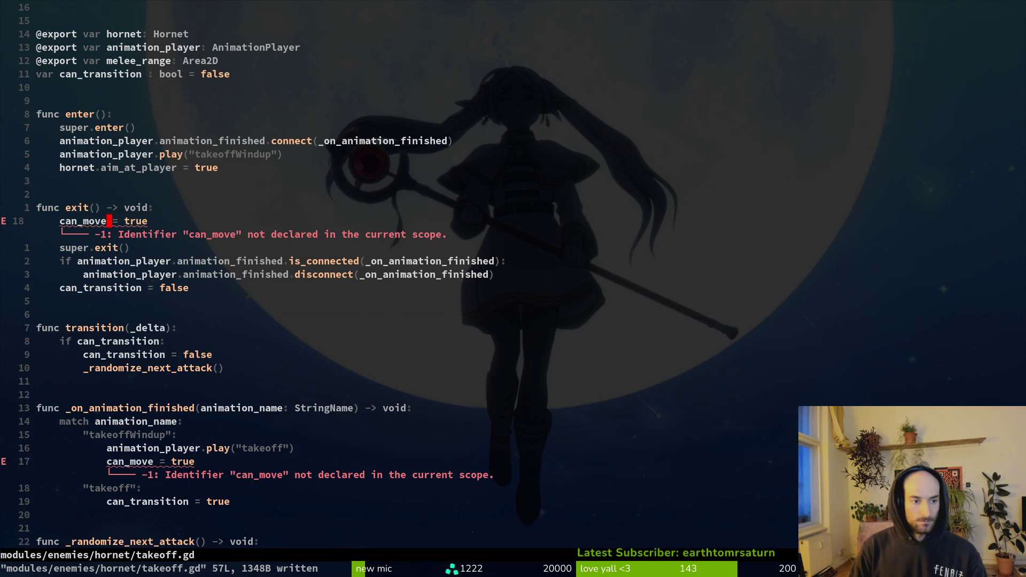
{"action": "type", "text": "cwfalse"}
{"action": "key", "text": "Escape"}
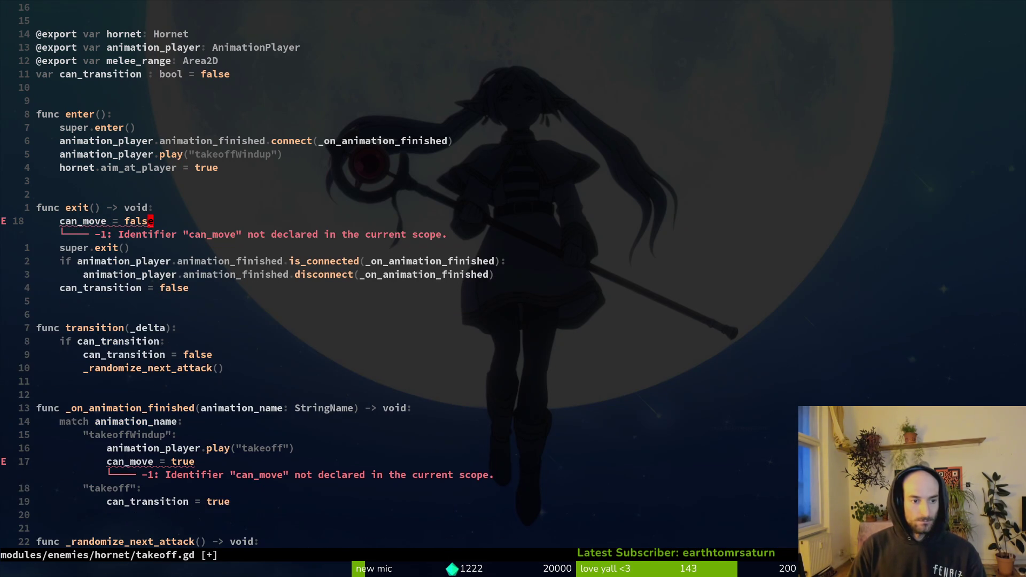
- Duplicate the can_transition declaration as a can_move bool declared false, and save
{"action": "key", "text": "4"}
{"action": "key", "text": "k"}
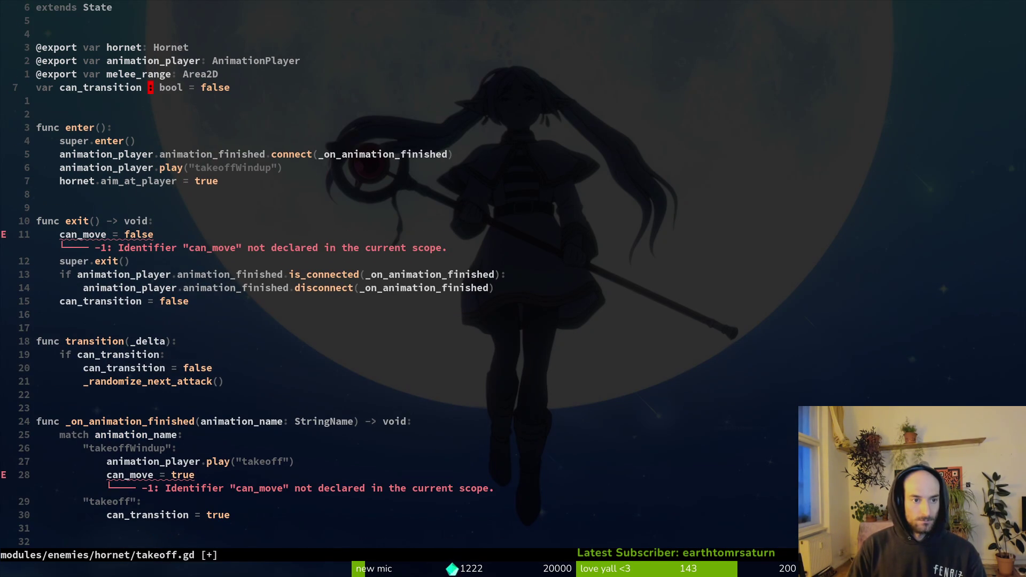
{"action": "key", "text": "y"}
{"action": "key", "text": "y"}
{"action": "type", "text": "p"}
{"action": "type", "text": "cecan_move"}
{"action": "key", "text": "Escape"}
{"action": "type", "text": ":w"}
{"action": "key", "text": "Return"}
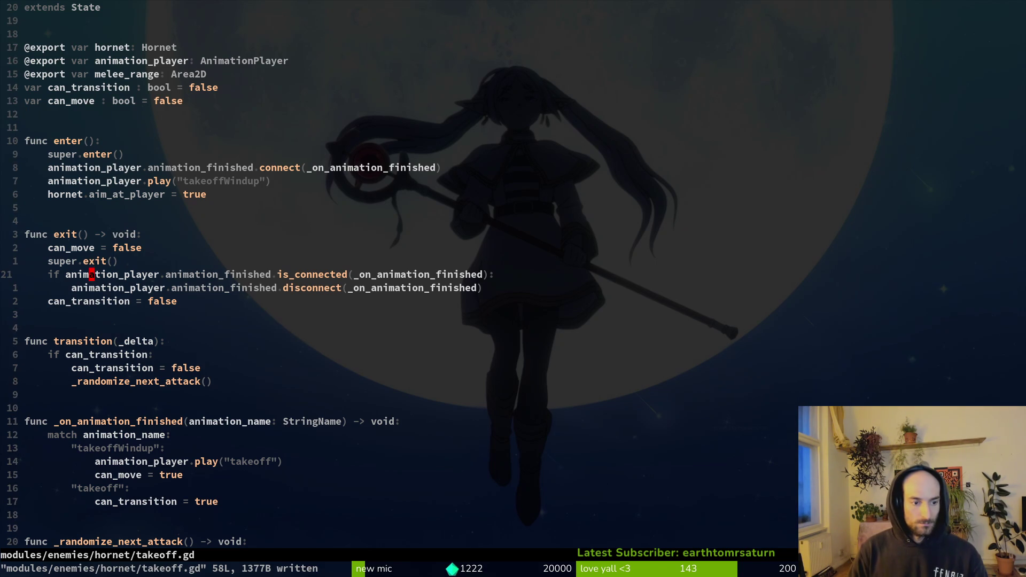
- Insert a blank line above the can_transition check and duplicate the animation_player export line
{"action": "key", "text": "O"}
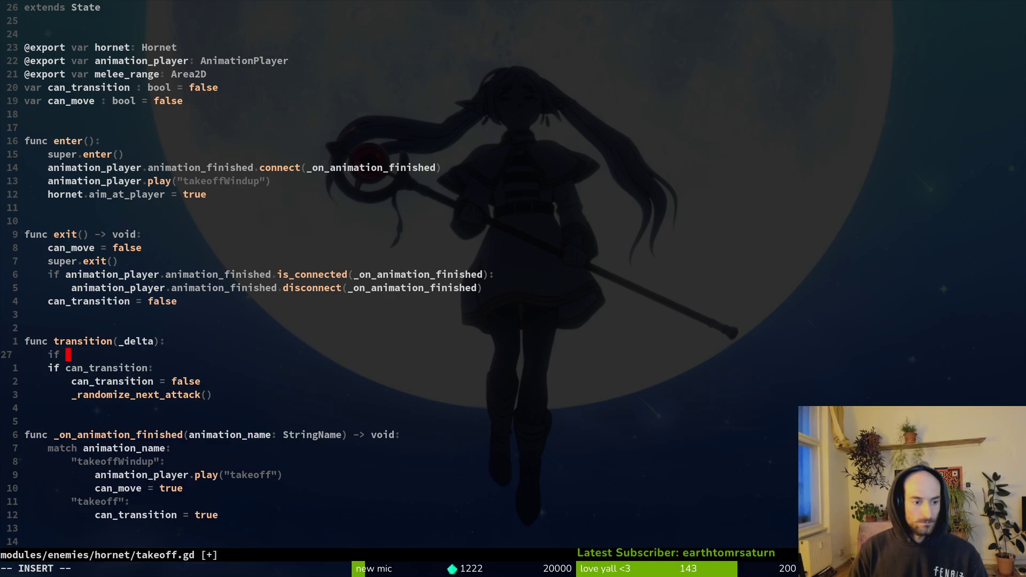
{"action": "key", "text": "Escape"}
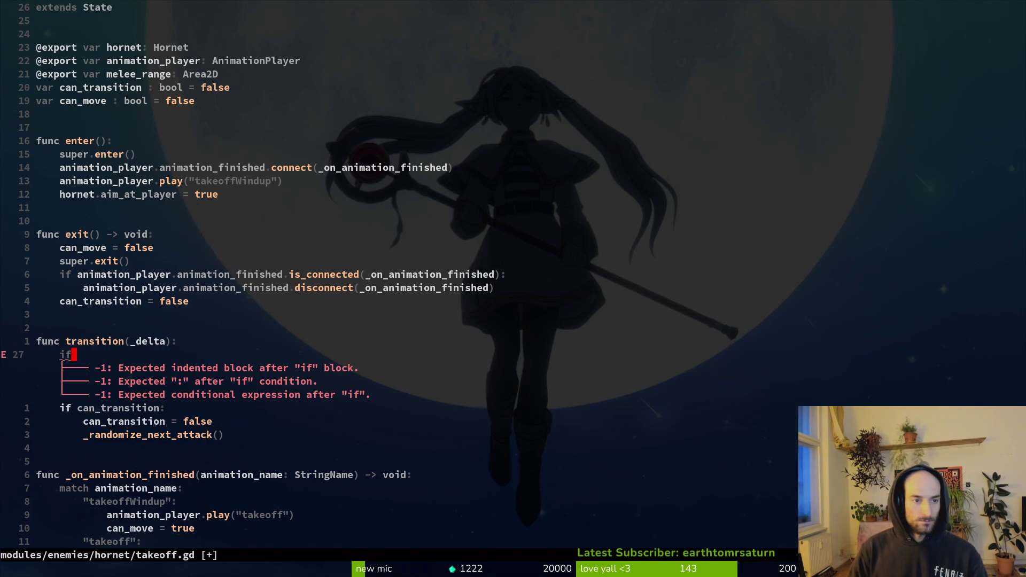
{"action": "key", "text": "2"}
{"action": "key", "text": "2"}
{"action": "key", "text": "k"}
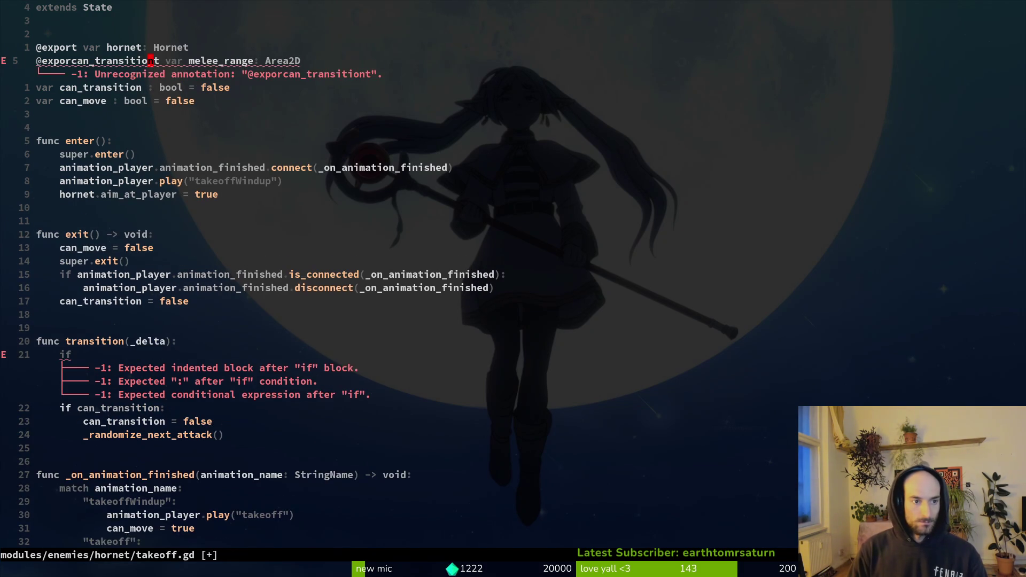
{"action": "key", "text": "y"}
{"action": "key", "text": "y"}
{"action": "key", "text": "p"}
{"action": "key", "text": "w"}
{"action": "key", "text": "w"}
{"action": "key", "text": "w"}
- Rename the copied export to pathfinding_component with type PathfindingComponent and save
{"action": "type", "text": "ciwpathfinding_compo: AnimationPlayer"}
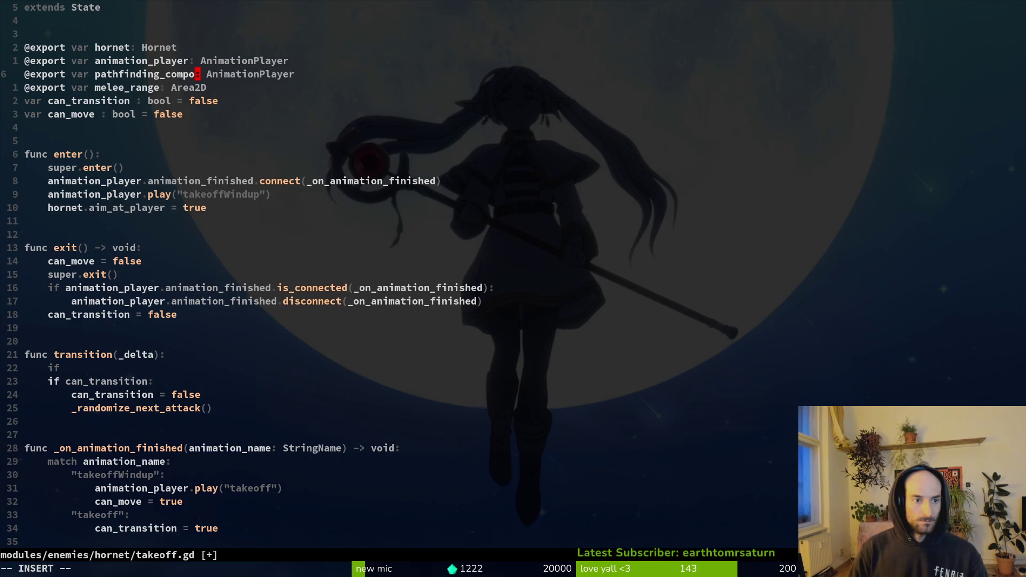
{"action": "key", "text": "Escape"}
{"action": "key", "text": "w"}
{"action": "key", "text": "w"}
{"action": "type", "text": "cwPath"}
{"action": "key", "text": "Tab"}
{"action": "key", "text": "Tab"}
{"action": "key", "text": "Tab"}
- Write 'if can_move:' on the new line inside transition()
{"action": "key", "text": "Tab"}
{"action": "key", "text": "Tab"}
{"action": "key", "text": "Escape"}
{"action": "type", "text": ":w"}
{"action": "key", "text": "Return"}
{"action": "key", "text": "2"}
{"action": "key", "text": "2"}
{"action": "type", "text": "jA can"}
{"action": "key", "text": "Tab"}
{"action": "type", "text": ":"}
{"action": "key", "text": "Return"}
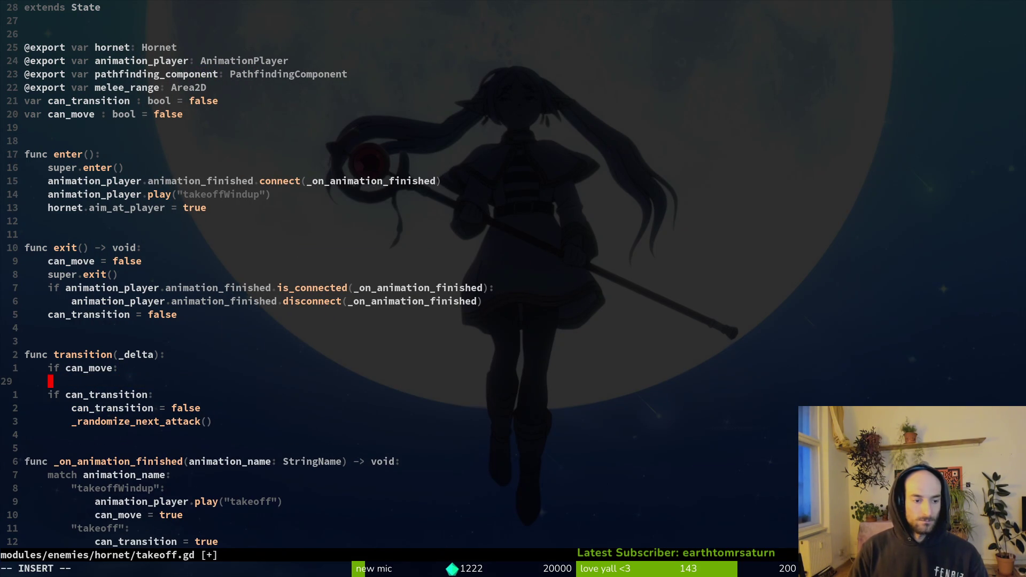
- Start typing pathfinding_component.nav_agent.target_node in enter() using completions, then abandon the partial line
{"action": "type", "text": "path"}
{"action": "key", "text": "Tab"}
{"action": "type", "text": ".na"}
{"action": "key", "text": "Tab"}
{"action": "key", "text": "Tab"}
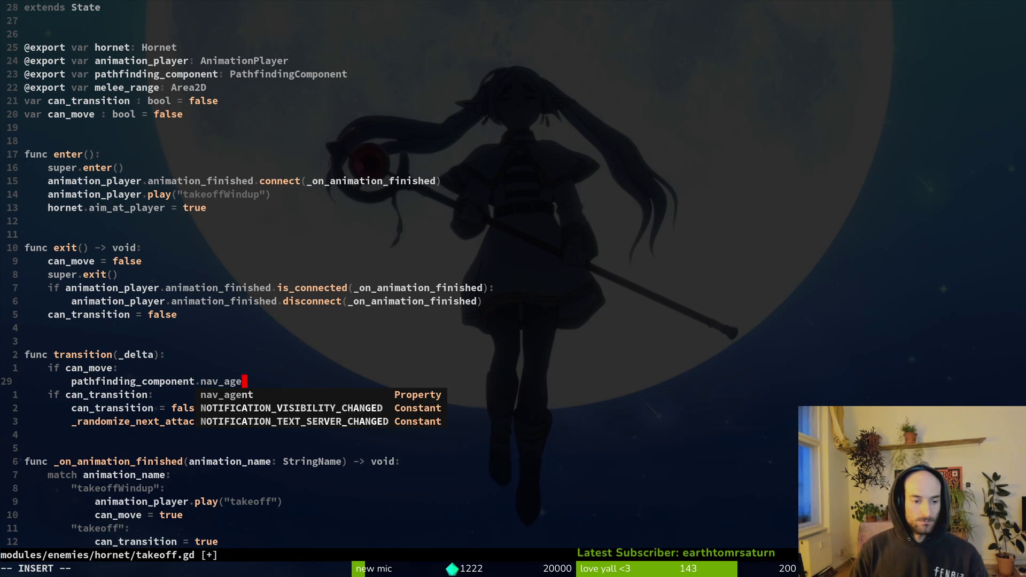
{"action": "type", "text": "nt.na"}
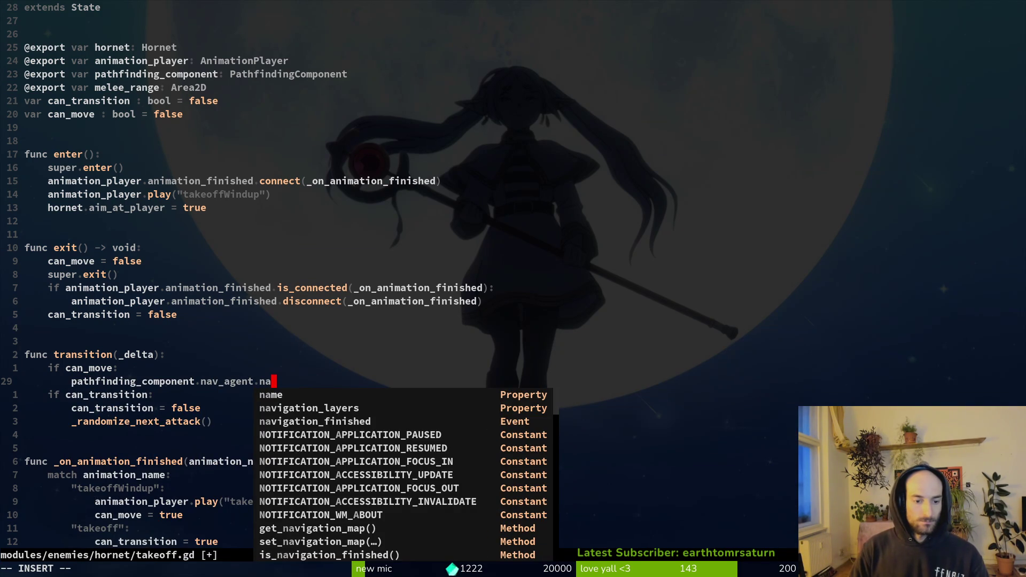
{"action": "key", "text": "BackSpace"}
{"action": "key", "text": "BackSpace"}
{"action": "type", "text": "ta"}
{"action": "key", "text": "BackSpace"}
{"action": "key", "text": "BackSpace"}
{"action": "key", "text": "BackSpace"}
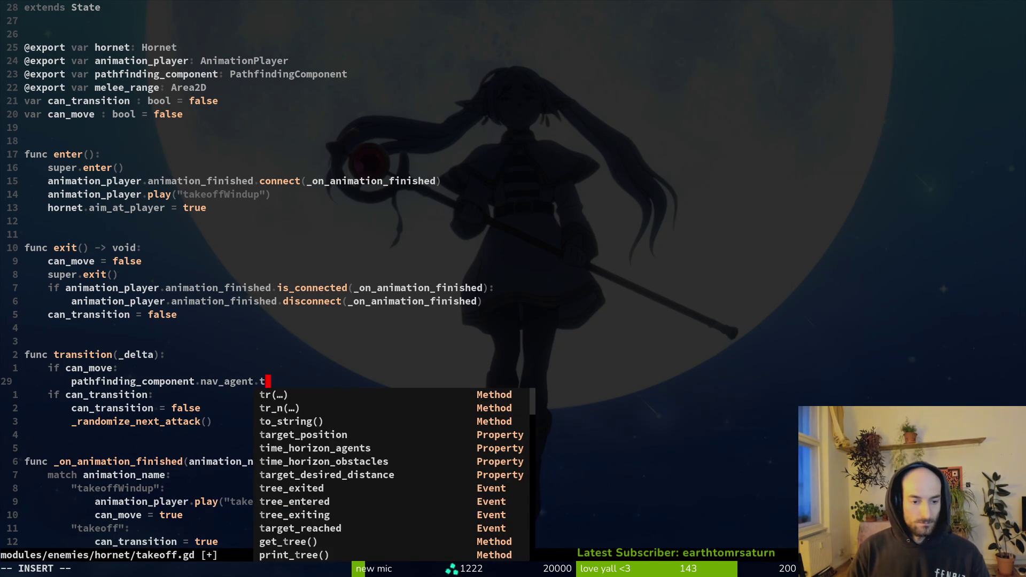
{"action": "type", "text": "tar"}
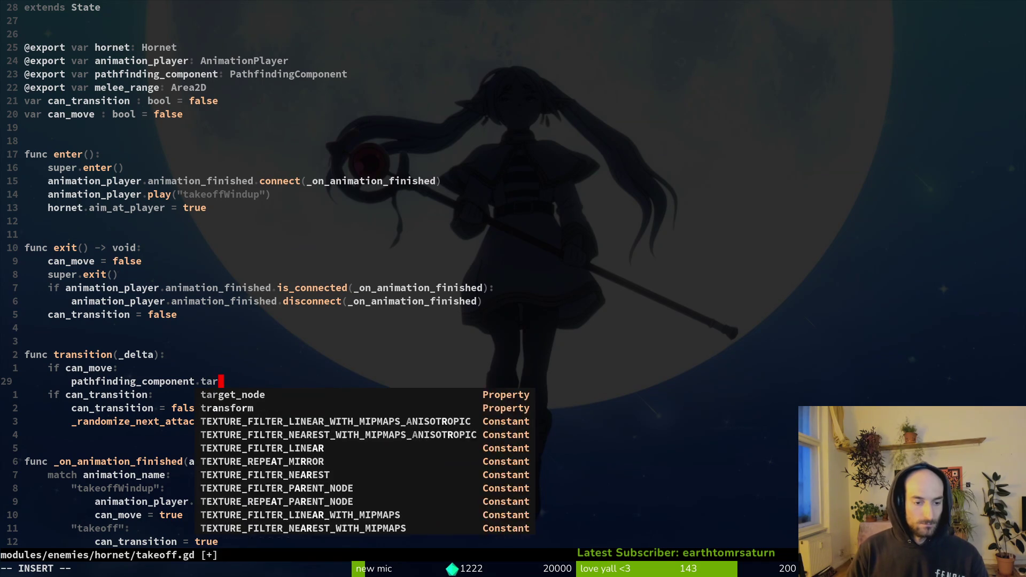
{"action": "key", "text": "Tab"}
{"action": "type", "text": "Gam"}
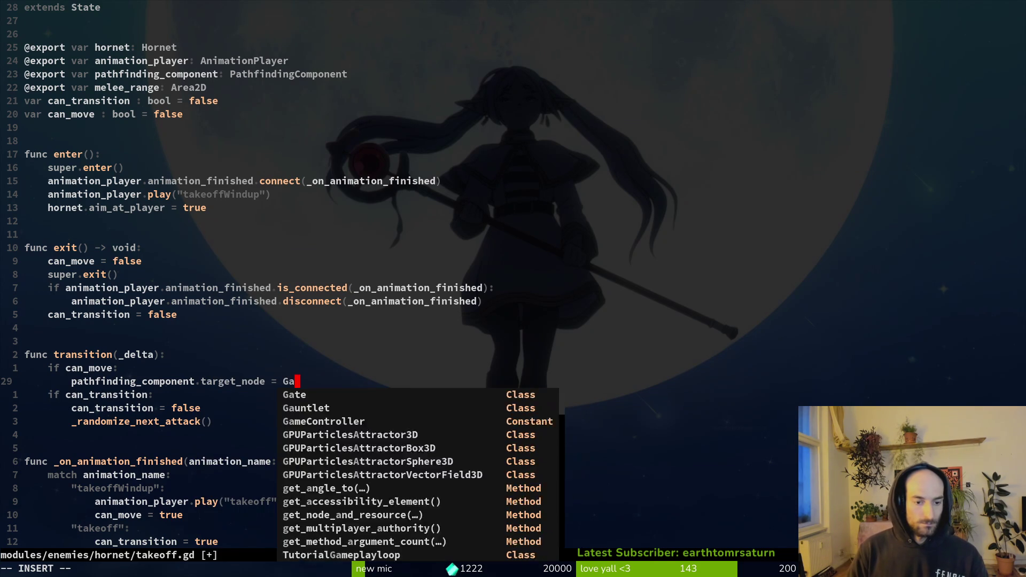
{"action": "key", "text": "BackSpace"}
{"action": "key", "text": "BackSpace"}
{"action": "key", "text": "BackSpace"}
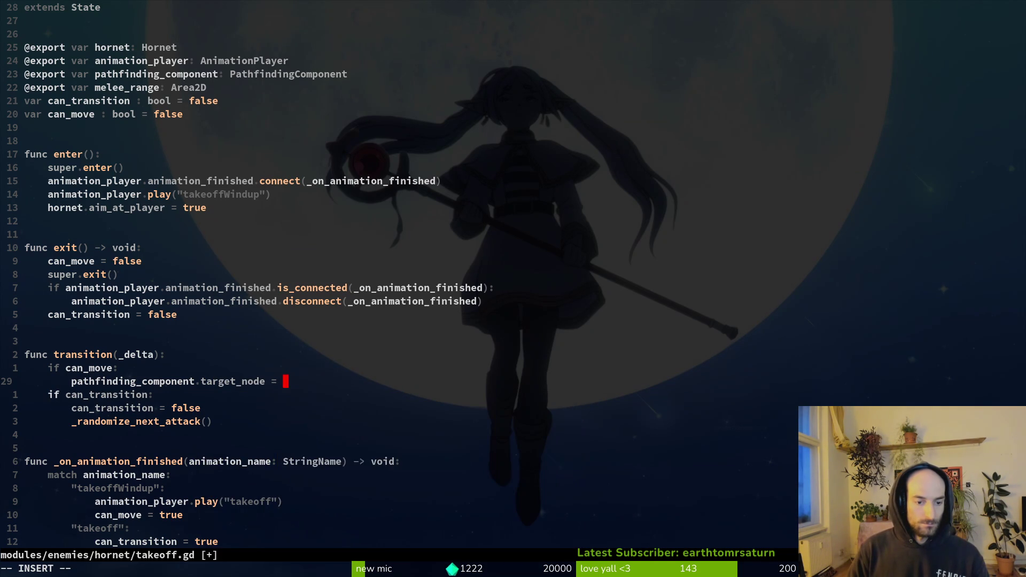
{"action": "key", "text": "Escape"}
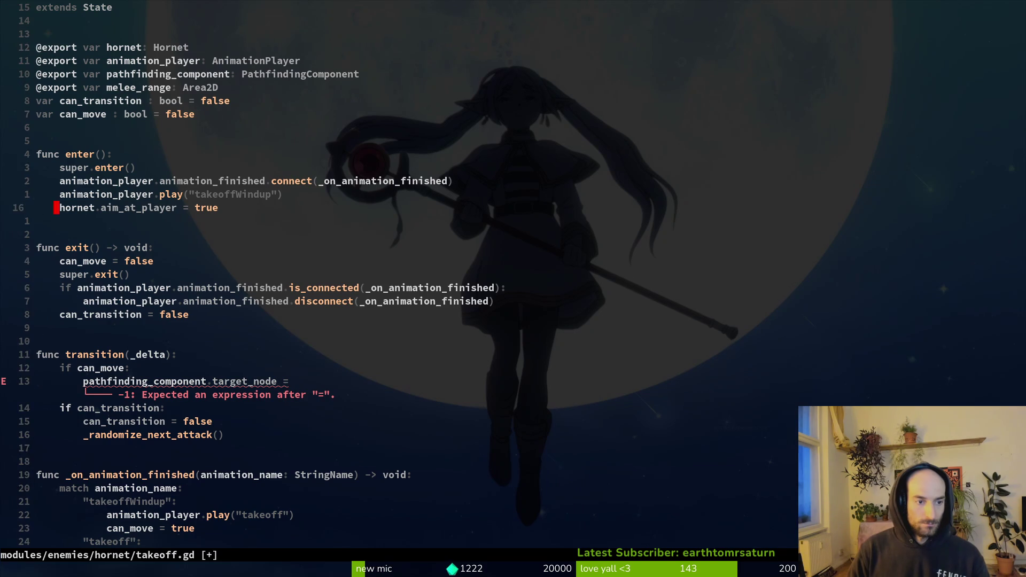
- Paste the target_node assignment into enter(), indent it under the function, and save
{"action": "key", "text": "p"}
{"action": "key", "text": "shift+v"}
{"action": "key", "text": "less"}
{"action": "key", "text": "shift+v"}
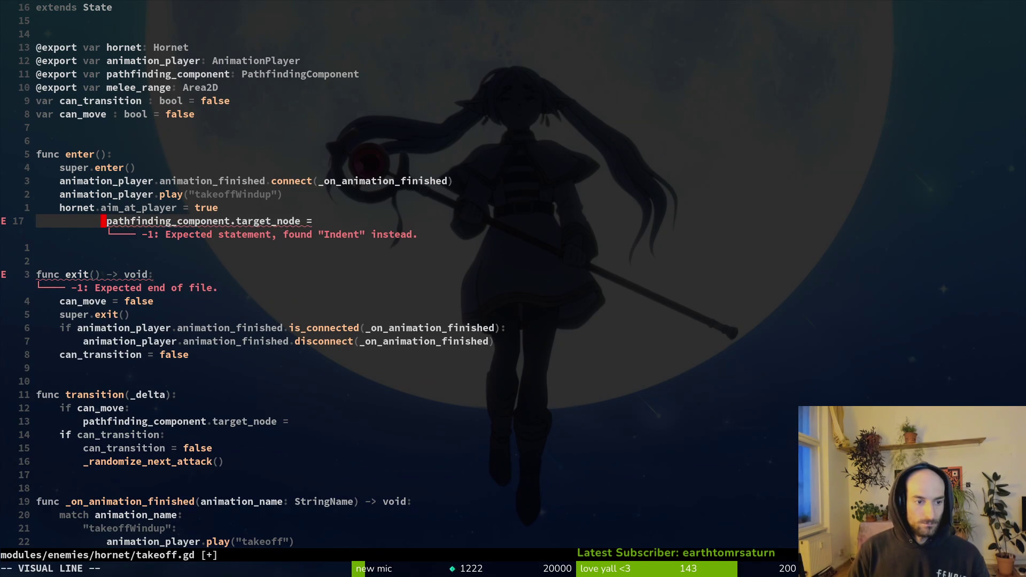
{"action": "key", "text": "3"}
{"action": "key", "text": "less"}
{"action": "key", "text": "shift+v"}
{"action": "key", "text": "greater"}
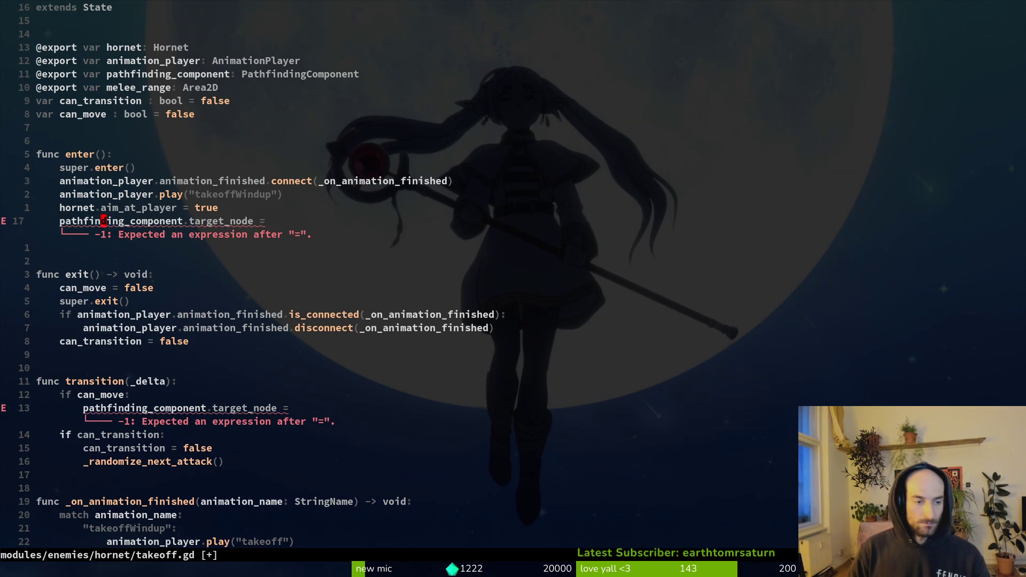
{"action": "type", "text": ":w"}
{"action": "key", "text": "Return"}
- Set the pasted target to GameController.player_manager.player and save takeoff.gd
{"action": "key", "text": "shift+a"}
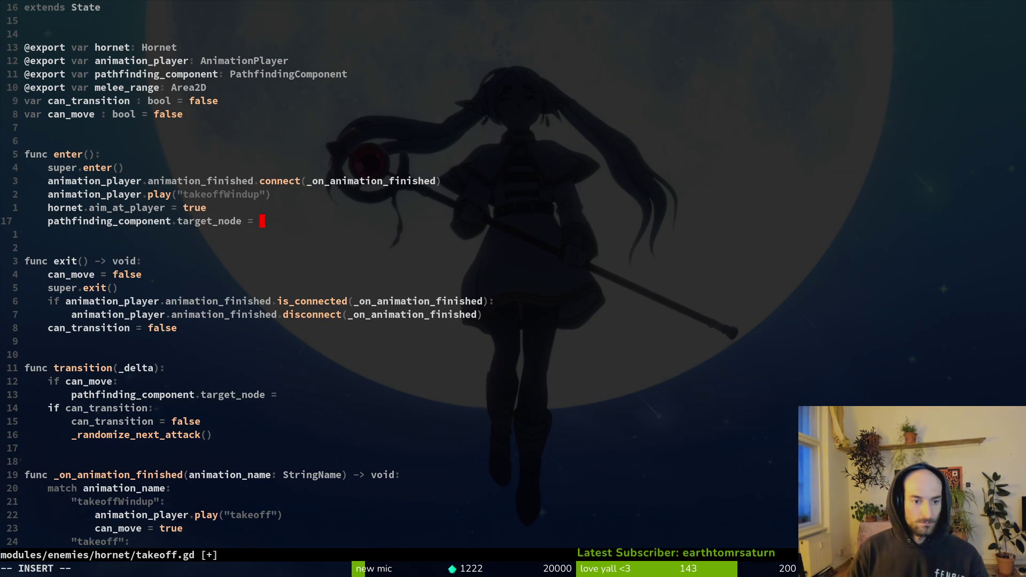
{"action": "type", "text": "Gam"}
{"action": "key", "text": "Tab"}
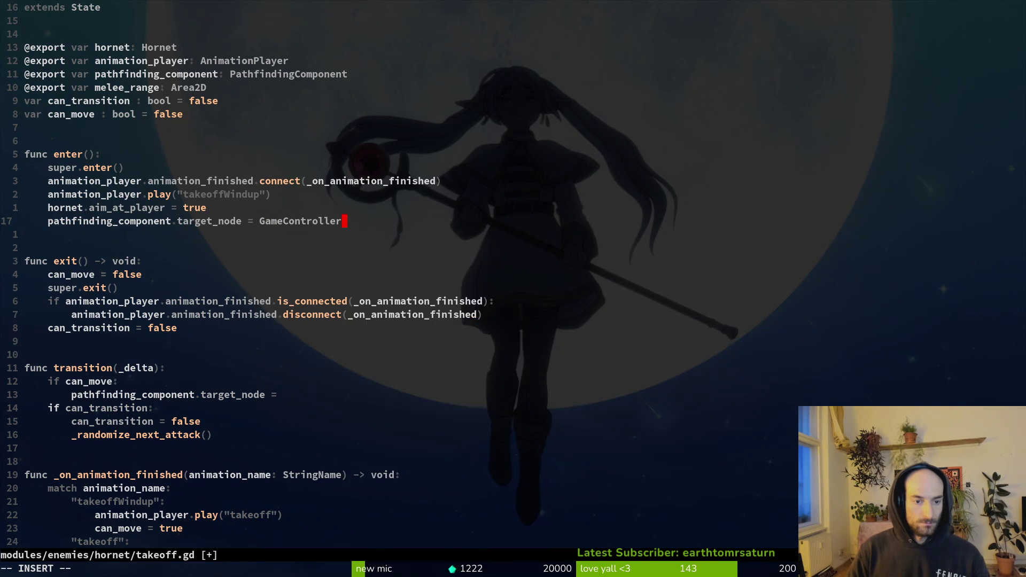
{"action": "type", "text": ".pl"}
{"action": "key", "text": "Tab"}
{"action": "type", "text": ".p"}
{"action": "key", "text": "Tab"}
{"action": "type", "text": "."}
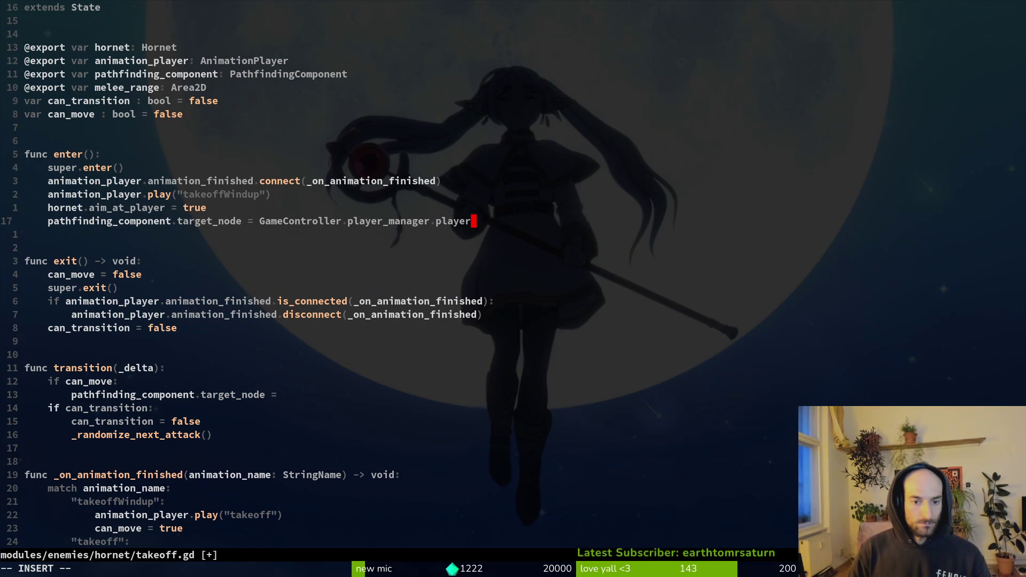
{"action": "key", "text": "BackSpace"}
{"action": "key", "text": "Escape"}
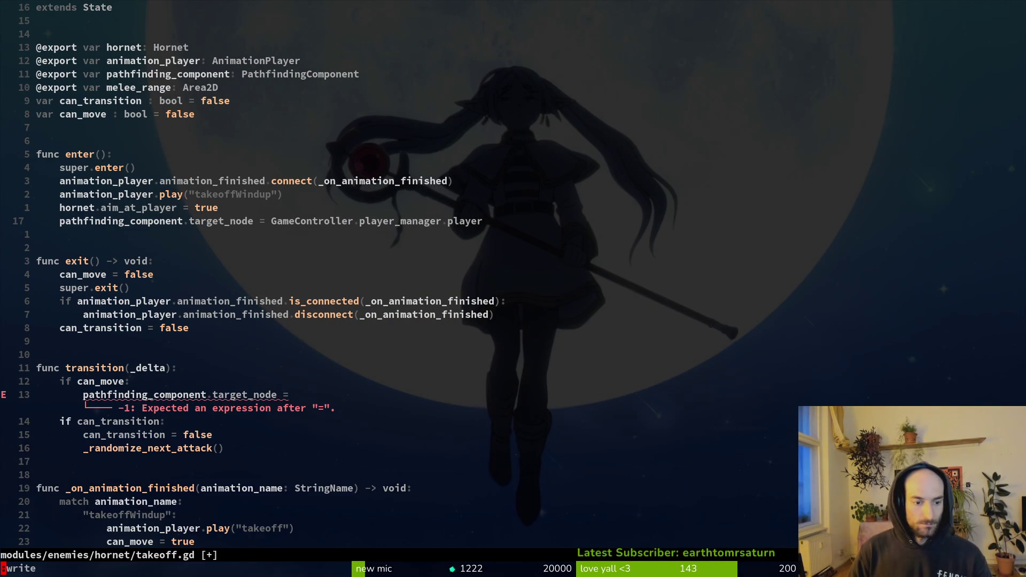
{"action": "key", "text": "Return"}
- Replace the target_node assignment in transition() with apply_pathfinding(delta)
{"action": "key", "text": "1"}
{"action": "key", "text": "3"}
{"action": "key", "text": "j"}
{"action": "key", "text": "A"}
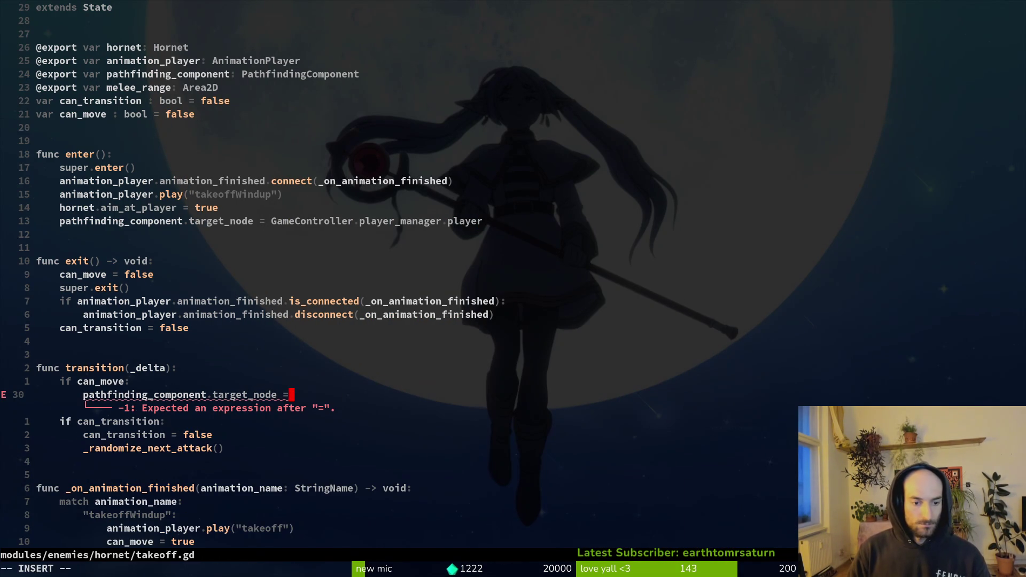
{"action": "key", "text": "c"}
{"action": "key", "text": "i"}
{"action": "key", "text": "w"}
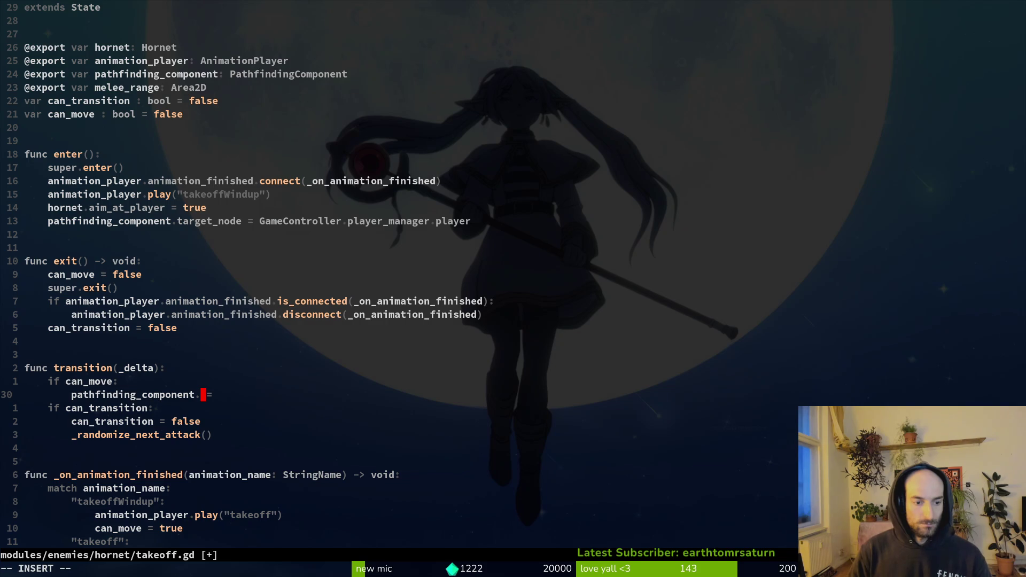
{"action": "type", "text": ".app\""}
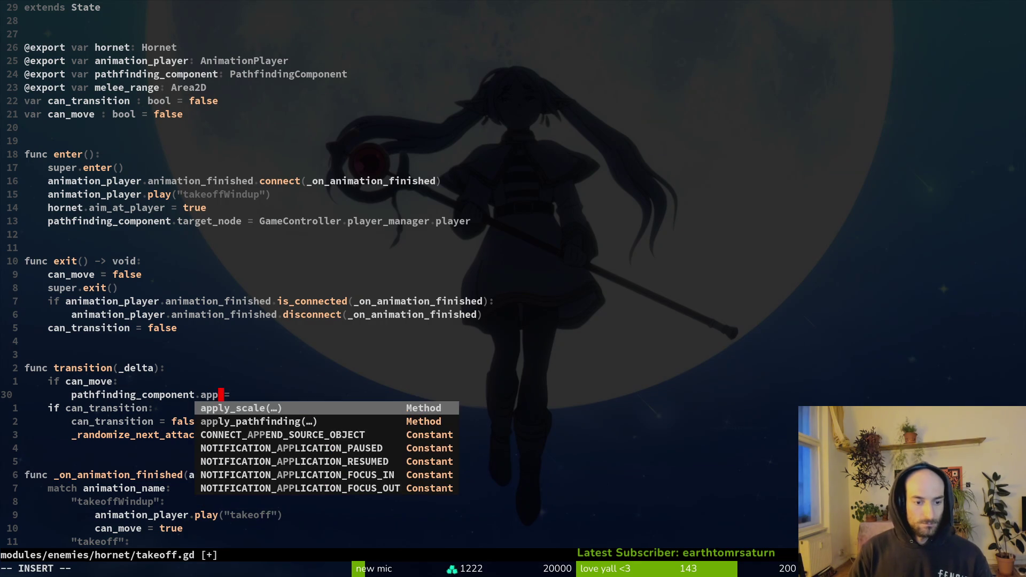
{"action": "key", "text": "BackSpace"}
{"action": "key", "text": "Tab"}
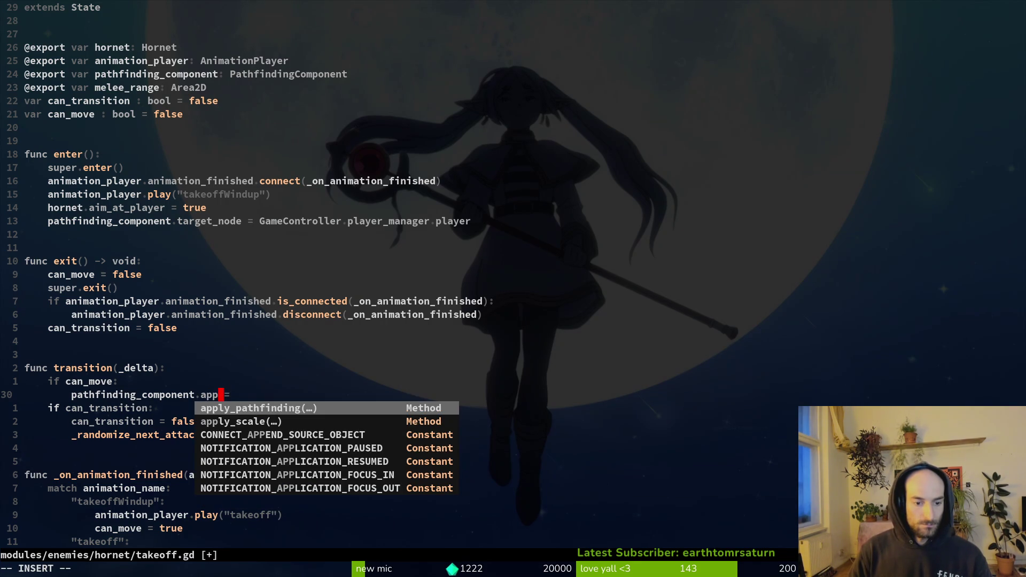
{"action": "key", "text": "Return"}
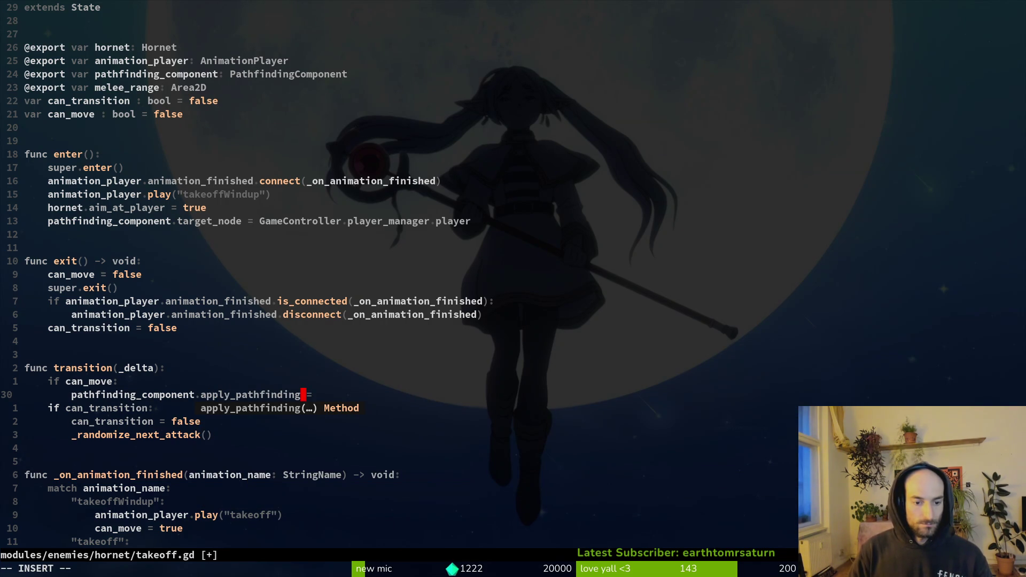
{"action": "key", "text": "Tab"}
{"action": "key", "text": "Escape"}
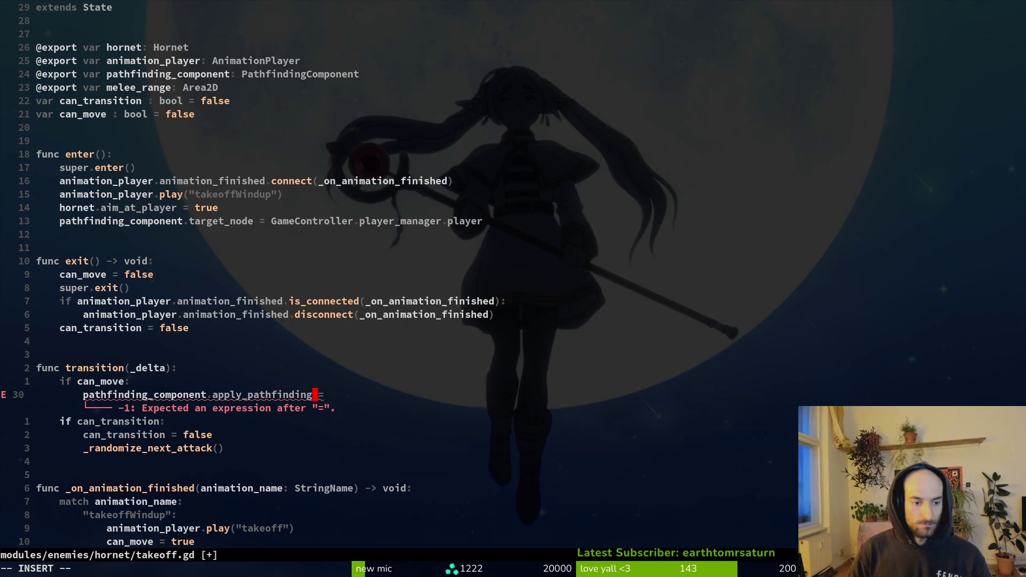
{"action": "type", "text": "(delta)"}
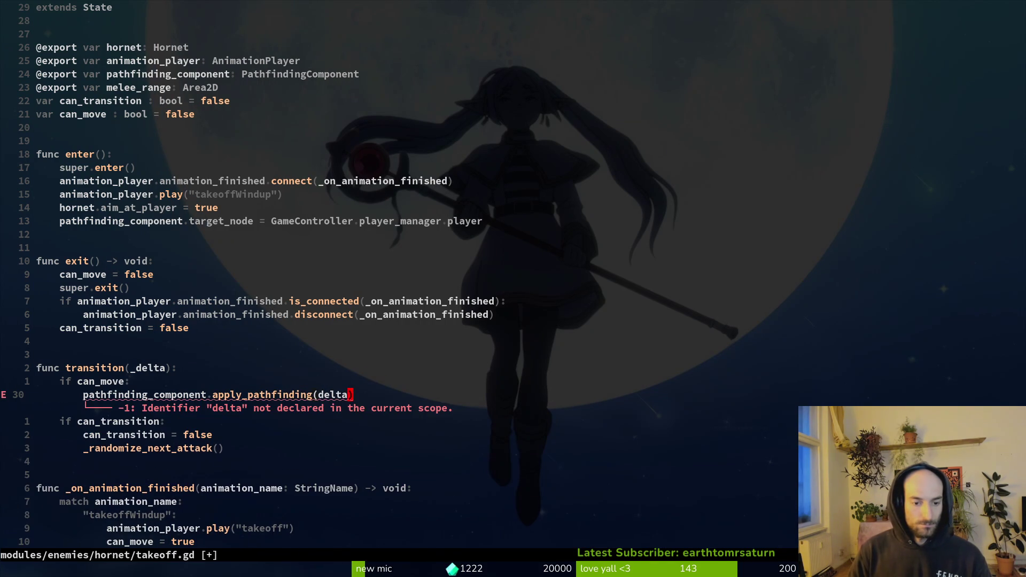
{"action": "key", "text": "Escape"}
- Rename transition's _delta parameter to delta and save takeoff.gd
{"action": "type", "text": "k:w"}
{"action": "key", "text": "Return"}
{"action": "key", "text": "x"}
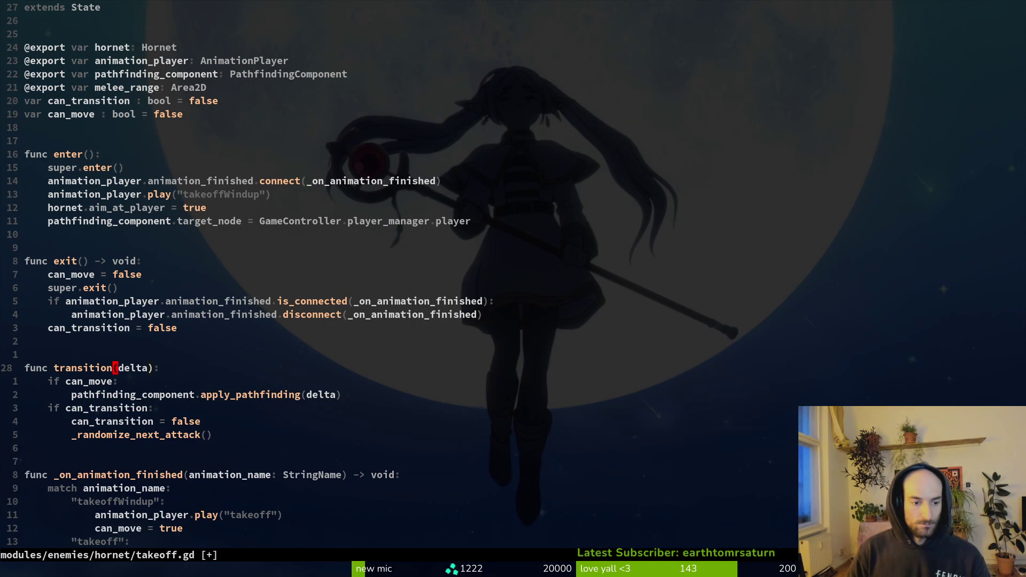
{"action": "key", "text": "Return"}
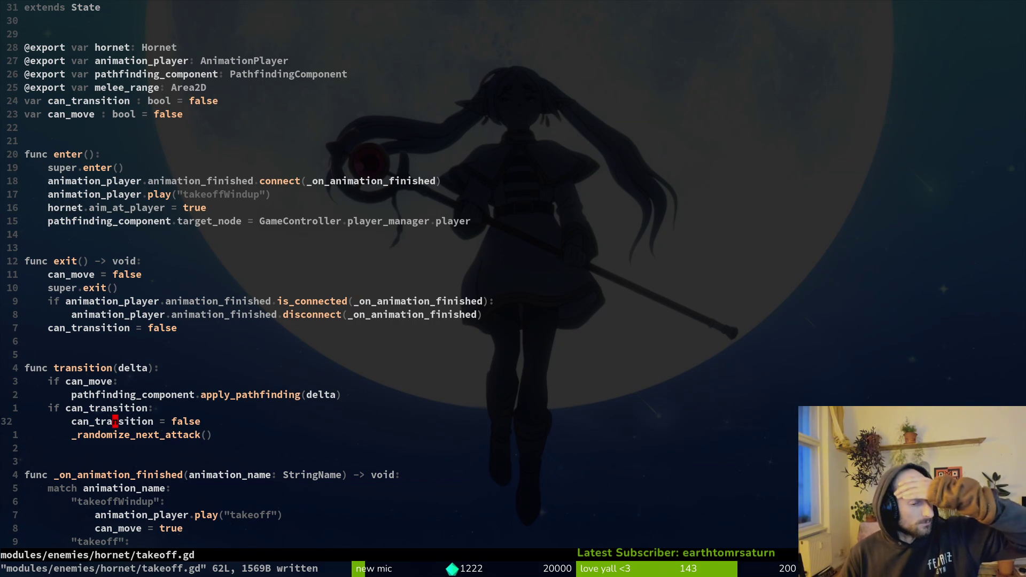
- Review the animation handler further down, then quit Neovim
{"action": "key", "text": "j"}
{"action": "key", "text": "j"}
{"action": "key", "text": "j"}
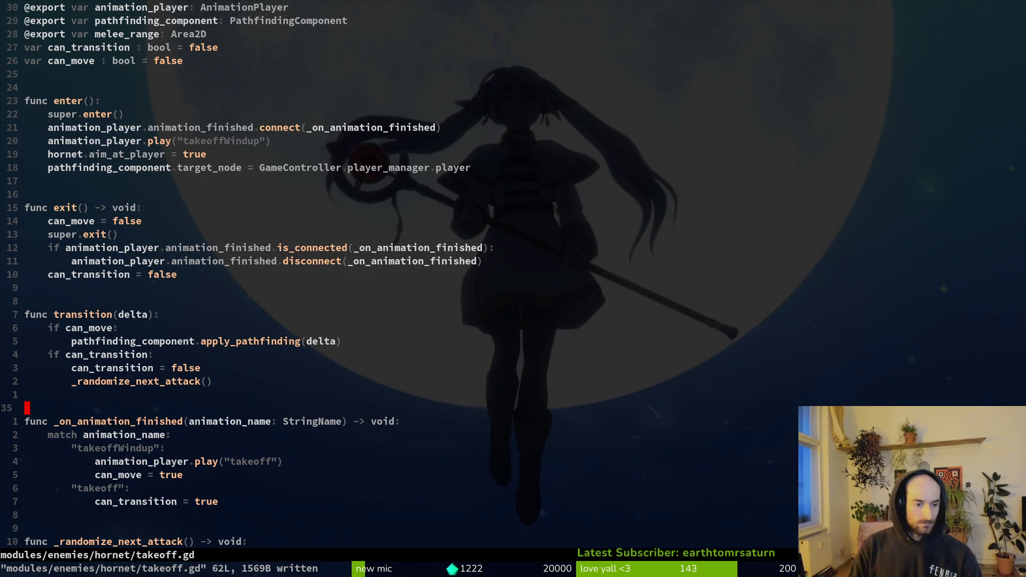
{"action": "key", "text": "j"}
{"action": "key", "text": "j"}
{"action": "key", "text": "j"}
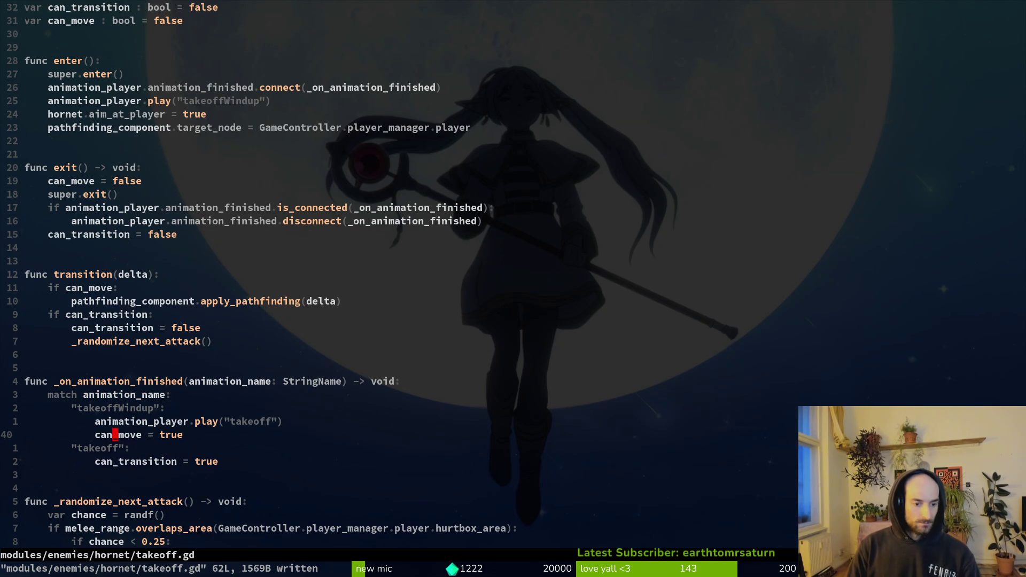
{"action": "key", "text": "j"}
{"action": "key", "text": "j"}
{"action": "key", "text": "0"}
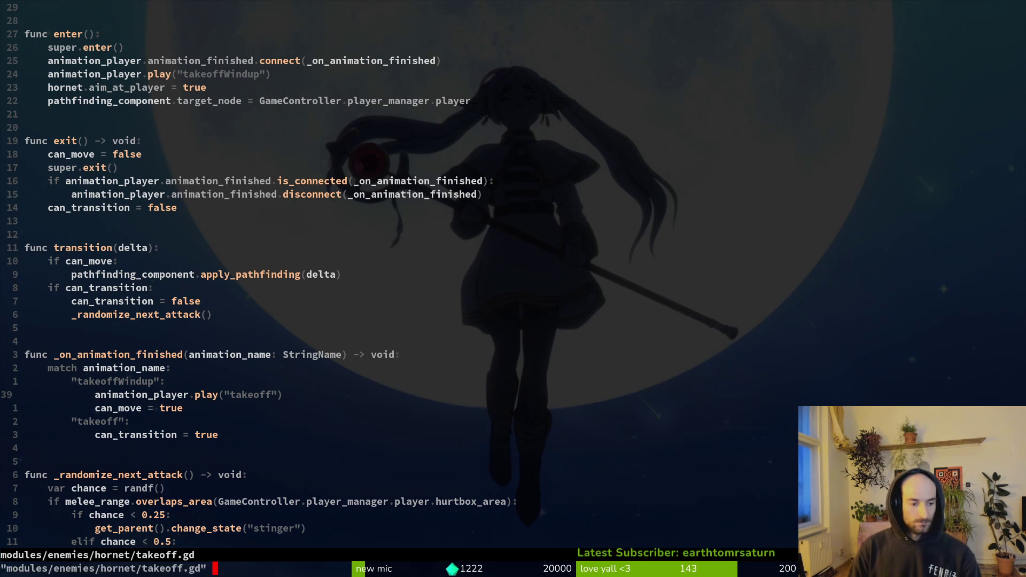
{"action": "key", "text": "Return"}
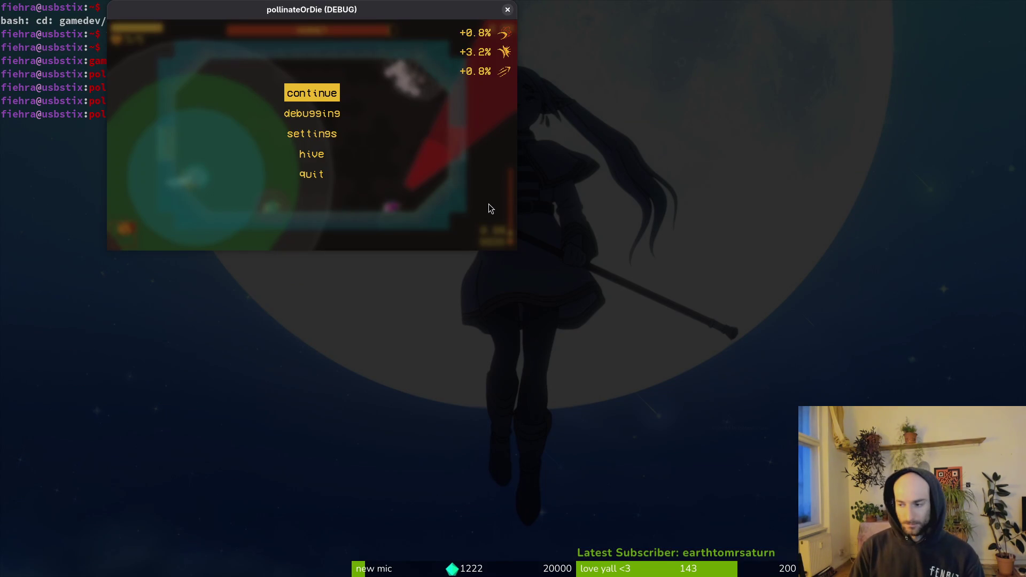
- Run the project with F5 and load the hornet arena from the debug level-select
{"action": "key", "text": "alt+Tab"}
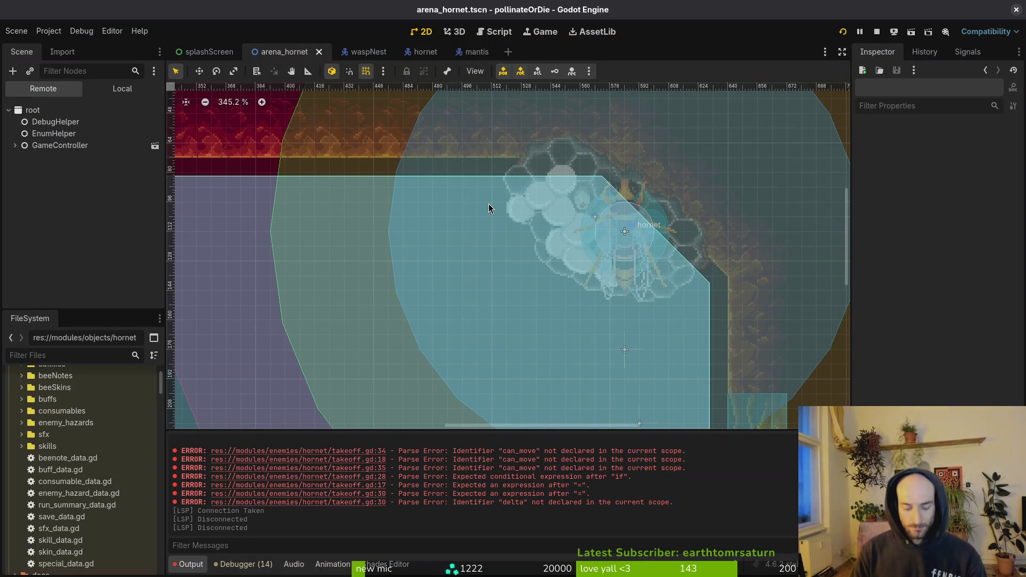
{"action": "key", "text": "F5"}
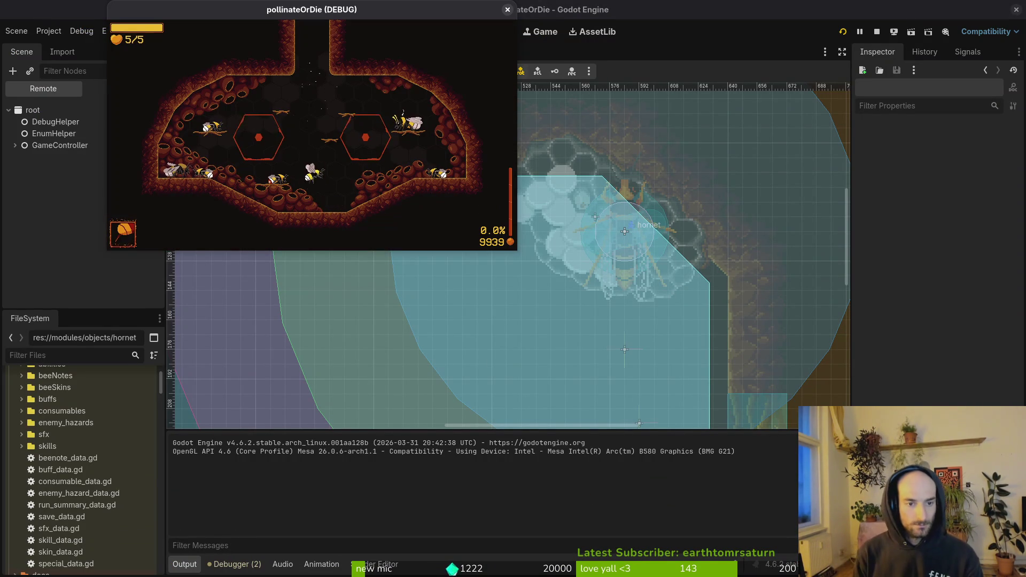
{"action": "key", "text": "Escape"}
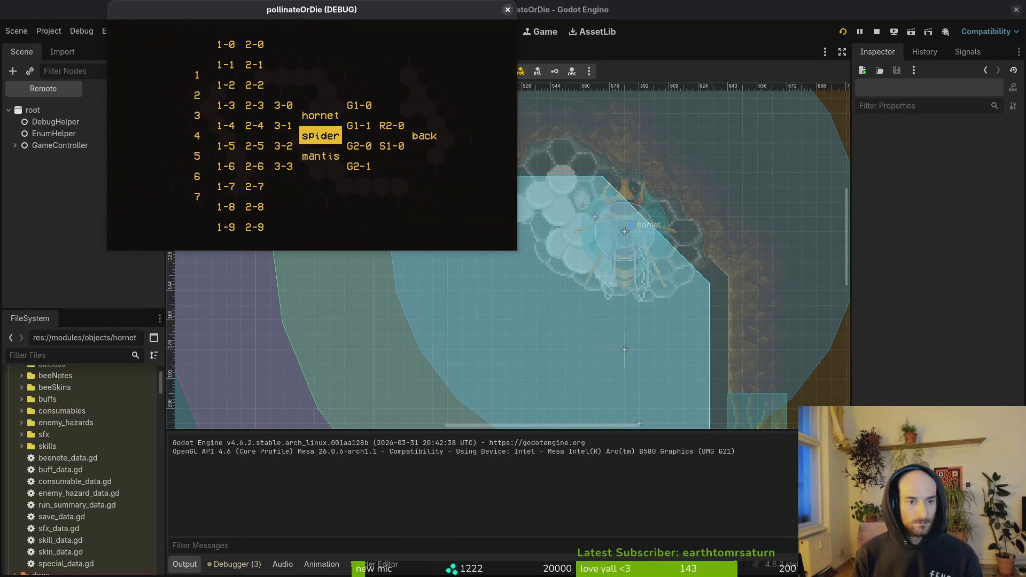
{"action": "key", "text": "Up"}
{"action": "key", "text": "Return"}
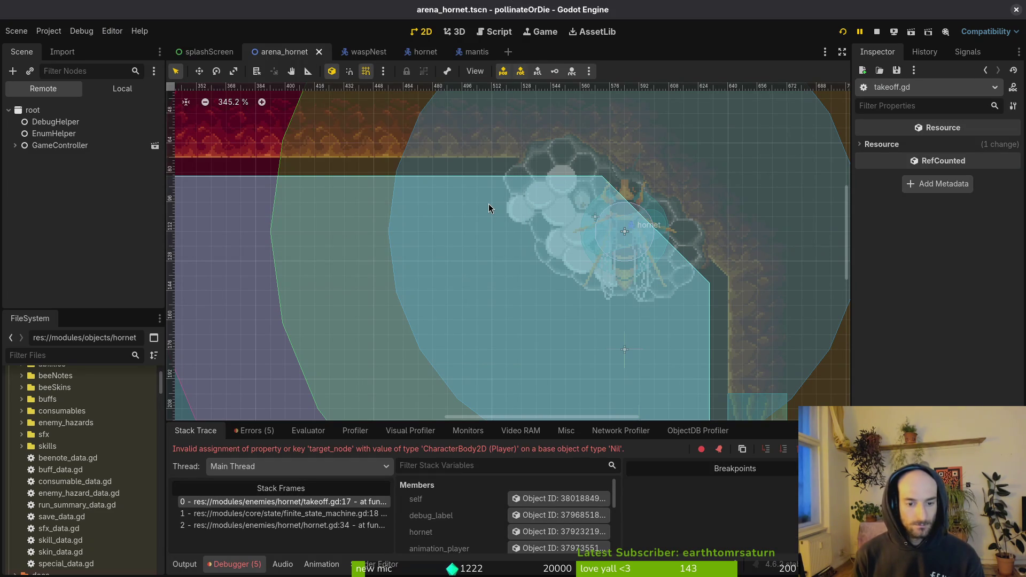
- Assign PathfindingComponent to the takeoff state's Pathfinding Component, save the hornet scene, and rerun the game
{"action": "left_click", "coordinate": [122, 88]}
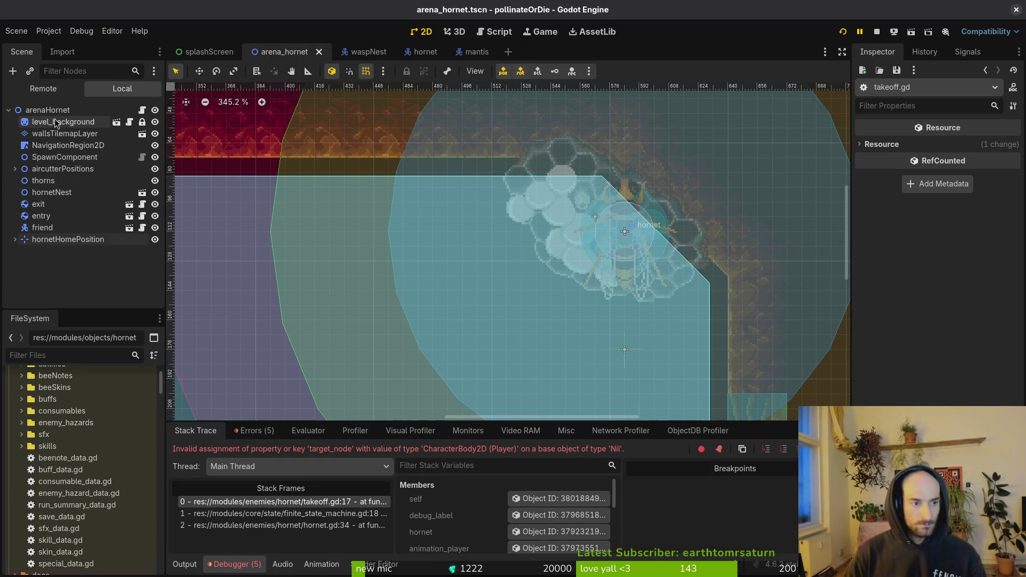
{"action": "left_click", "coordinate": [421, 52]}
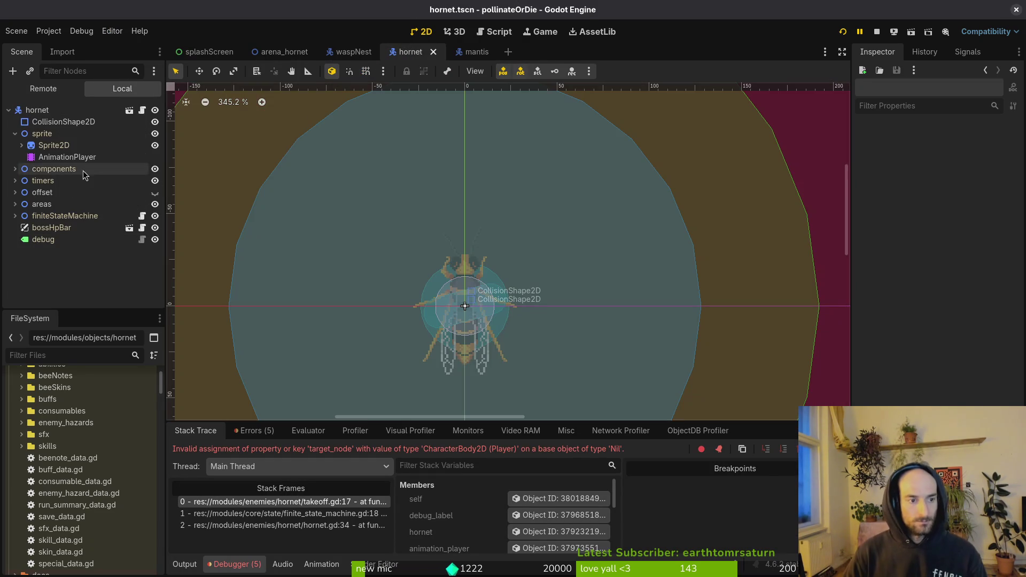
{"action": "left_click", "coordinate": [19, 169]}
{"action": "left_click", "coordinate": [75, 239]}
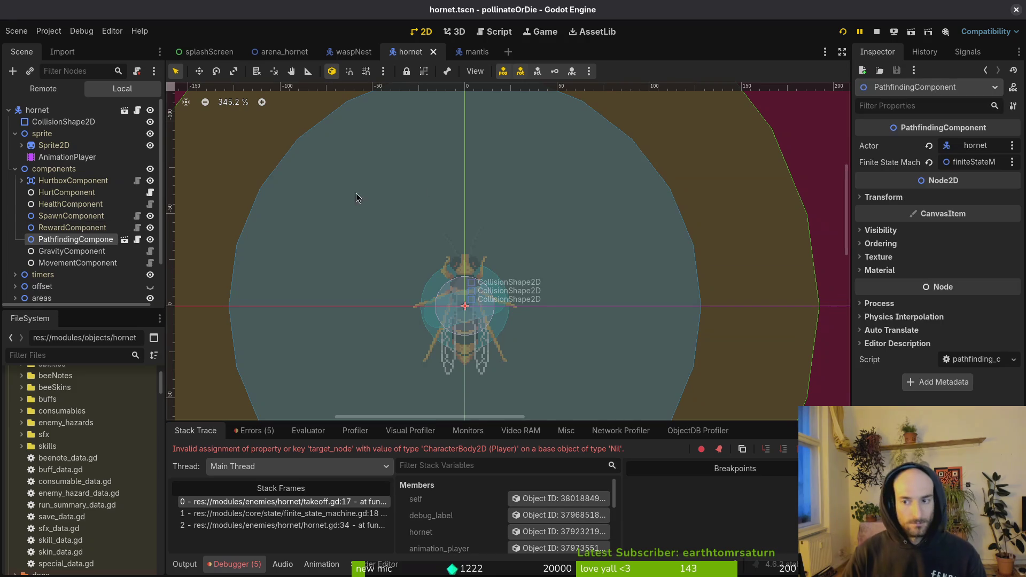
{"action": "scroll", "coordinate": [43, 289], "scroll_direction": "down", "scroll_amount": 2}
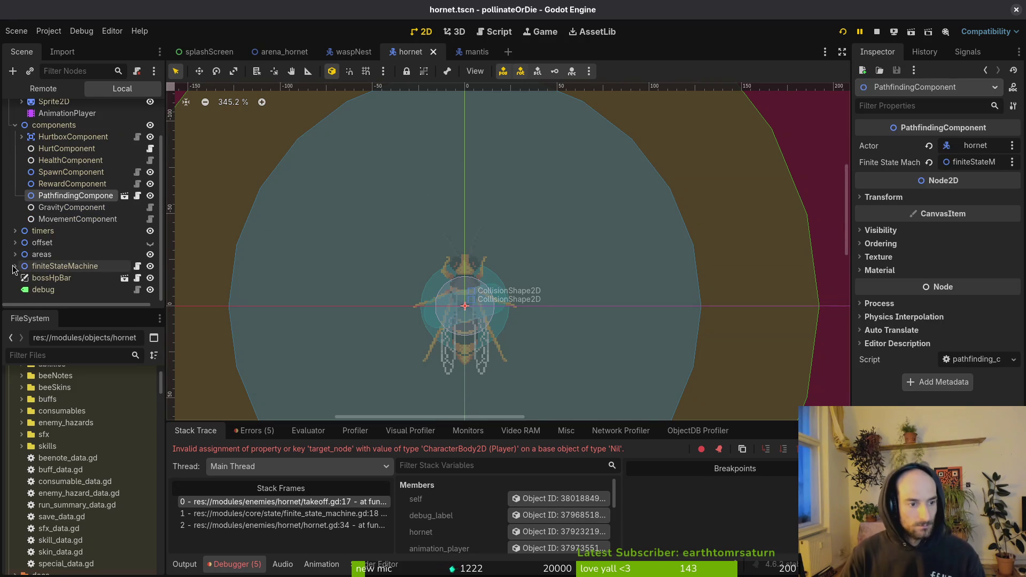
{"action": "scroll", "coordinate": [46, 246], "scroll_direction": "down", "scroll_amount": 4}
{"action": "left_click", "coordinate": [51, 266]}
{"action": "left_click", "coordinate": [970, 178]}
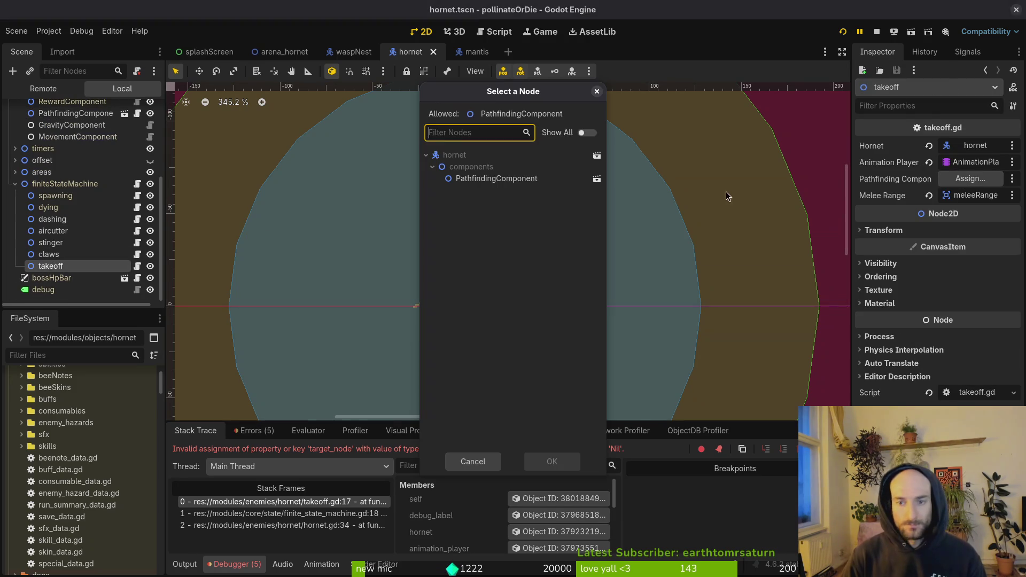
{"action": "left_click", "coordinate": [540, 464]}
{"action": "key", "text": "ctrl+s"}
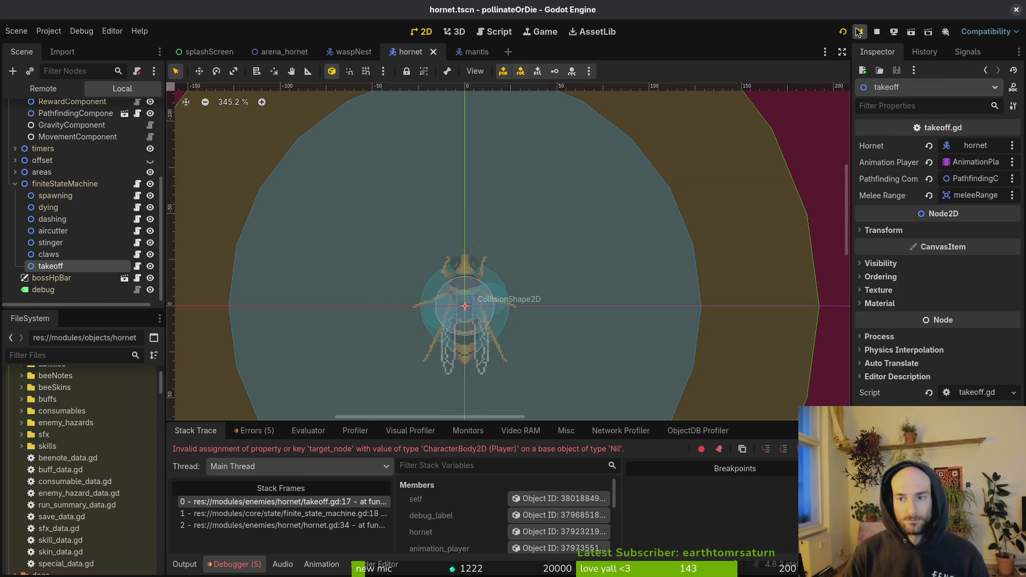
{"action": "left_click", "coordinate": [877, 32]}
{"action": "left_click", "coordinate": [843, 31]}
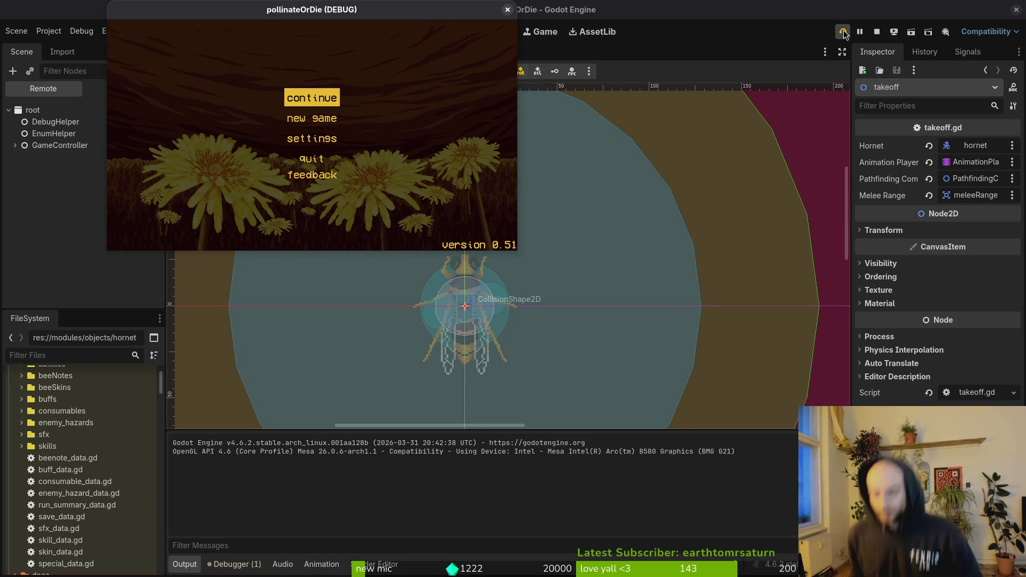
- Start from the main menu, choose hornet in the F1 debug level-select twice, and maximize the game window
{"action": "key", "text": "Return"}
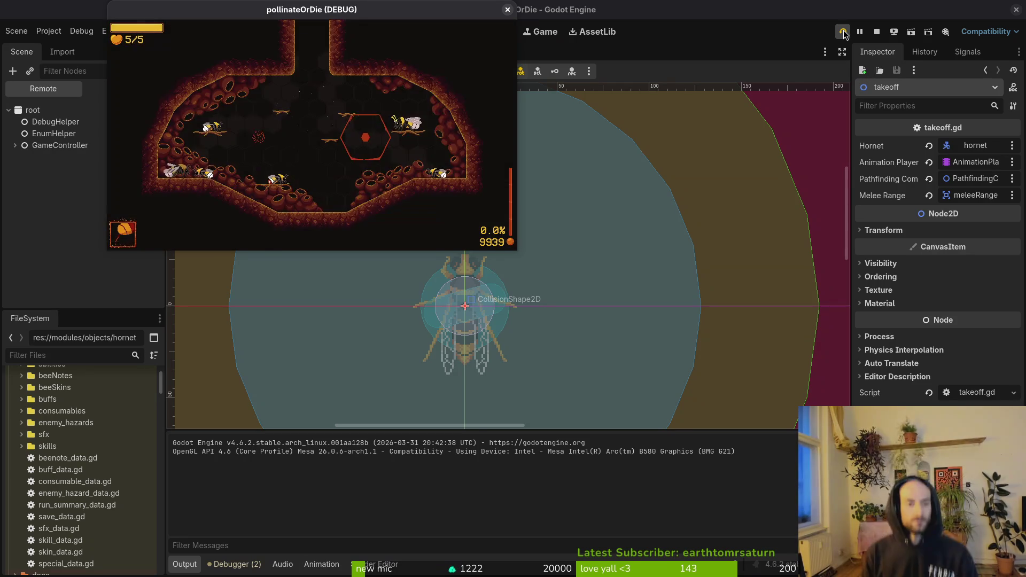
{"action": "key", "text": "F1"}
{"action": "key", "text": "Return"}
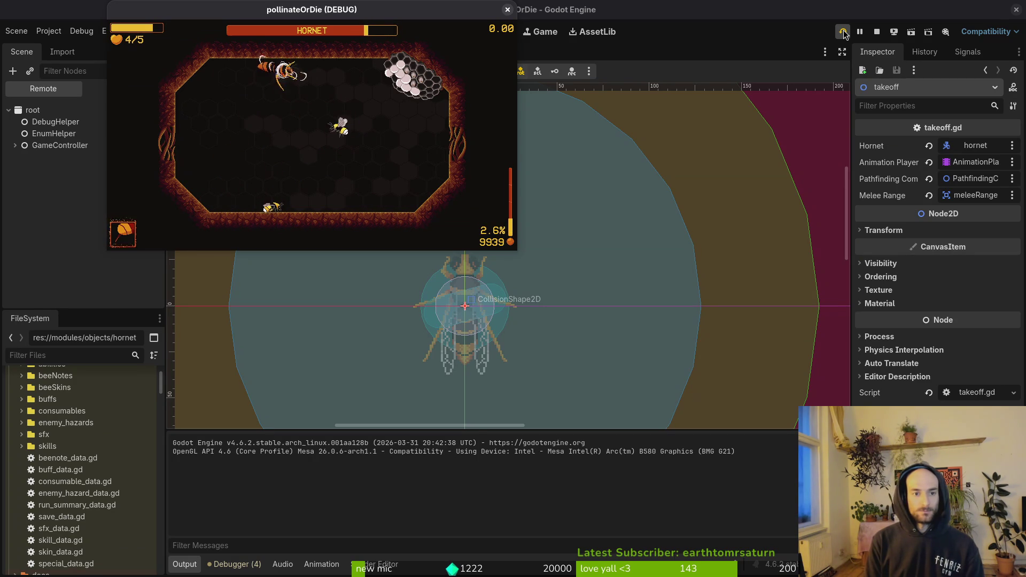
{"action": "key", "text": "F1"}
{"action": "key", "text": "Up"}
{"action": "key", "text": "Return"}
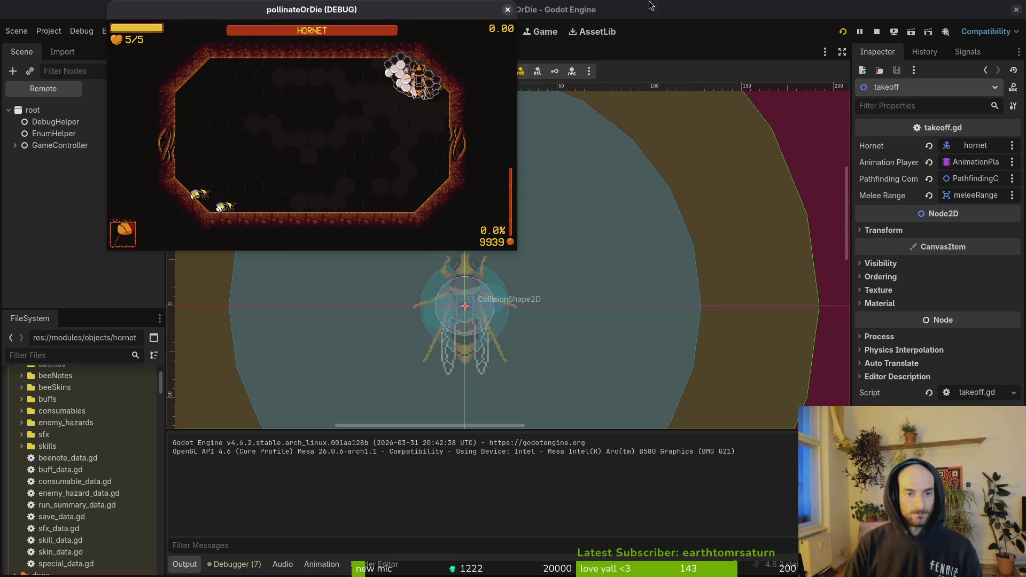
{"action": "double_click", "coordinate": [316, 18]}
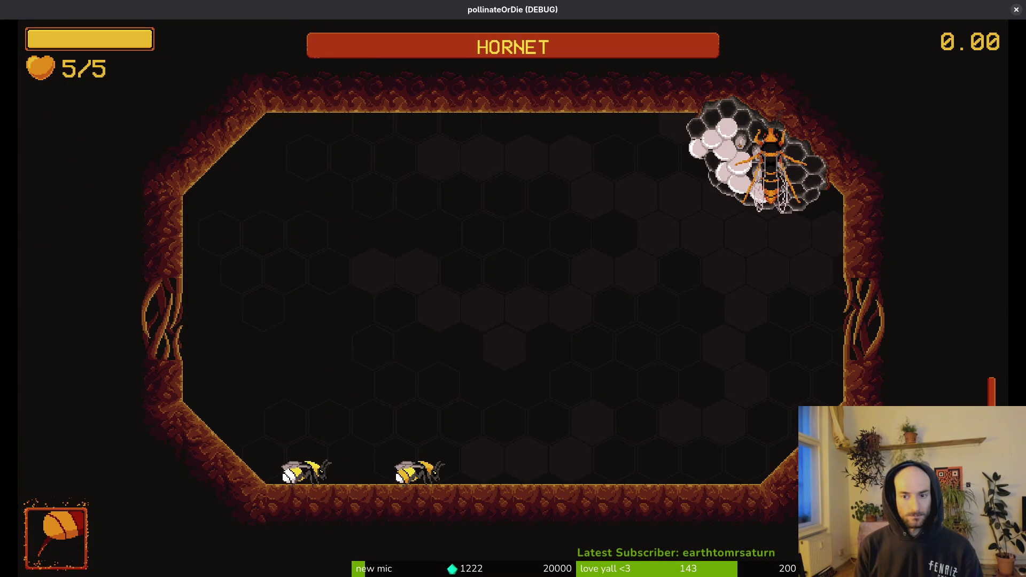
- Walk, jump and dash the bee around the arena, approaching the hornet and dodging its slashes
{"action": "key", "text": "Right"}
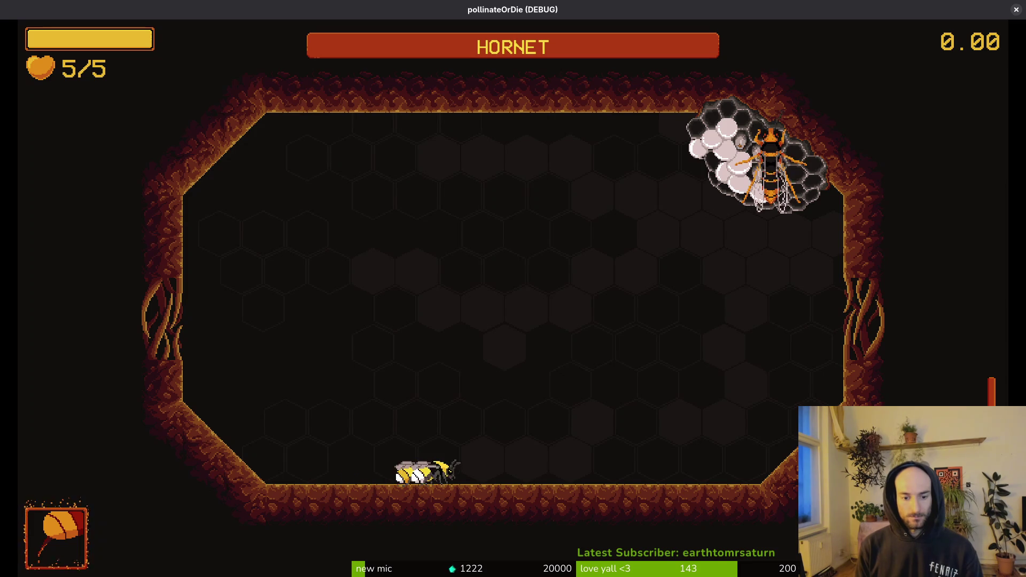
{"action": "key", "text": "Right"}
{"action": "key", "text": "Left"}
{"action": "key", "text": "Left"}
{"action": "key", "text": "space"}
{"action": "key", "text": "Right"}
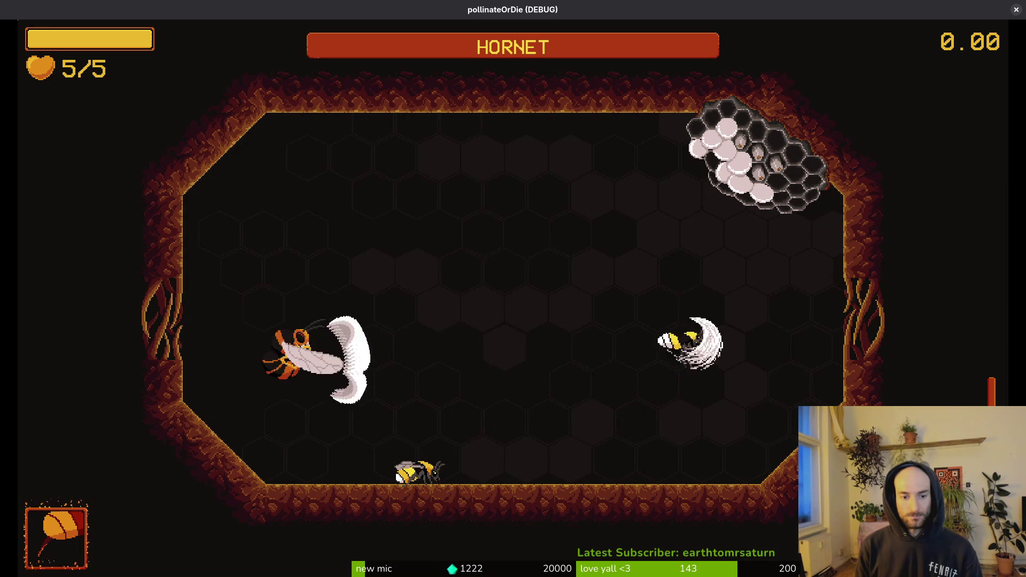
{"action": "key", "text": "Left"}
{"action": "key", "text": "space"}
{"action": "key", "text": "space"}
{"action": "key", "text": "Left"}
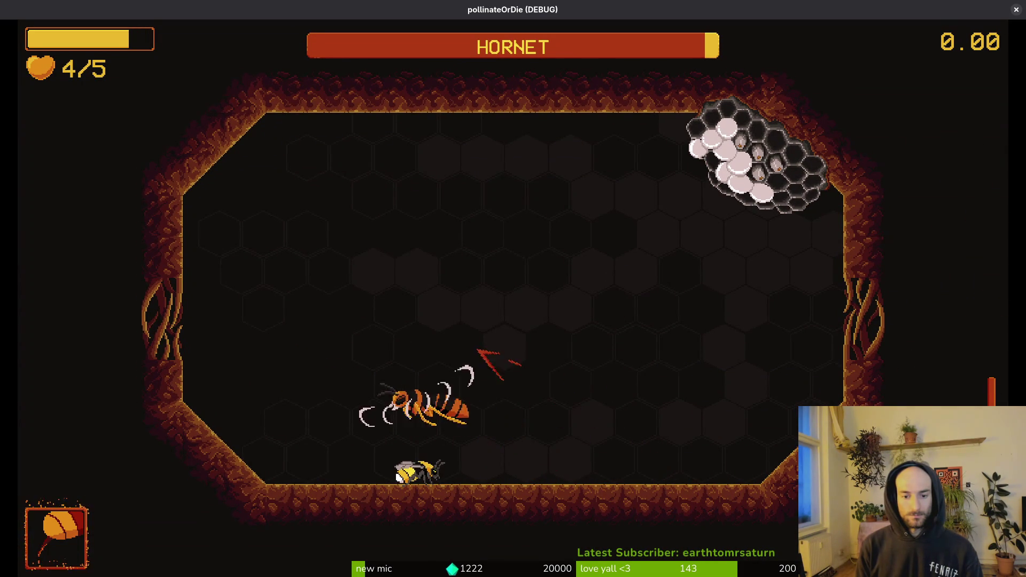
{"action": "key", "text": "Right"}
{"action": "key", "text": "space"}
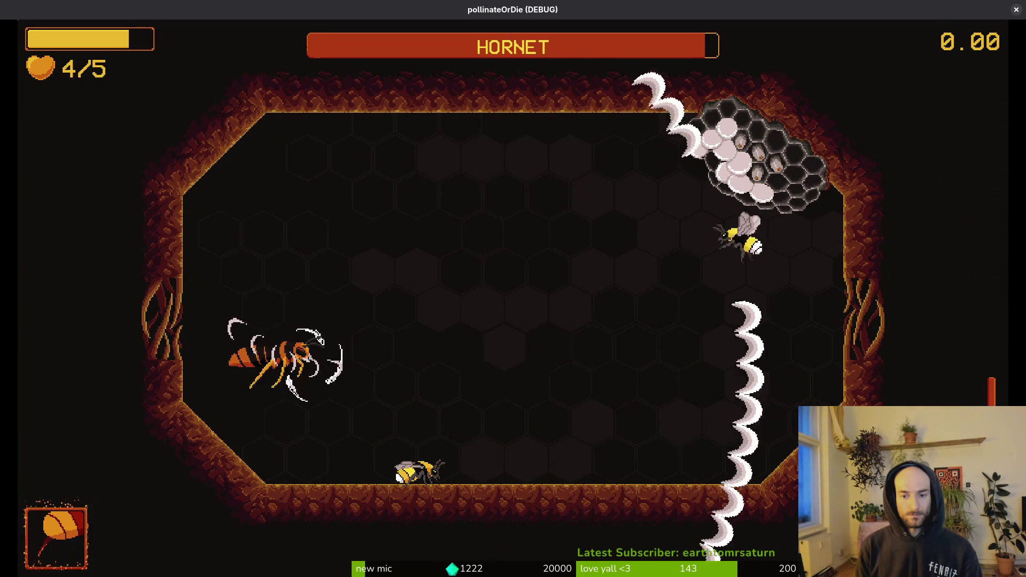
{"action": "key", "text": "Left"}
{"action": "key", "text": "Right"}
{"action": "key", "text": "Left"}
{"action": "key", "text": "space"}
{"action": "key", "text": "Right"}
{"action": "key", "text": "space"}
- Repeatedly slash and dive onto the hornet near its nest while dodging around the arena
{"action": "key", "text": "x"}
{"action": "key", "text": "Left"}
{"action": "key", "text": "Left"}
{"action": "key", "text": "space"}
{"action": "key", "text": "Right"}
{"action": "key", "text": "Left"}
{"action": "key", "text": "x"}
{"action": "key", "text": "space"}
{"action": "key", "text": "Left"}
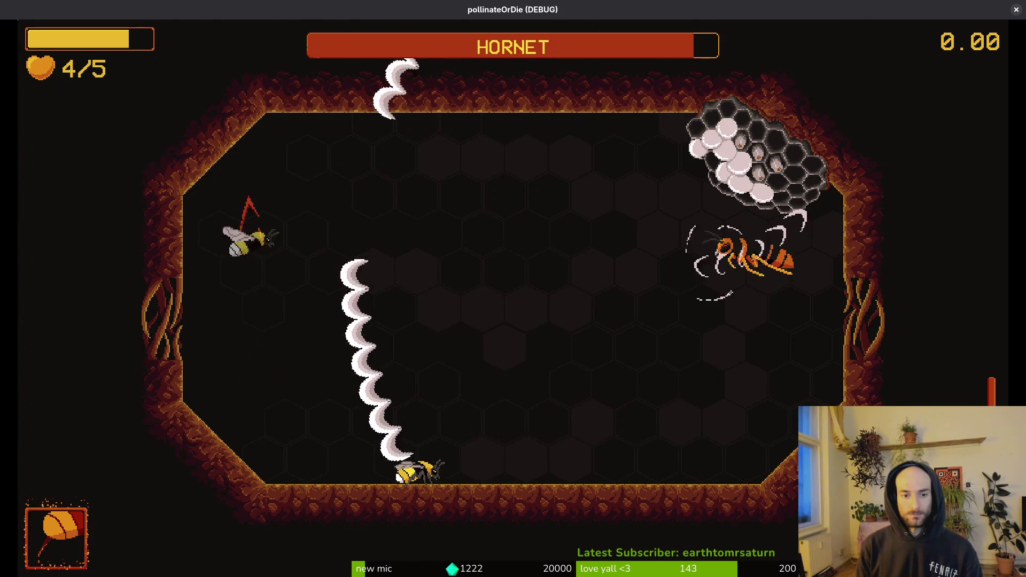
{"action": "key", "text": "space"}
{"action": "key", "text": "x"}
{"action": "key", "text": "space"}
{"action": "key", "text": "x"}
{"action": "key", "text": "Right"}
{"action": "key", "text": "x"}
{"action": "key", "text": "Right"}
{"action": "key", "text": "x"}
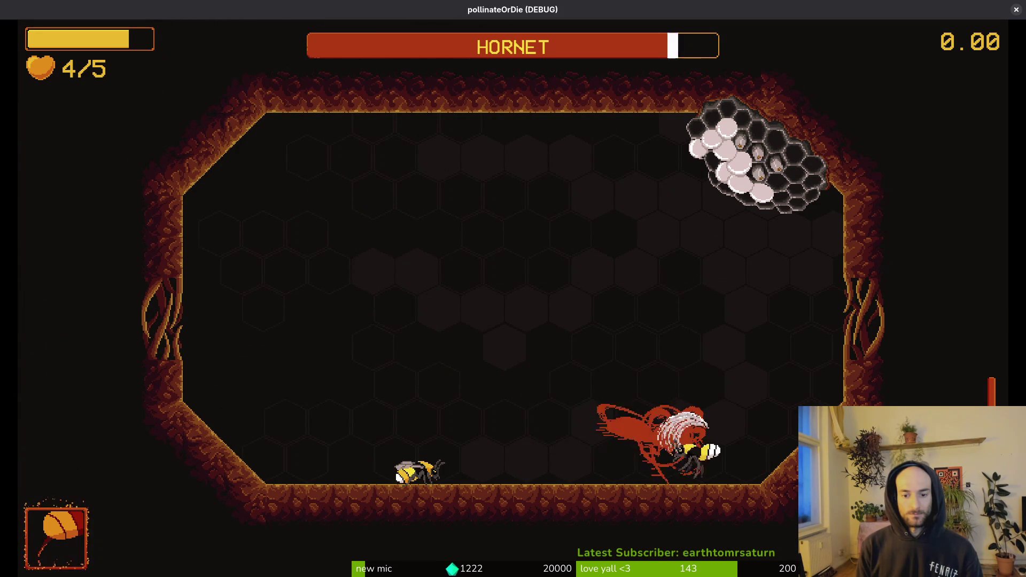
{"action": "key", "text": "x"}
{"action": "key", "text": "space"}
{"action": "key", "text": "x"}
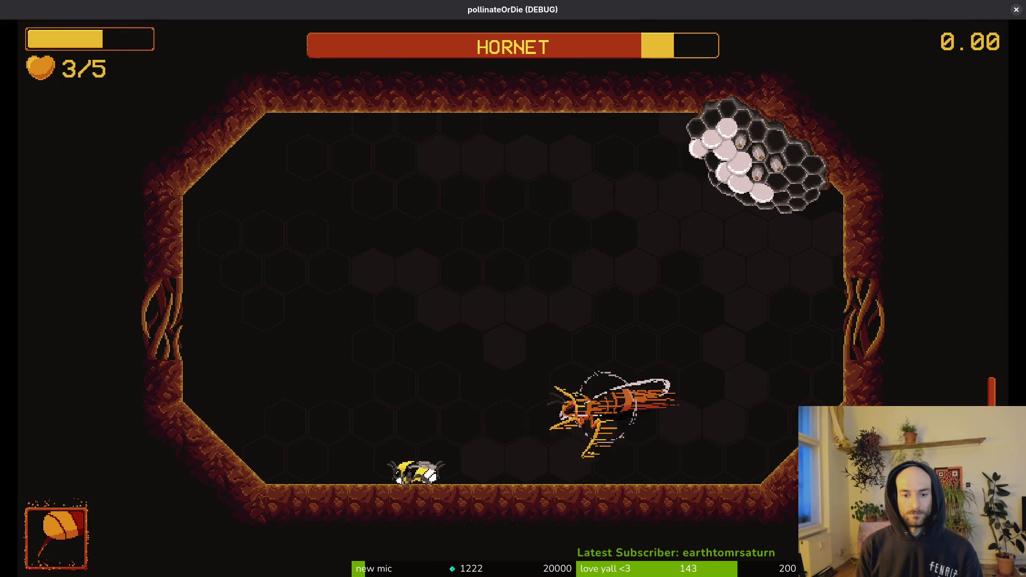
{"action": "key", "text": "x"}
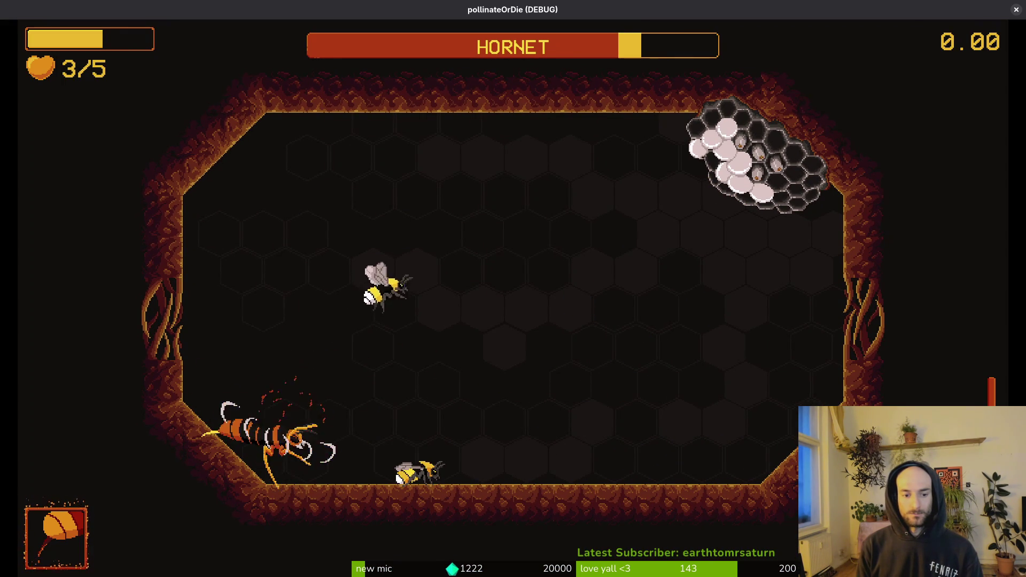
{"action": "key", "text": "x"}
{"action": "key", "text": "x"}
{"action": "key", "text": "x"}
- Dodge the hornet's wind arcs and keep slashing until the bee dies, then close the game with F8
{"action": "key", "text": "Down"}
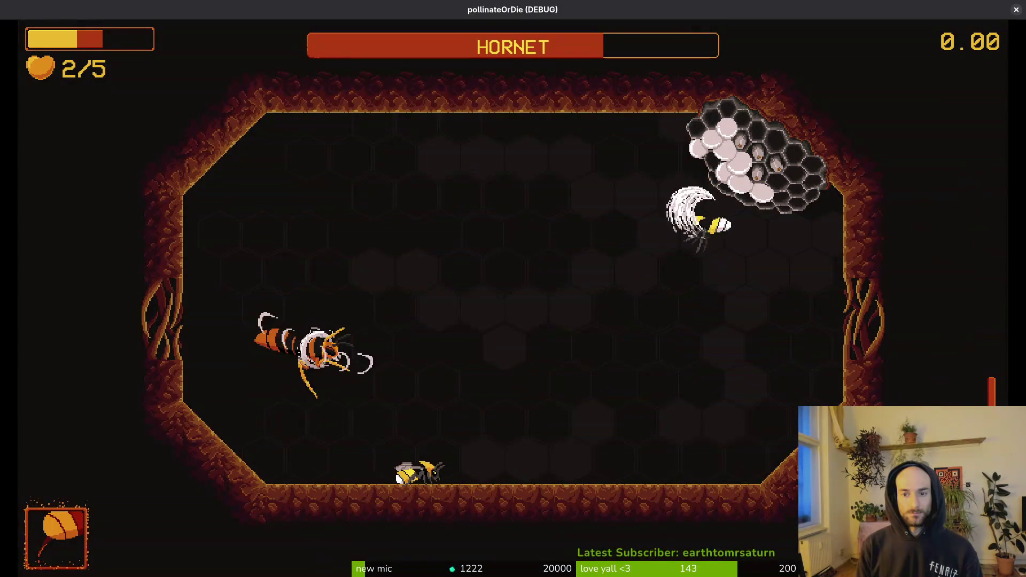
{"action": "key", "text": "x"}
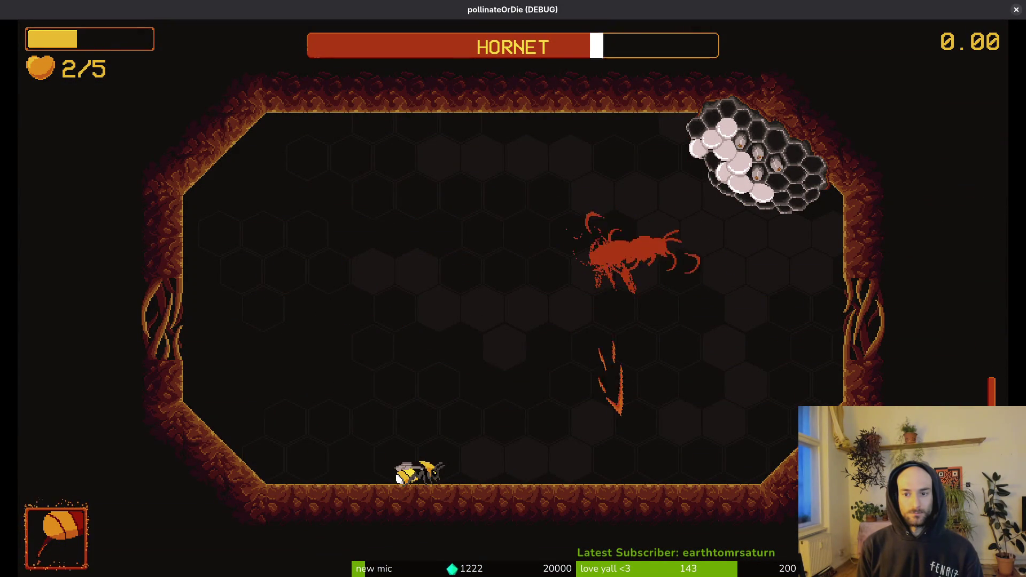
{"action": "key", "text": "Left"}
{"action": "key", "text": "Up"}
{"action": "key", "text": "Down"}
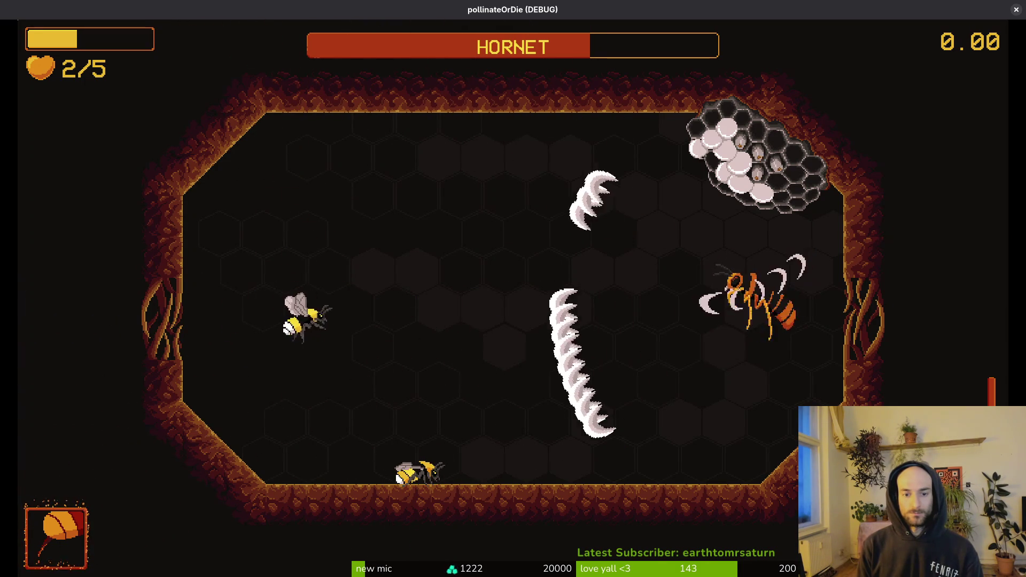
{"action": "key", "text": "Right"}
{"action": "key", "text": "Up"}
{"action": "key", "text": "Down"}
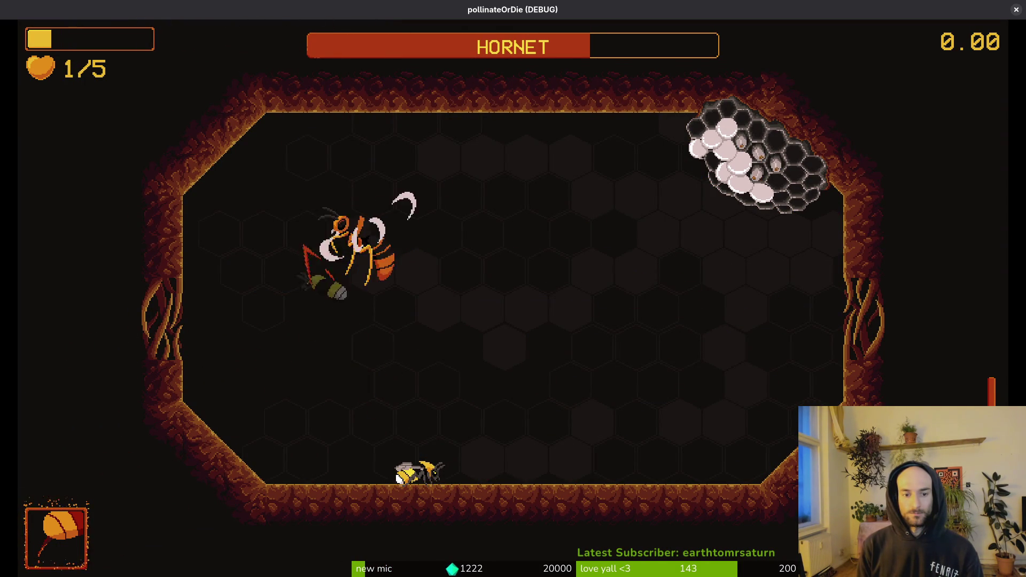
{"action": "key", "text": "Down"}
{"action": "key", "text": "space"}
{"action": "key", "text": "Right"}
{"action": "key", "text": "space"}
{"action": "key", "text": "Up"}
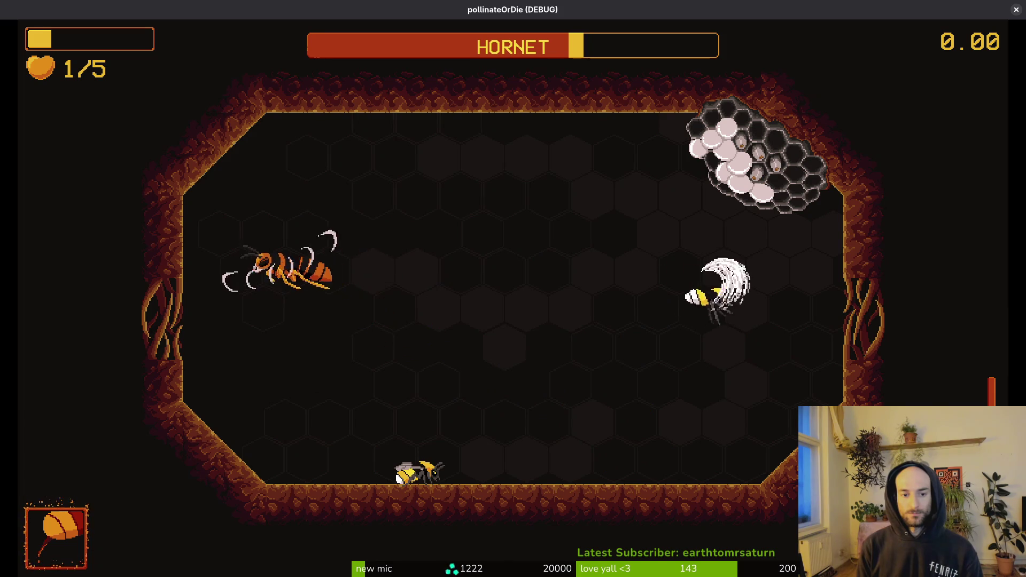
{"action": "key", "text": "Left"}
{"action": "key", "text": "space"}
{"action": "key", "text": "Down"}
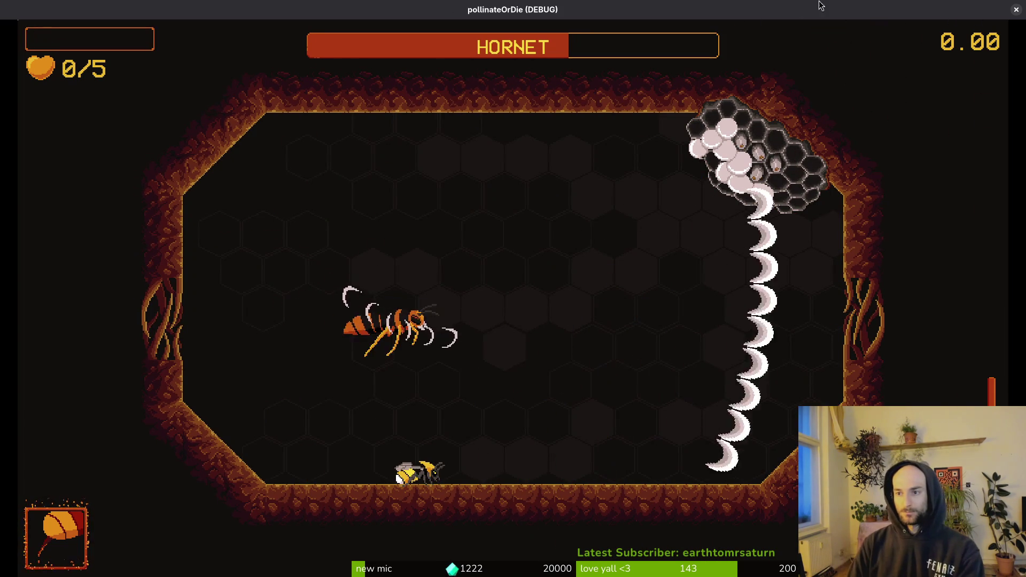
{"action": "key", "text": "F8"}
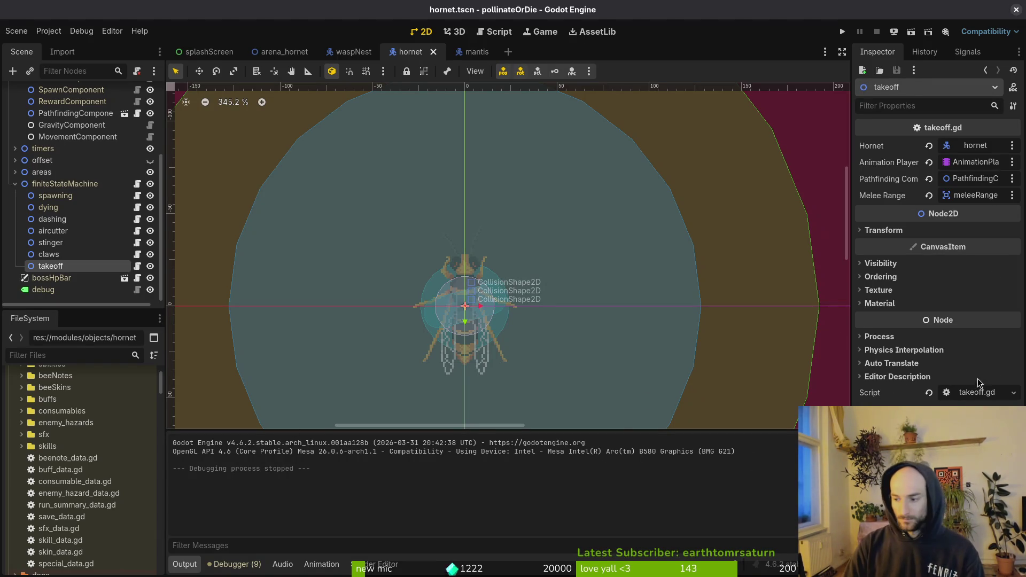
- In hornet.aseprite, view aircut frames 39, 41 and 48 zoomed in, then play the animation
{"action": "key", "text": "alt+Tab"}
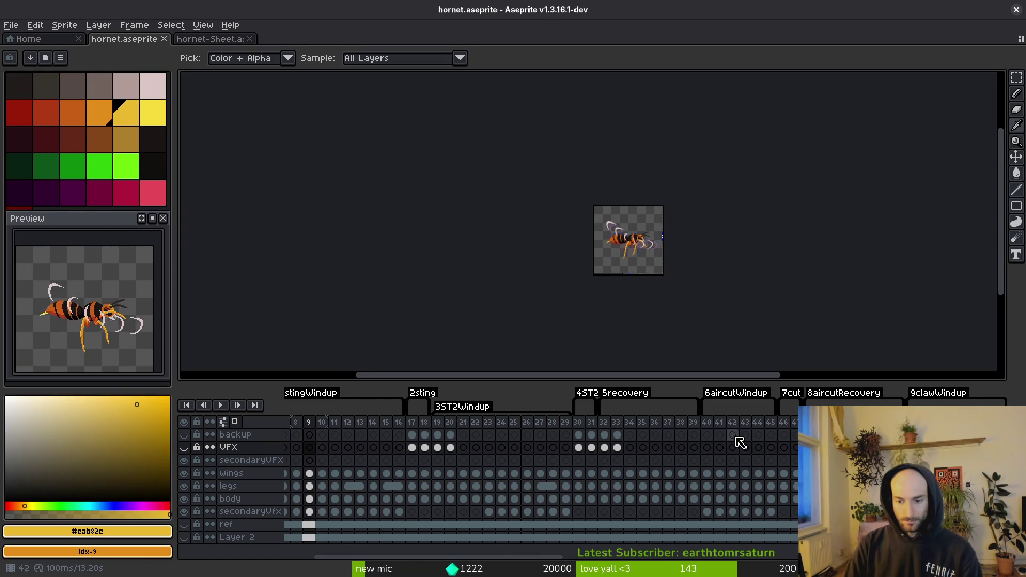
{"action": "left_click", "coordinate": [693, 423]}
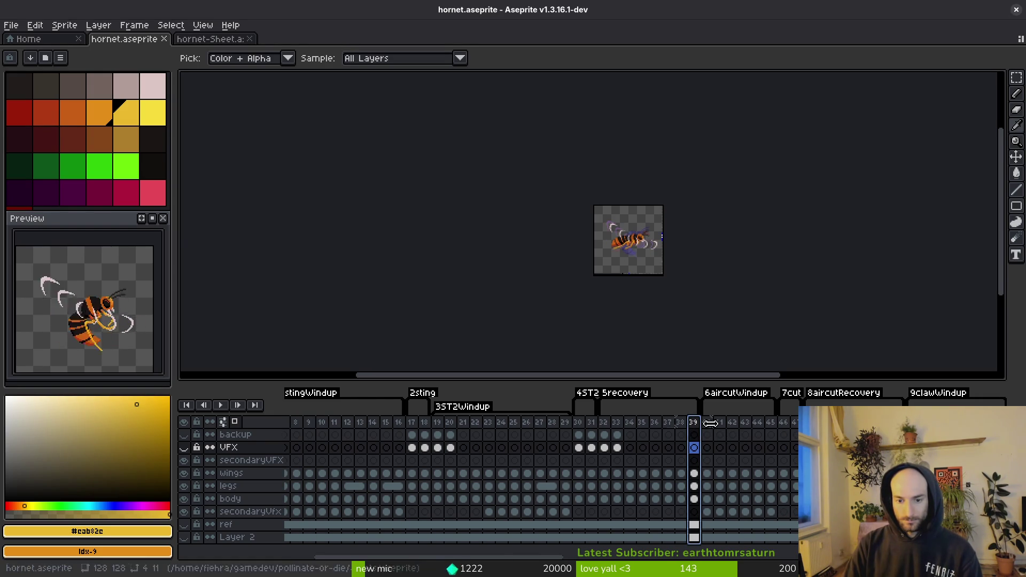
{"action": "scroll", "coordinate": [743, 449], "scroll_direction": "right", "scroll_amount": 2}
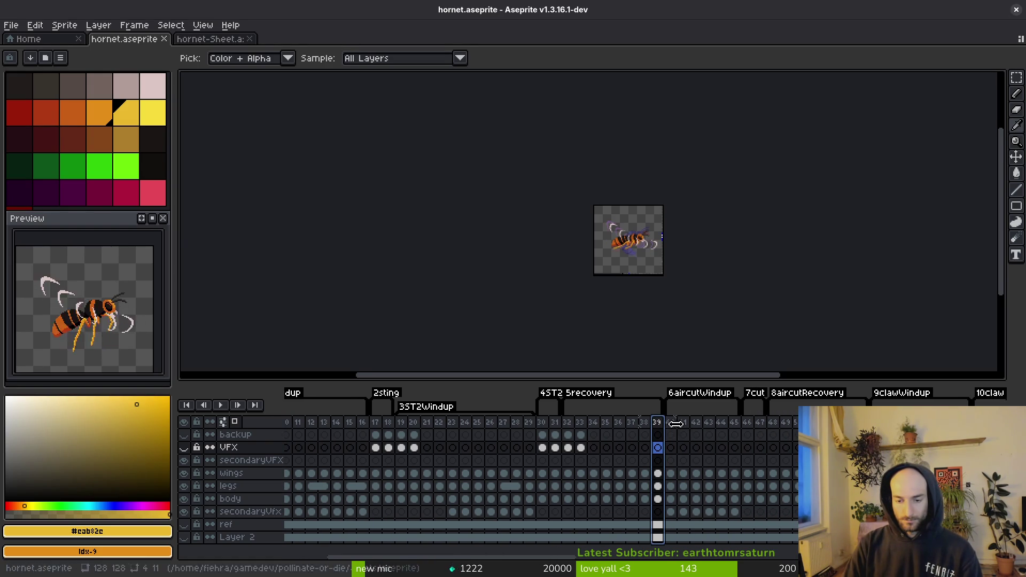
{"action": "left_click", "coordinate": [683, 435]}
{"action": "key", "text": "Right"}
{"action": "key", "text": "Right"}
{"action": "key", "text": "Right"}
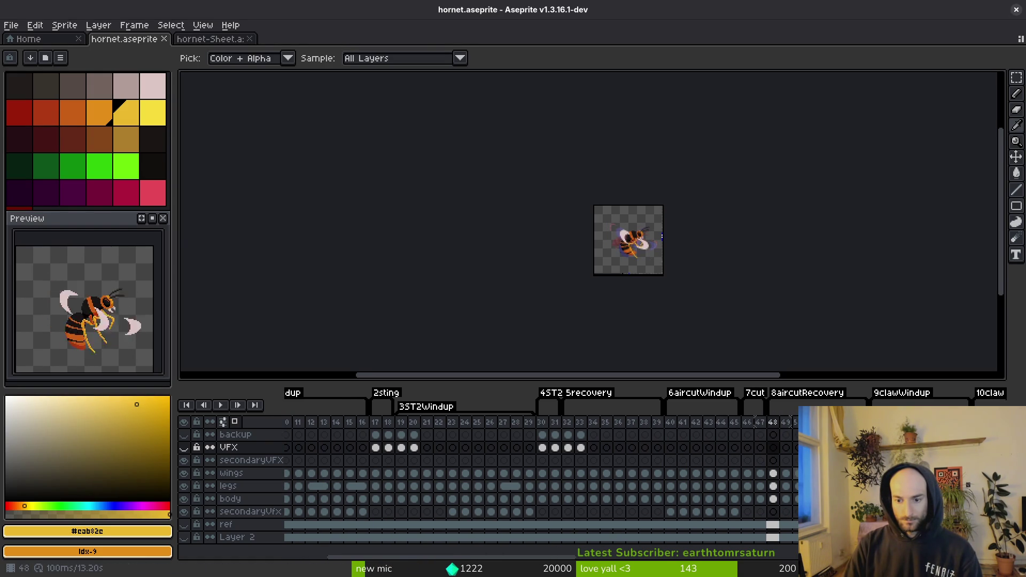
{"action": "scroll", "coordinate": [709, 338], "scroll_direction": "up", "scroll_amount": 3}
{"action": "key", "text": "Return"}
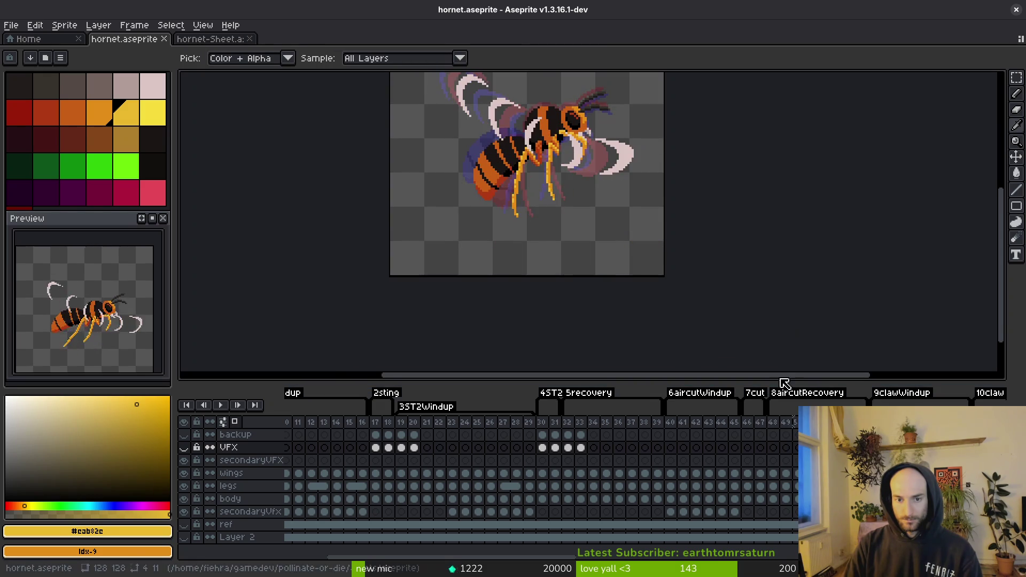
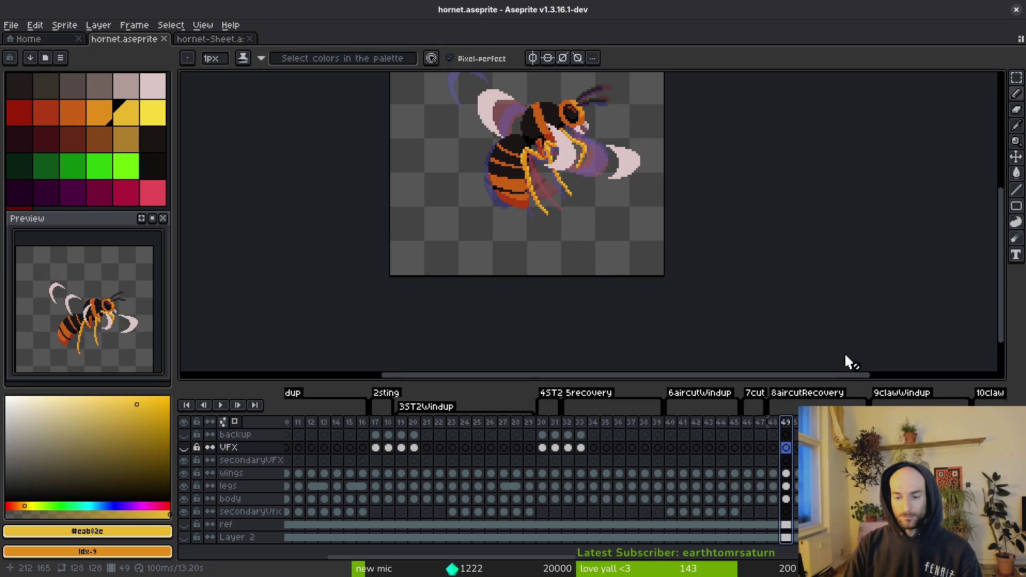
- Undo the tag change and compare the poses of frames around 49–54
{"action": "key", "text": "ctrl+z"}
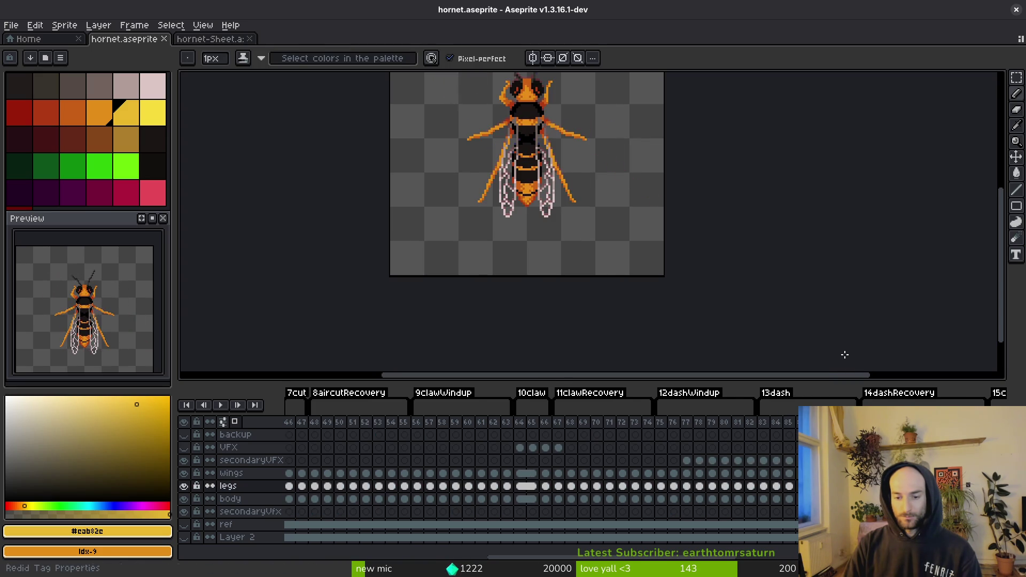
{"action": "key", "text": "ctrl+z"}
{"action": "key", "text": "Right"}
{"action": "key", "text": "Left"}
{"action": "key", "text": "Right"}
{"action": "key", "text": "Right"}
{"action": "key", "text": "Right"}
{"action": "key", "text": "Right"}
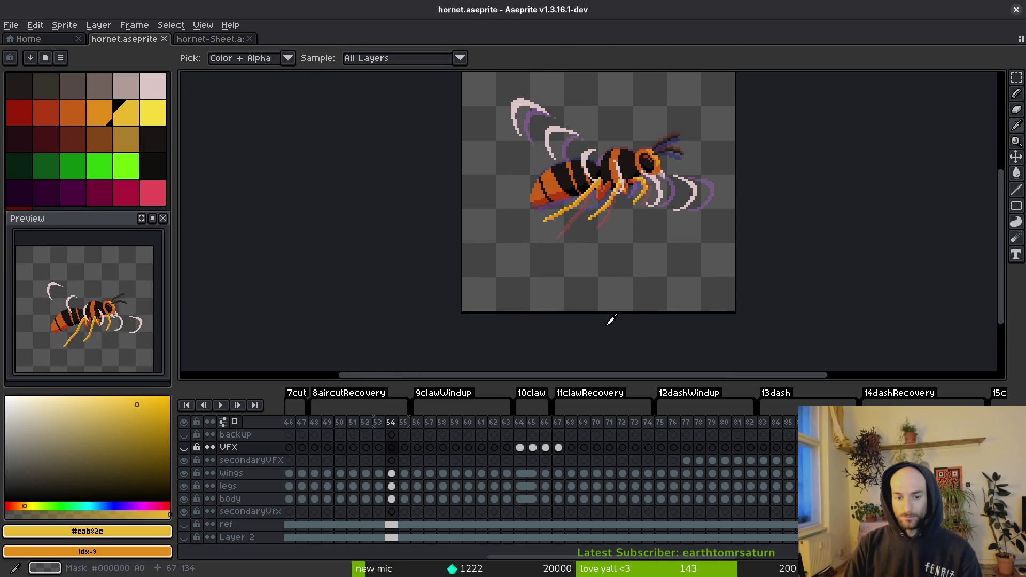
{"action": "key", "text": "Left"}
{"action": "key", "text": "Left"}
{"action": "key", "text": "Right"}
{"action": "key", "text": "Right"}
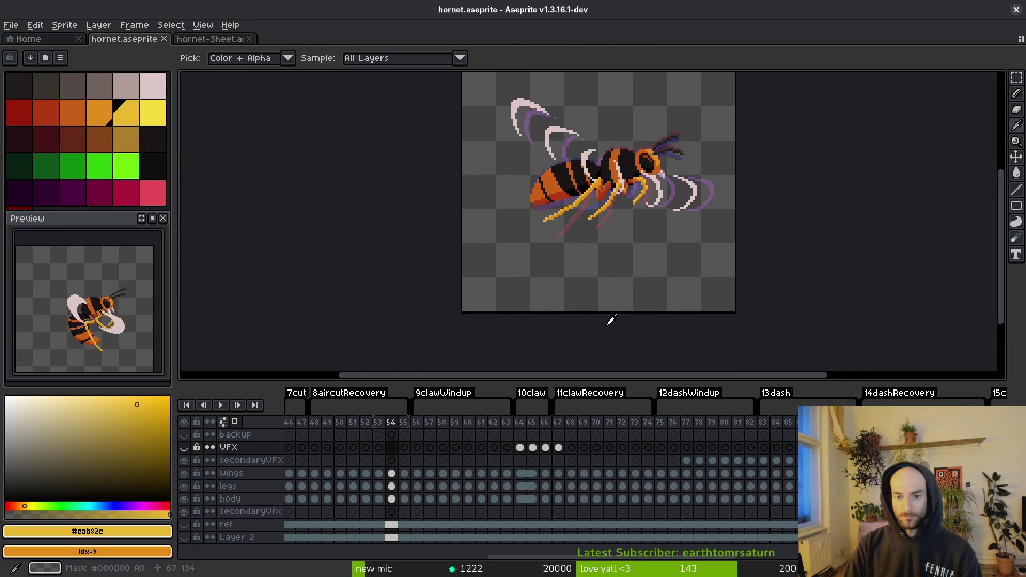
{"action": "key", "text": "Right"}
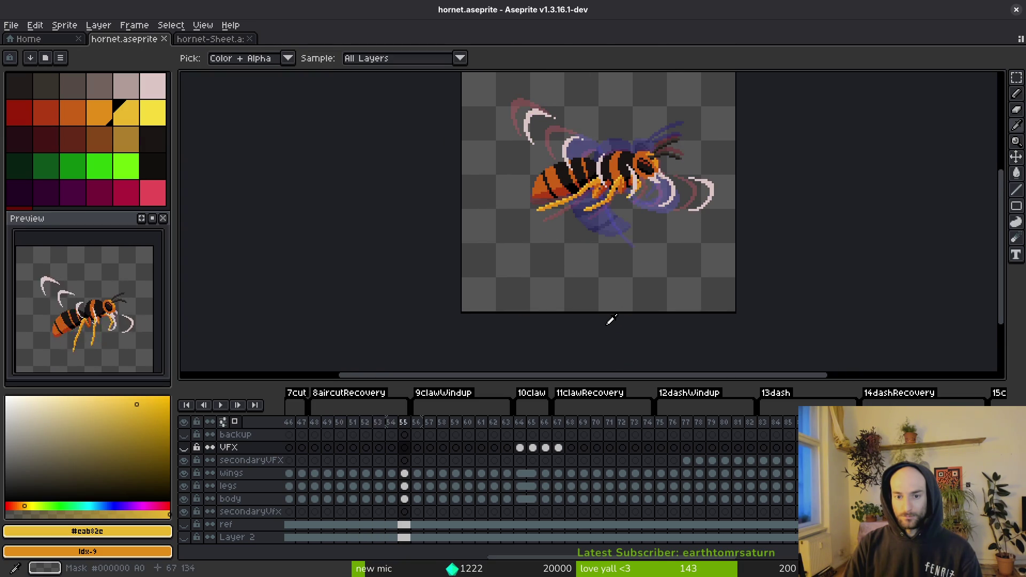
{"action": "key", "text": "Left"}
{"action": "key", "text": "Left"}
{"action": "key", "text": "Right"}
{"action": "key", "text": "Right"}
{"action": "key", "text": "Left"}
{"action": "key", "text": "Left"}
{"action": "key", "text": "Left"}
{"action": "key", "text": "Right"}
{"action": "key", "text": "Right"}
{"action": "key", "text": "Left"}
{"action": "key", "text": "Left"}
{"action": "key", "text": "Right"}
{"action": "key", "text": "Right"}
- Select frames 53–54, delete them, and preview the neighbouring pose
{"action": "left_click_drag", "start_coordinate": [377, 423], "coordinate": [389, 424]}
{"action": "key", "text": "b"}
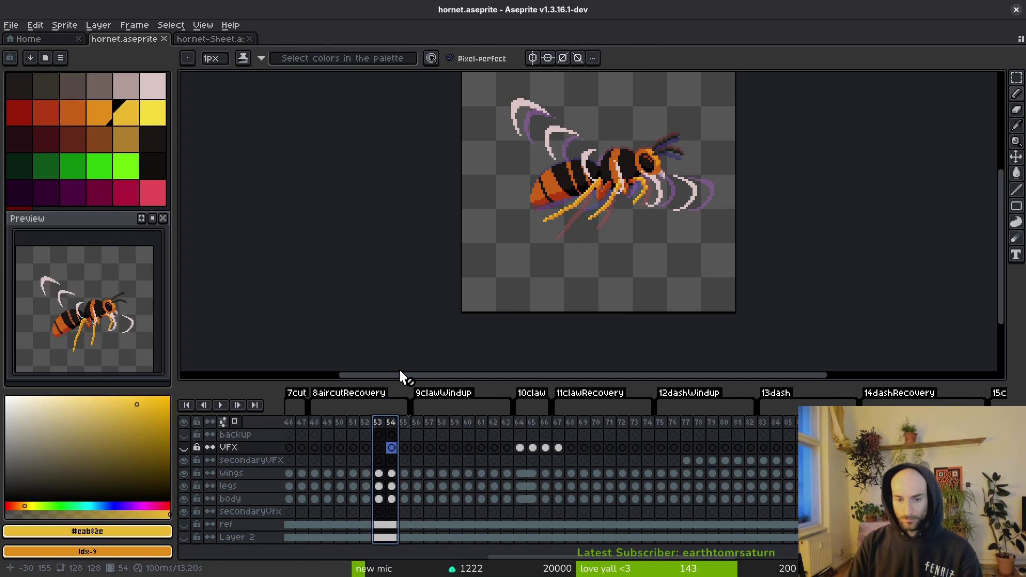
{"action": "key", "text": "Delete"}
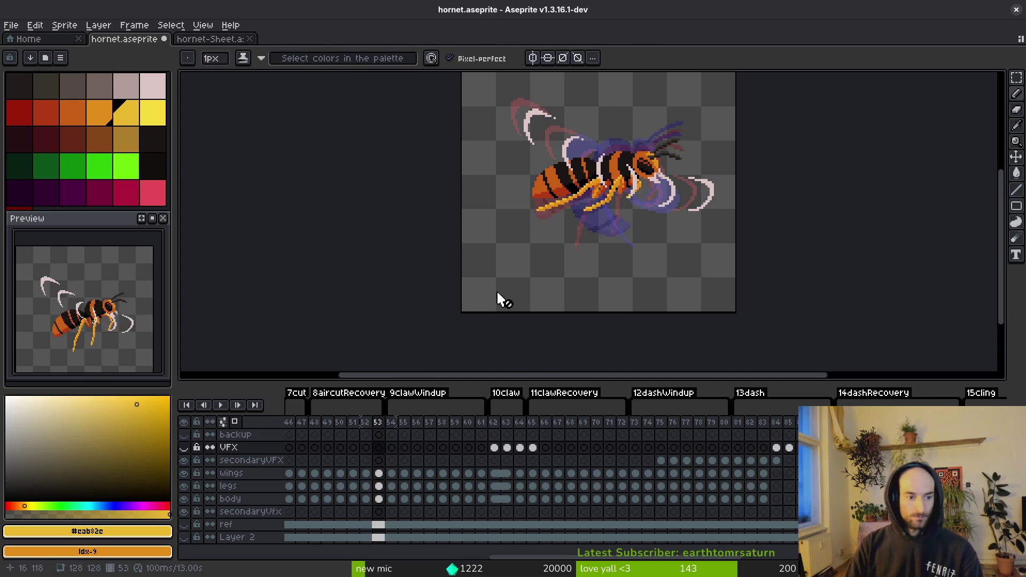
{"action": "key", "text": "Right"}
{"action": "key", "text": "Left"}
- Compare frames 52 and 53, then generate the hornet-Sheet sprite sheet as a new document
{"action": "left_click_drag", "start_coordinate": [558, 234], "coordinate": [704, 236]}
{"action": "left_click_drag", "start_coordinate": [332, 451], "coordinate": [469, 473]}
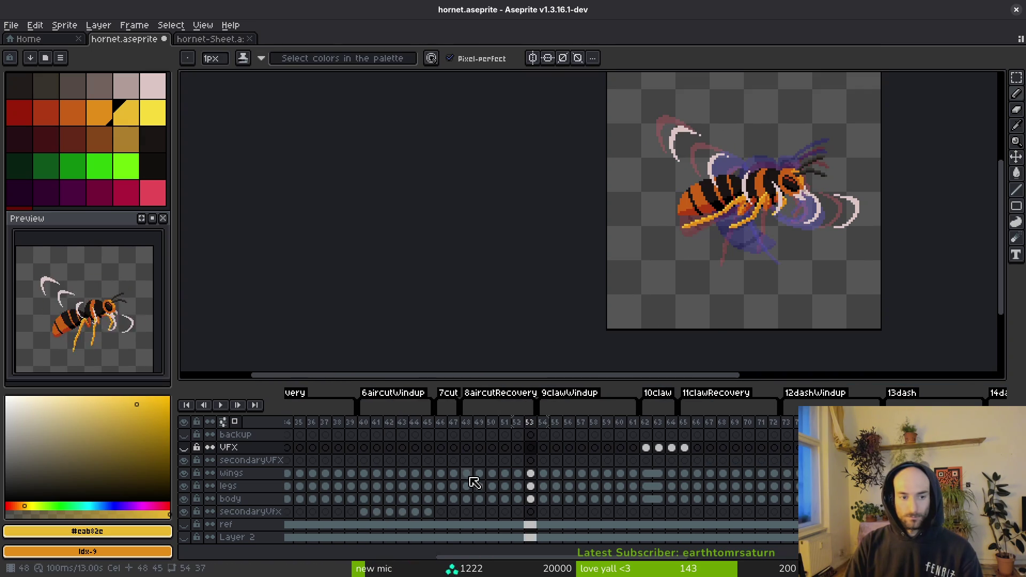
{"action": "key", "text": "Left"}
{"action": "key", "text": "Right"}
{"action": "key", "text": "Left"}
{"action": "key", "text": "Right"}
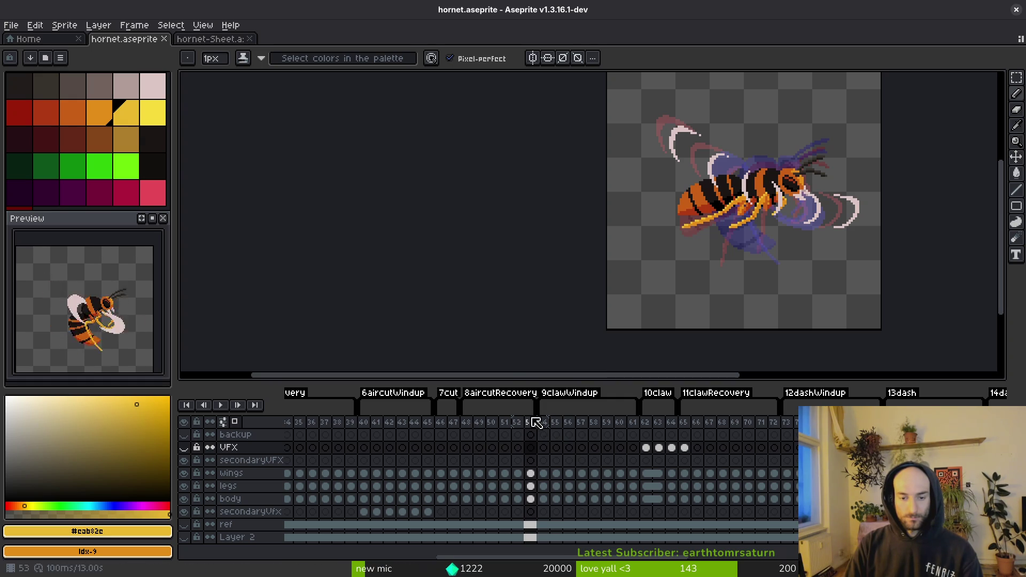
{"action": "key", "text": "ctrl+e"}
{"action": "left_click", "coordinate": [343, 190]}
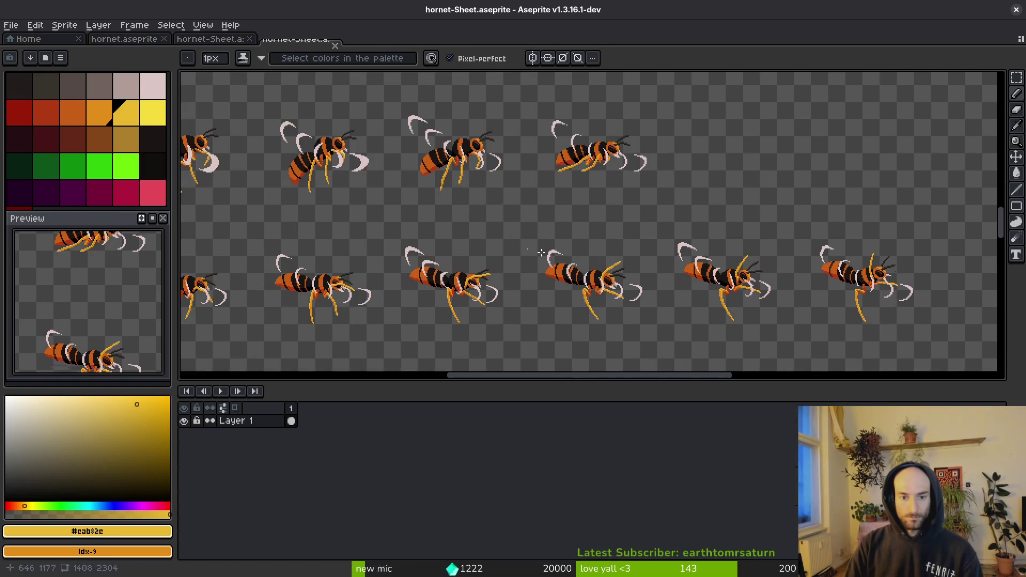
- Export the sheet to art/enemies/hornet-Sheet.png, overwriting the existing file
{"action": "key", "text": "ctrl+alt+shift+s"}
{"action": "left_click", "coordinate": [258, 48]}
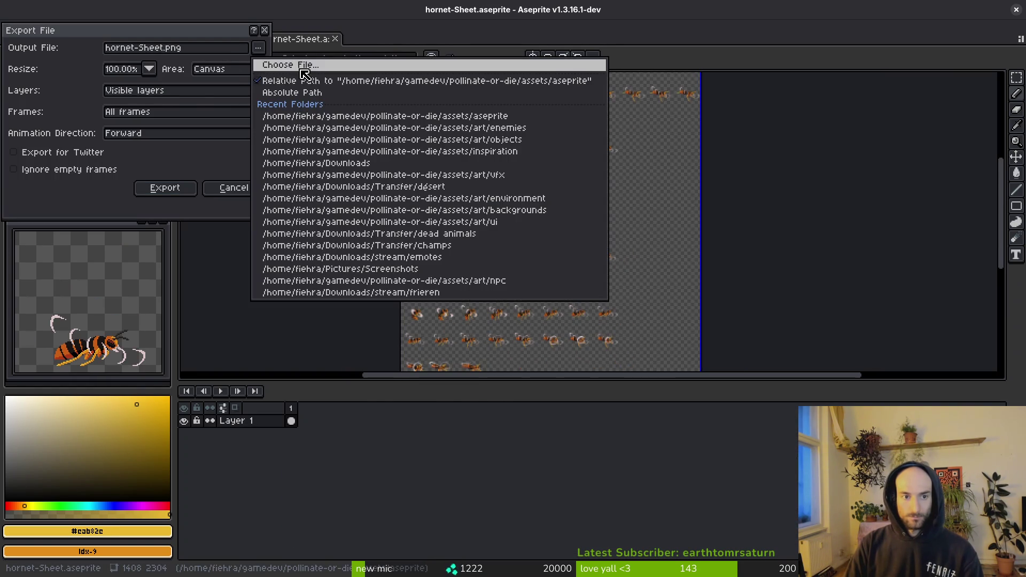
{"action": "left_click", "coordinate": [277, 65]}
{"action": "left_click", "coordinate": [160, 147]}
{"action": "double_click", "coordinate": [161, 148]}
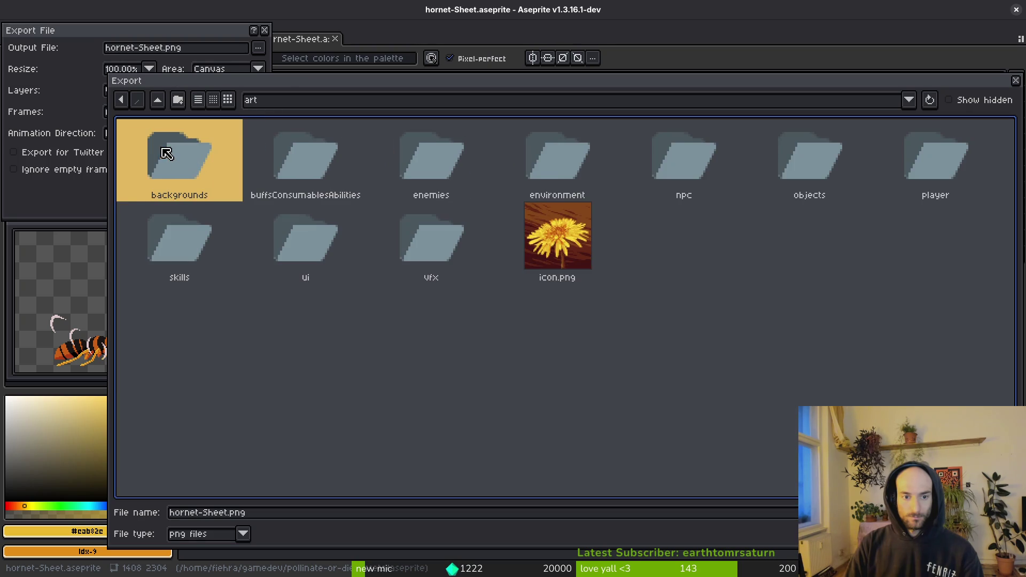
{"action": "double_click", "coordinate": [483, 166]}
{"action": "left_click", "coordinate": [749, 273]}
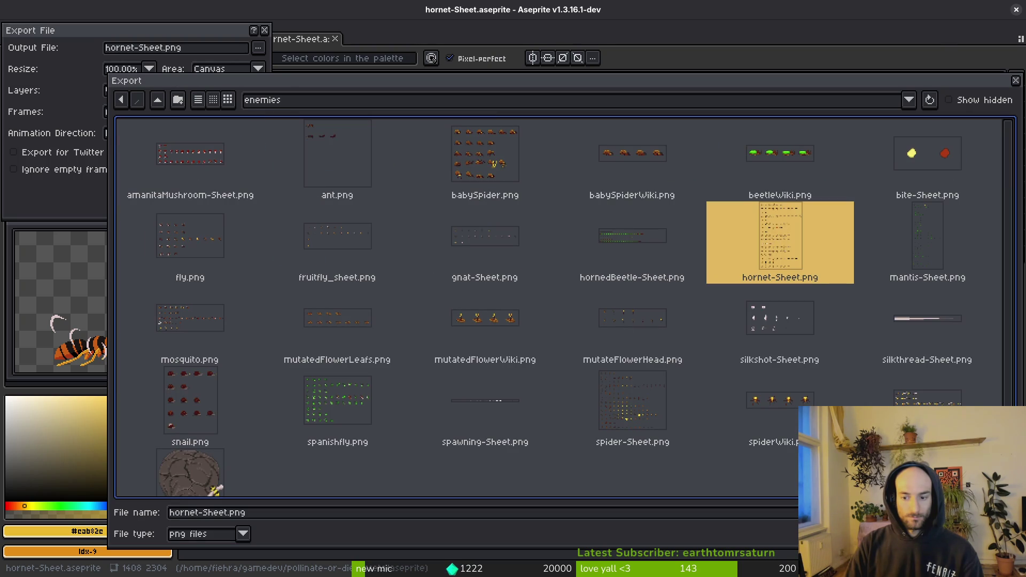
{"action": "key", "text": "Return"}
{"action": "left_click", "coordinate": [444, 323]}
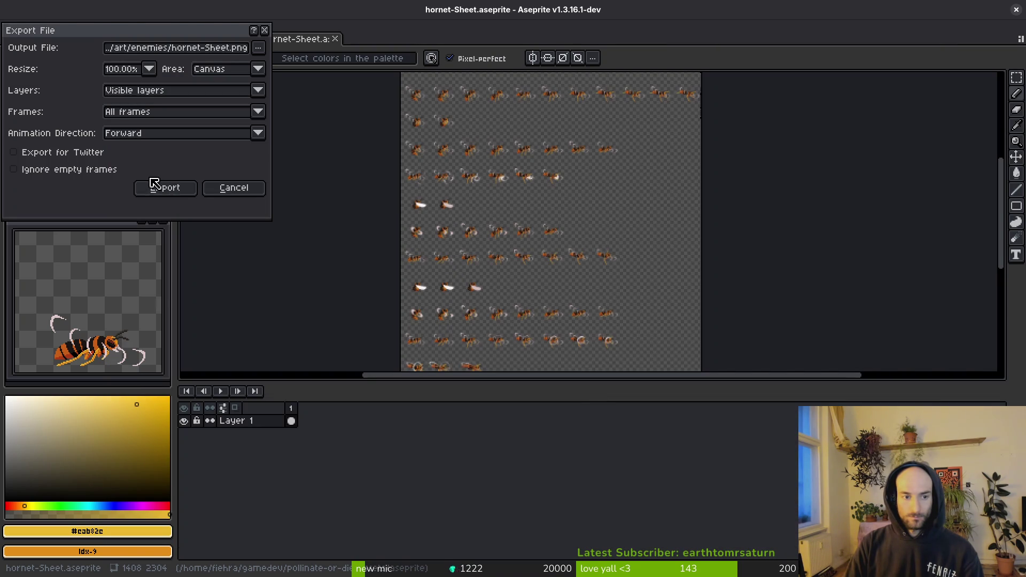
{"action": "left_click", "coordinate": [165, 188]}
{"action": "key", "text": "alt+Tab"}
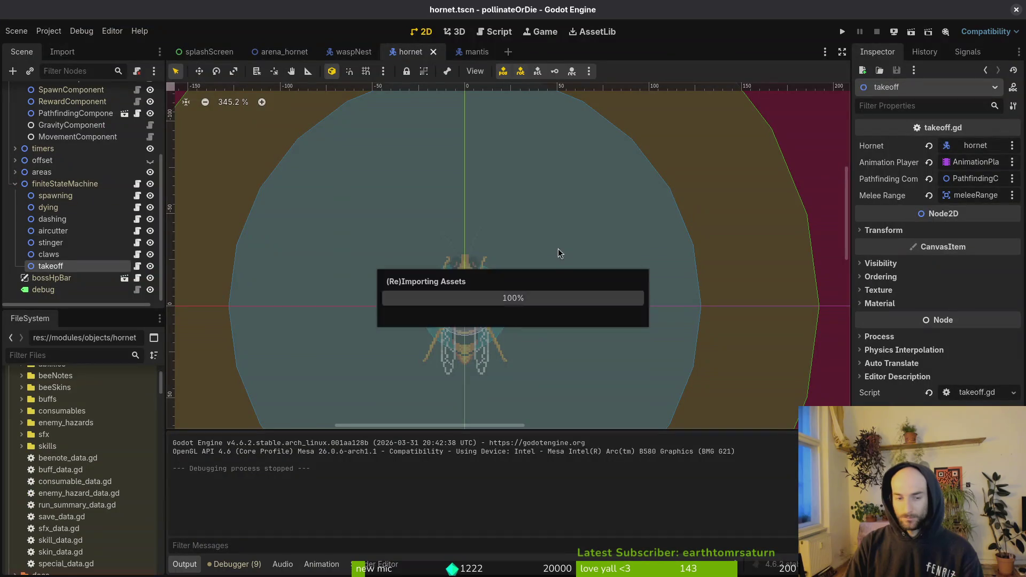
- Select the AnimationPlayer and choose the aircutterRecovery animation
{"action": "scroll", "coordinate": [80, 176], "scroll_direction": "up", "scroll_amount": 5}
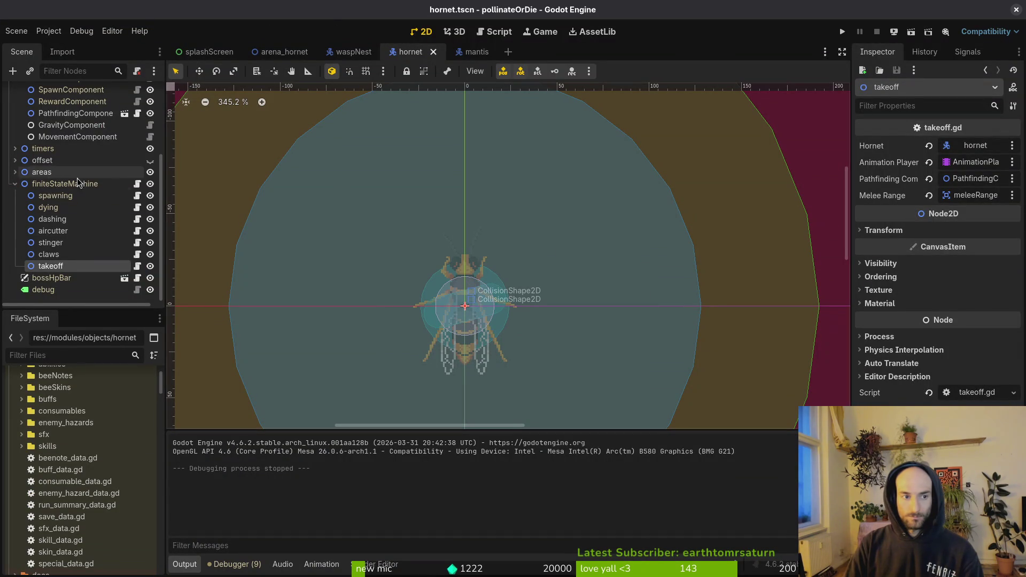
{"action": "left_click", "coordinate": [53, 124]}
{"action": "left_click", "coordinate": [67, 135]}
{"action": "left_click", "coordinate": [400, 437]}
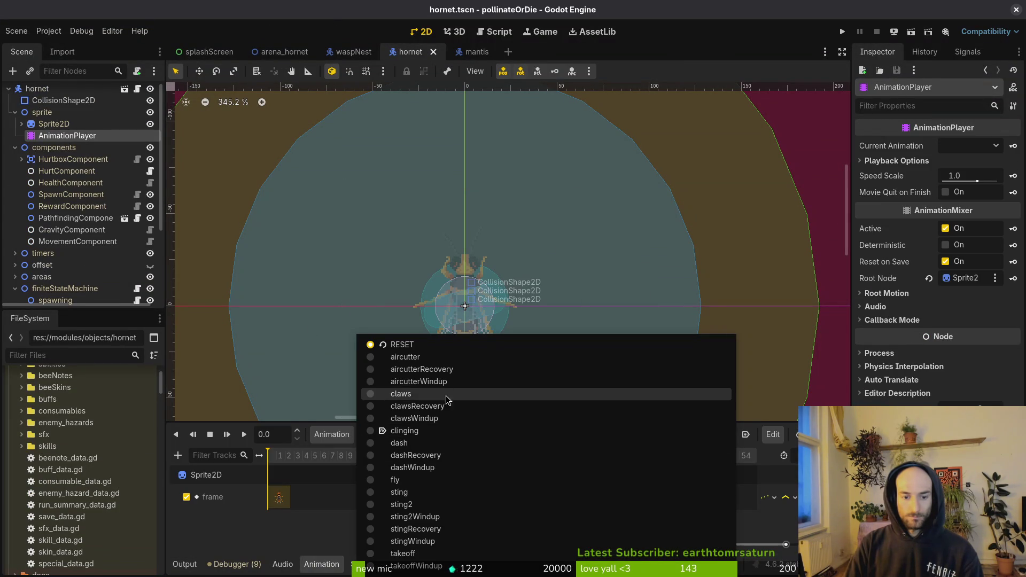
{"action": "left_click", "coordinate": [452, 372]}
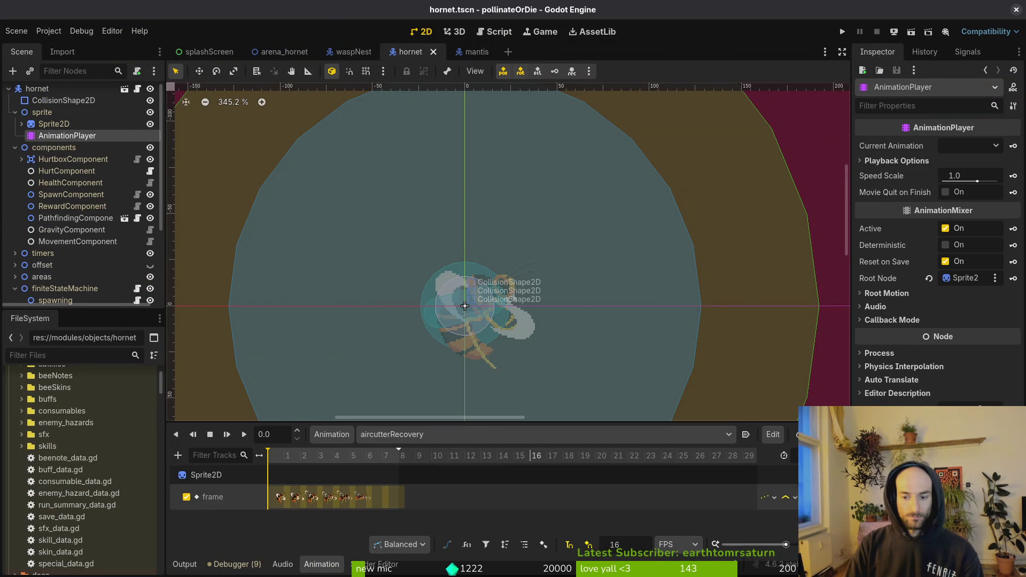
- Set the Sprite2D frame row to 8 and insert two Frame keys
{"action": "left_click", "coordinate": [54, 124]}
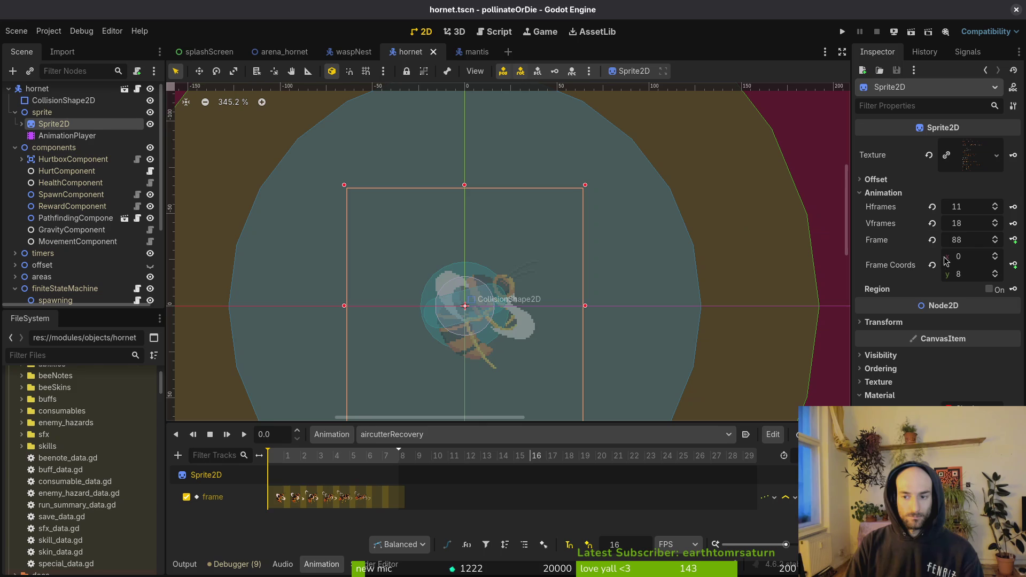
{"action": "left_click", "coordinate": [932, 240]}
{"action": "left_click", "coordinate": [996, 271]}
{"action": "left_click", "coordinate": [998, 272]}
{"action": "left_click", "coordinate": [998, 272]}
{"action": "left_click", "coordinate": [998, 273]}
{"action": "left_click", "coordinate": [998, 272]}
{"action": "left_click", "coordinate": [998, 272]}
{"action": "left_click", "coordinate": [998, 272]}
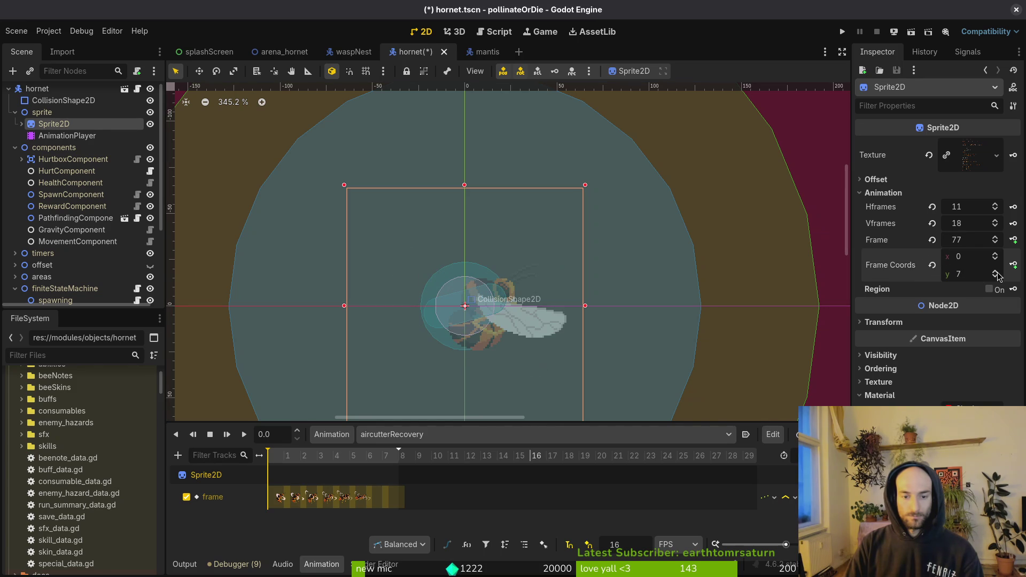
{"action": "left_click", "coordinate": [997, 274]}
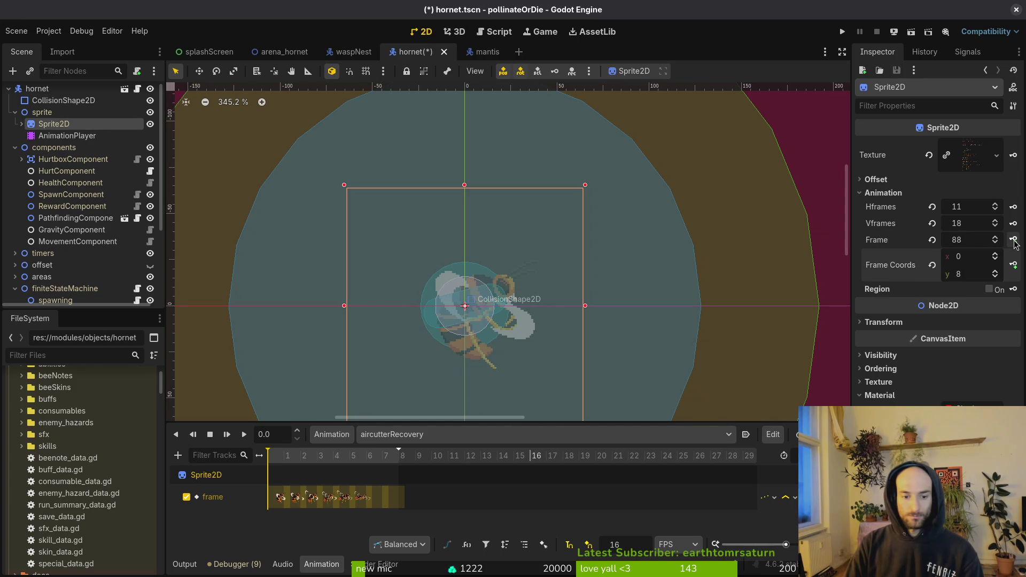
{"action": "left_click", "coordinate": [1014, 240]}
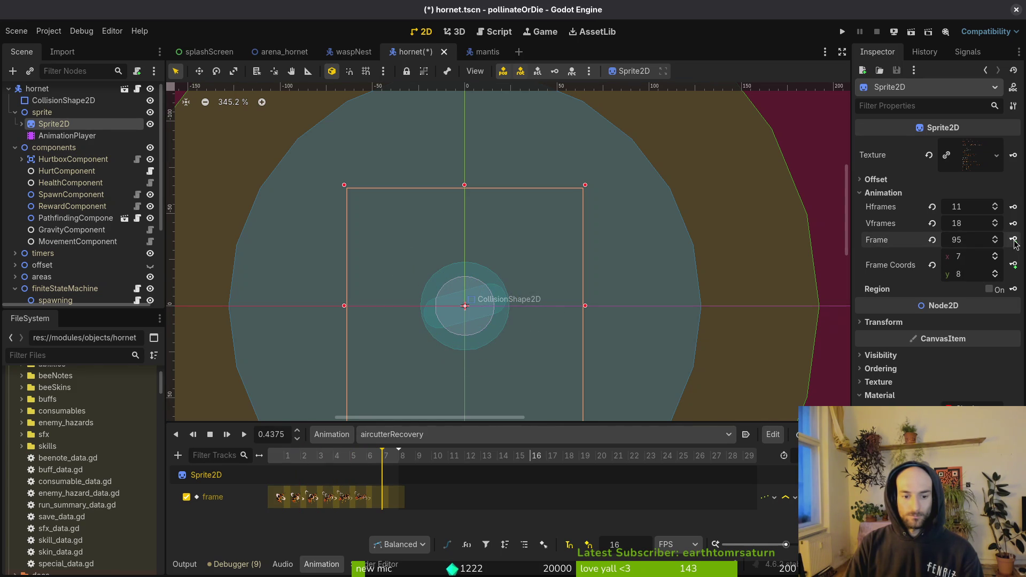
{"action": "left_click", "coordinate": [1014, 241]}
- Delete the keyframes after 0.375 and save hornet.tscn
{"action": "left_click", "coordinate": [378, 498]}
{"action": "key", "text": "ctrl+s"}
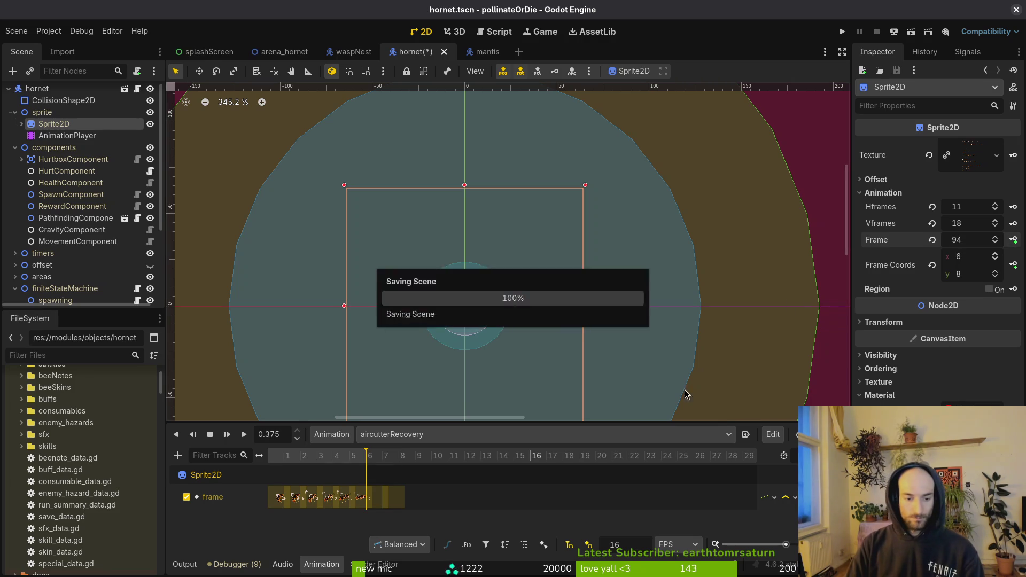
{"action": "left_click", "coordinate": [379, 498]}
{"action": "left_click", "coordinate": [395, 497], "text": "shift"}
{"action": "key", "text": "Delete"}
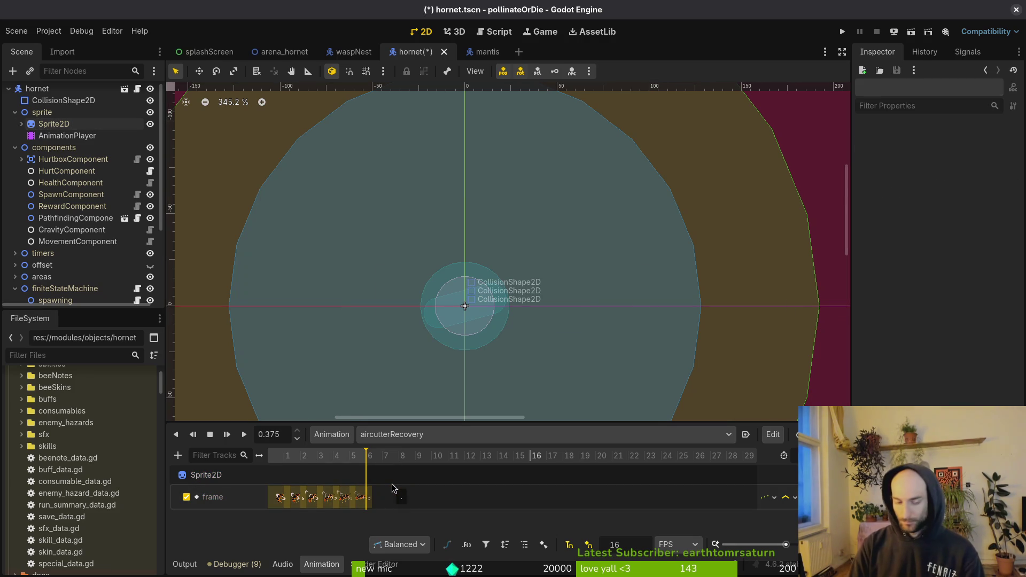
{"action": "key", "text": "ctrl+s"}
- Return to Aseprite and close the sprite sheet documents
{"action": "key", "text": "super+2"}
{"action": "key", "text": "super+1"}
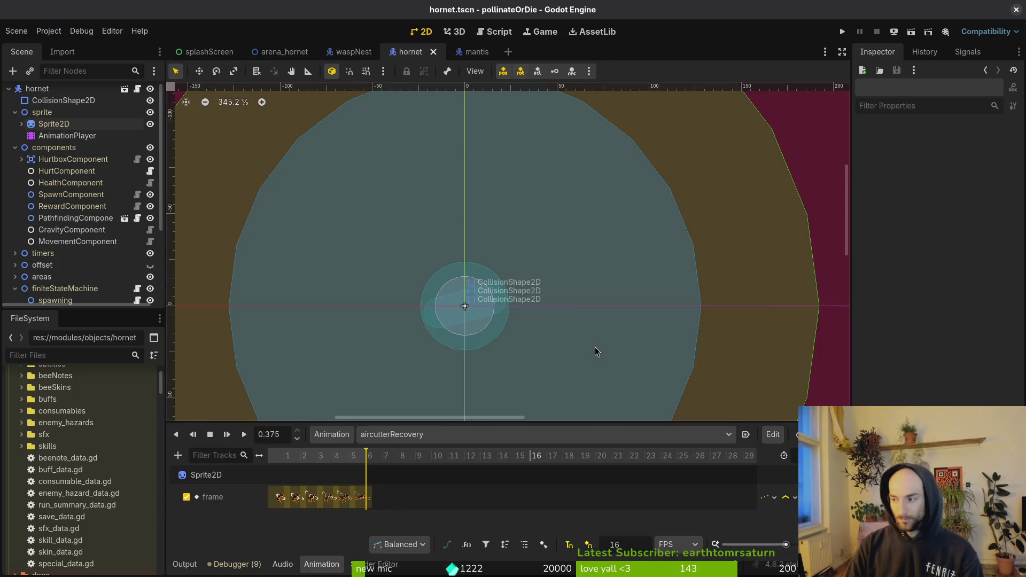
{"action": "key", "text": "super+3"}
{"action": "key", "text": "ctrl+w"}
{"action": "key", "text": "ctrl+w"}
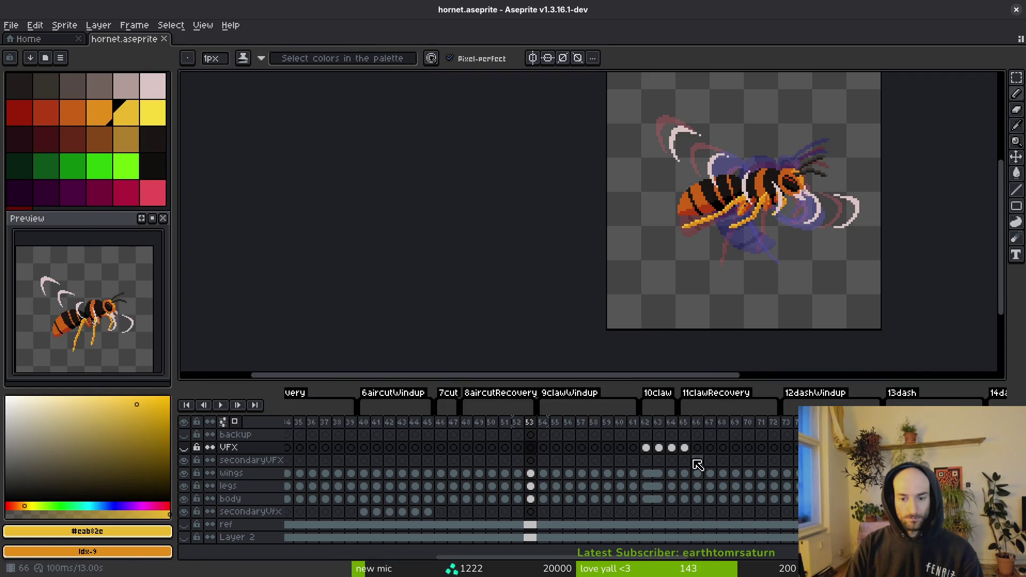
- Check frame 50, then view tig status in the asts/aseprite folder
{"action": "left_click", "coordinate": [492, 448]}
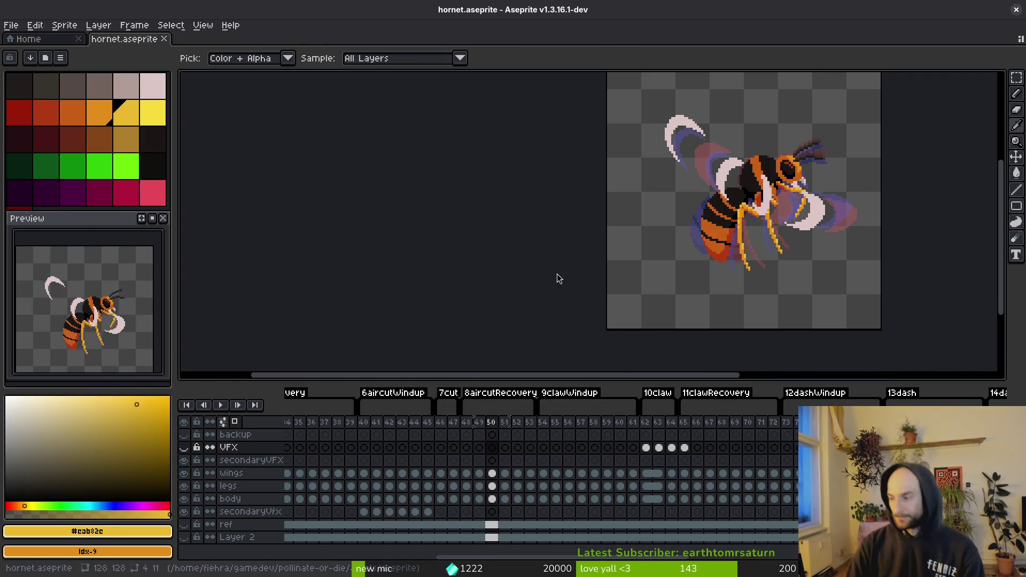
{"action": "key", "text": "super+2"}
{"action": "type", "text": "cd as"}
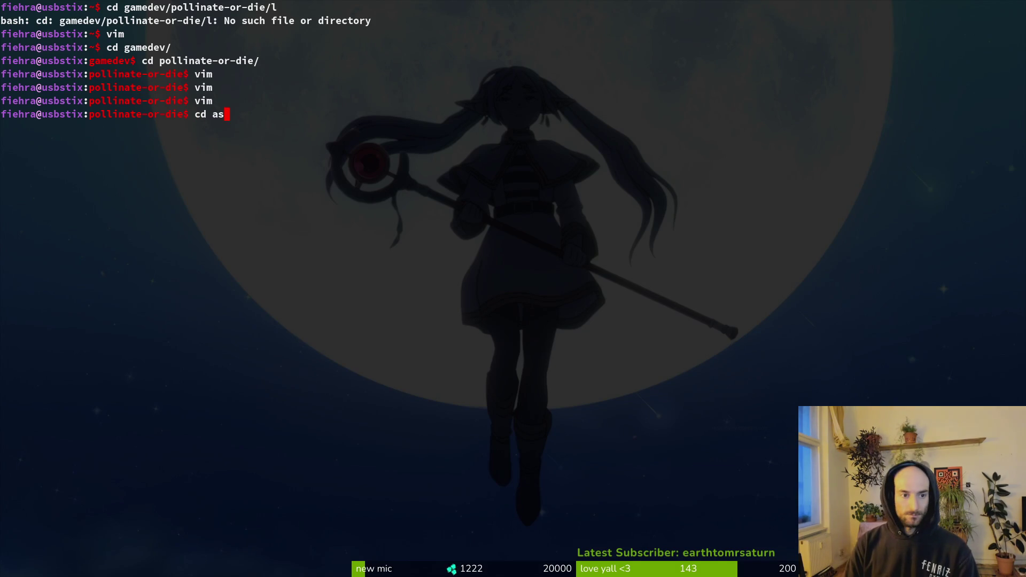
{"action": "type", "text": "ts/aseprite/"}
{"action": "key", "text": "Return"}
{"action": "type", "text": "tig status"}
{"action": "key", "text": "Return"}
{"action": "key", "text": "Down"}
{"action": "key", "text": "Down"}
- Commit the sprite change with the message "udated hornet animations timings/"
{"action": "type", "text": "qgit com"}
{"action": "type", "text": "mit -m \""}
{"action": "type", "text": "dated hornet "}
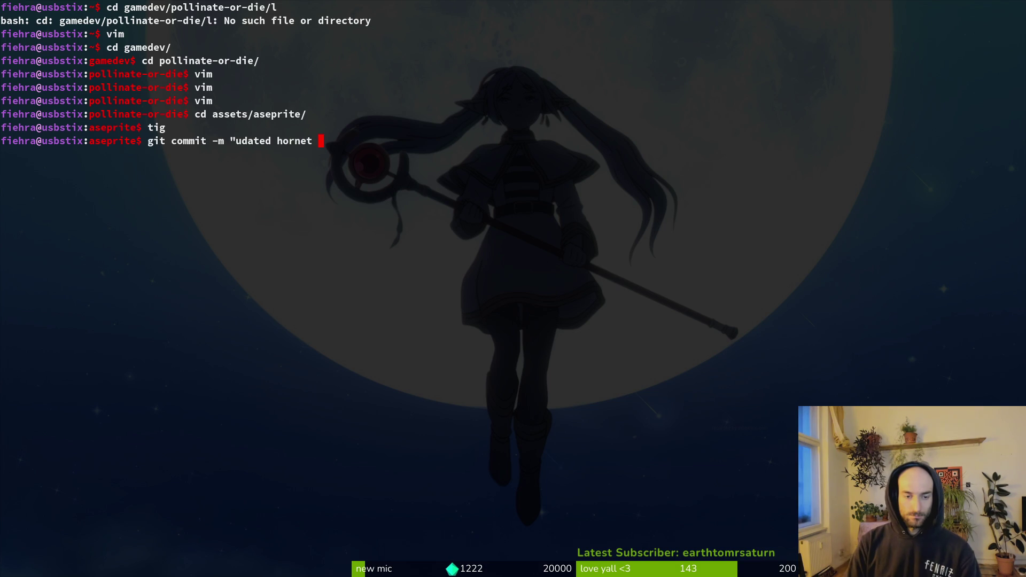
{"action": "type", "text": "wid"}
{"action": "key", "text": "BackSpace"}
{"action": "type", "text": "timin"}
{"action": "key", "text": "BackSpace"}
{"action": "key", "text": "BackSpace"}
{"action": "key", "text": "BackSpace"}
{"action": "type", "text": "animations"}
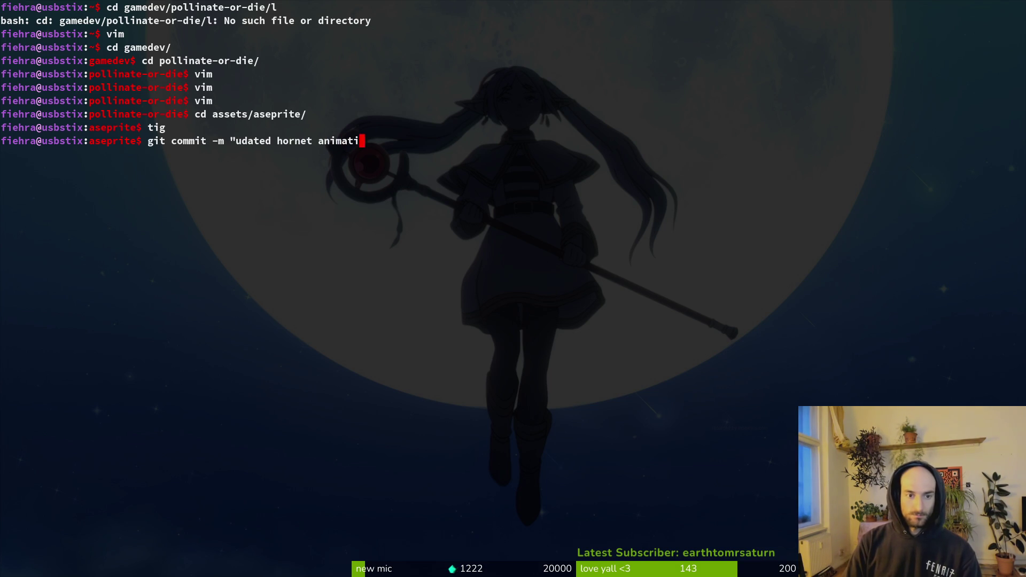
{"action": "key", "text": "BackSpace"}
{"action": "key", "text": "BackSpace"}
{"action": "type", "text": "ns timings/"}
{"action": "key", "text": "Return"}
{"action": "type", "text": "\""}
{"action": "key", "text": "Return"}
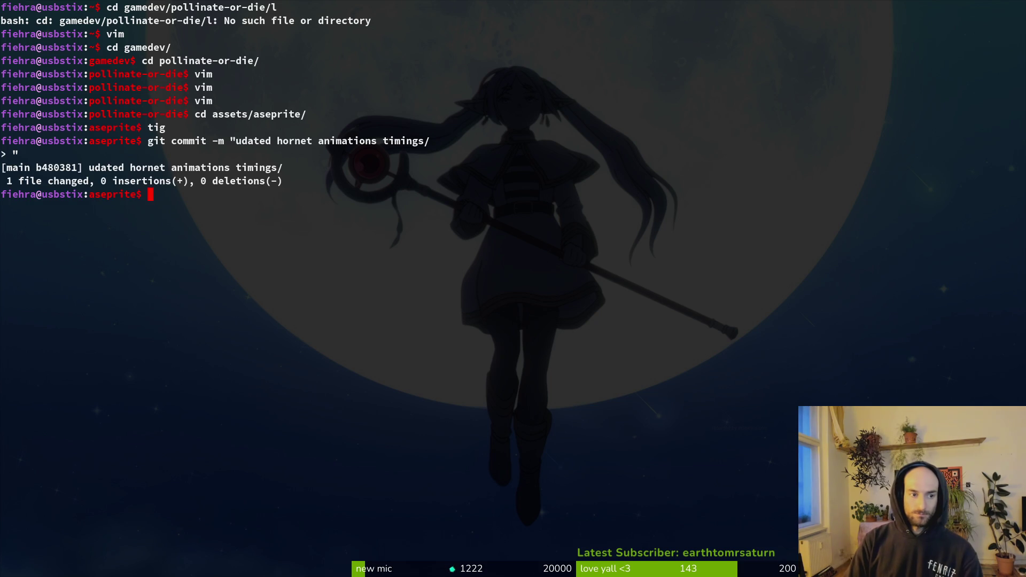
- Run git push, then cd .. twice back to the project root
{"action": "type", "text": "git push"}
{"action": "key", "text": "Return"}
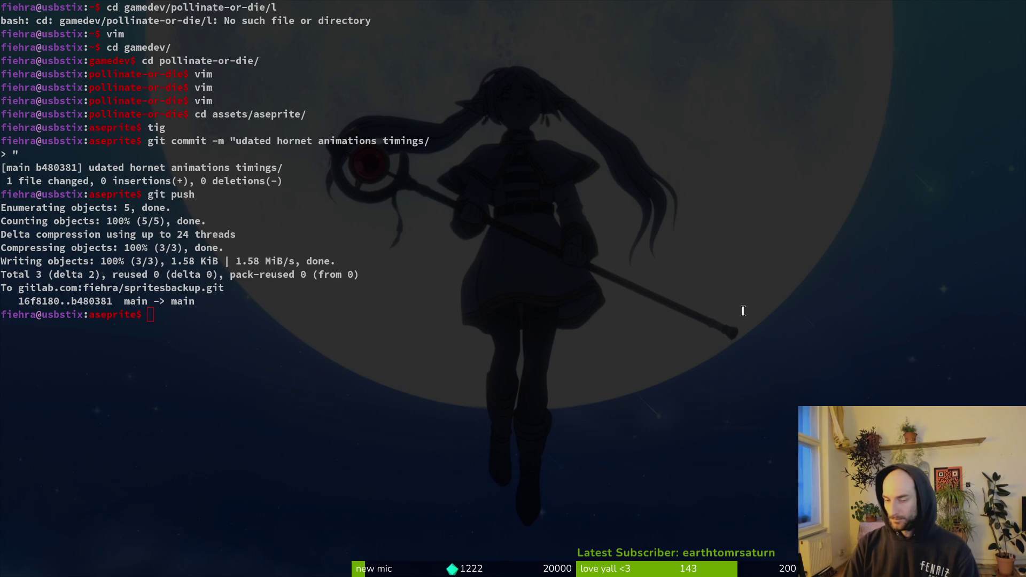
{"action": "left_click", "coordinate": [467, 336]}
{"action": "type", "text": "cd .."}
{"action": "key", "text": "Return"}
{"action": "type", "text": "cd .."}
{"action": "key", "text": "Return"}
- Check the project repository in tig, then switch back to Aseprite
{"action": "type", "text": "tig"}
{"action": "key", "text": "Return"}
{"action": "key", "text": "Down"}
{"action": "key", "text": "q"}
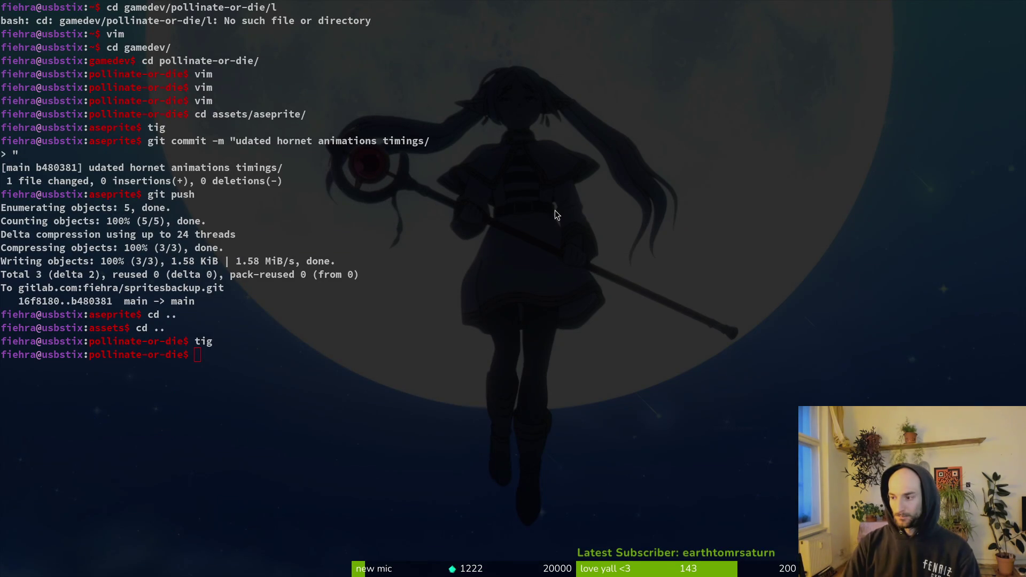
{"action": "key", "text": "super+2"}
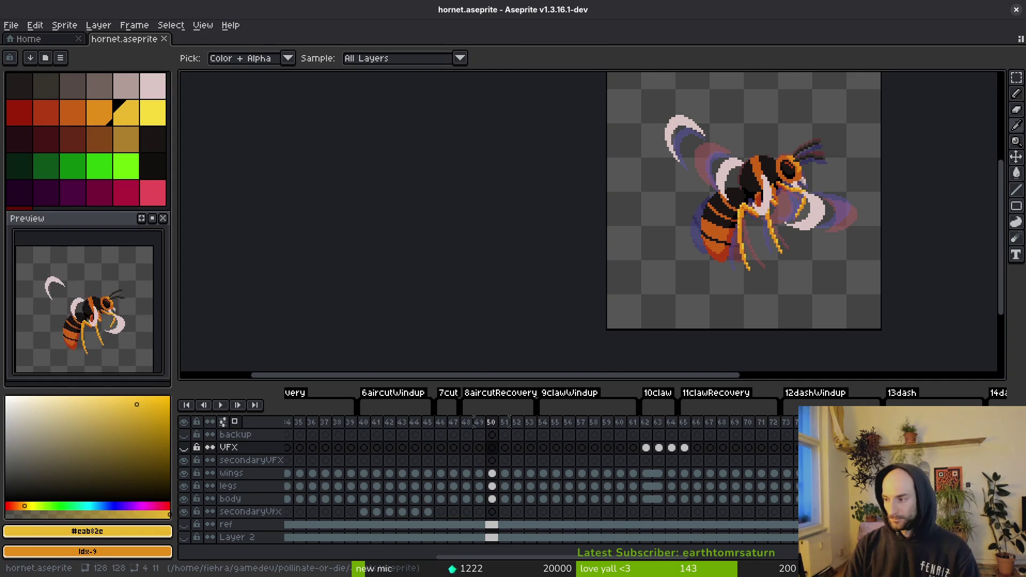
- Launch vim and open aircutter.gd by searching 'airc' in the file finder
{"action": "key", "text": "super+3"}
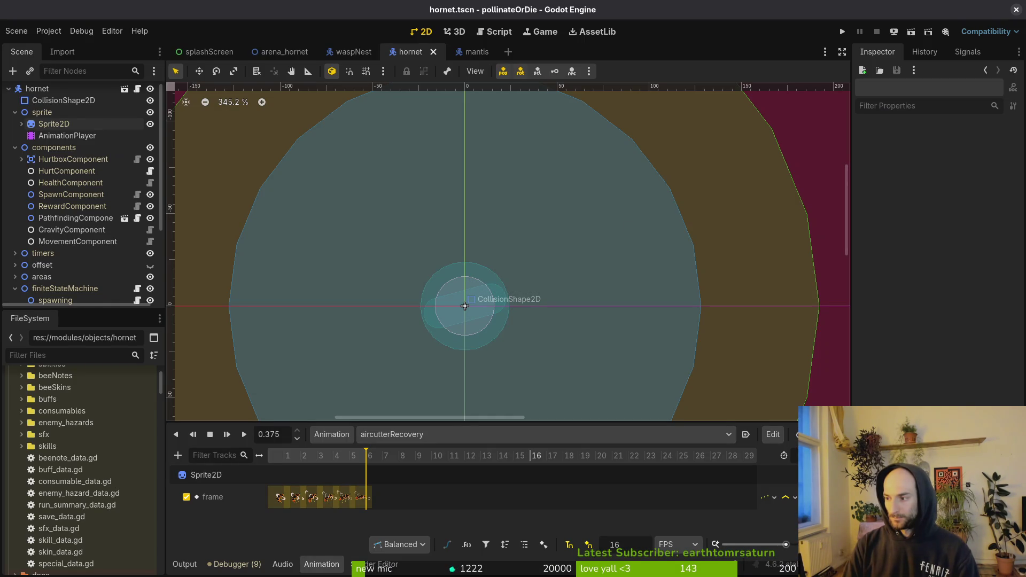
{"action": "key", "text": "super+1"}
{"action": "type", "text": "vim"}
{"action": "key", "text": "space"}
{"action": "key", "text": "f"}
{"action": "key", "text": "f"}
{"action": "type", "text": "airc"}
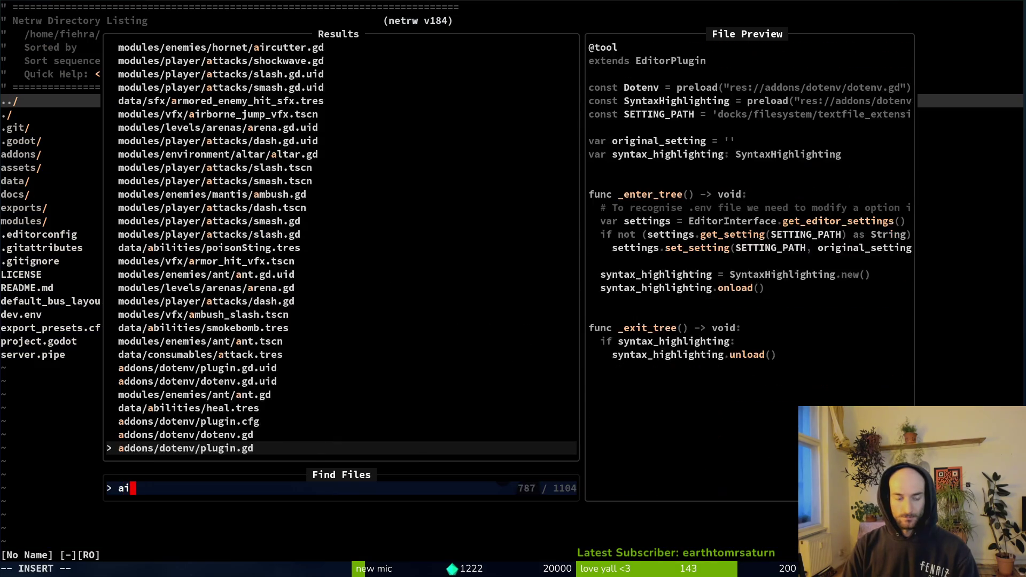
{"action": "key", "text": "Return"}
- Go to _random_aircut_pattern, save with :w, and put the caret on the 0.4 threshold
{"action": "scroll", "coordinate": [469, 376], "scroll_direction": "down", "scroll_amount": 11}
{"action": "scroll", "coordinate": [249, 367], "scroll_direction": "down", "scroll_amount": 6}
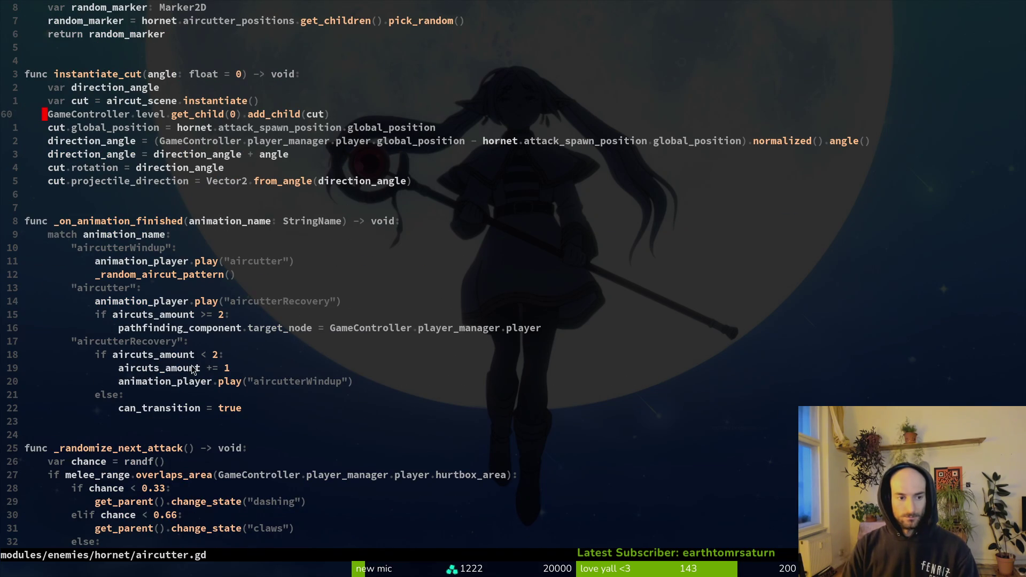
{"action": "scroll", "coordinate": [191, 365], "scroll_direction": "down", "scroll_amount": 6}
{"action": "scroll", "coordinate": [158, 263], "scroll_direction": "down", "scroll_amount": 9}
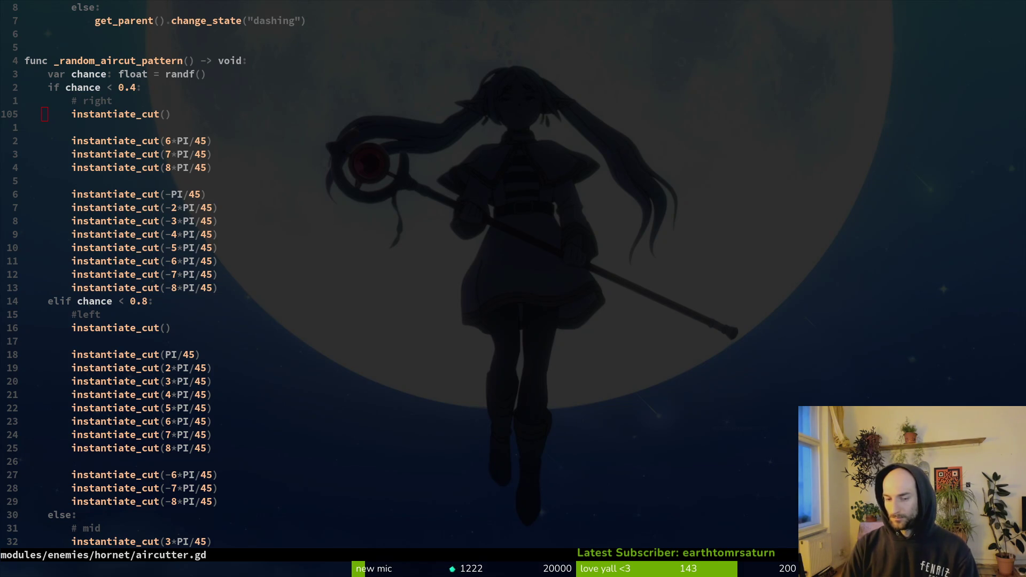
{"action": "type", "text": "8jf3"}
{"action": "type", "text": ":w"}
{"action": "key", "text": "Return"}
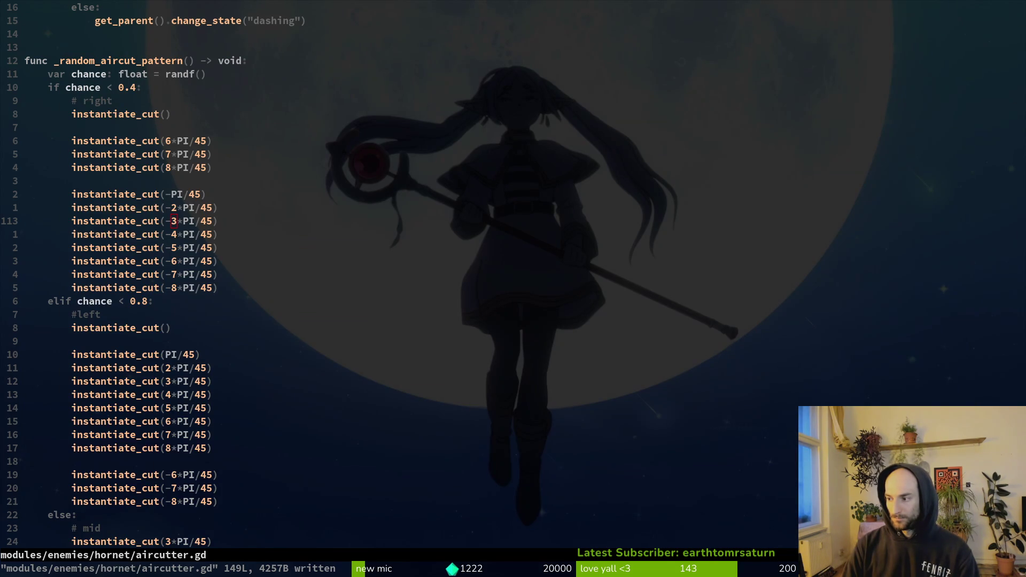
{"action": "left_click", "coordinate": [271, 311]}
{"action": "key", "text": "k"}
{"action": "key", "text": "k"}
{"action": "key", "text": "k"}
{"action": "key", "text": "k"}
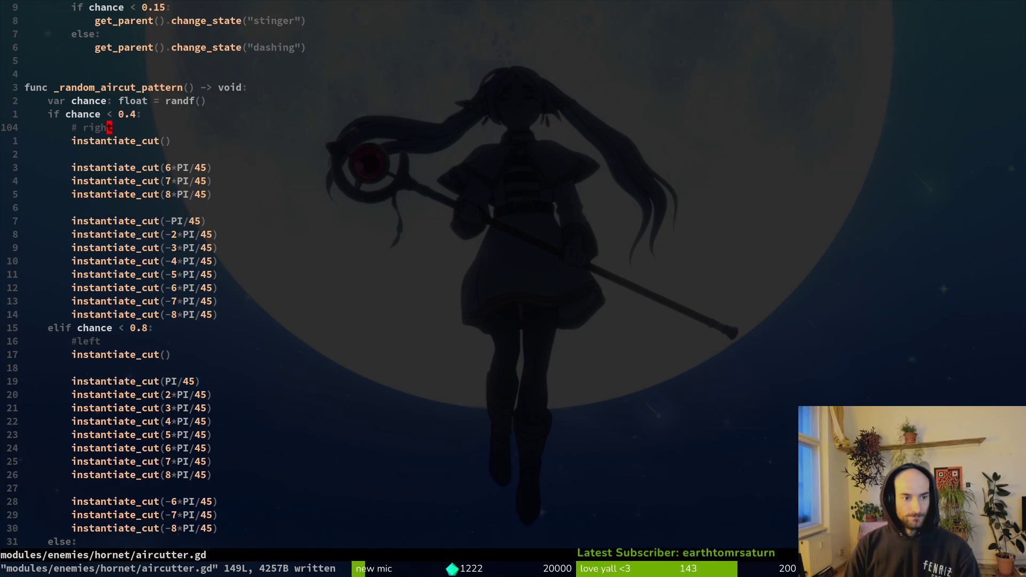
{"action": "key", "text": "h"}
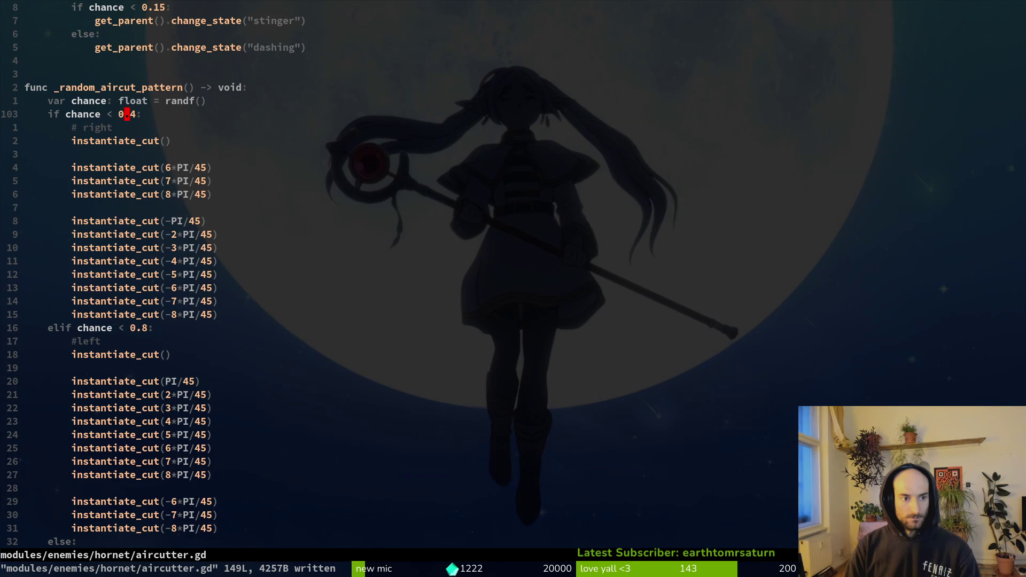
- Replace randf() with randi_range(0, 2) on the chance line and save with :w
{"action": "type", "text": "kcwrandi"}
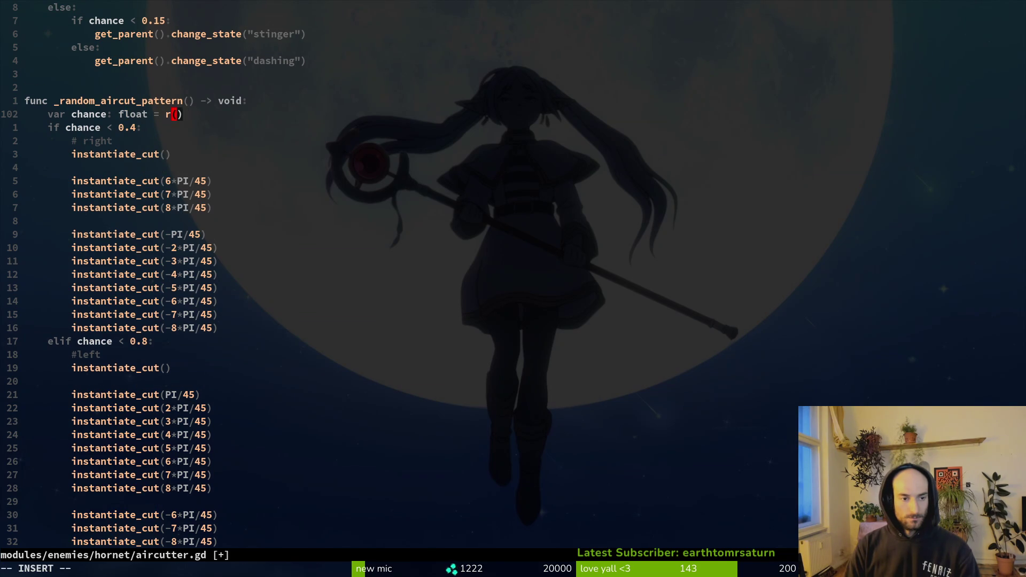
{"action": "key", "text": "Tab"}
{"action": "key", "text": "Return"}
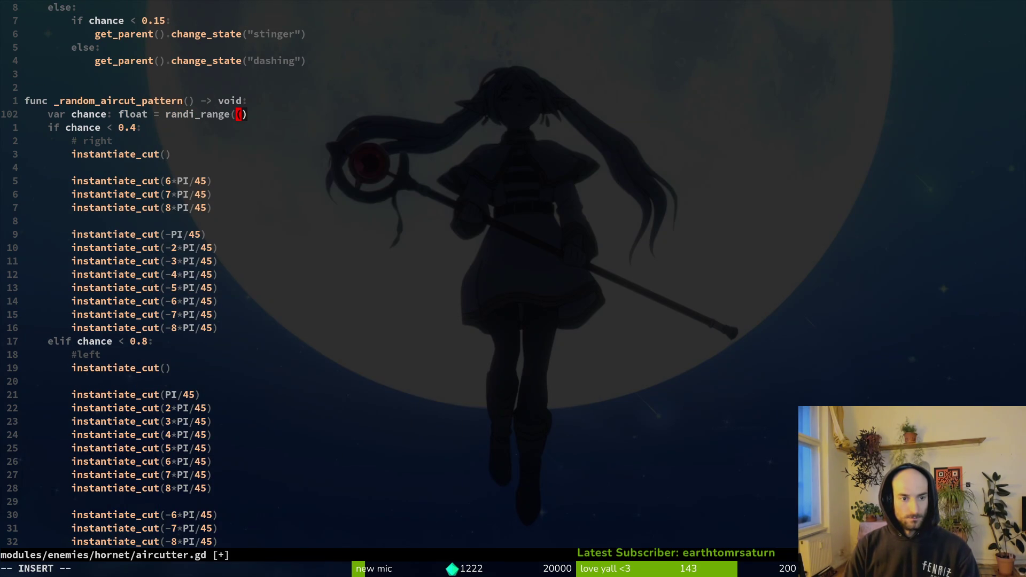
{"action": "type", "text": "0, 2"}
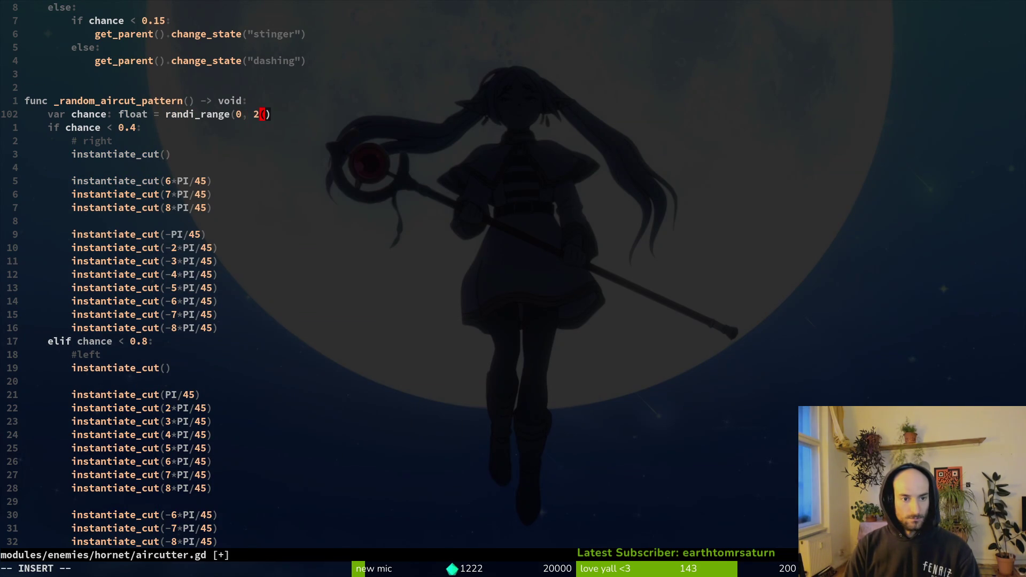
{"action": "key", "text": "Escape"}
{"action": "type", "text": ":write"}
{"action": "key", "text": "Return"}
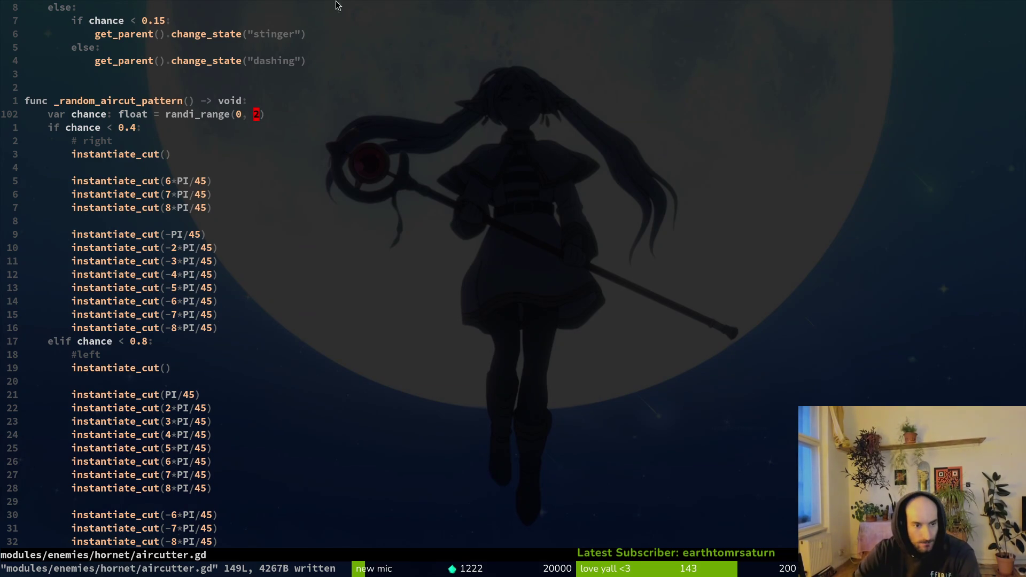
{"action": "scroll", "coordinate": [287, 309], "scroll_direction": "up", "scroll_amount": 4}
{"action": "scroll", "coordinate": [291, 275], "scroll_direction": "down", "scroll_amount": 9}
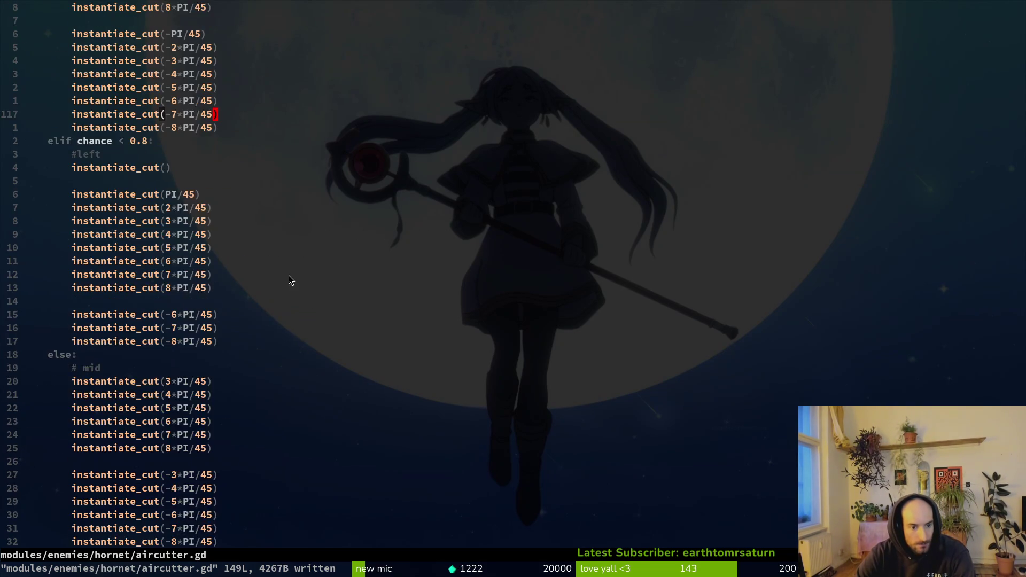
{"action": "scroll", "coordinate": [289, 280], "scroll_direction": "up", "scroll_amount": 20}
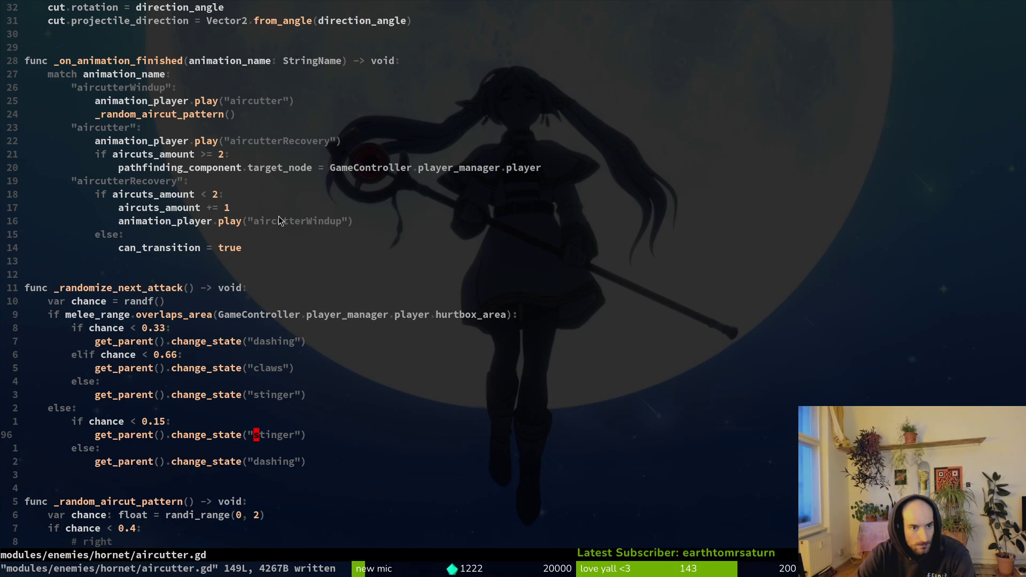
{"action": "scroll", "coordinate": [316, 211], "scroll_direction": "up", "scroll_amount": 2}
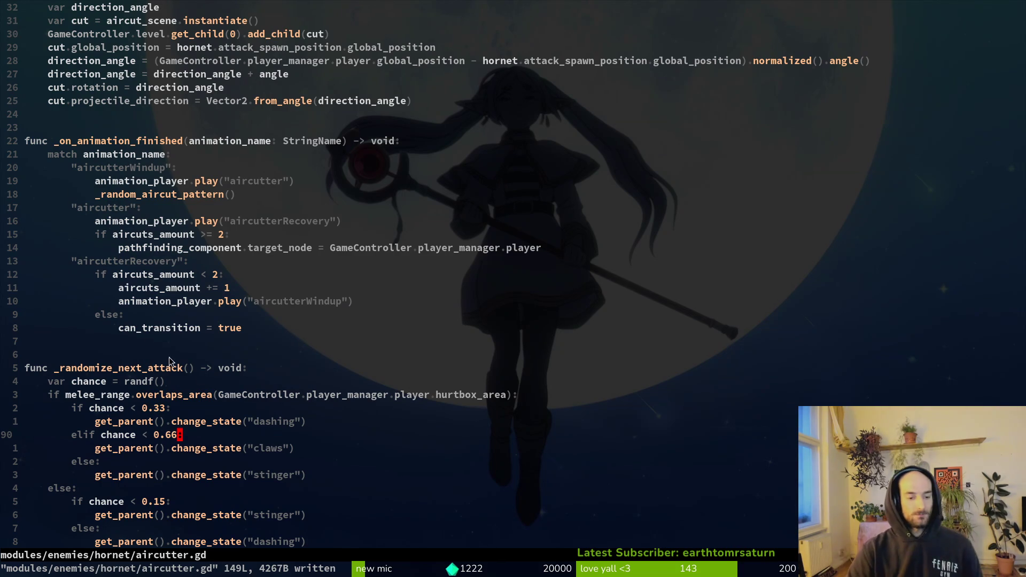
{"action": "scroll", "coordinate": [303, 431], "scroll_direction": "down", "scroll_amount": 4}
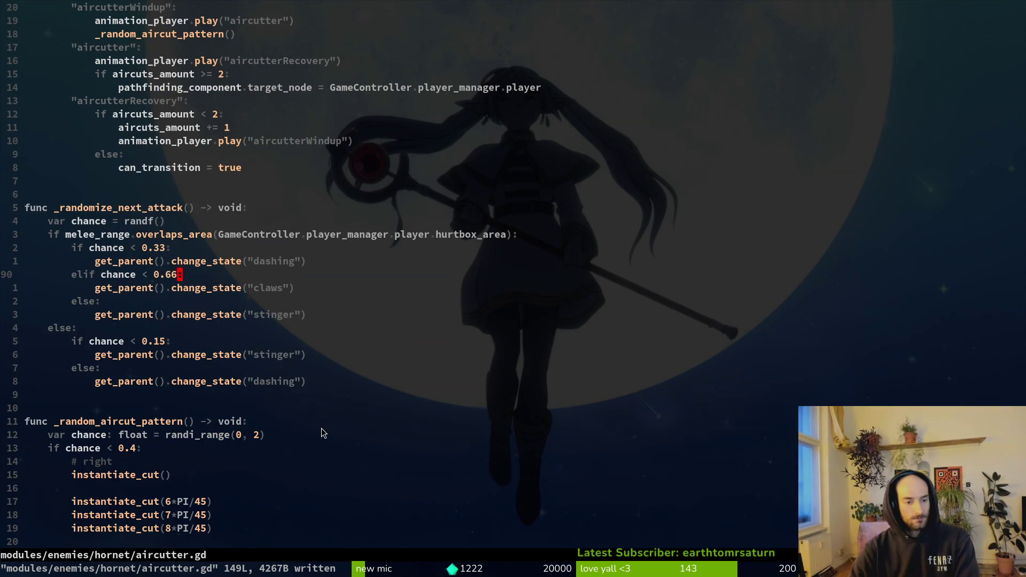
{"action": "scroll", "coordinate": [262, 417], "scroll_direction": "up", "scroll_amount": 1}
{"action": "scroll", "coordinate": [226, 326], "scroll_direction": "down", "scroll_amount": 7}
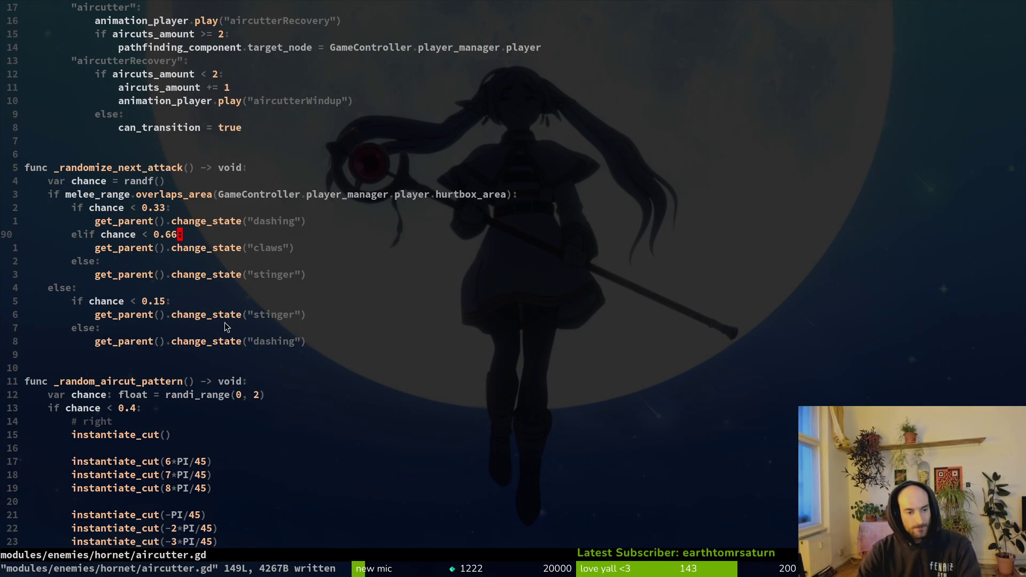
{"action": "left_click", "coordinate": [256, 114]}
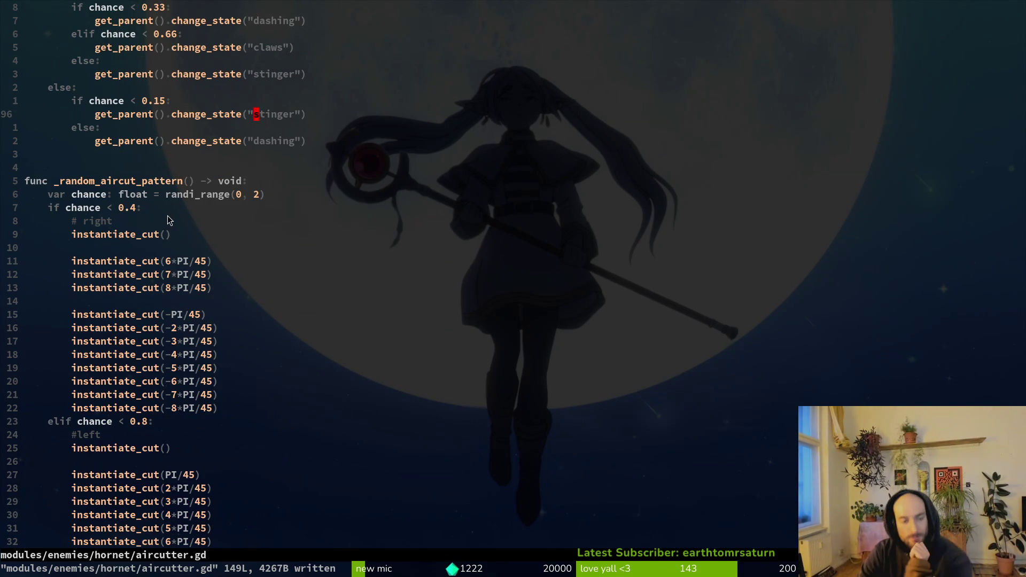
{"action": "scroll", "coordinate": [188, 288], "scroll_direction": "down", "scroll_amount": 3}
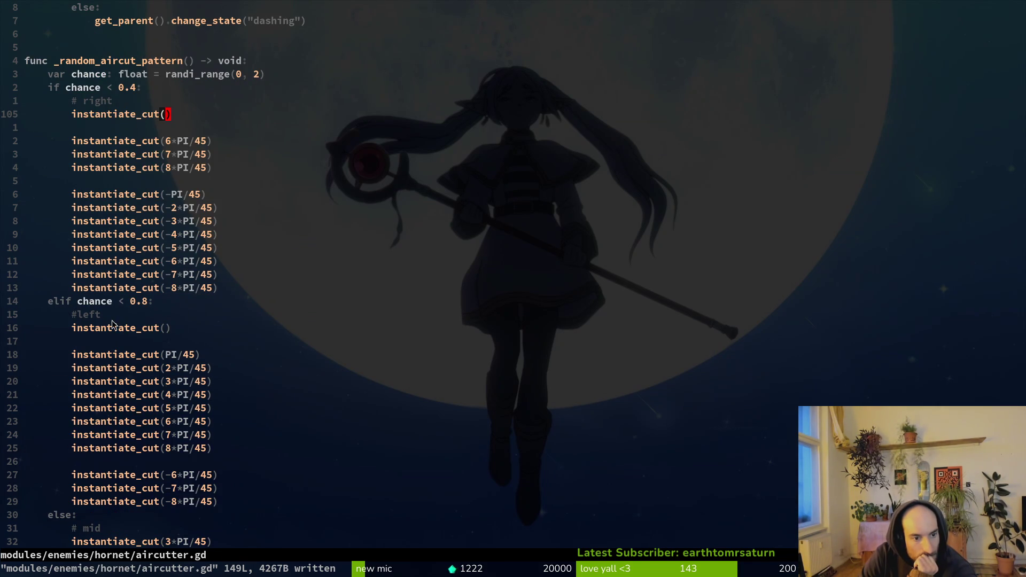
{"action": "scroll", "coordinate": [155, 385], "scroll_direction": "down", "scroll_amount": 2}
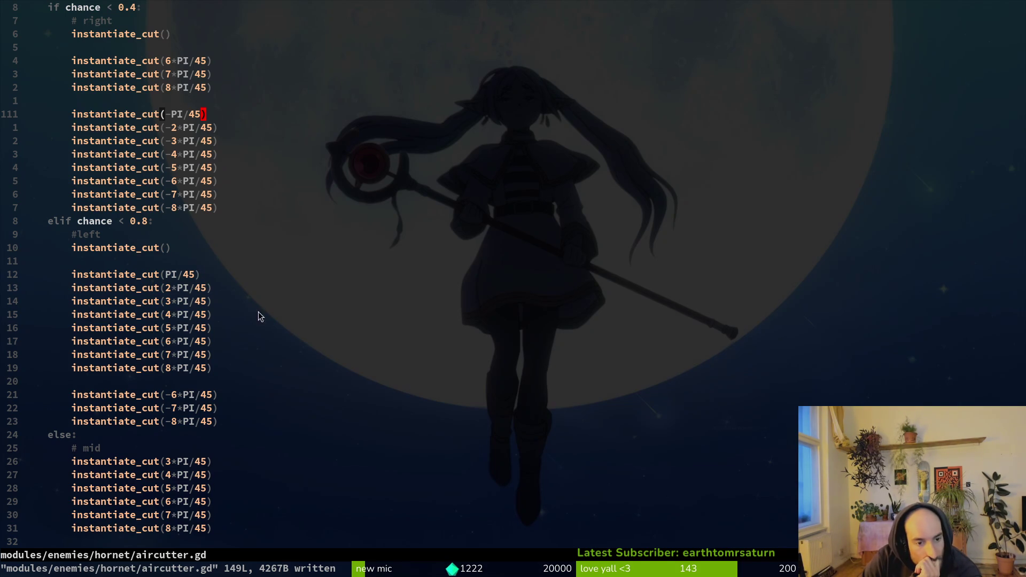
{"action": "scroll", "coordinate": [253, 305], "scroll_direction": "down", "scroll_amount": 4}
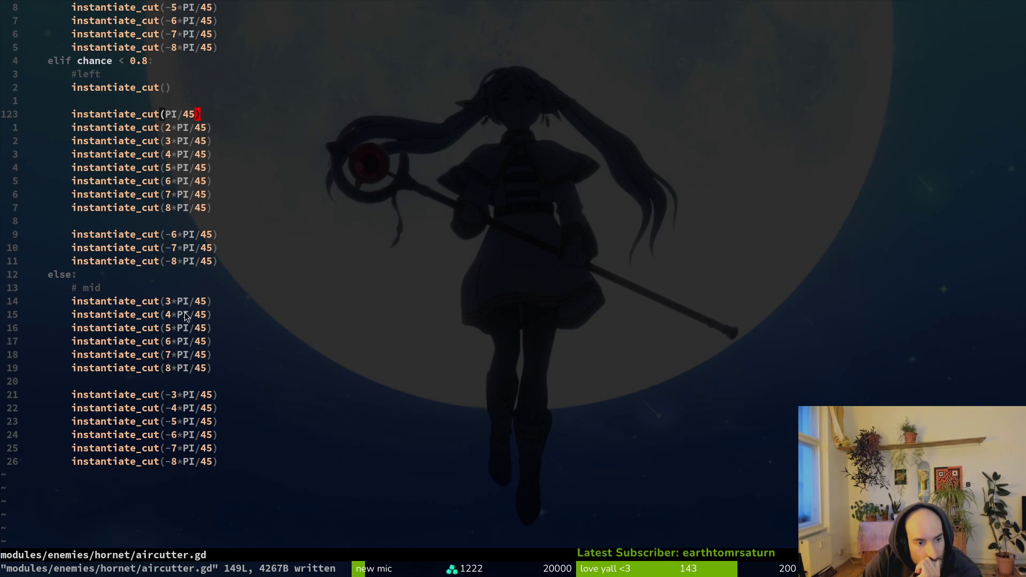
{"action": "scroll", "coordinate": [185, 313], "scroll_direction": "up", "scroll_amount": 13}
{"action": "scroll", "coordinate": [182, 308], "scroll_direction": "up", "scroll_amount": 3}
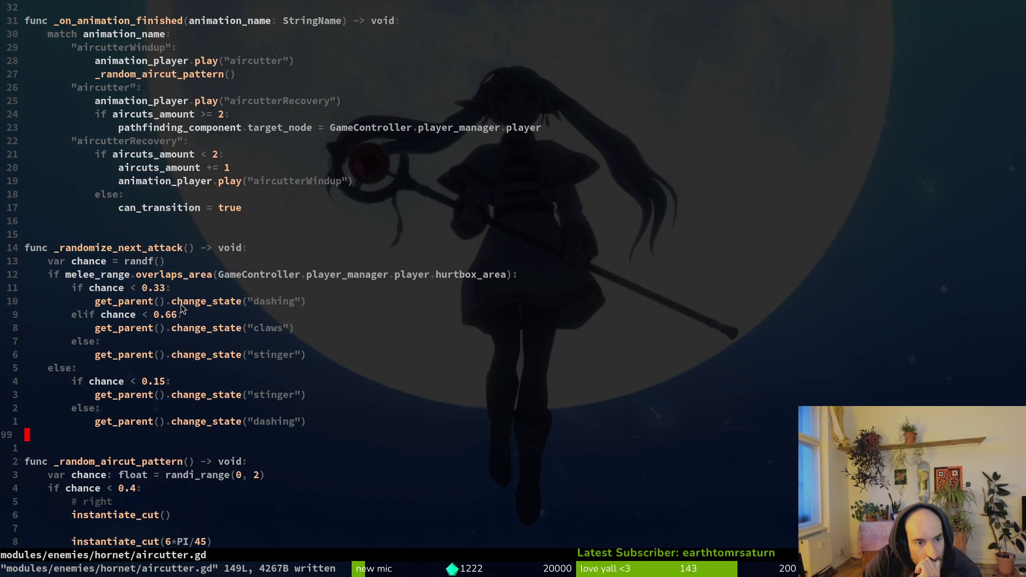
{"action": "scroll", "coordinate": [180, 305], "scroll_direction": "up", "scroll_amount": 2}
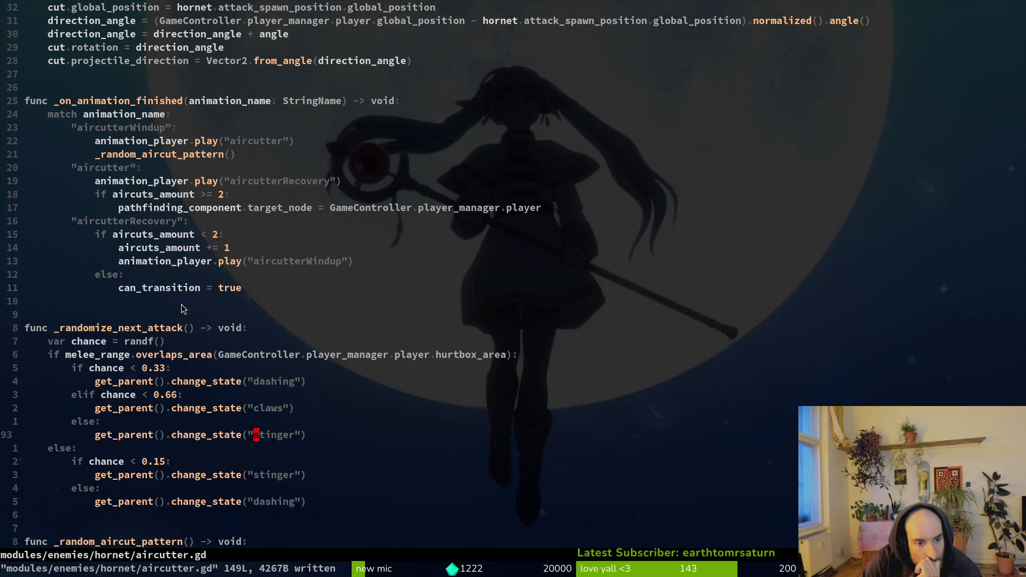
{"action": "scroll", "coordinate": [179, 310], "scroll_direction": "down", "scroll_amount": 10}
{"action": "scroll", "coordinate": [177, 316], "scroll_direction": "up", "scroll_amount": 9}
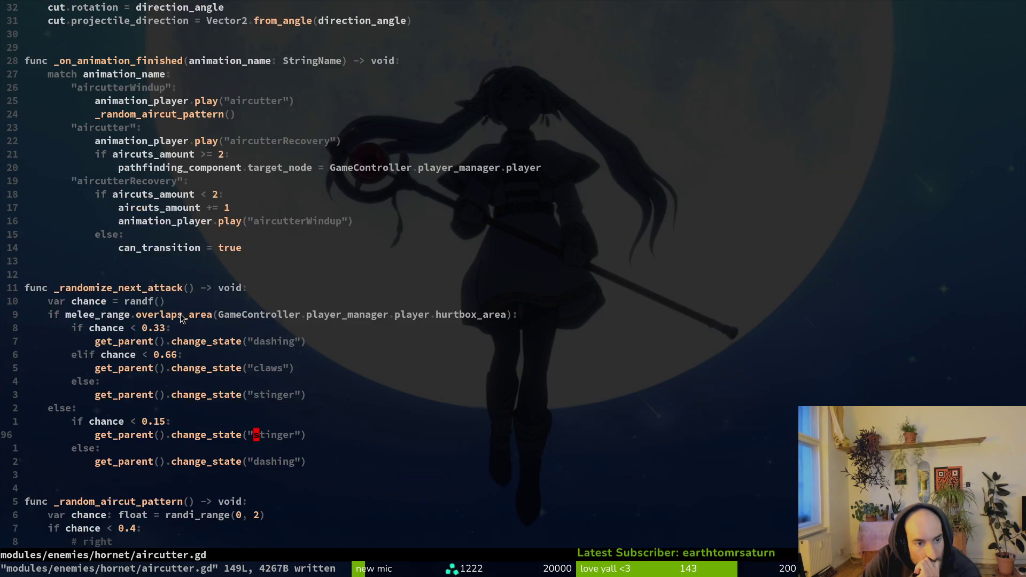
{"action": "scroll", "coordinate": [182, 314], "scroll_direction": "up", "scroll_amount": 3}
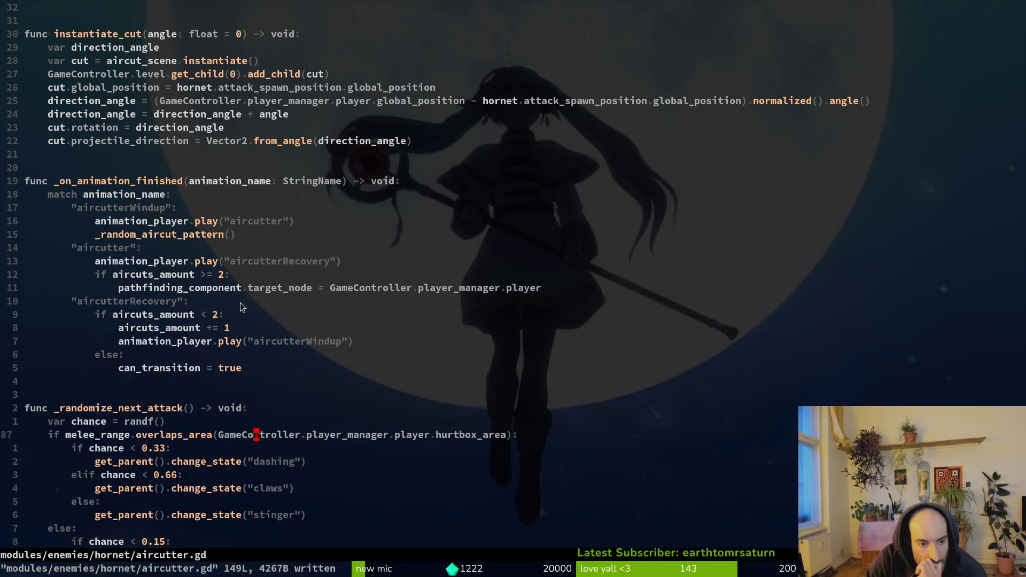
{"action": "scroll", "coordinate": [237, 296], "scroll_direction": "down", "scroll_amount": 4}
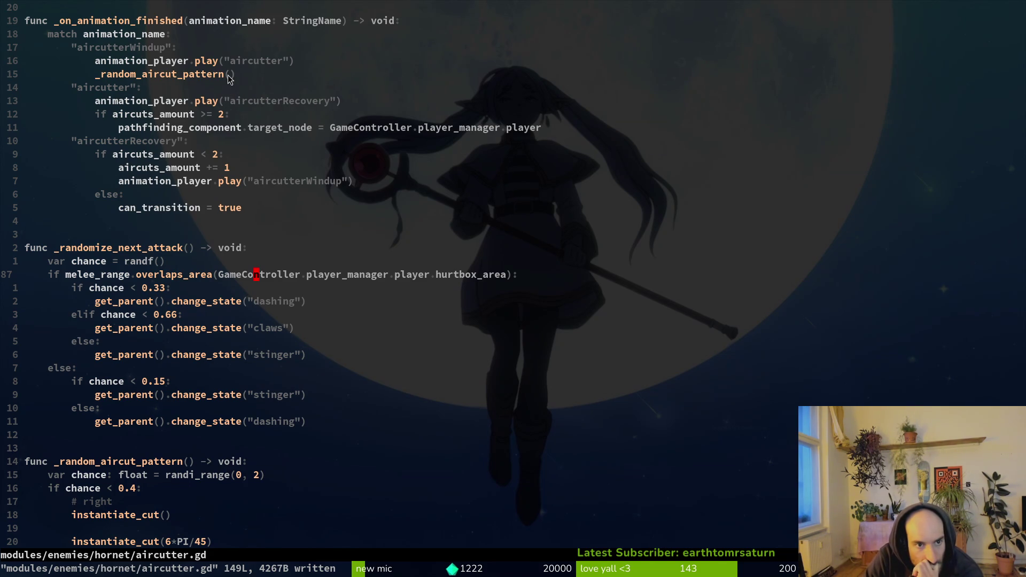
{"action": "left_click", "coordinate": [228, 75]}
{"action": "key", "text": "l"}
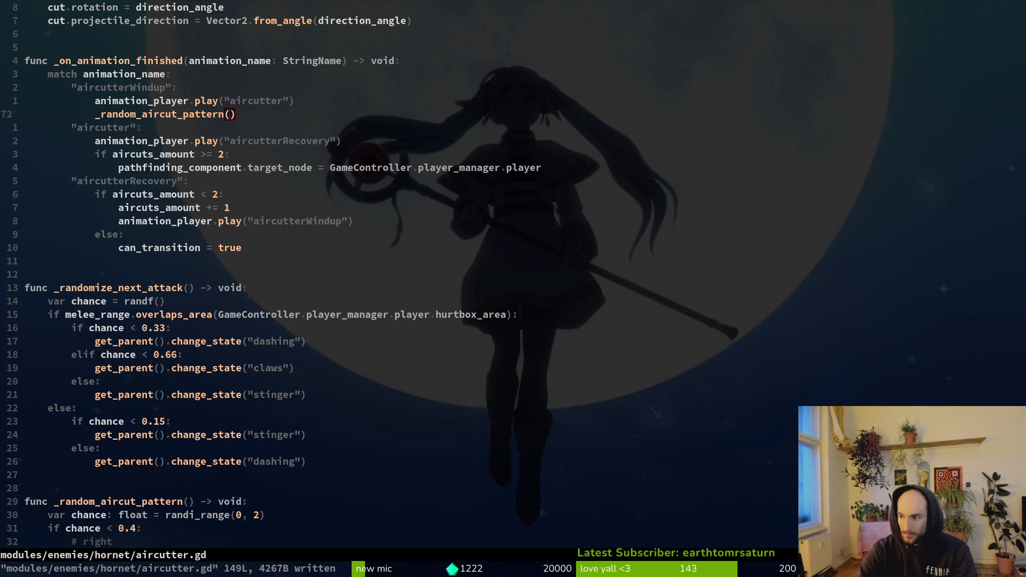
{"action": "left_click", "coordinate": [135, 288]}
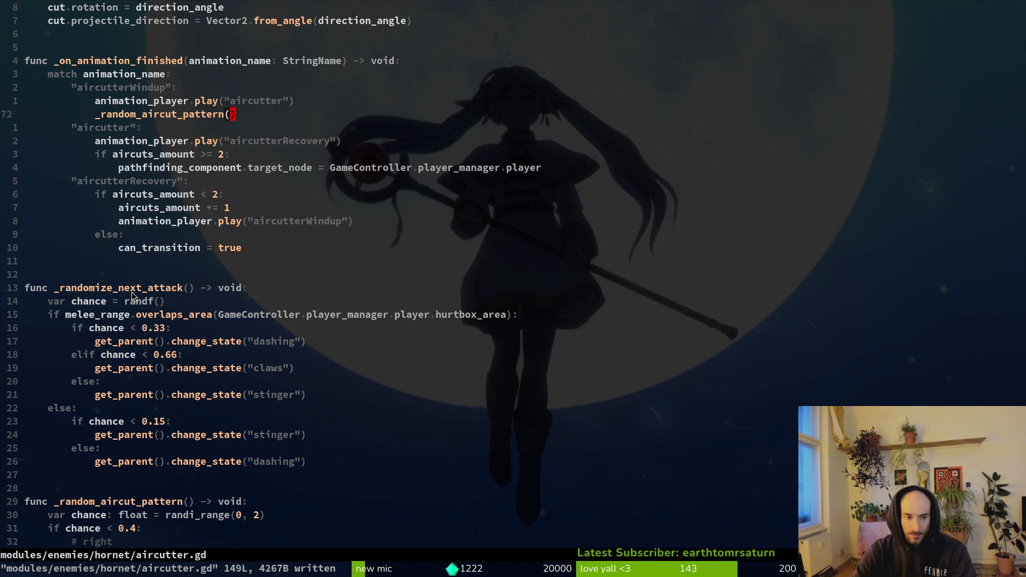
- Yank the 83 lines from _on_animation_finished through _random_aircut_pattern, then place the caret on randi_range
{"action": "key", "text": "V"}
{"action": "key", "text": "k"}
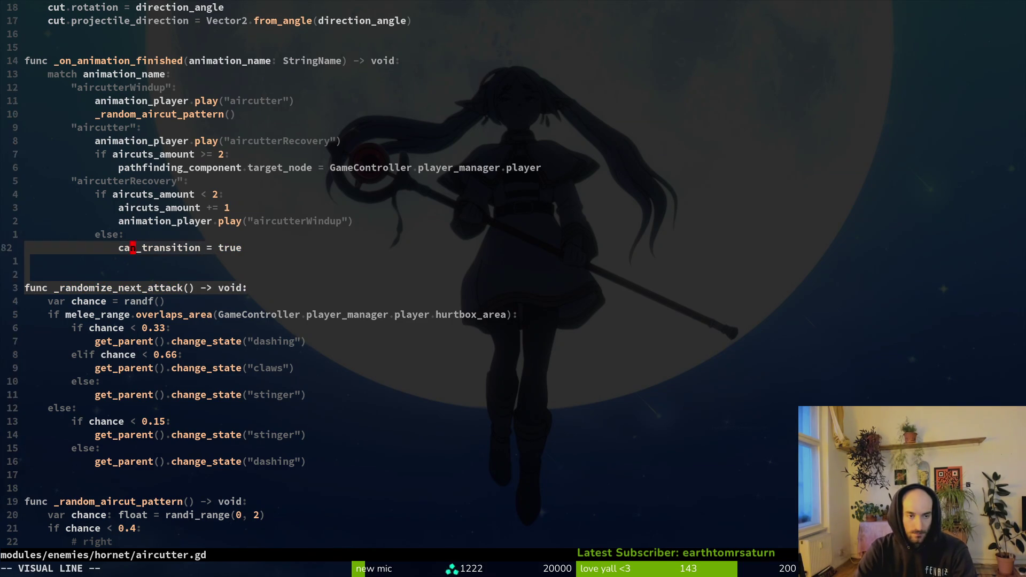
{"action": "key", "text": "k"}
{"action": "key", "text": "k"}
{"action": "key", "text": "k"}
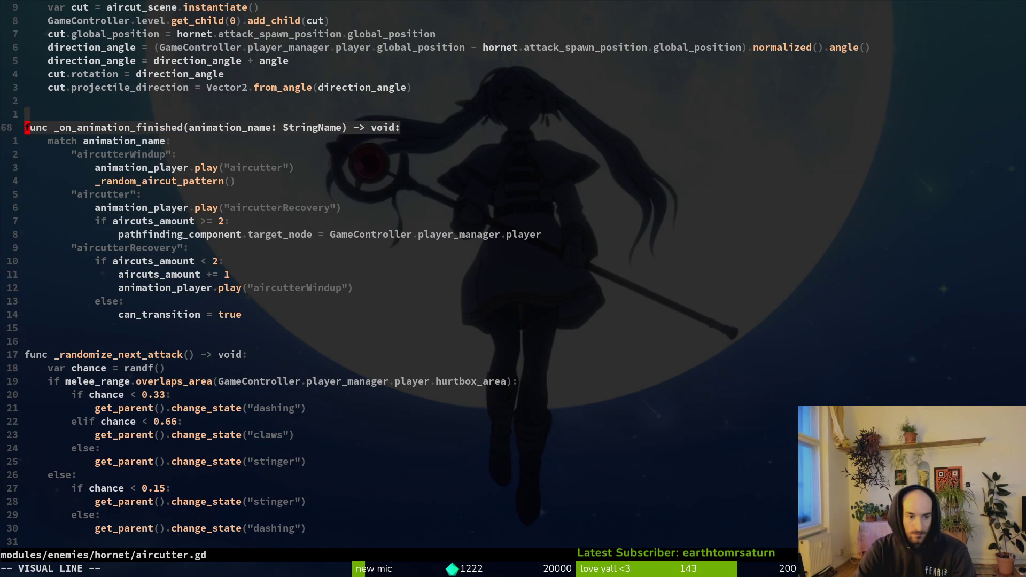
{"action": "key", "text": "j"}
{"action": "key", "text": "j"}
{"action": "key", "text": "j"}
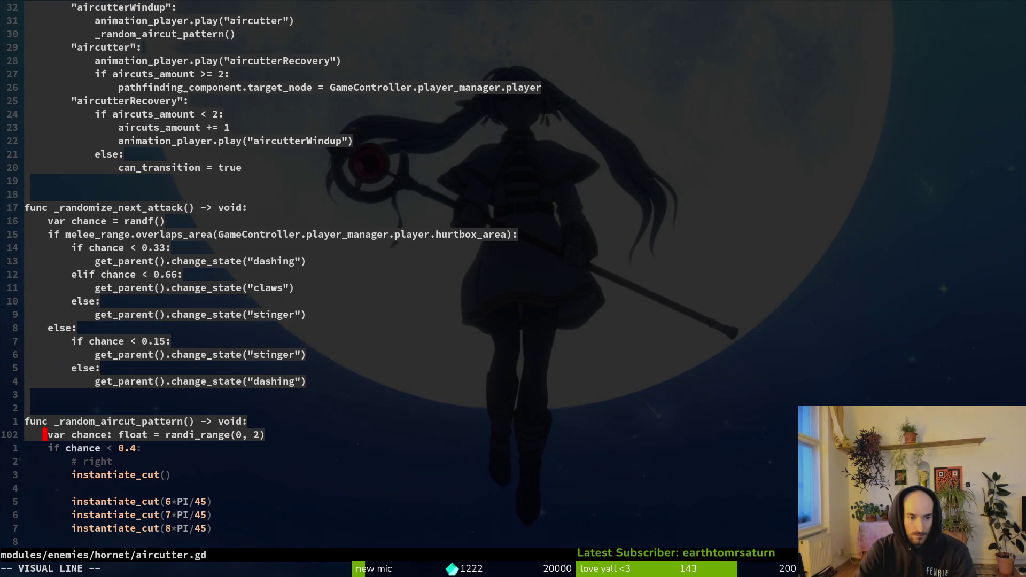
{"action": "key", "text": "j"}
{"action": "key", "text": "j"}
{"action": "key", "text": "j"}
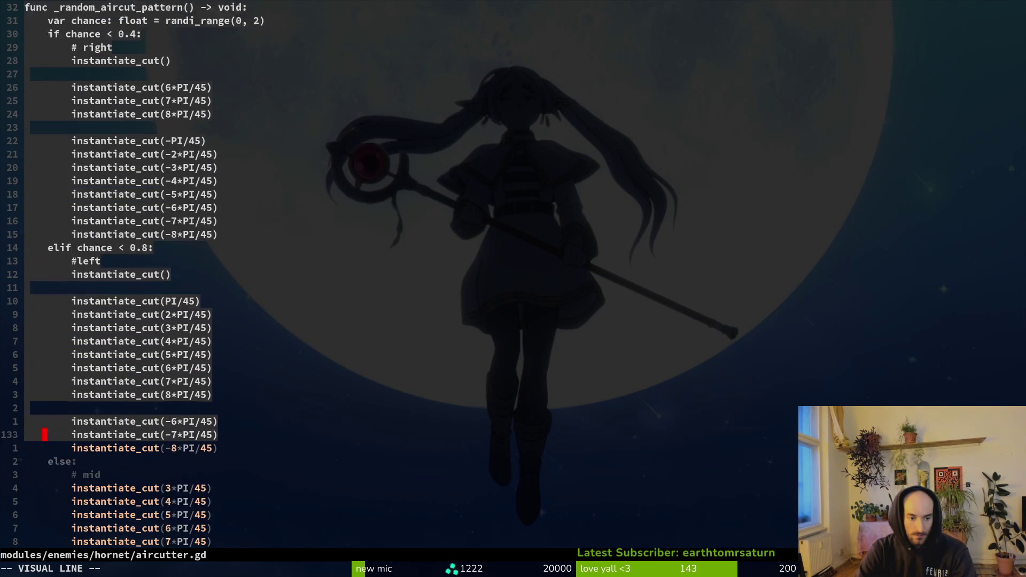
{"action": "key", "text": "j"}
{"action": "key", "text": "y"}
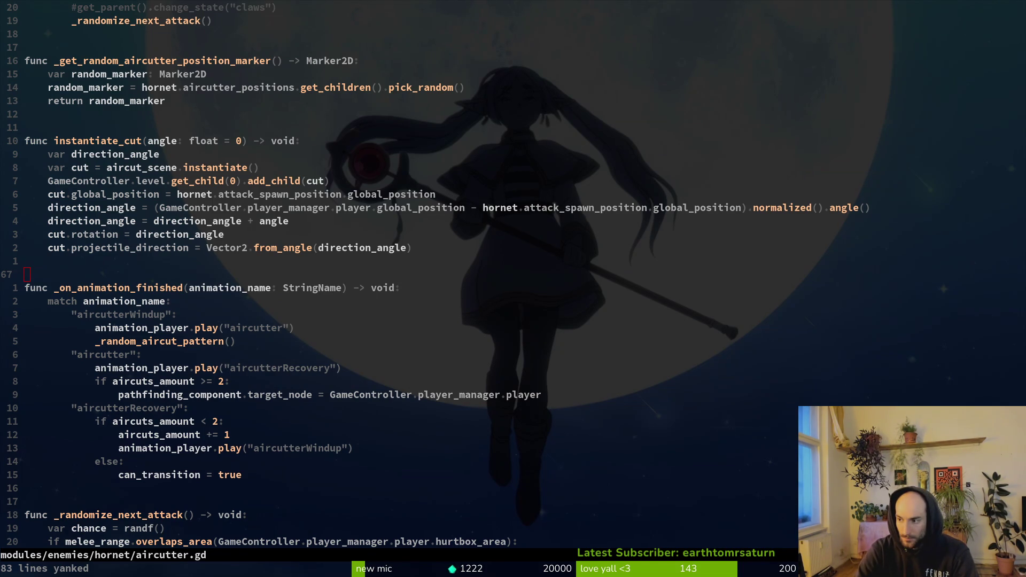
{"action": "key", "text": "ctrl+d"}
{"action": "key", "text": "ctrl+d"}
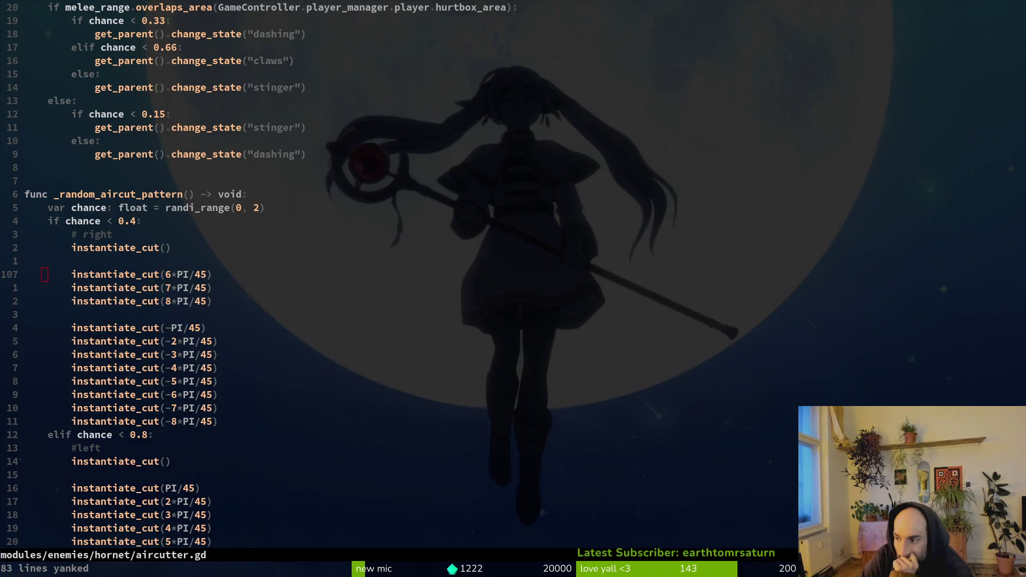
{"action": "left_click", "coordinate": [193, 209]}
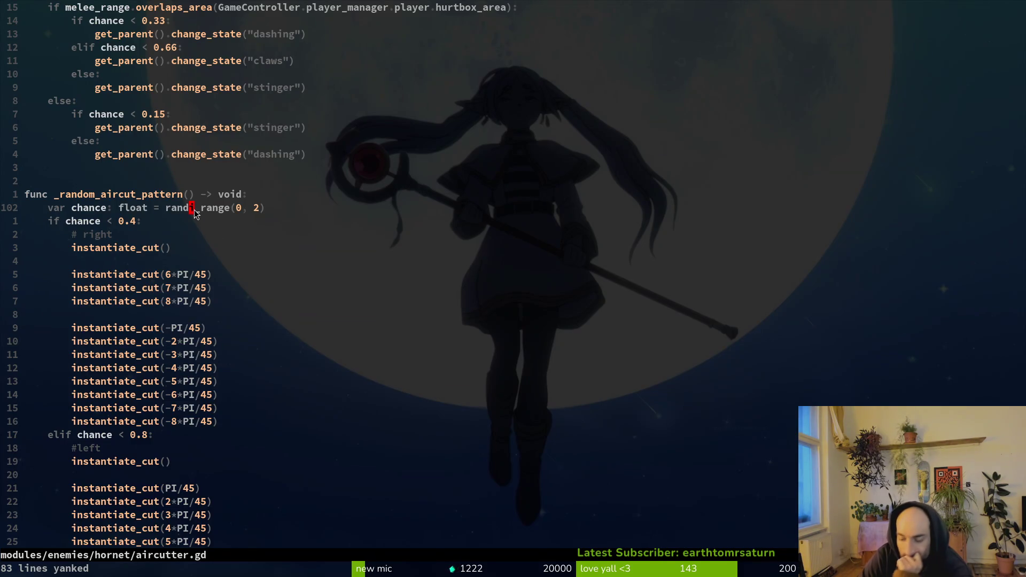
- Undo aircutter.gd back to the randf() version of chance and save it
{"action": "type", "text": "Cf()"}
{"action": "key", "text": "Escape"}
{"action": "left_click", "coordinate": [156, 115]}
{"action": "type", "text": "2"}
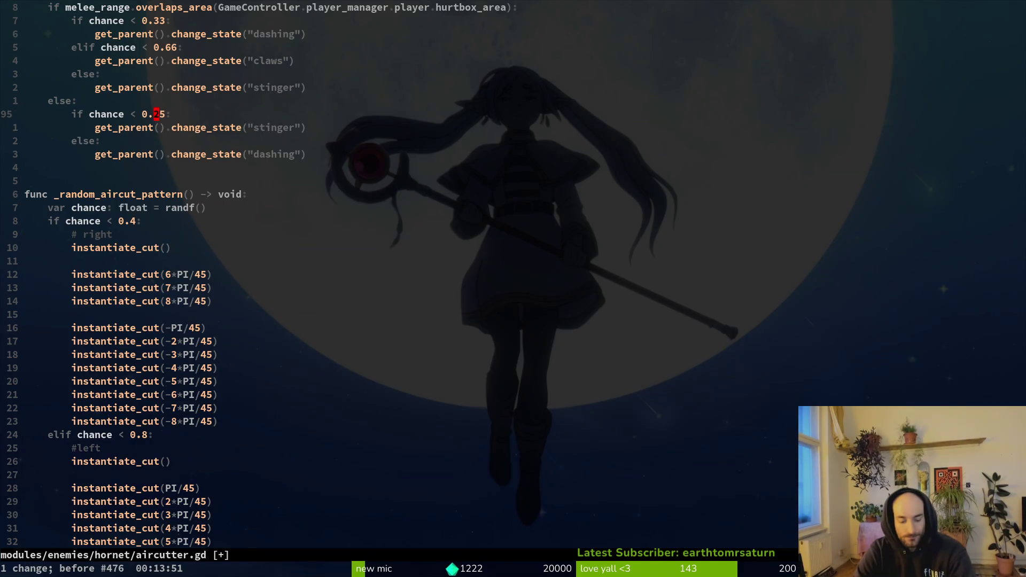
{"action": "key", "text": "ctrl+s"}
- Yank the 50-line randf() _random_aircut_pattern function through to the end of the file
{"action": "left_click_drag", "start_coordinate": [82, 194], "coordinate": [98, 207]}
{"action": "scroll", "coordinate": [342, 394], "scroll_direction": "down", "scroll_amount": 6}
{"action": "scroll", "coordinate": [342, 395], "scroll_direction": "up", "scroll_amount": 4}
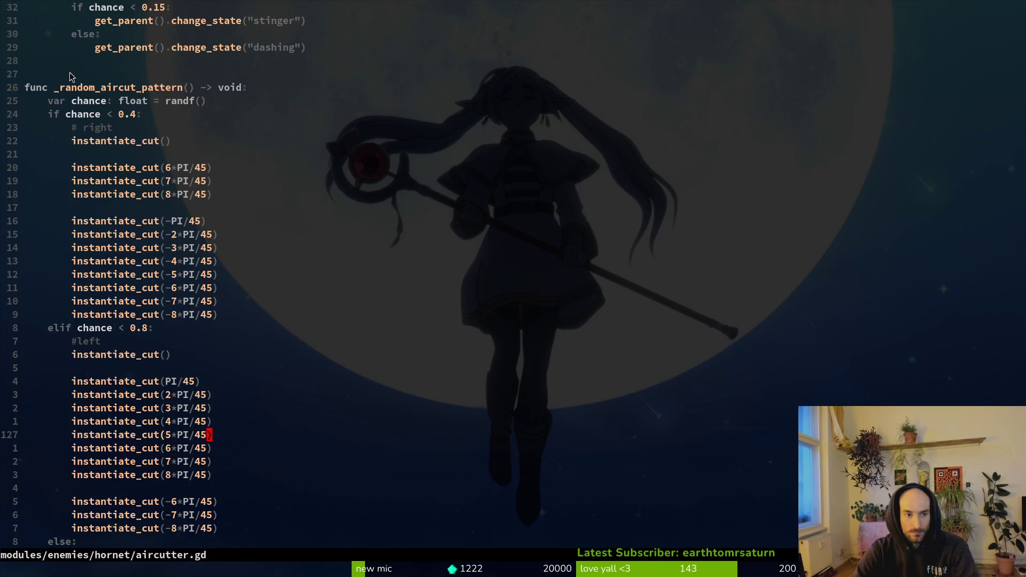
{"action": "key", "text": "G"}
{"action": "scroll", "coordinate": [500, 427], "scroll_direction": "down", "scroll_amount": 4}
{"action": "key", "text": "y"}
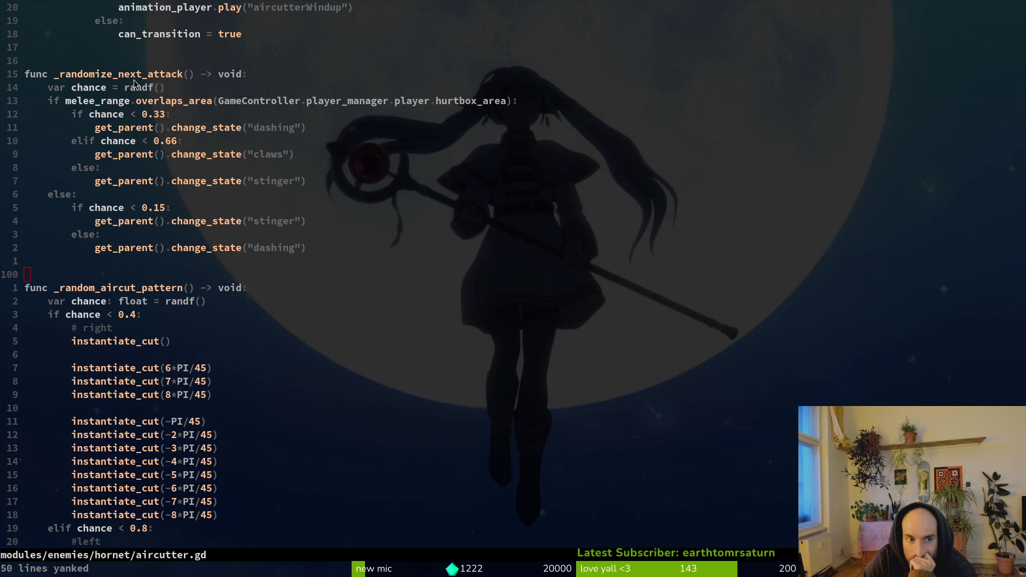
- Redo the change back to chance = randi_range(0, 2) and save with :w
{"action": "left_click", "coordinate": [141, 93]}
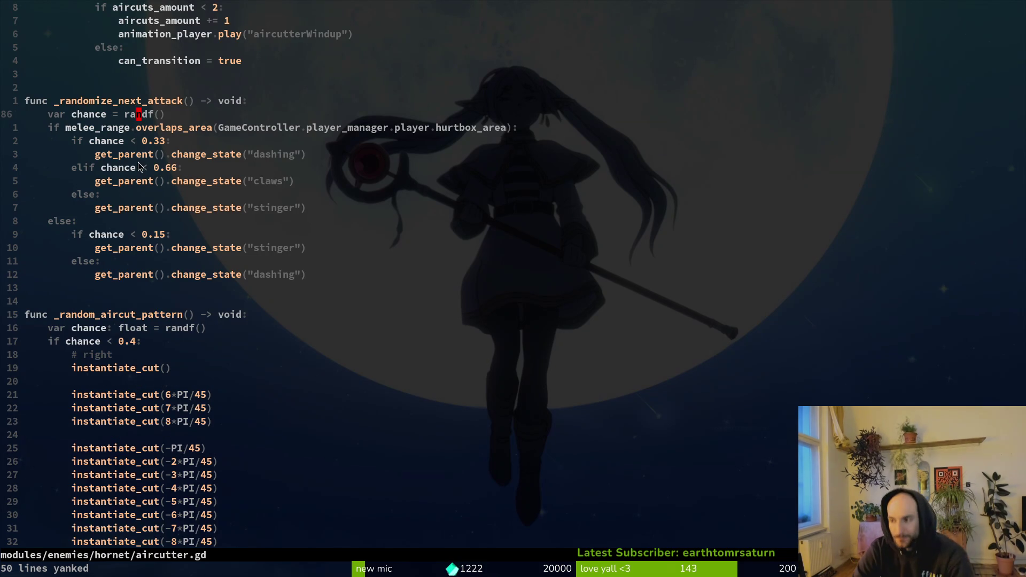
{"action": "key", "text": "ctrl+r"}
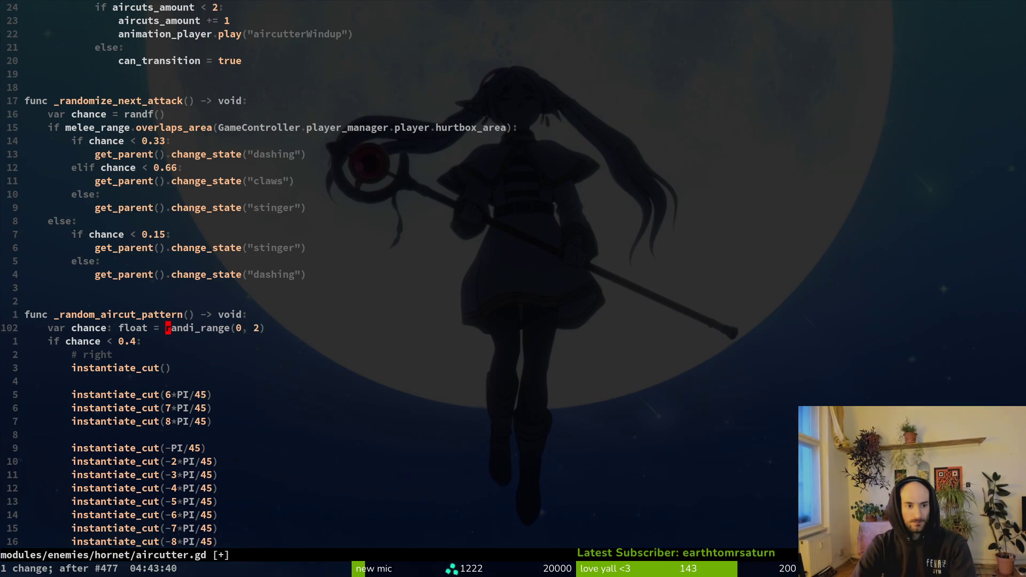
{"action": "type", "text": ":w"}
{"action": "key", "text": "Return"}
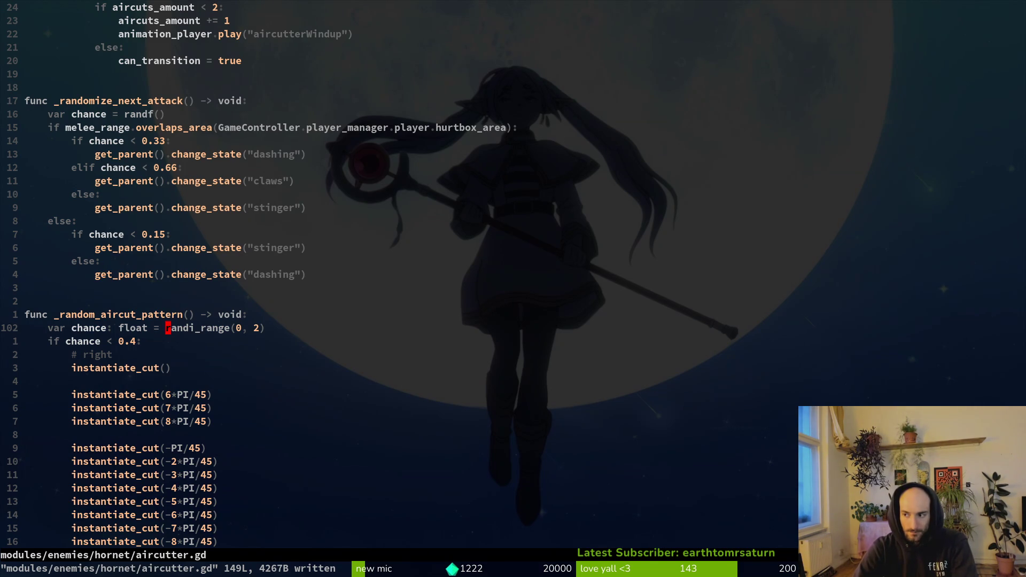
{"action": "key", "text": "j"}
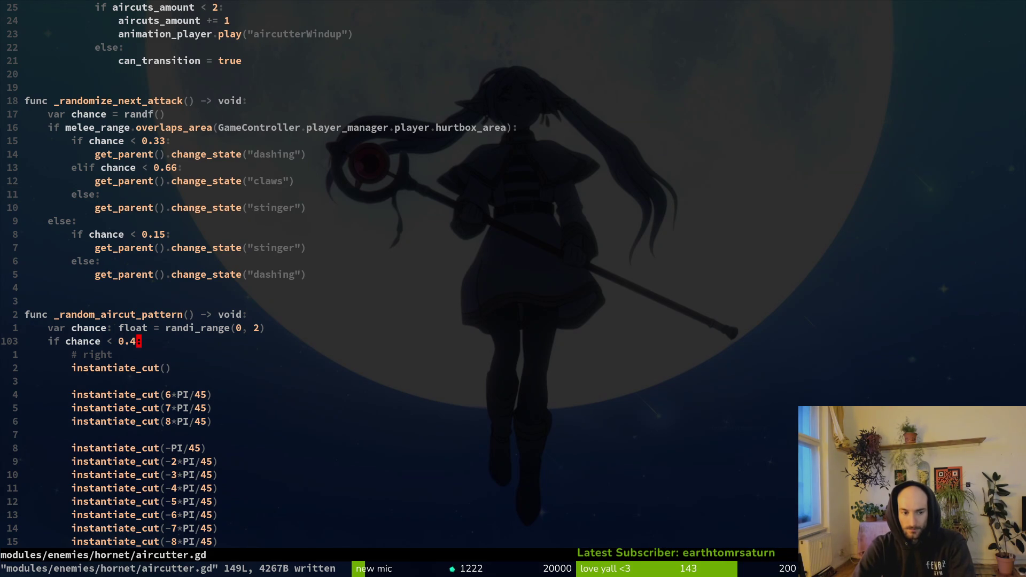
- Insert a 'match chance:' line above the if chance < 0.4 branch
{"action": "left_click", "coordinate": [133, 341]}
{"action": "key", "text": "O"}
{"action": "key", "text": "Escape"}
{"action": "key", "text": "k"}
{"action": "key", "text": "w"}
{"action": "key", "text": "j"}
{"action": "key", "text": "j"}
{"action": "type", "text": "w"}
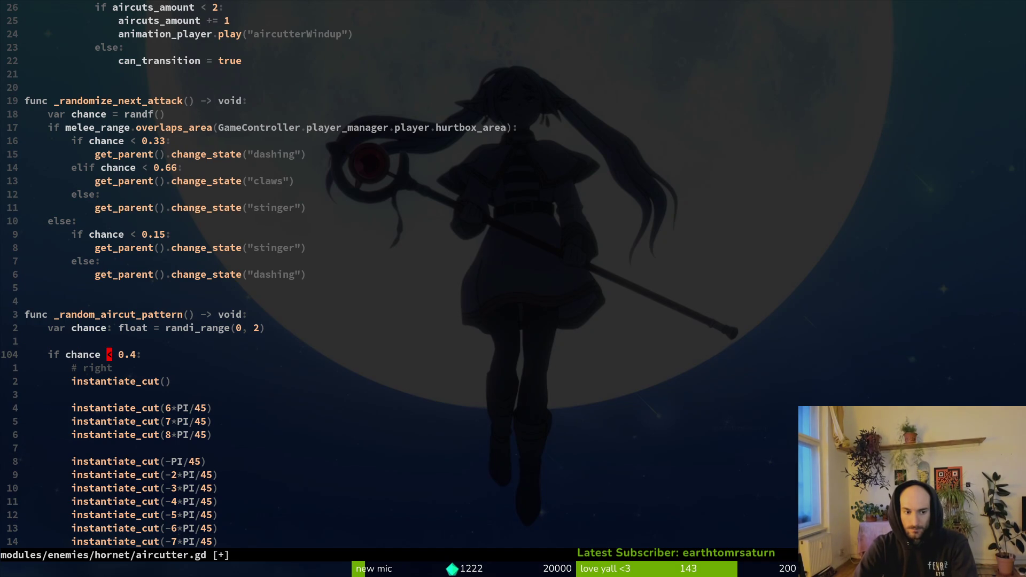
{"action": "type", "text": "Omatch chanc"}
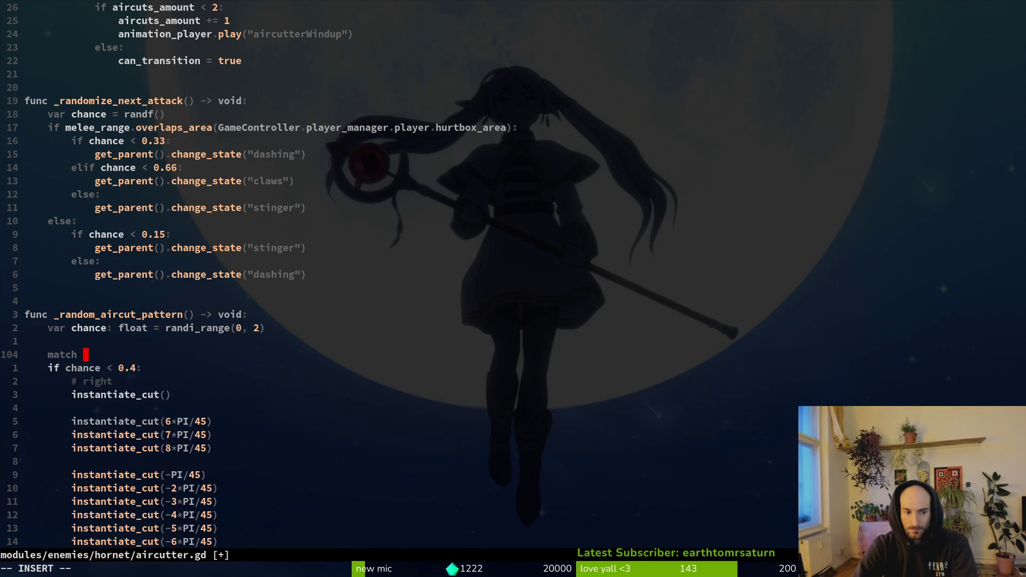
{"action": "type", "text": "e:"}
{"action": "key", "text": "Return"}
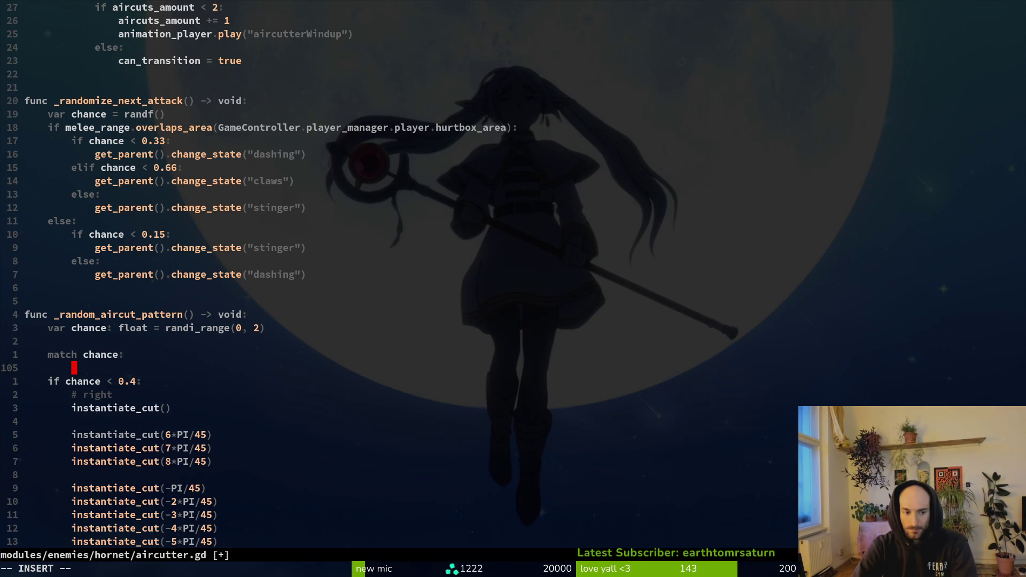
- Add empty '0:', '1:', '2:' and '_:' cases under match chance
{"action": "type", "text": "0:"}
{"action": "key", "text": "Return"}
{"action": "type", "text": "\""}
{"action": "key", "text": "BackSpace"}
{"action": "type", "text": "1:"}
{"action": "key", "text": "Return"}
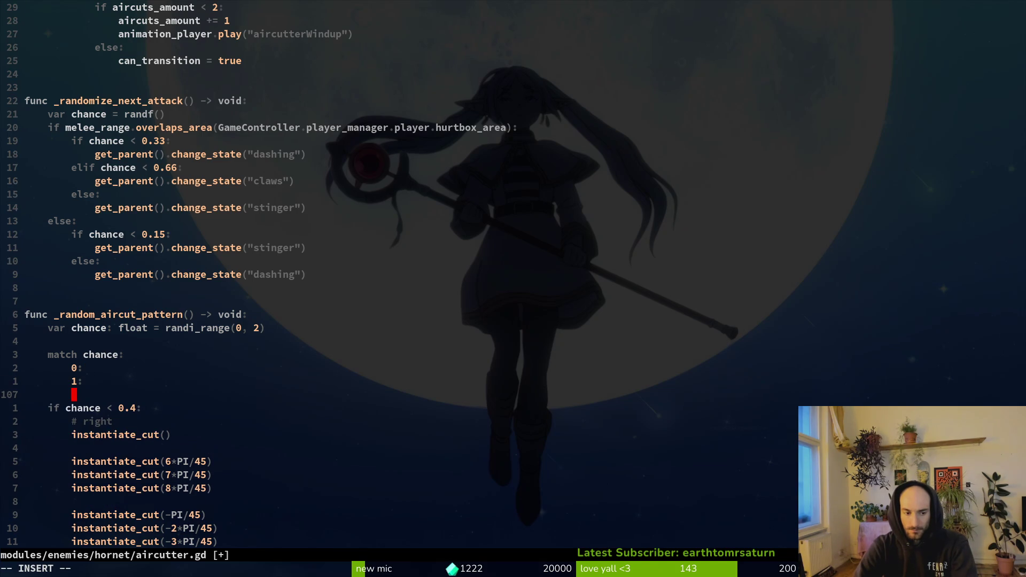
{"action": "type", "text": "2:"}
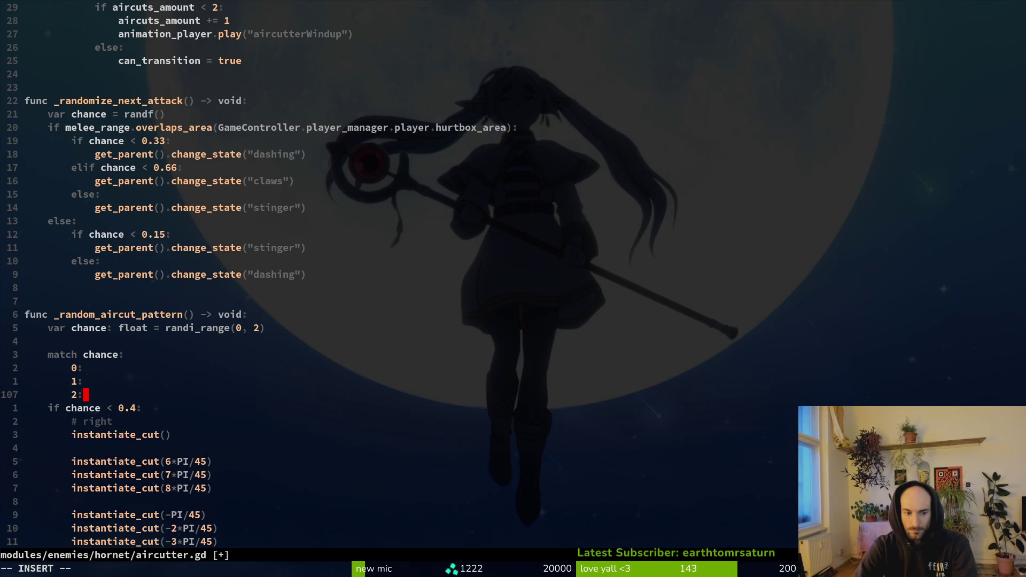
{"action": "key", "text": "Return"}
{"action": "type", "text": "_:"}
{"action": "key", "text": "Escape"}
- Cut the 15-line # right cut pattern out of the if branch
{"action": "key", "text": "j"}
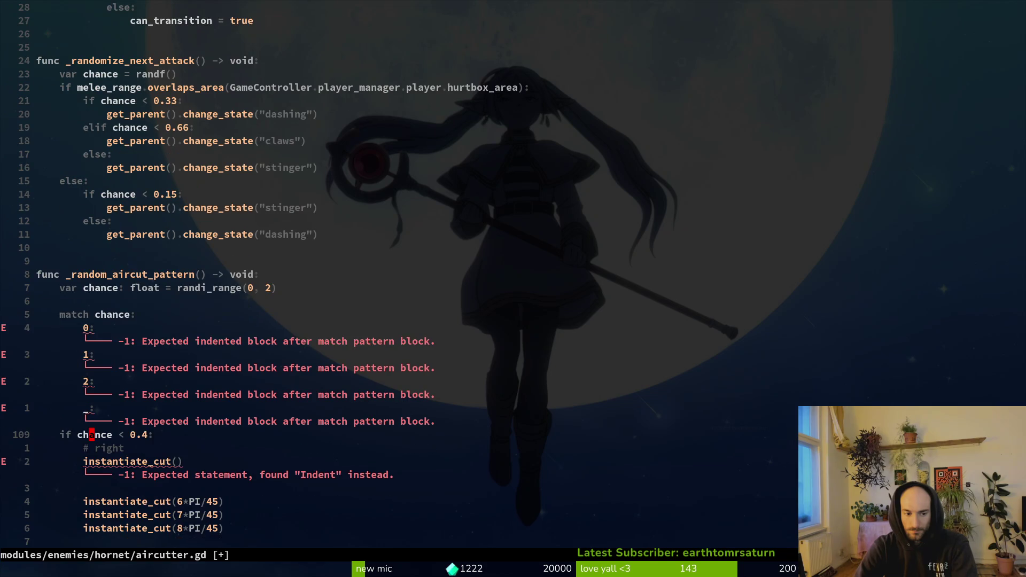
{"action": "key", "text": "shift+v"}
{"action": "key", "text": "Escape"}
{"action": "key", "text": "k"}
{"action": "key", "text": "k"}
{"action": "key", "text": "k"}
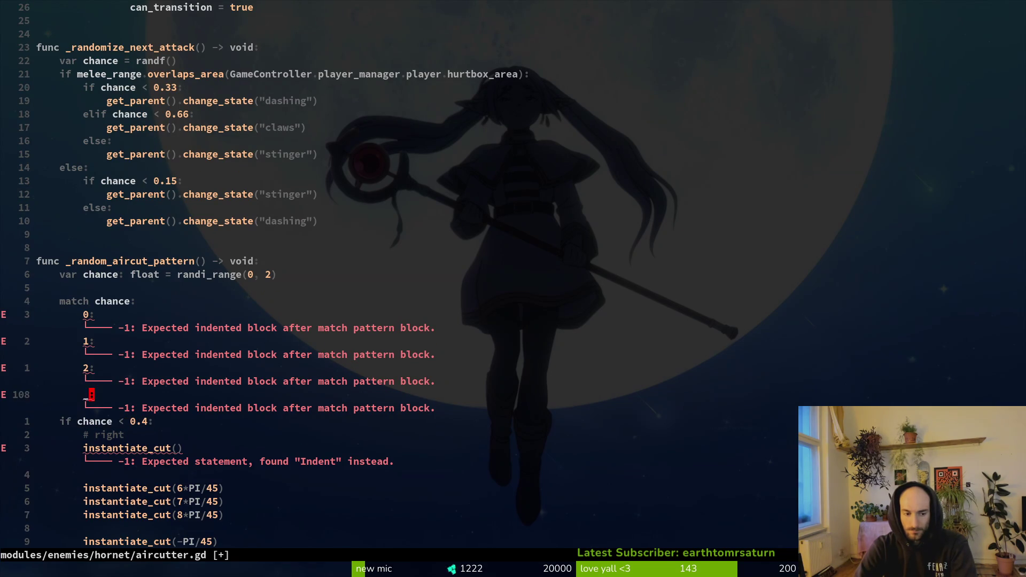
{"action": "key", "text": "braceright"}
{"action": "key", "text": "k"}
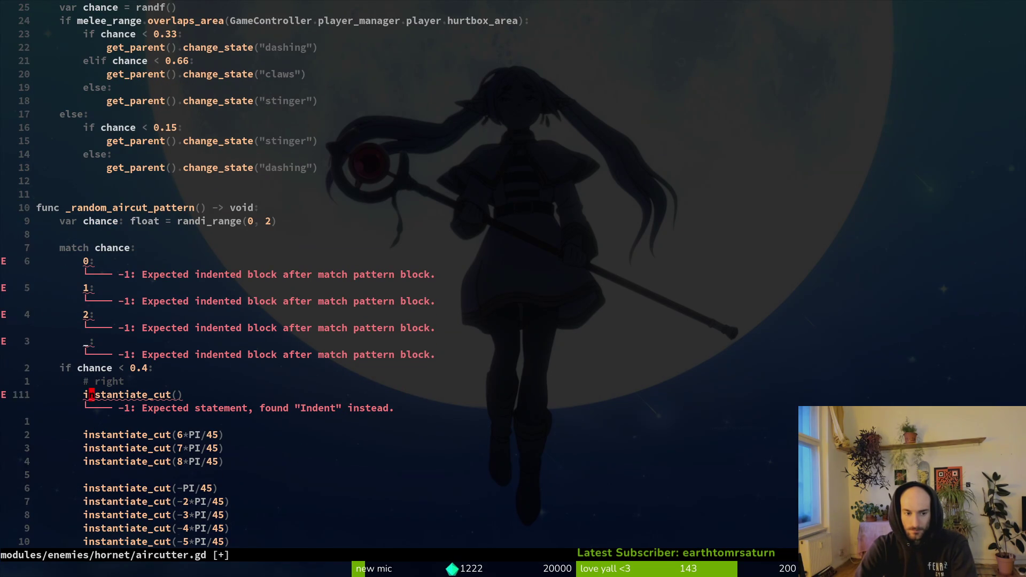
{"action": "key", "text": "k"}
{"action": "key", "text": "shift+v"}
{"action": "key", "text": "j"}
{"action": "key", "text": "1"}
{"action": "key", "text": "0"}
{"action": "key", "text": "j"}
{"action": "key", "text": "j"}
{"action": "key", "text": "j"}
{"action": "key", "text": "j"}
{"action": "key", "text": "d"}
- Paste the right pattern under case 0, indent it one level and save
{"action": "key", "text": "5"}
{"action": "key", "text": "k"}
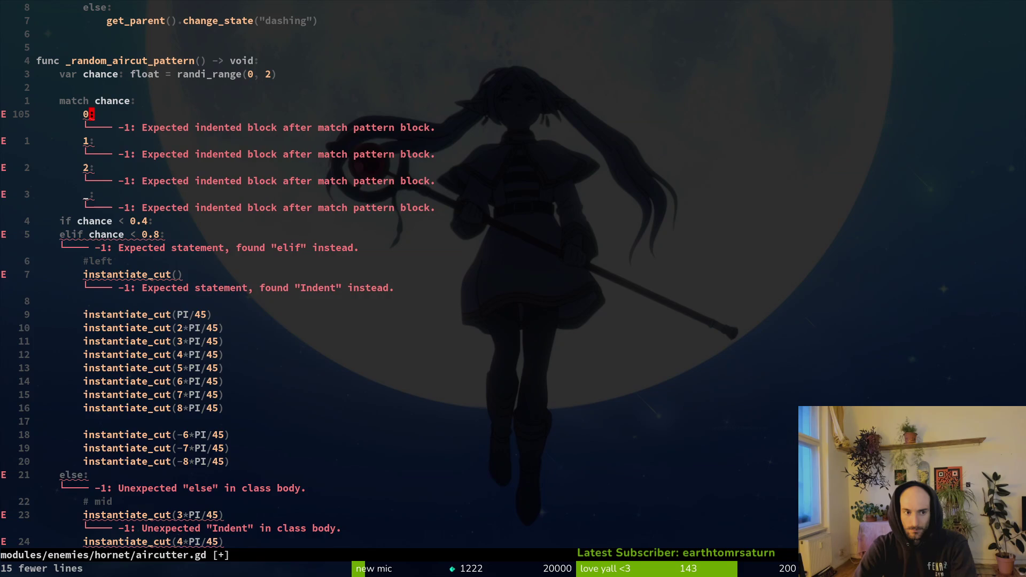
{"action": "key", "text": "p"}
{"action": "key", "text": "shift+v"}
{"action": "key", "text": "j"}
{"action": "key", "text": "j"}
{"action": "key", "text": "j"}
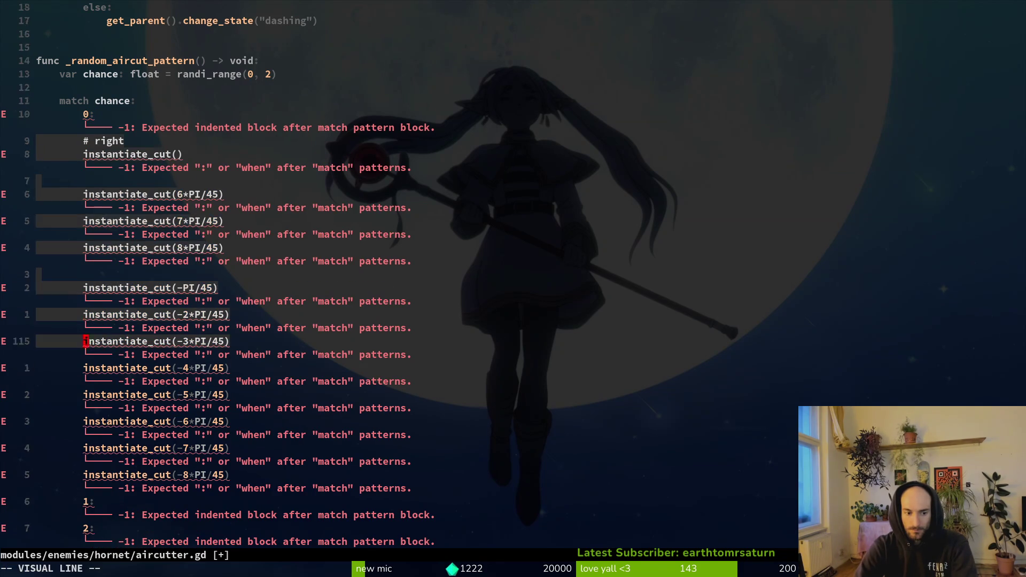
{"action": "type", "text": ">:w"}
{"action": "key", "text": "Return"}
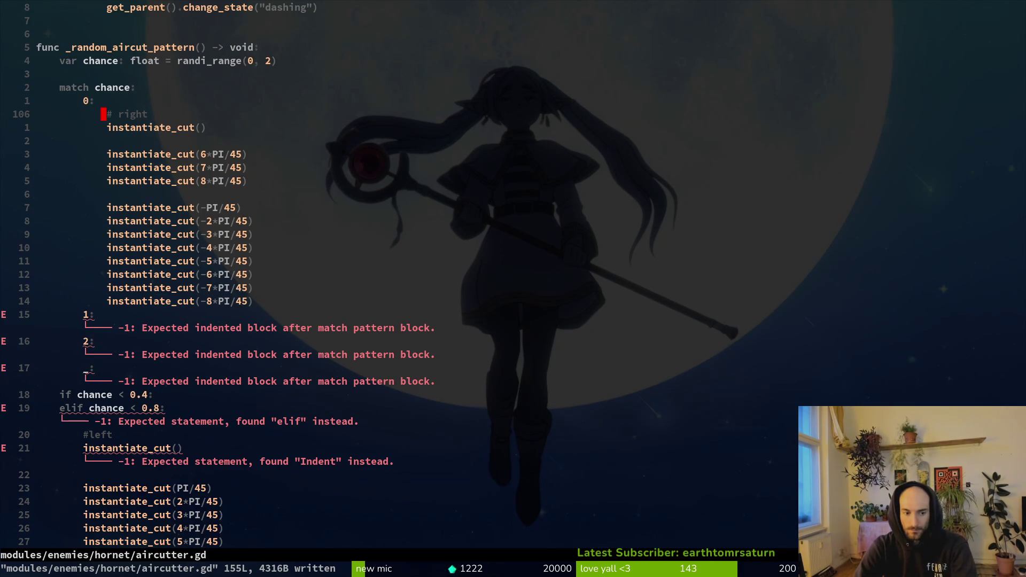
- Cut the 15-line #left cut pattern from the old branch
{"action": "key", "text": "2"}
{"action": "key", "text": "1"}
{"action": "key", "text": "j"}
{"action": "key", "text": "k"}
{"action": "key", "text": "shift+v"}
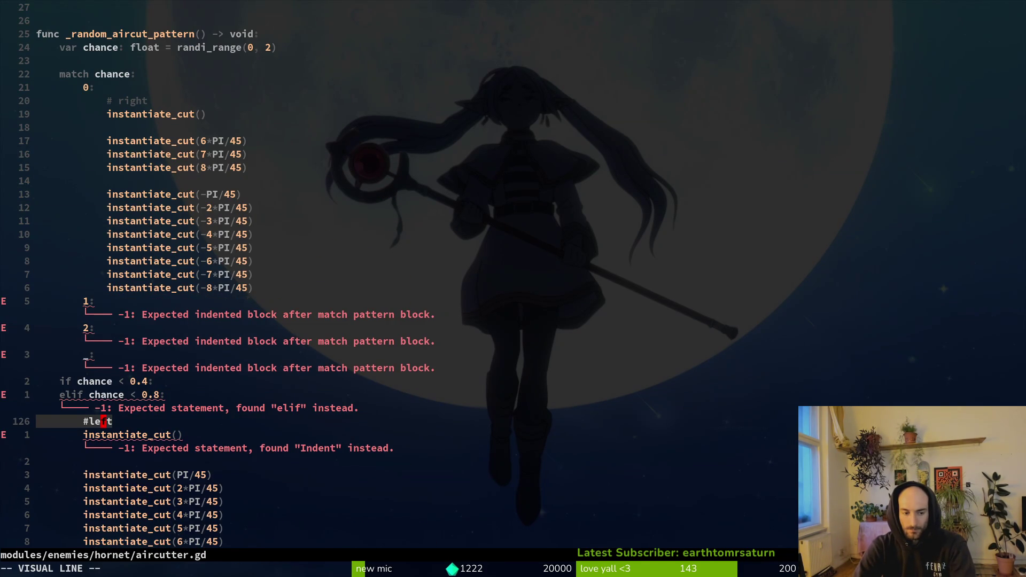
{"action": "key", "text": "j"}
{"action": "key", "text": "j"}
{"action": "key", "text": "j"}
{"action": "key", "text": "d"}
- Paste the left pattern under case 1, indent it and save
{"action": "key", "text": "k"}
{"action": "key", "text": "k"}
{"action": "key", "text": "k"}
{"action": "type", "text": "op"}
{"action": "key", "text": "BackSpace"}
{"action": "key", "text": "Escape"}
{"action": "key", "text": "p"}
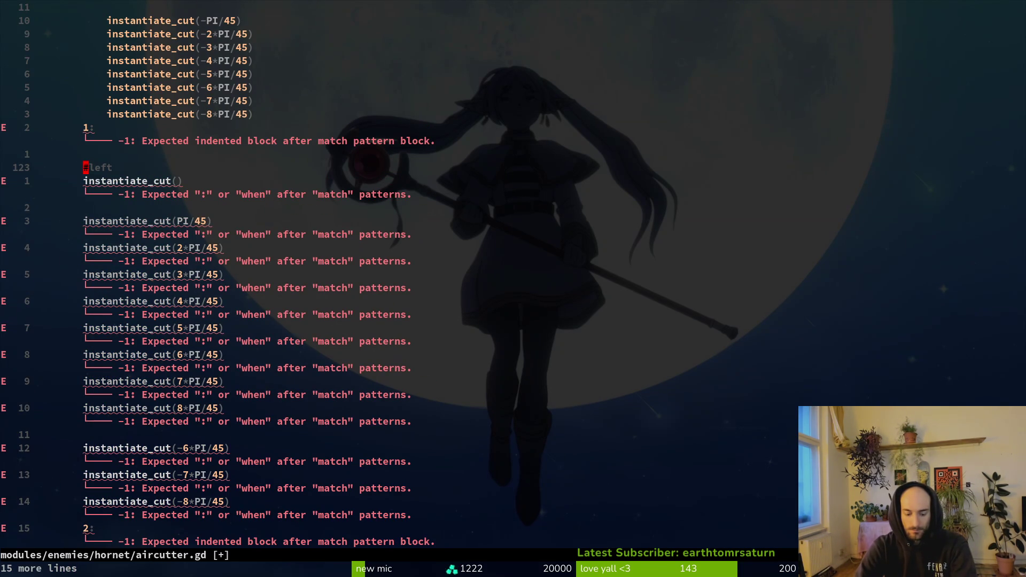
{"action": "key", "text": "shift+v"}
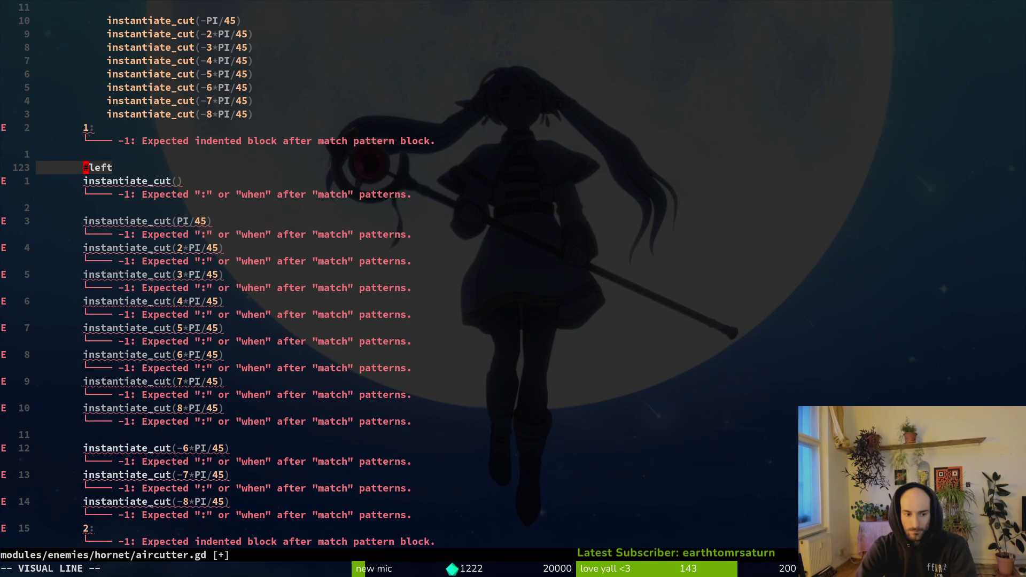
{"action": "key", "text": "1"}
{"action": "key", "text": "4"}
{"action": "key", "text": "j"}
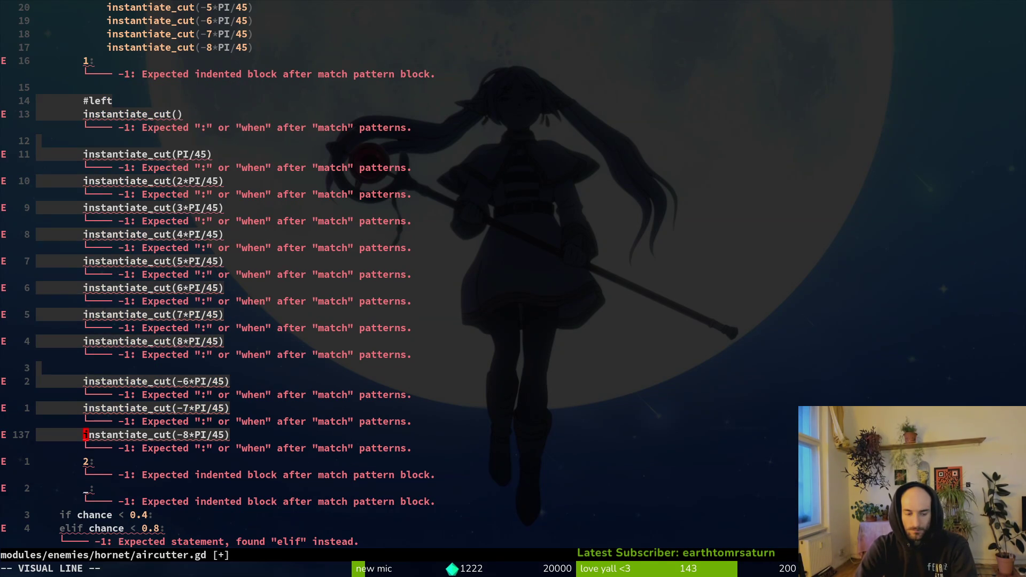
{"action": "key", "text": "greater"}
{"action": "type", "text": ":w"}
{"action": "key", "text": "Return"}
- Move the 14-line # mid pattern under case 2, indented, and save
{"action": "key", "text": "2"}
{"action": "key", "text": "0"}
{"action": "key", "text": "j"}
{"action": "key", "text": "shift+v"}
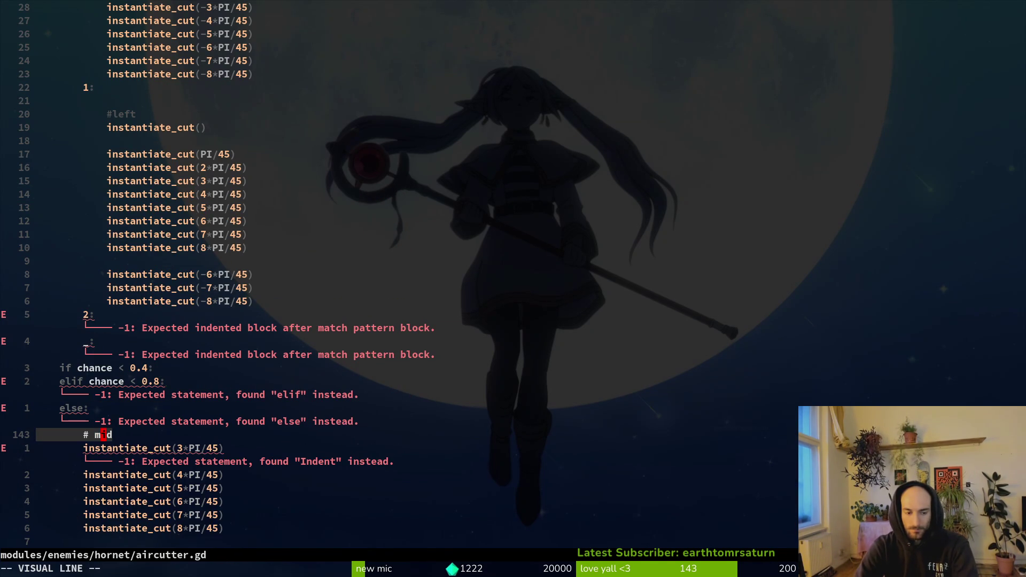
{"action": "key", "text": "j"}
{"action": "key", "text": "j"}
{"action": "key", "text": "j"}
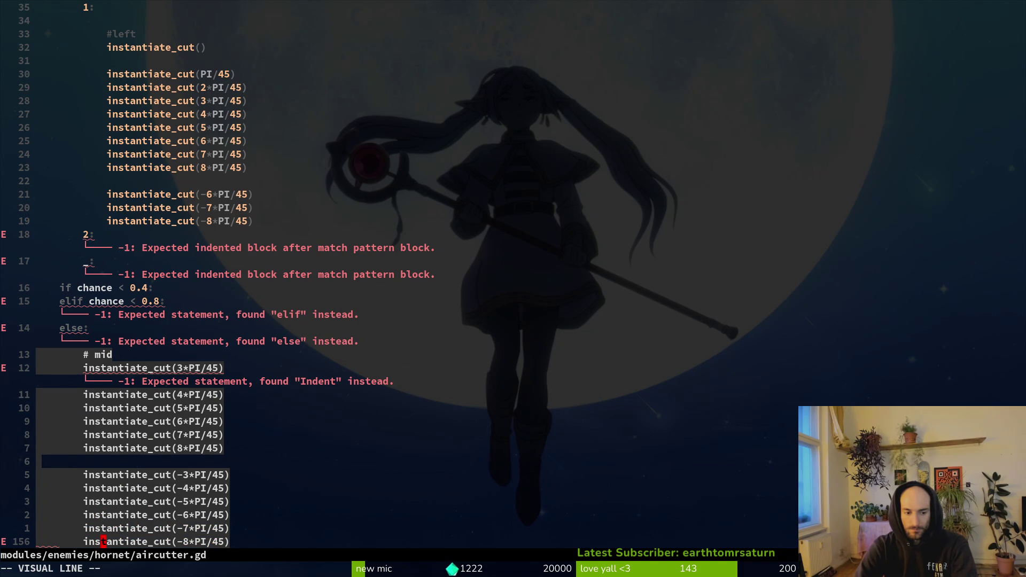
{"action": "key", "text": "d"}
{"action": "key", "text": "k"}
{"action": "key", "text": "k"}
{"action": "key", "text": "k"}
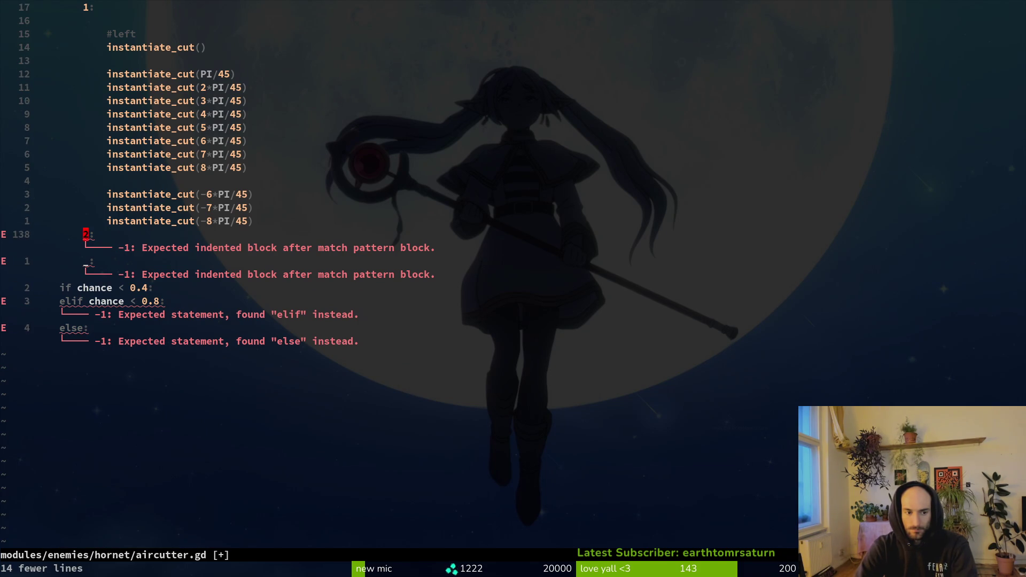
{"action": "key", "text": "p"}
{"action": "key", "text": "shift+v"}
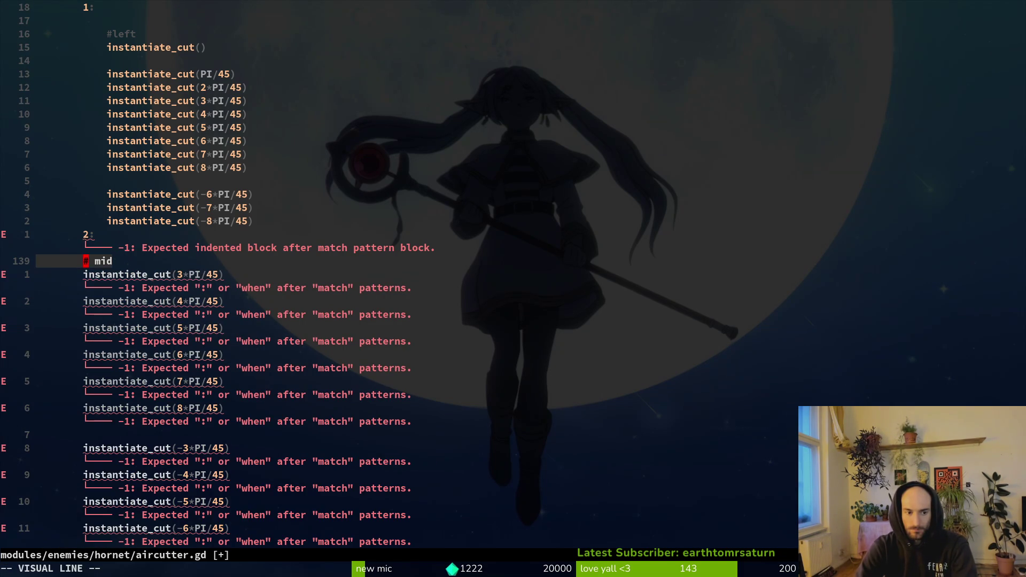
{"action": "key", "text": "j"}
{"action": "key", "text": "j"}
{"action": "key", "text": "j"}
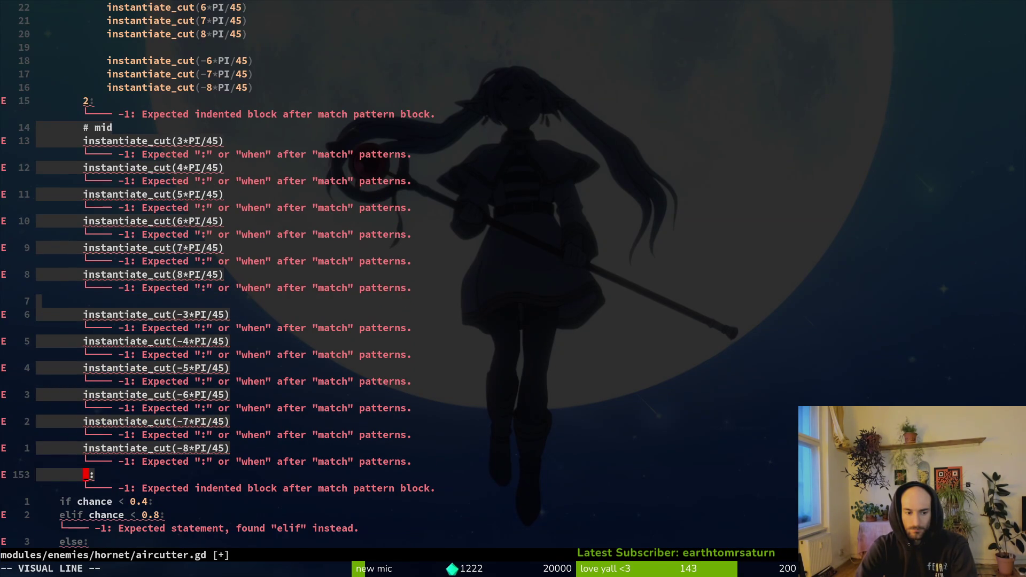
{"action": "key", "text": "greater"}
{"action": "type", "text": ":w"}
{"action": "key", "text": "Return"}
{"action": "key", "text": "j"}
{"action": "key", "text": "j"}
{"action": "key", "text": "j"}
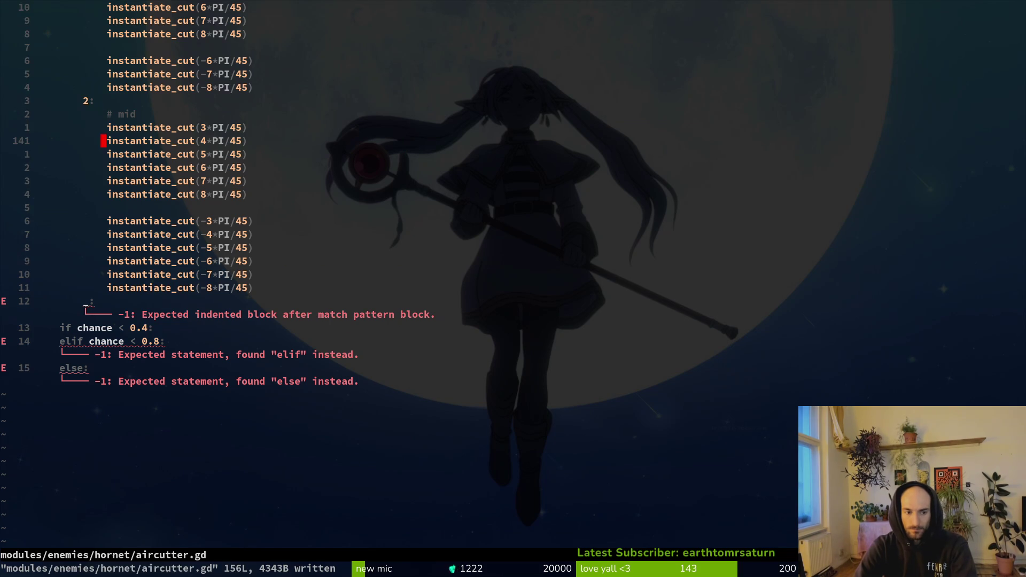
- Delete the leftover if/elif/else lines, add 'pass' under '_:' and save
{"action": "key", "text": "j"}
{"action": "key", "text": "j"}
{"action": "key", "text": "j"}
{"action": "key", "text": "j"}
{"action": "key", "text": "j"}
{"action": "key", "text": "j"}
{"action": "key", "text": "k"}
{"action": "key", "text": "shift+v"}
{"action": "type", "text": "jjd:w"}
{"action": "key", "text": "Return"}
{"action": "type", "text": "opass"}
{"action": "key", "text": "Escape"}
{"action": "type", "text": ":w"}
{"action": "key", "text": "Return"}
{"action": "key", "text": "k"}
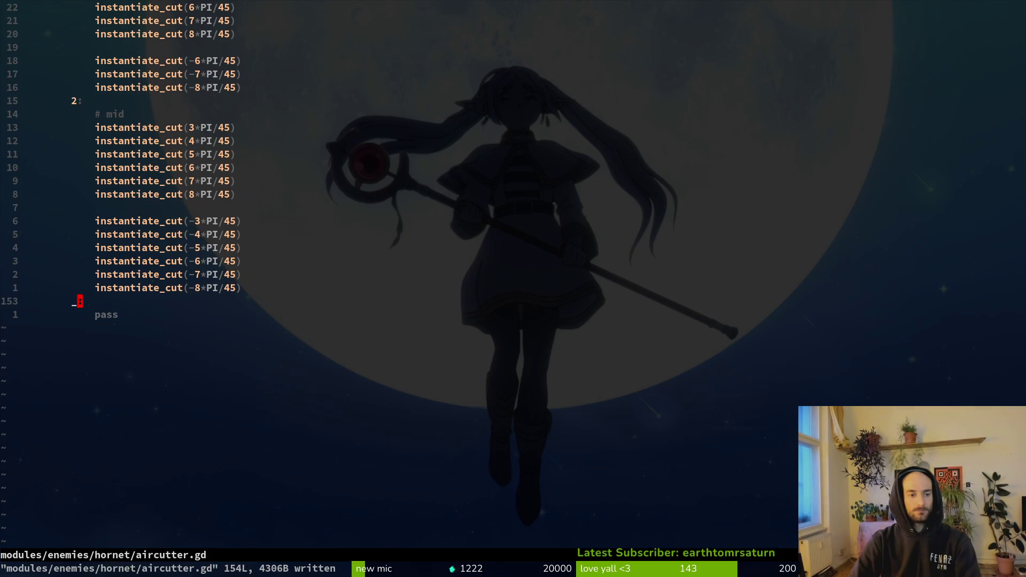
{"action": "key", "text": "ctrl+u"}
{"action": "key", "text": "ctrl+u"}
{"action": "key", "text": "ctrl+u"}
- Duplicate the aircuts_amount declaration and rename the copy to last_aircut_patterh
{"action": "key", "text": "j"}
{"action": "key", "text": "j"}
{"action": "key", "text": "j"}
{"action": "key", "text": "j"}
{"action": "key", "text": "j"}
{"action": "key", "text": "o"}
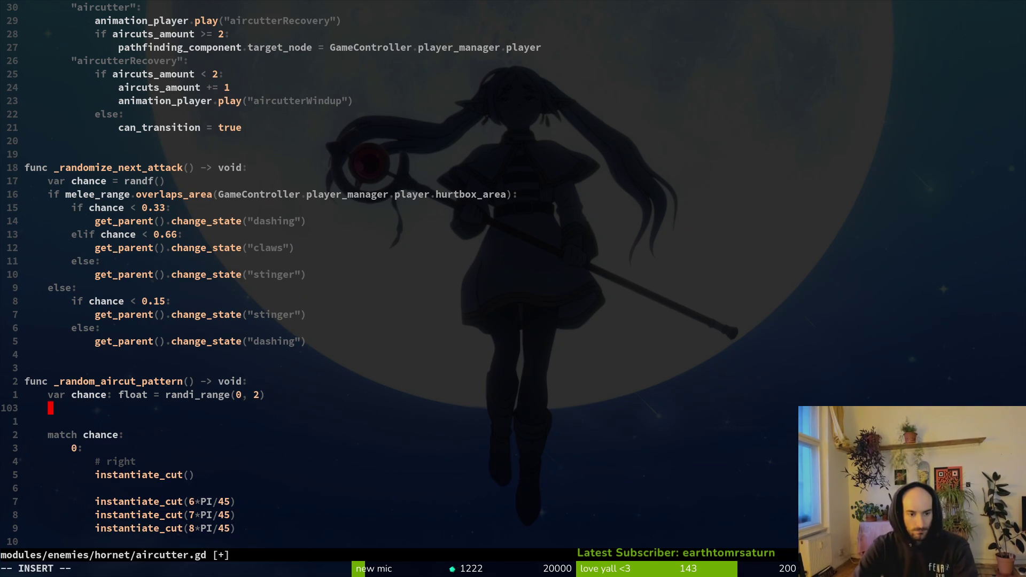
{"action": "key", "text": "Escape"}
{"action": "key", "text": "ctrl+u"}
{"action": "key", "text": "ctrl+u"}
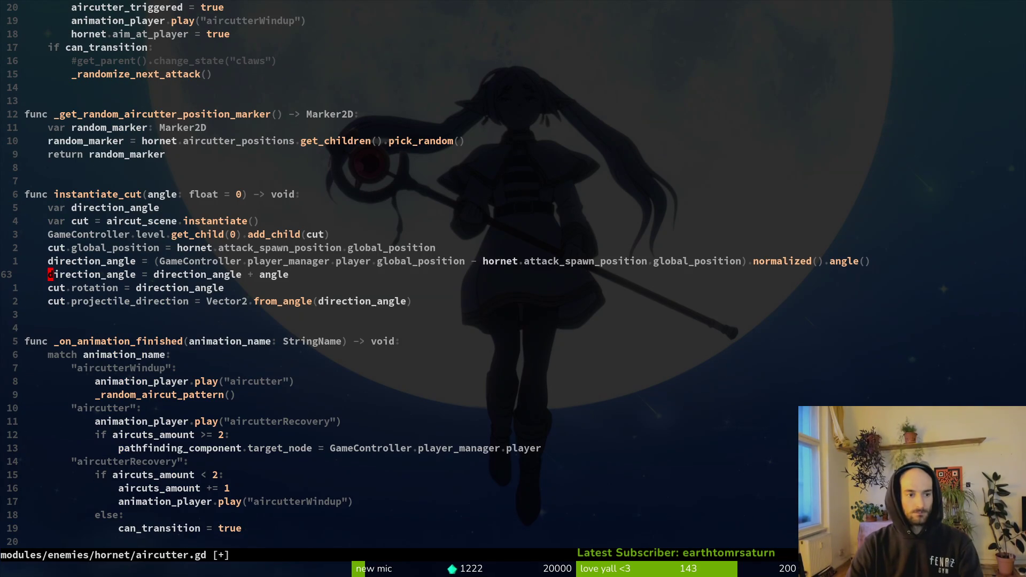
{"action": "key", "text": "ctrl+u"}
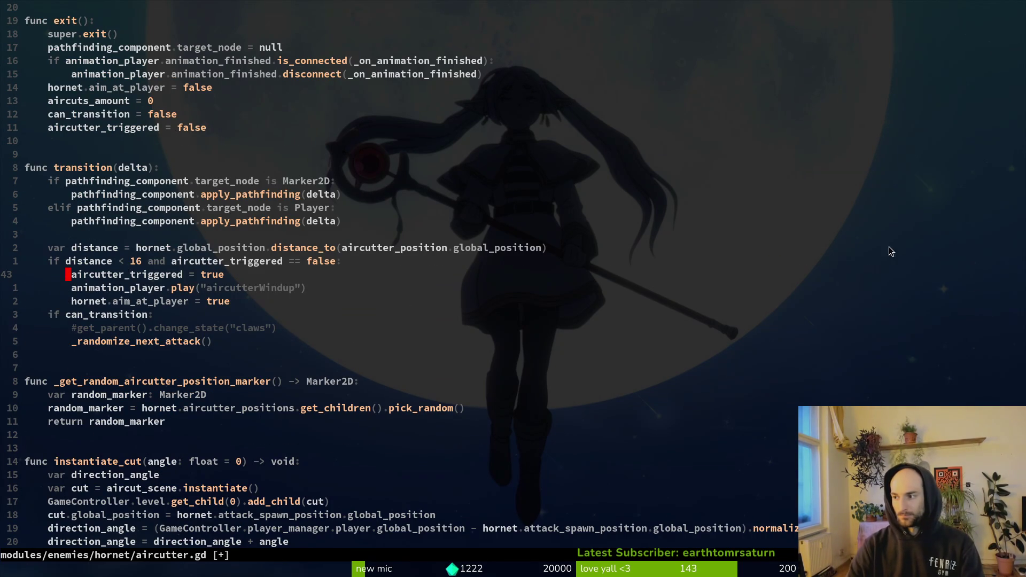
{"action": "scroll", "coordinate": [489, 247], "scroll_direction": "up", "scroll_amount": 7}
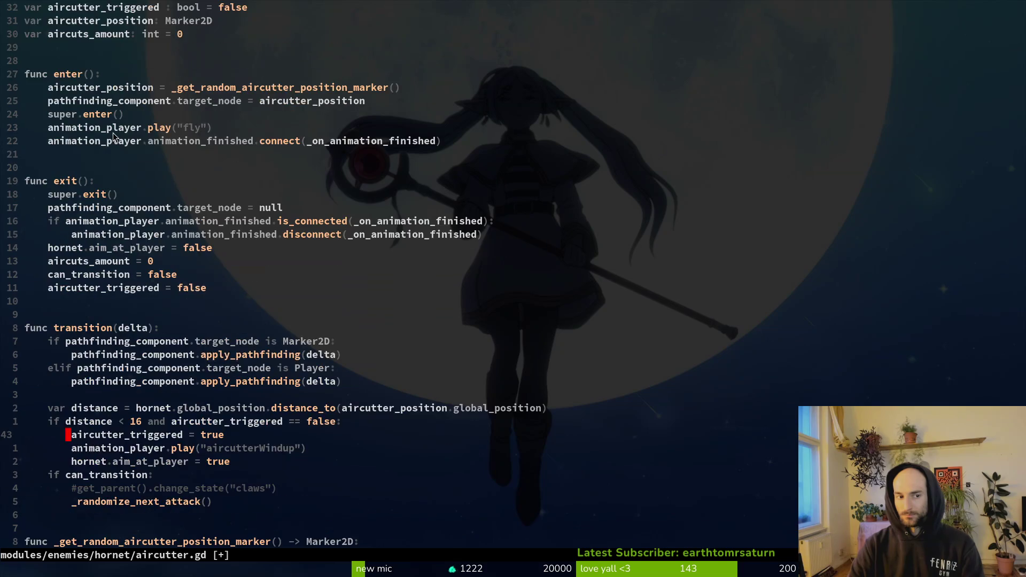
{"action": "left_click", "coordinate": [98, 169]}
{"action": "type", "text": "V"}
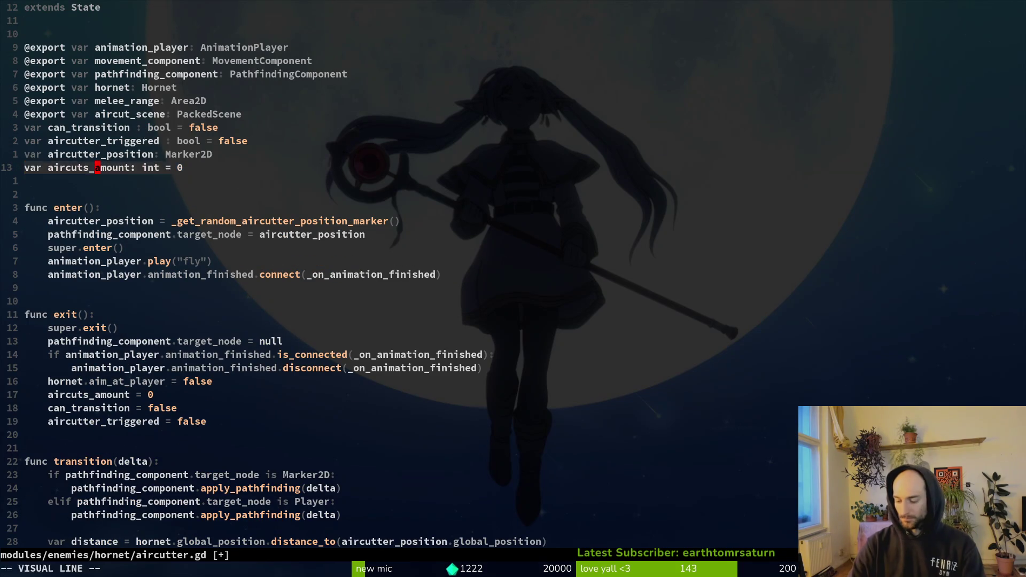
{"action": "type", "text": "ypwciwlast_aircut"}
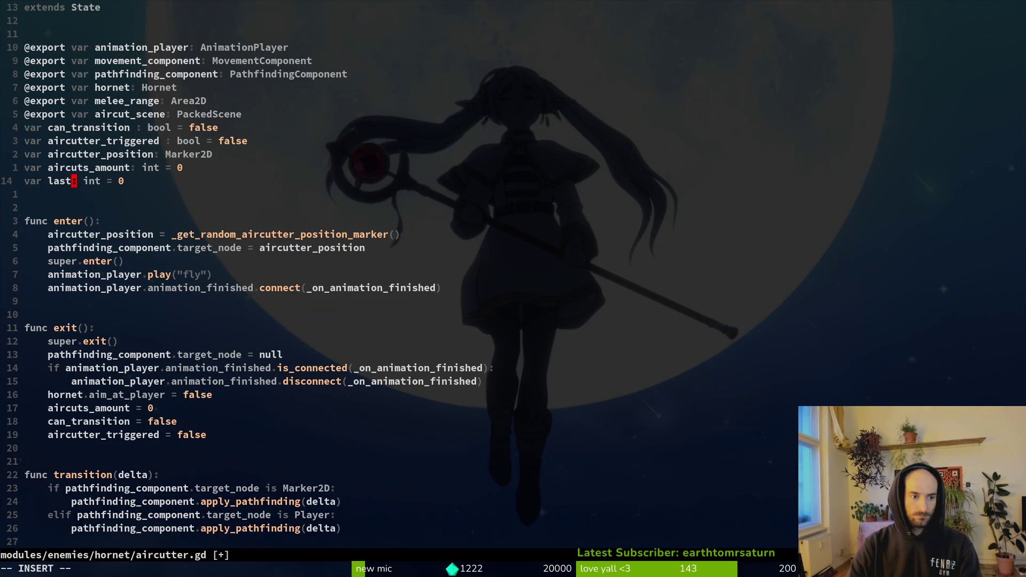
{"action": "type", "text": "_patterh"}
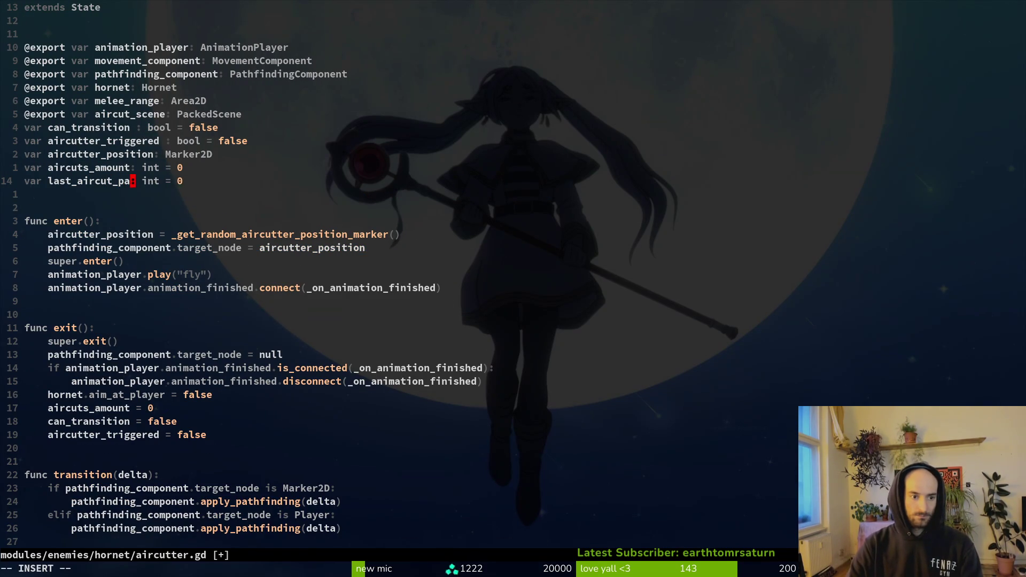
{"action": "key", "text": "Escape"}
- Replace the copied initial value 0, briefly trying null before deleting it
{"action": "key", "text": "w"}
{"action": "key", "text": "w"}
{"action": "key", "text": "w"}
{"action": "key", "text": "w"}
{"action": "key", "text": "c"}
{"action": "key", "text": "i"}
{"action": "key", "text": "w"}
{"action": "key", "text": "BackSpace"}
{"action": "type", "text": "-"}
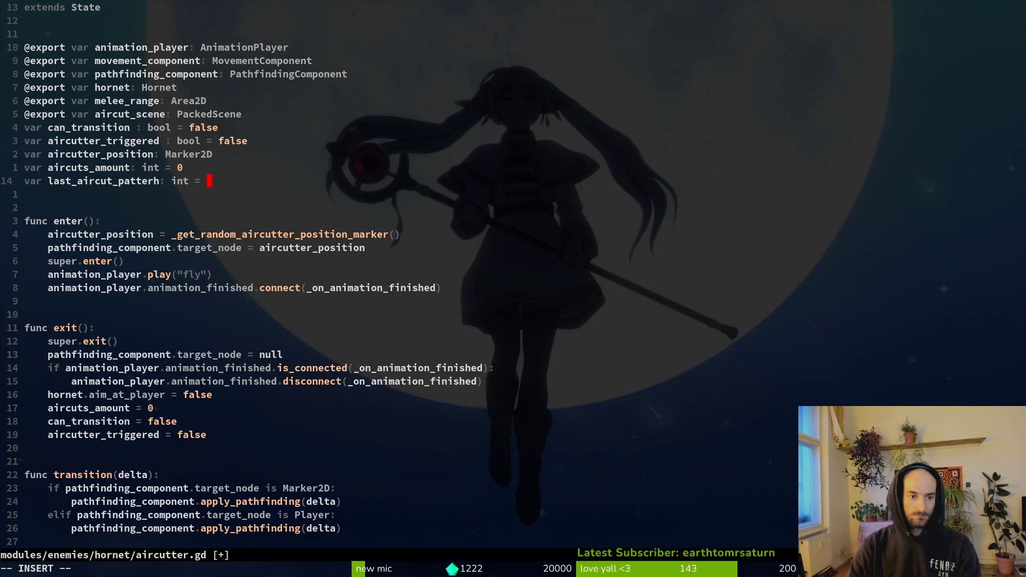
{"action": "key", "text": "BackSpace"}
{"action": "type", "text": "="}
{"action": "type", "text": " nulwl"}
{"action": "key", "text": "Escape"}
{"action": "key", "text": "i"}
{"action": "key", "text": "BackSpace"}
{"action": "key", "text": "BackSpace"}
{"action": "key", "text": "BackSpace"}
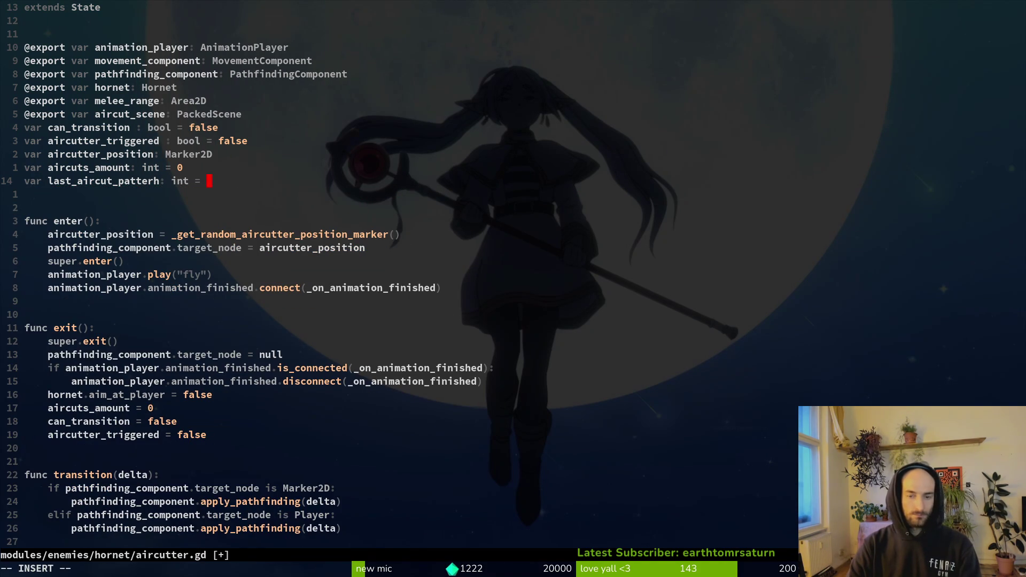
{"action": "key", "text": "Escape"}
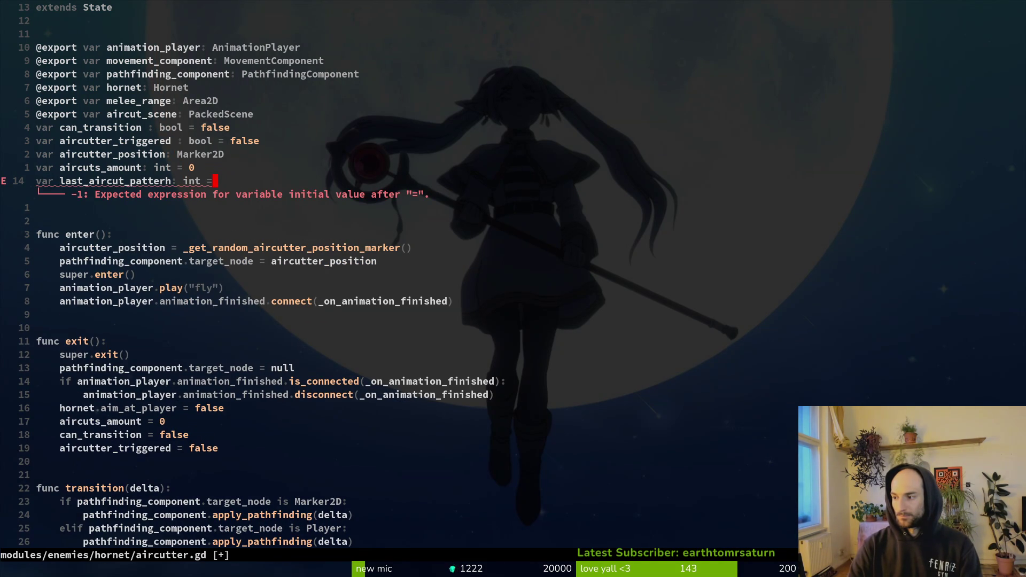
- Set last_aircut_patterh's initial value to -1 and save aircutter.gd
{"action": "type", "text": "jA -1"}
{"action": "key", "text": "Escape"}
{"action": "key", "text": "h"}
{"action": "key", "text": "h"}
{"action": "key", "text": "h"}
{"action": "type", "text": "x:w"}
{"action": "key", "text": "Return"}
{"action": "key", "text": "ctrl+d"}
{"action": "key", "text": "ctrl+d"}
{"action": "key", "text": "ctrl+d"}
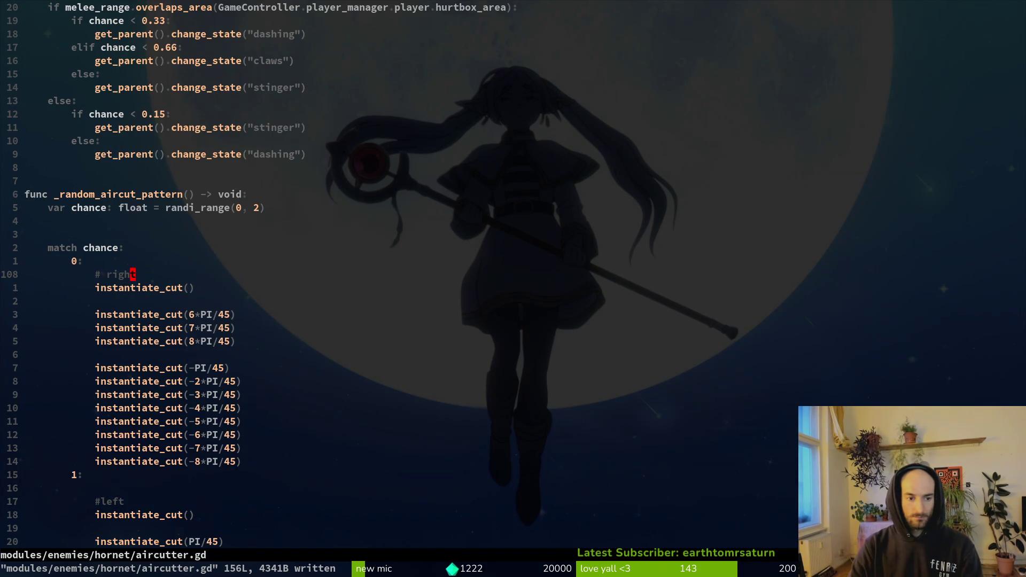
- Below the chance variable, add a while loop testing chance against last_aircut_pattern, and save
{"action": "key", "text": "k"}
{"action": "key", "text": "k"}
{"action": "key", "text": "o"}
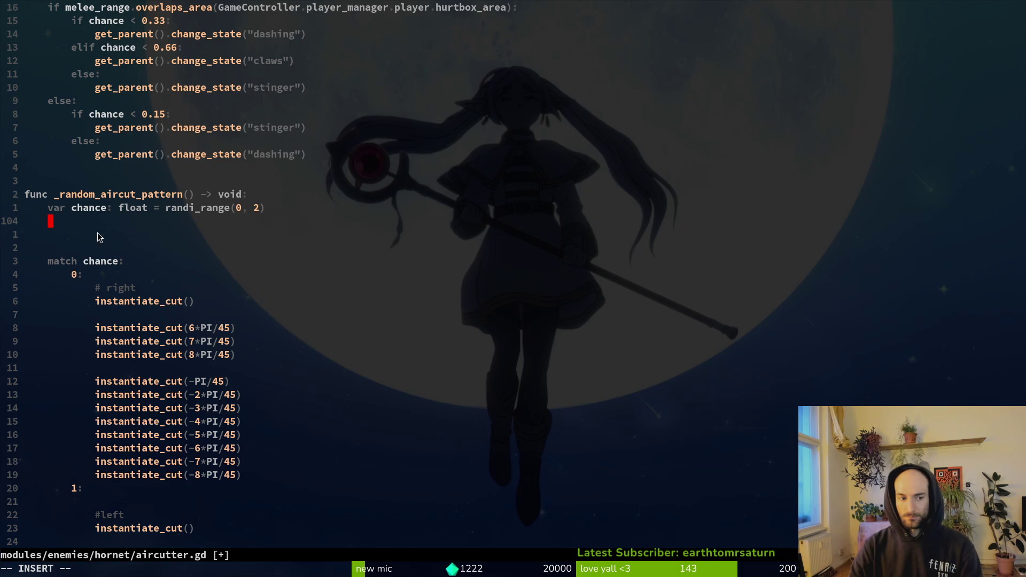
{"action": "type", "text": "while "}
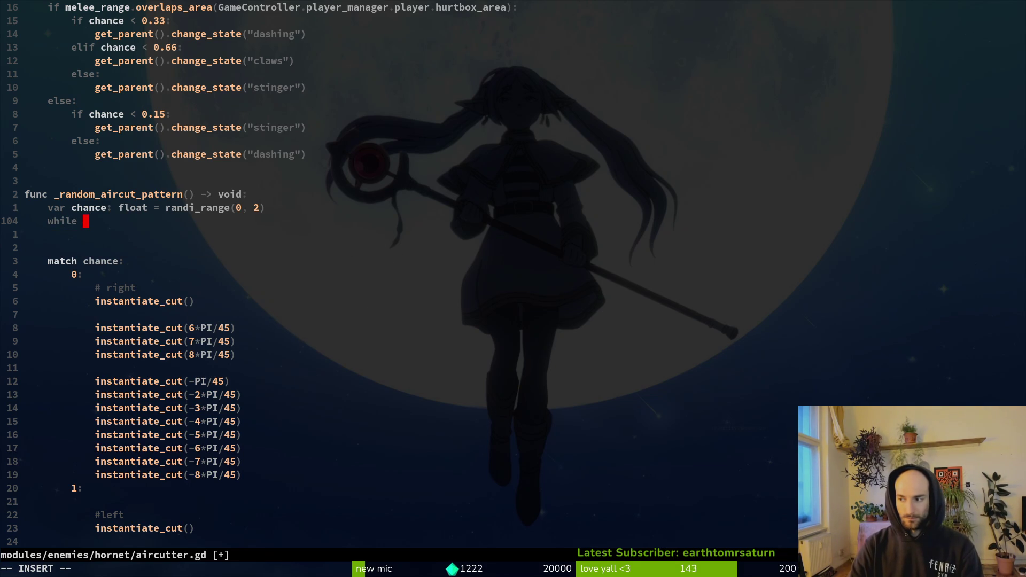
{"action": "type", "text": "cur"}
{"action": "key", "text": "BackSpace"}
{"action": "key", "text": "BackSpace"}
{"action": "type", "text": "hance = "}
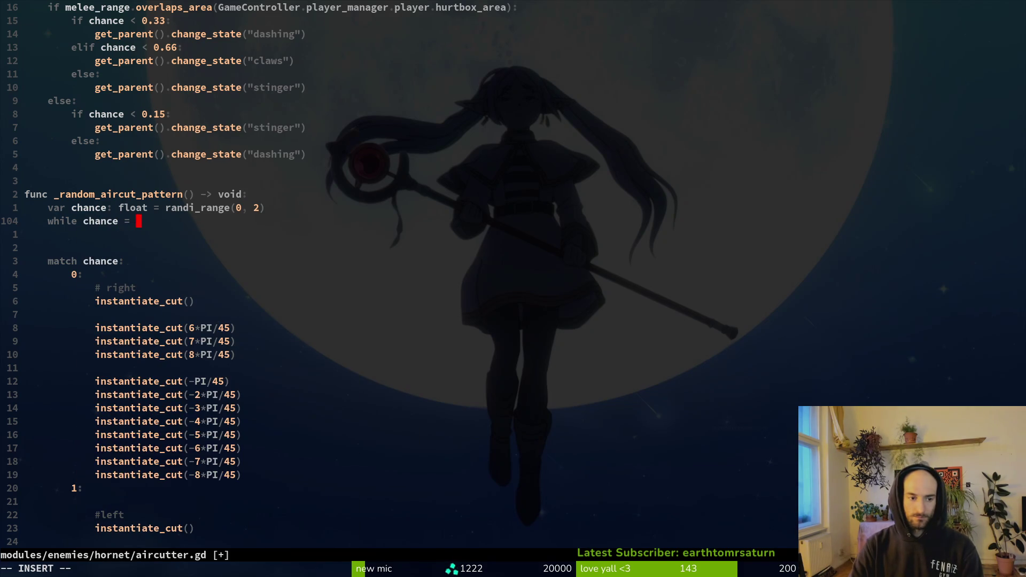
{"action": "type", "text": "last"}
{"action": "key", "text": "Tab"}
{"action": "key", "text": "Return"}
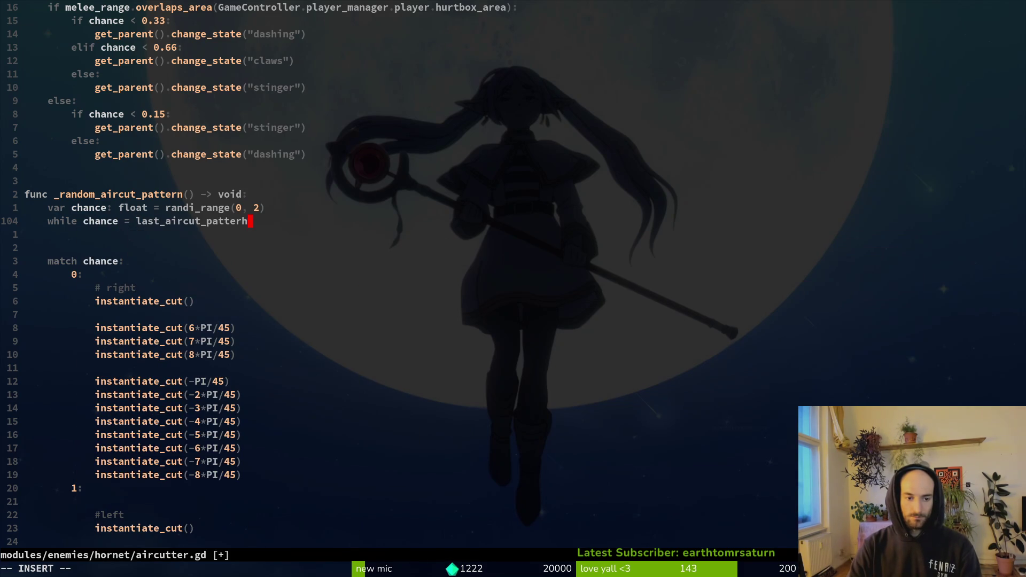
{"action": "key", "text": "Escape"}
{"action": "key", "text": "Escape"}
{"action": "type", "text": ":w"}
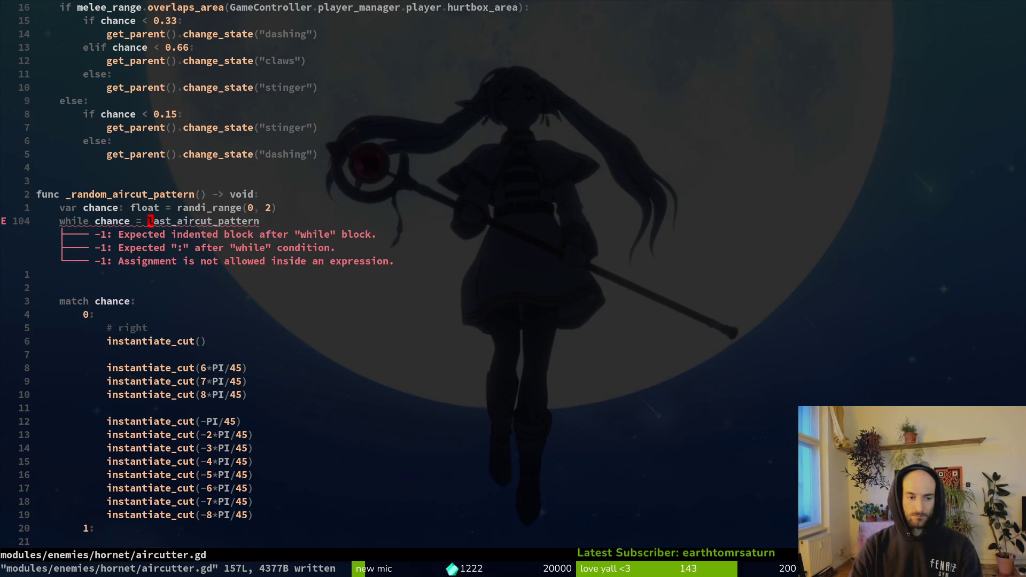
{"action": "key", "text": "Return"}
- Verify the last_aircut_pattern spelling and make the while condition an == comparison
{"action": "key", "text": "g"}
{"action": "key", "text": "g"}
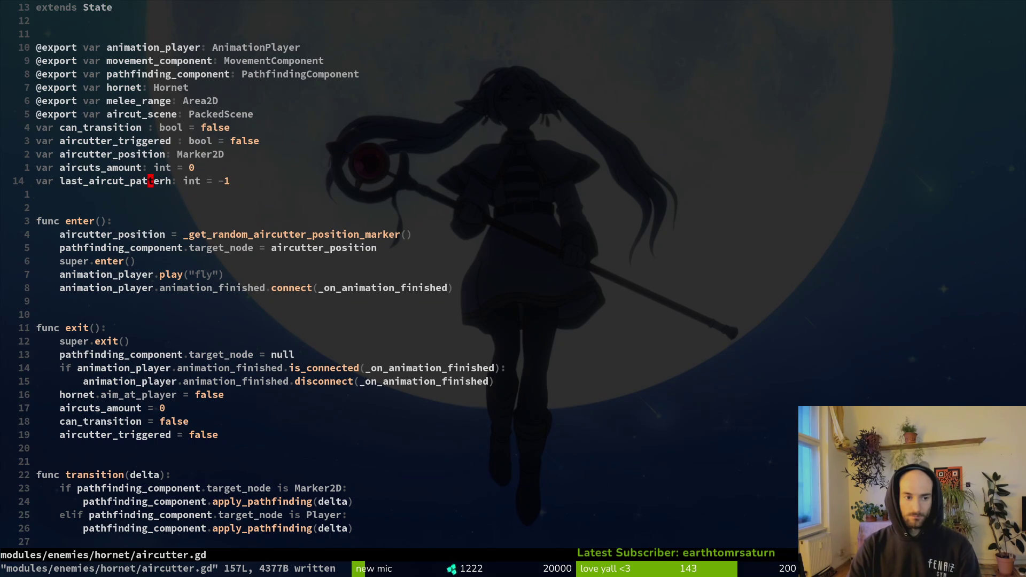
{"action": "left_click", "coordinate": [151, 181]}
{"action": "type", "text": "v:w"}
{"action": "key", "text": "Return"}
{"action": "key", "text": "ctrl+o"}
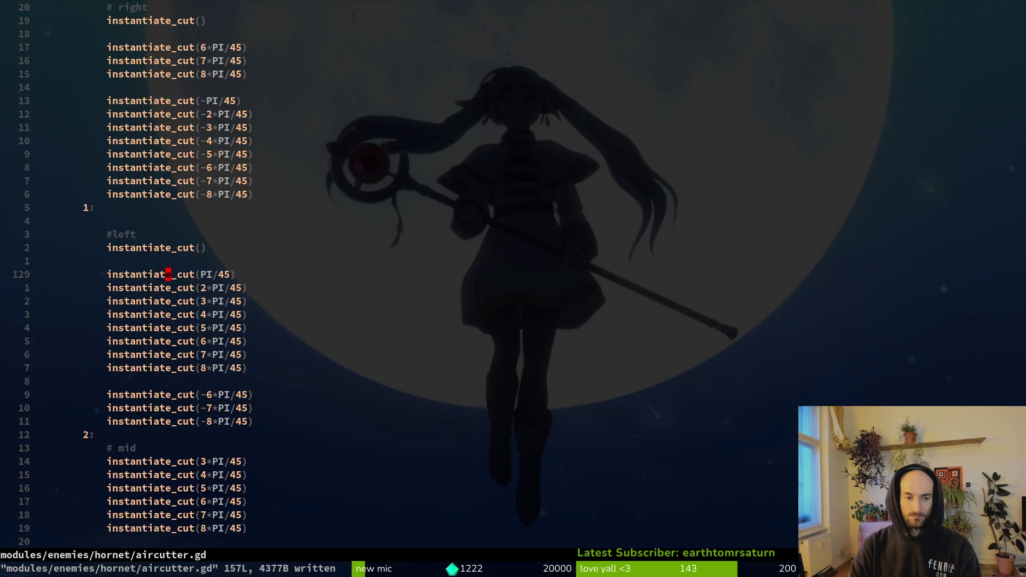
{"action": "left_click", "coordinate": [168, 168]}
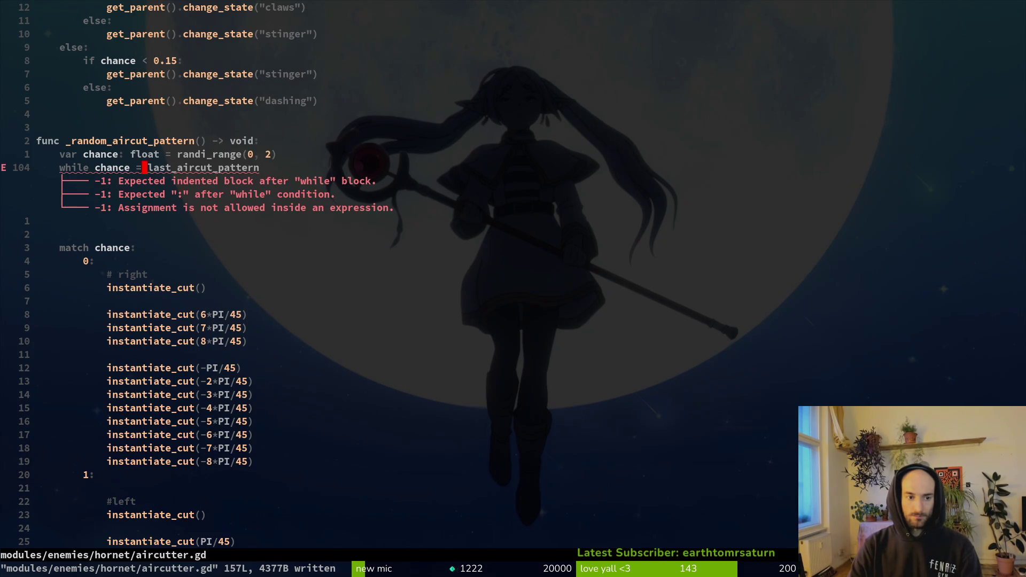
{"action": "type", "text": "i+"}
{"action": "key", "text": "BackSpace"}
{"action": "type", "text": "="}
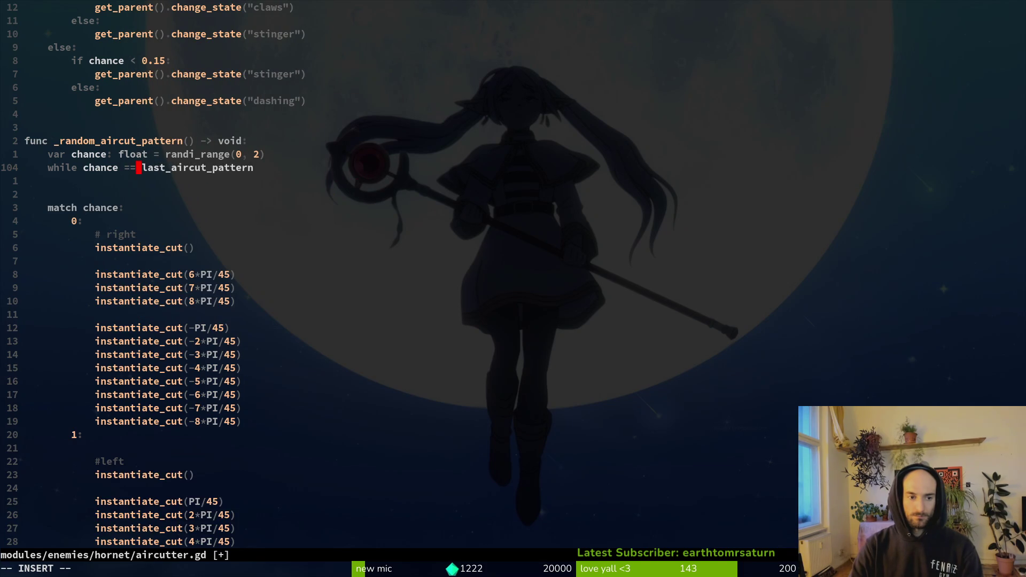
{"action": "key", "text": "Escape"}
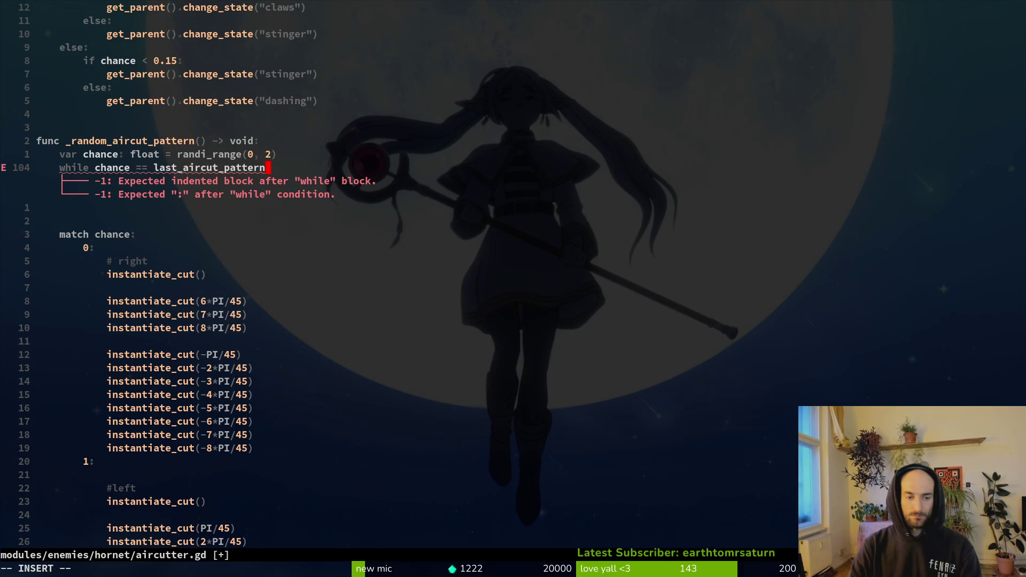
{"action": "type", "text": ":"}
{"action": "key", "text": "Return"}
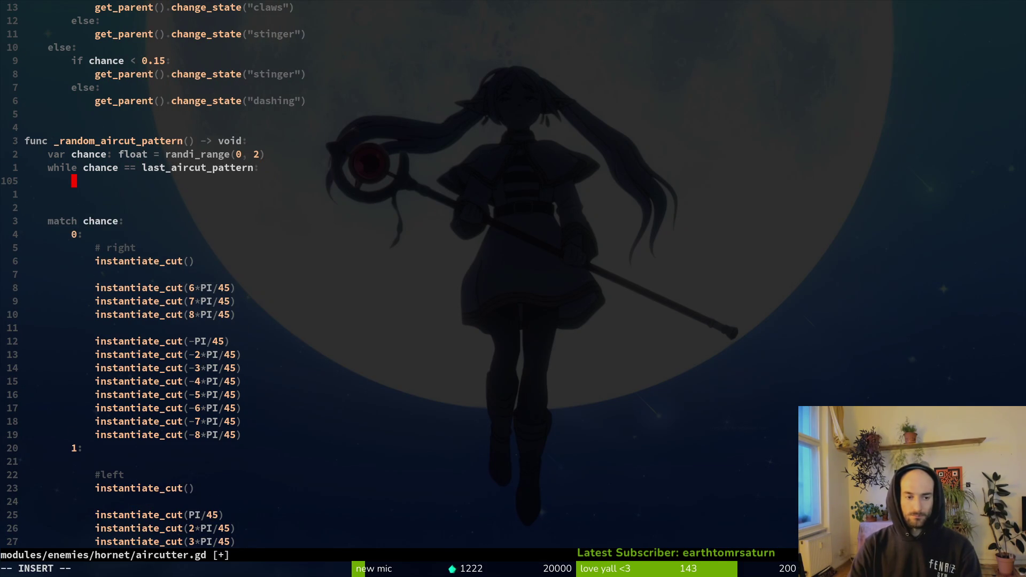
- Inside the loop, reroll with chance = randi_range(0, 2) and save the script
{"action": "type", "text": "cur"}
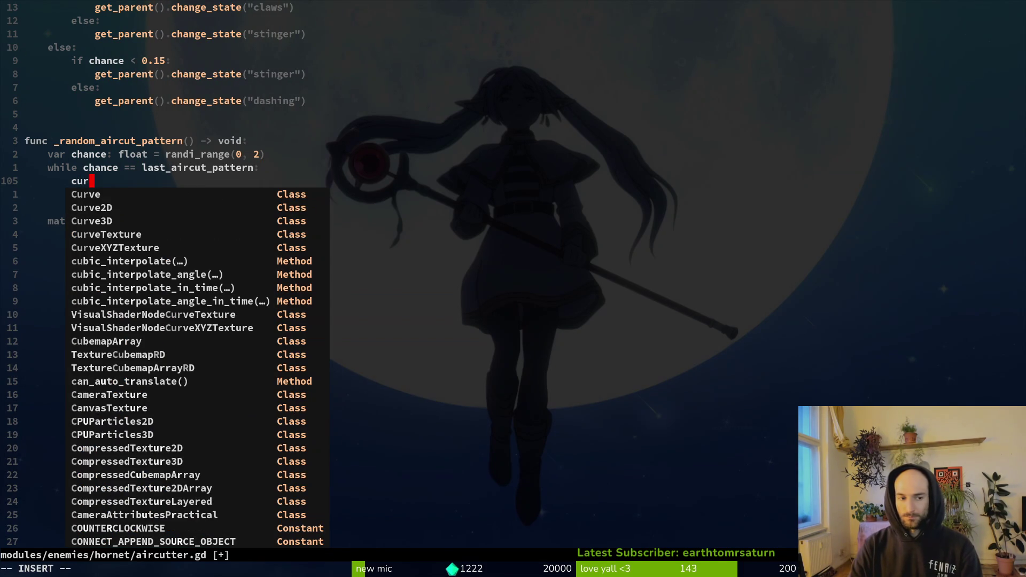
{"action": "key", "text": "ctrl+n"}
{"action": "key", "text": "BackSpace"}
{"action": "key", "text": "BackSpace"}
{"action": "type", "text": "h"}
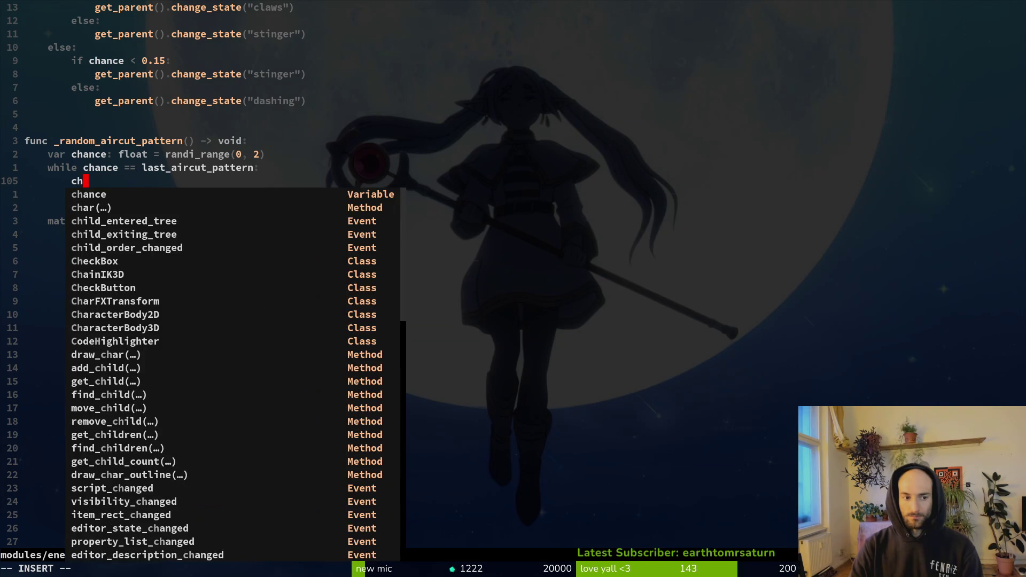
{"action": "key", "text": "ctrl+n"}
{"action": "key", "text": "ctrl+y"}
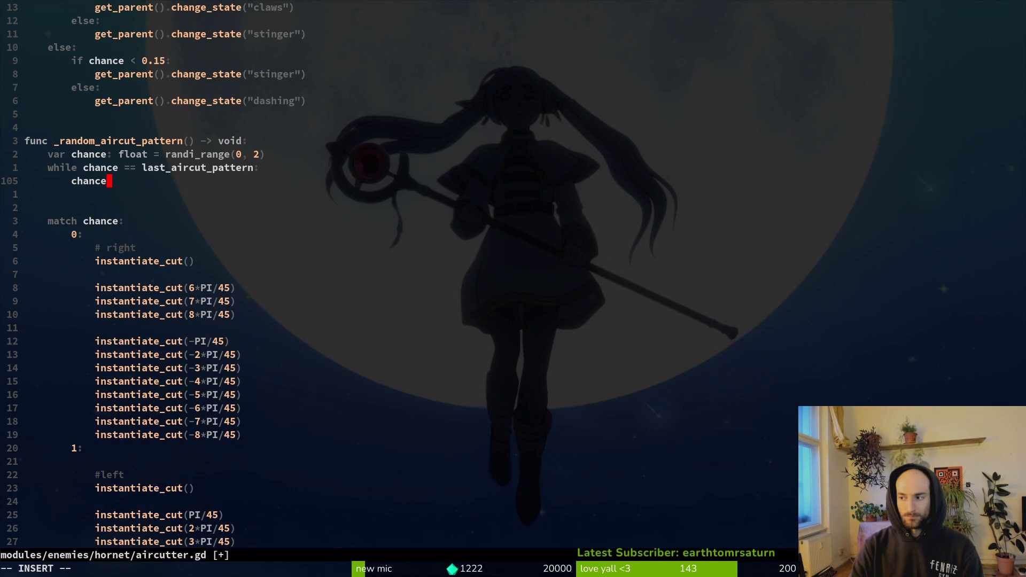
{"action": "key", "text": "Escape"}
{"action": "type", "text": "ance ="}
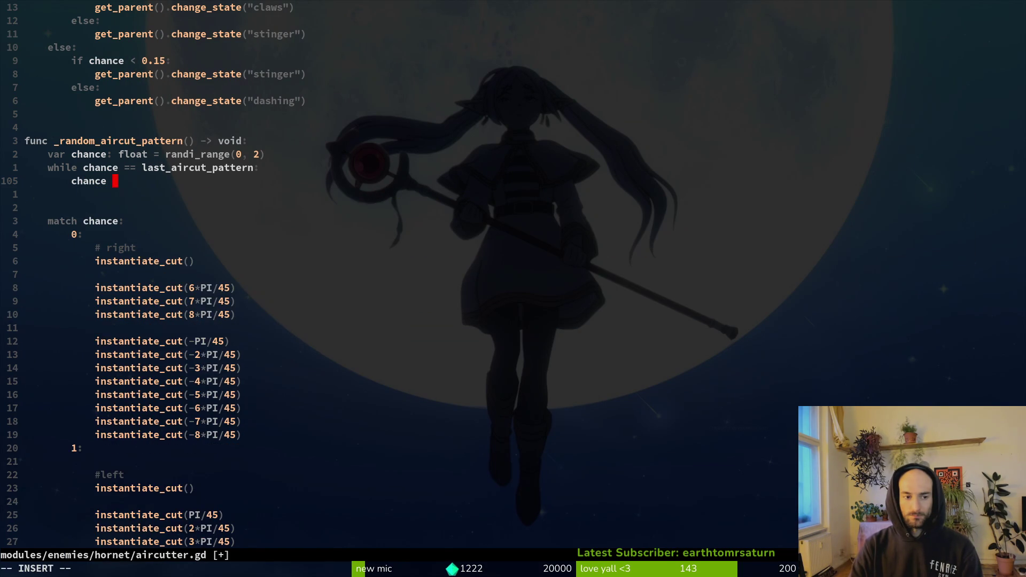
{"action": "type", "text": " ran"}
{"action": "key", "text": "ctrl+n"}
{"action": "key", "text": "ctrl+y"}
{"action": "type", "text": "0, 2)"}
{"action": "key", "text": "Escape"}
{"action": "type", "text": ":w"}
{"action": "key", "text": "Return"}
{"action": "type", "text": "jVjd:w"}
- Remove the blank lines above match and add last_aircut_pattern = chance, then save
{"action": "key", "text": "Return"}
{"action": "type", "text": ":w"}
{"action": "key", "text": "Return"}
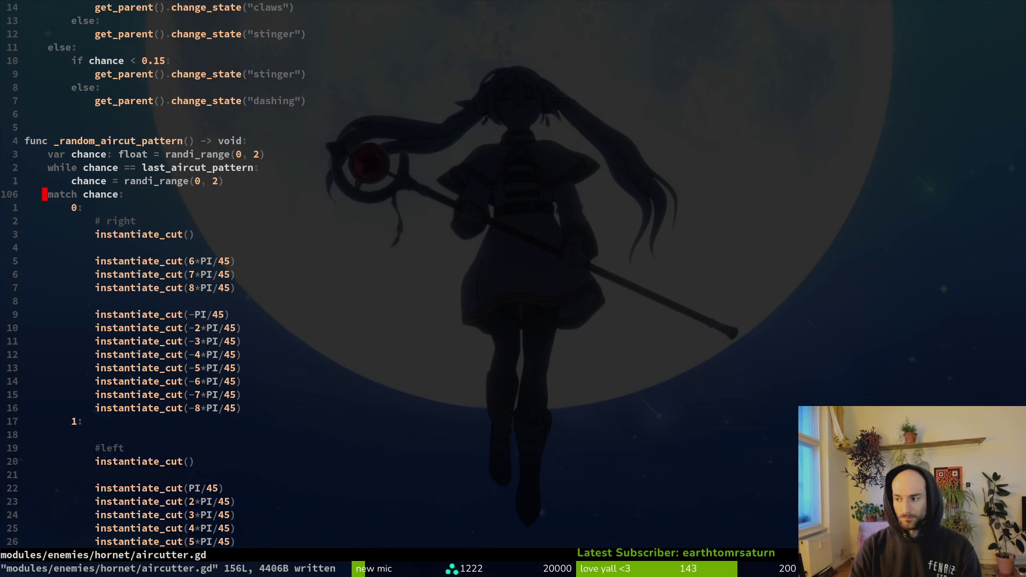
{"action": "type", "text": "O"}
{"action": "type", "text": "a"}
{"action": "key", "text": "Return"}
{"action": "type", "text": "cha"}
{"action": "key", "text": "Return"}
{"action": "key", "text": "Escape"}
{"action": "type", "text": ":w"}
{"action": "key", "text": "Return"}
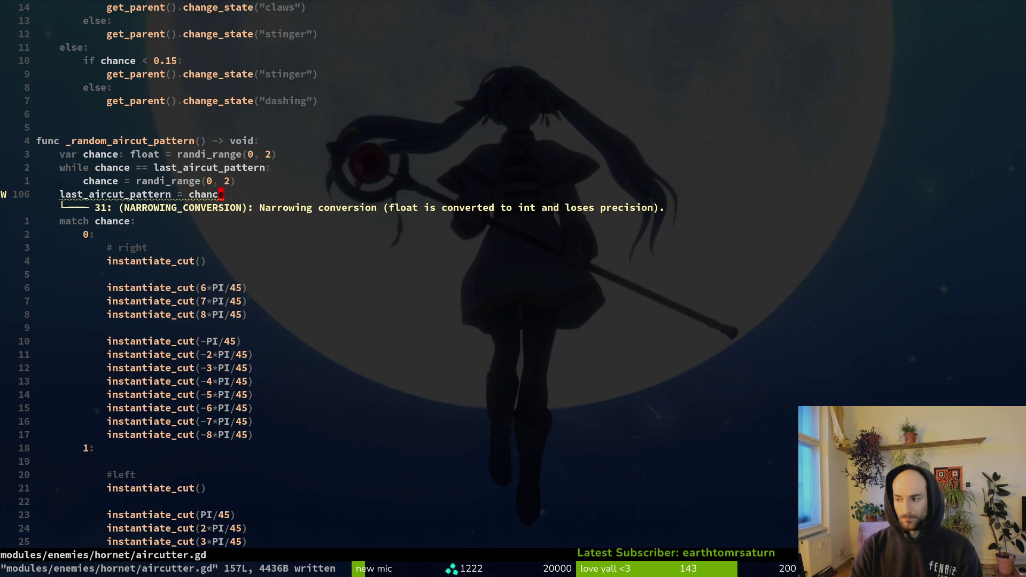
- Change the chance variable's type from float to int and save aircutter.gd
{"action": "key", "text": "k"}
{"action": "key", "text": "k"}
{"action": "key", "text": "k"}
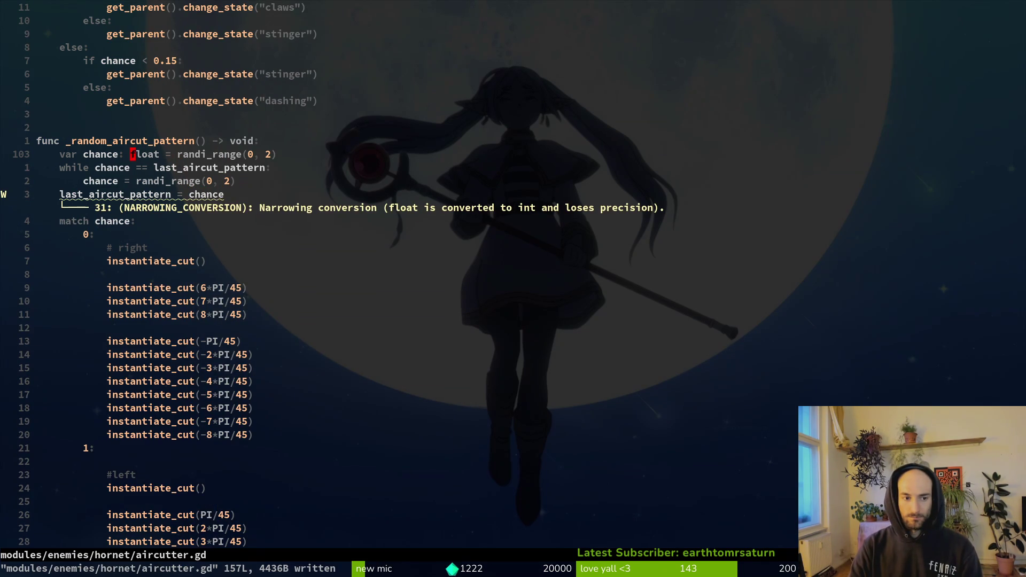
{"action": "type", "text": "ciwint"}
{"action": "key", "text": "Escape"}
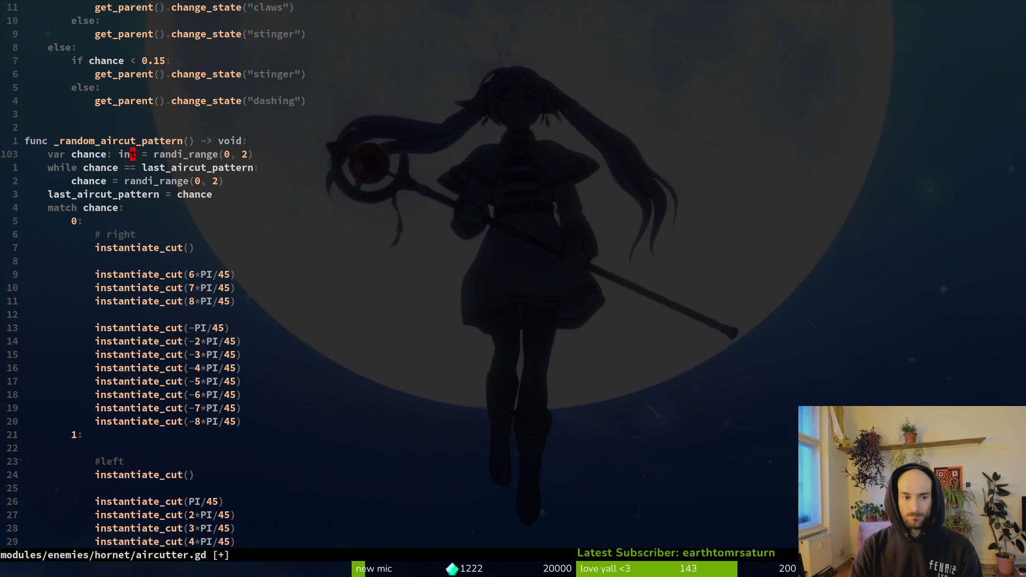
{"action": "type", "text": ":w"}
{"action": "key", "text": "Return"}
{"action": "key", "text": "j"}
{"action": "key", "text": "k"}
{"action": "key", "text": "k"}
{"action": "key", "text": "k"}
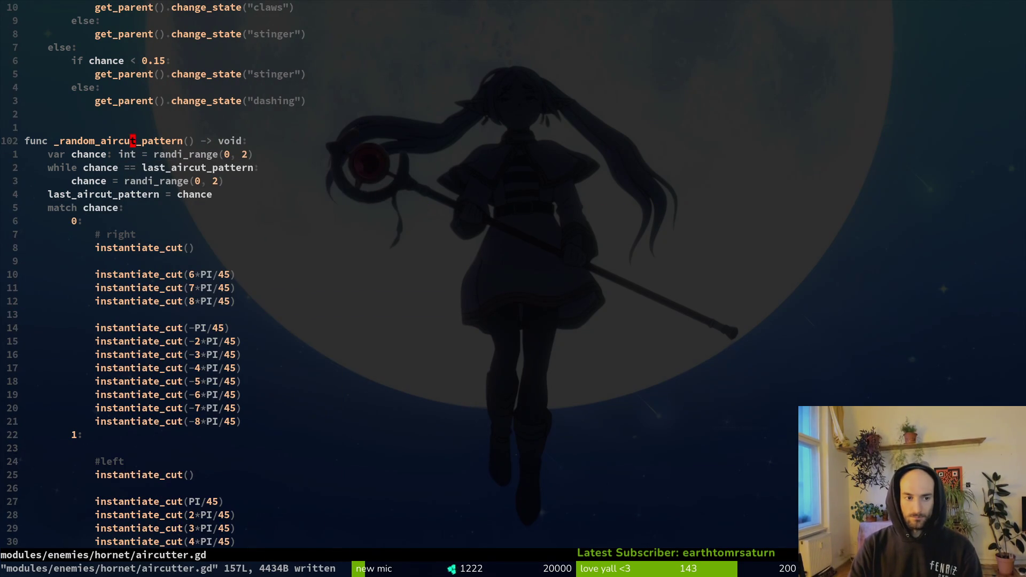
{"action": "key", "text": "alt+Tab"}
- Run the game, continue the save, and play the hornet encounter from the debug list
{"action": "key", "text": "F5"}
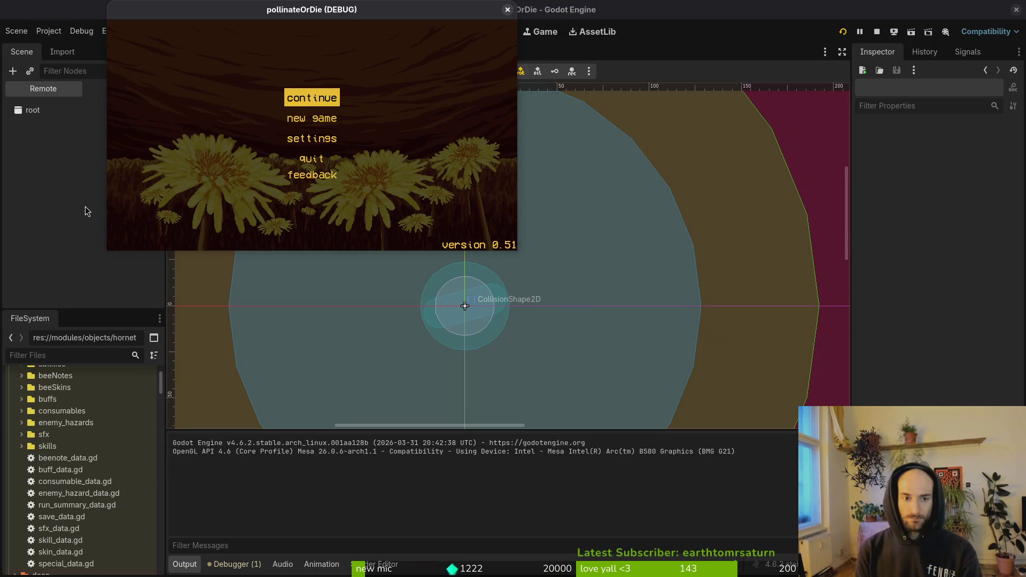
{"action": "key", "text": "Return"}
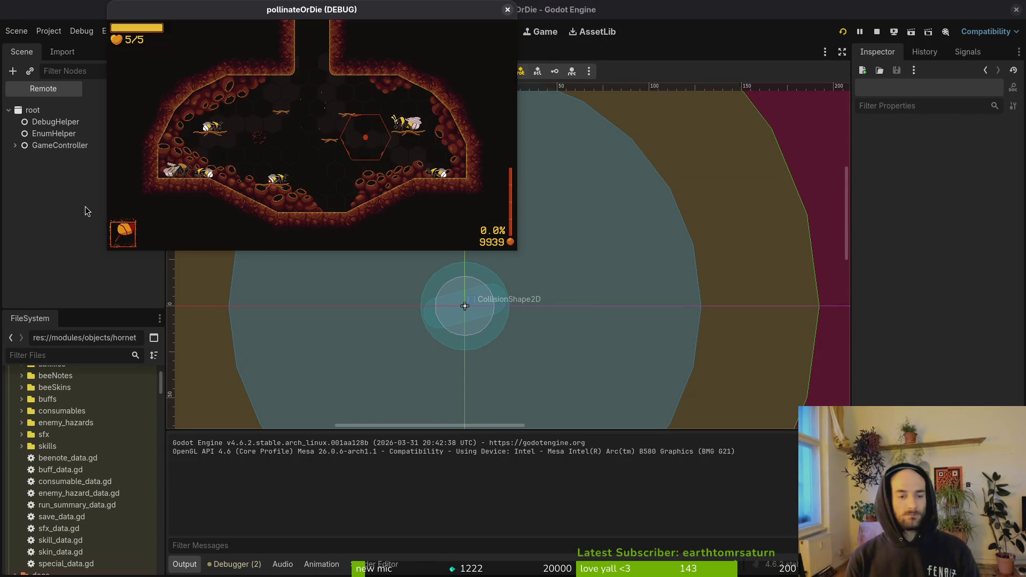
{"action": "key", "text": "Up"}
{"action": "key", "text": "Return"}
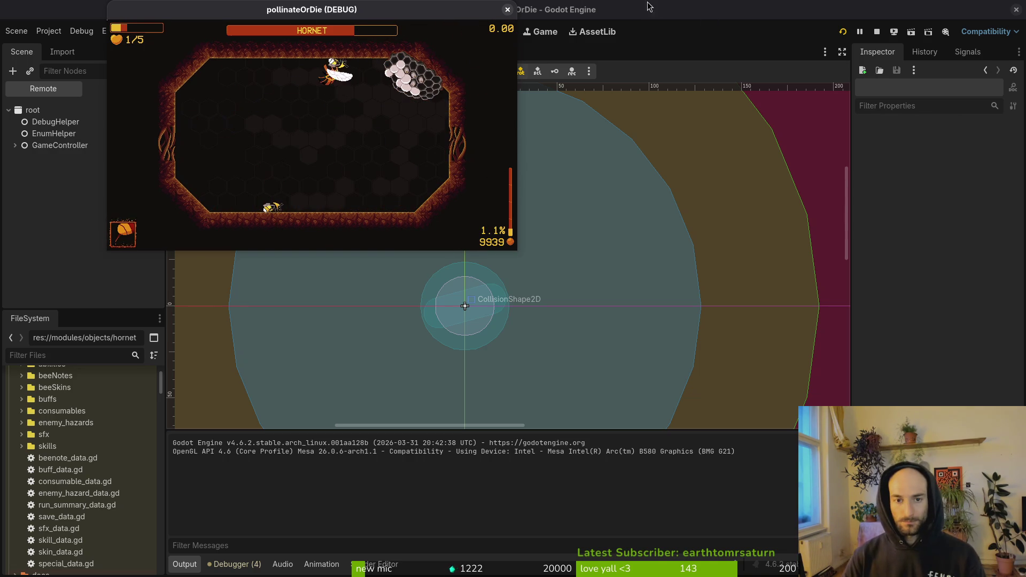
{"action": "key", "text": "super+1"}
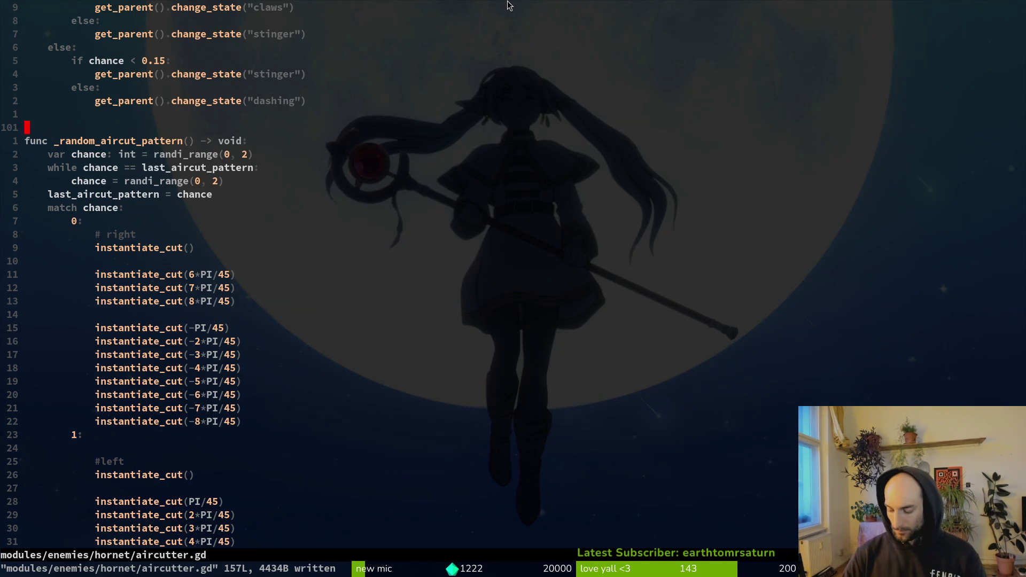
- Quick-open hornet_poison_dot_vfx.tscn in Godot and inspect its poisontick timer's 1.0 s wait time
{"action": "key", "text": "space"}
{"action": "key", "text": "f"}
{"action": "key", "text": "f"}
{"action": "type", "text": "hor"}
{"action": "key", "text": "super+2"}
{"action": "key", "text": "alt+shift+o"}
{"action": "type", "text": "hrdot"}
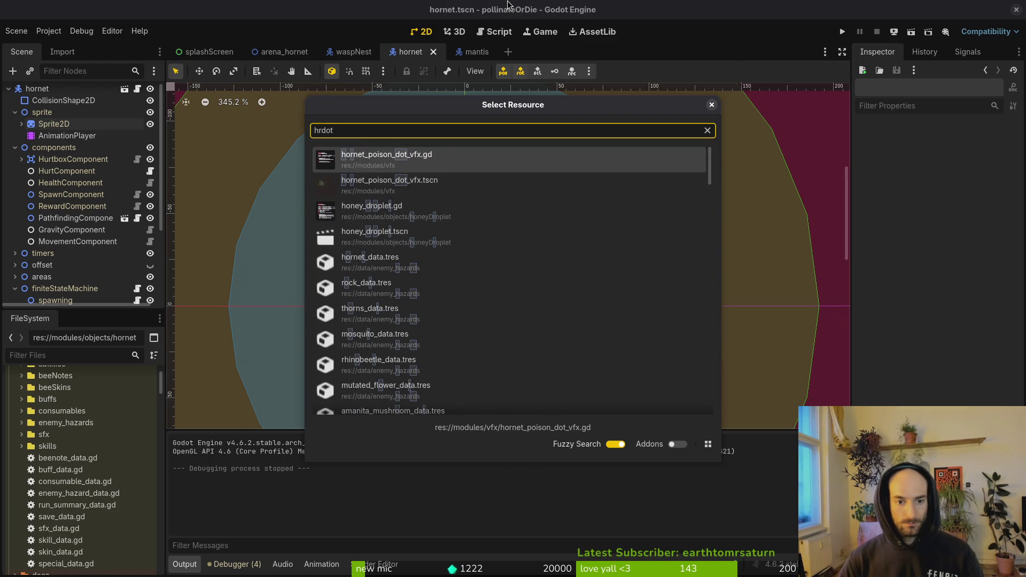
{"action": "key", "text": "Down"}
{"action": "key", "text": "Return"}
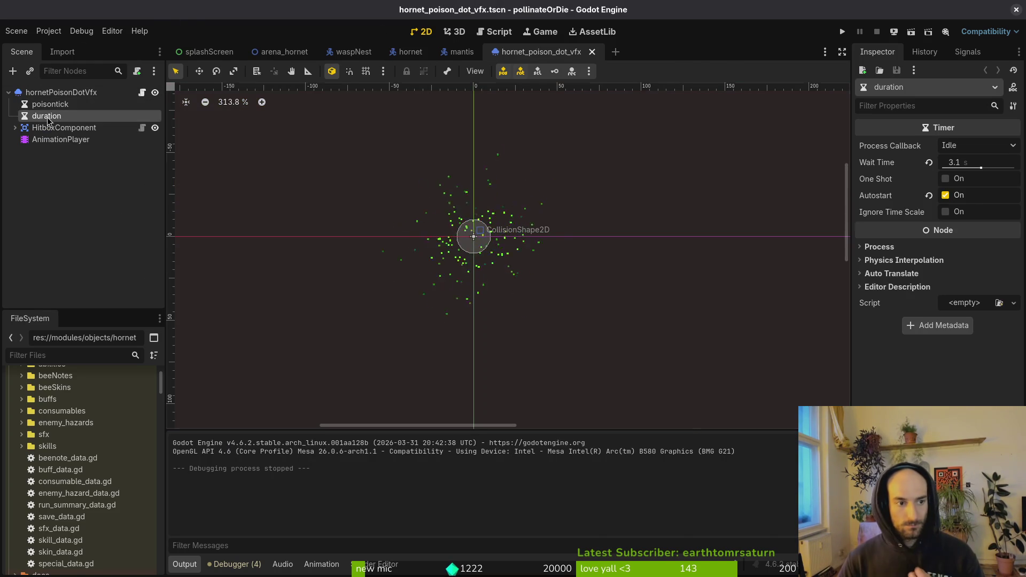
{"action": "left_click", "coordinate": [59, 107]}
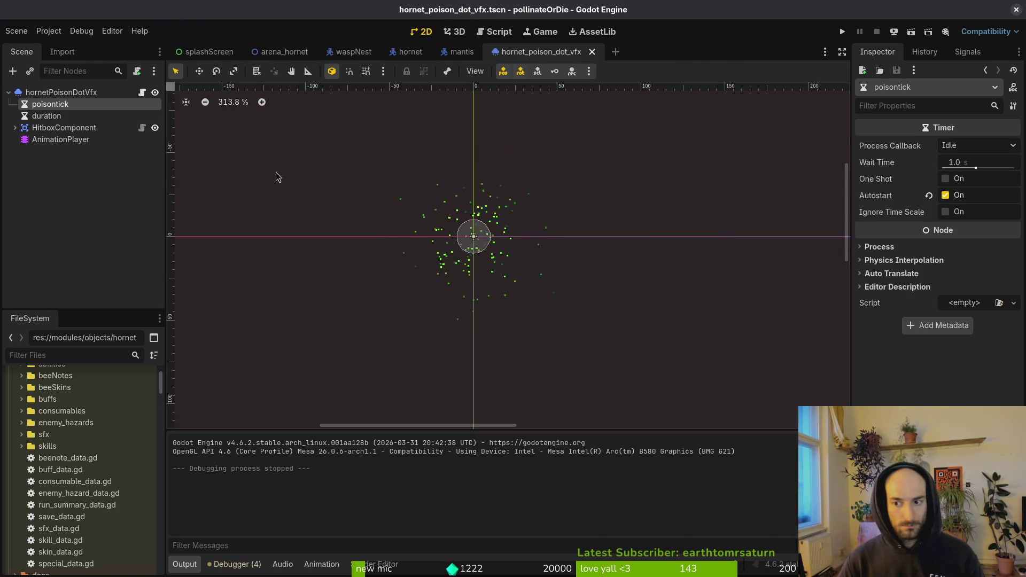
- Open hornet_poison_dot_vfx.gd in Neovim through the Telescope file finder
{"action": "key", "text": "alt+Tab"}
{"action": "key", "text": "space"}
{"action": "key", "text": "f"}
{"action": "key", "text": "f"}
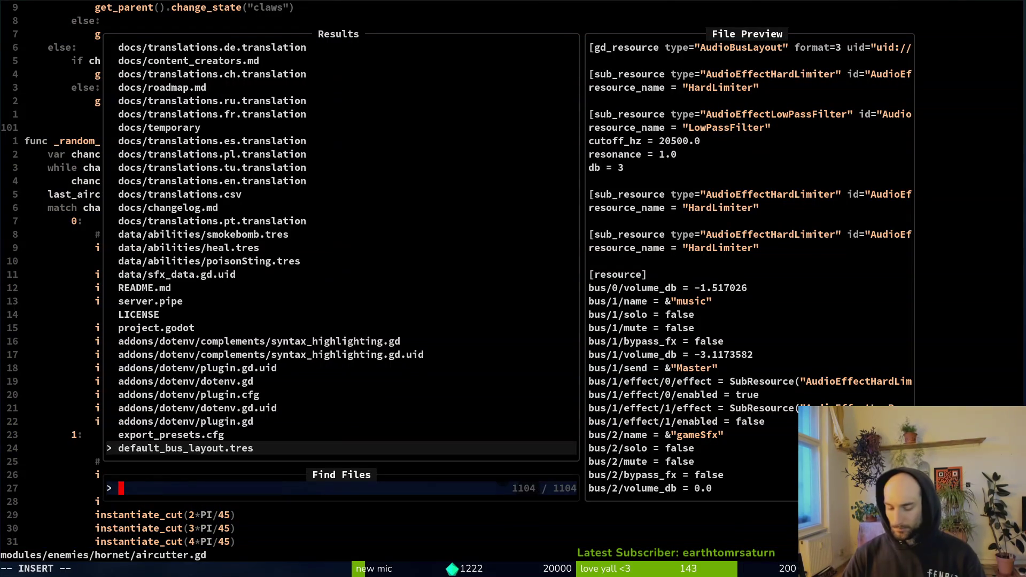
{"action": "type", "text": "hopoi"}
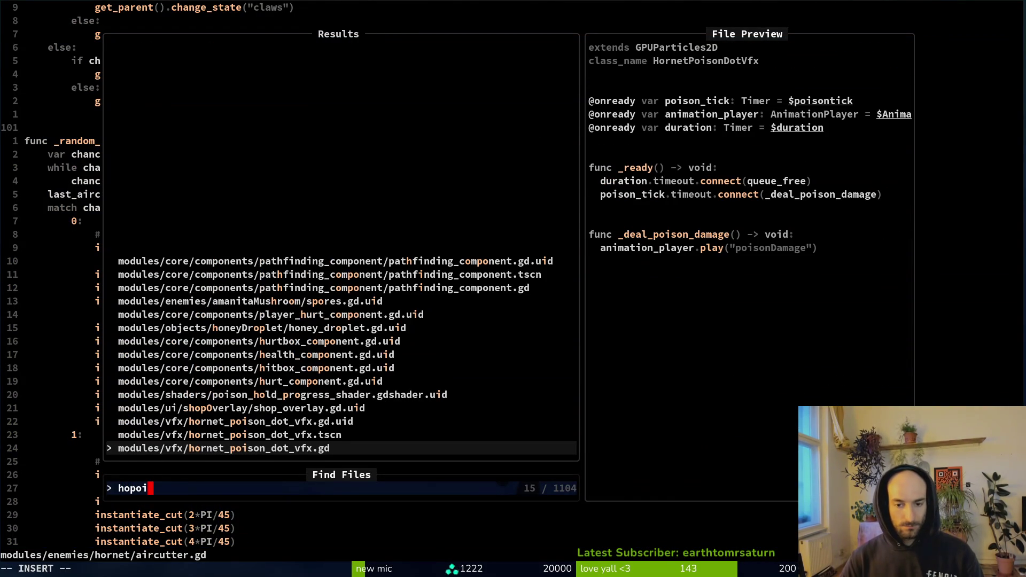
{"action": "key", "text": "Return"}
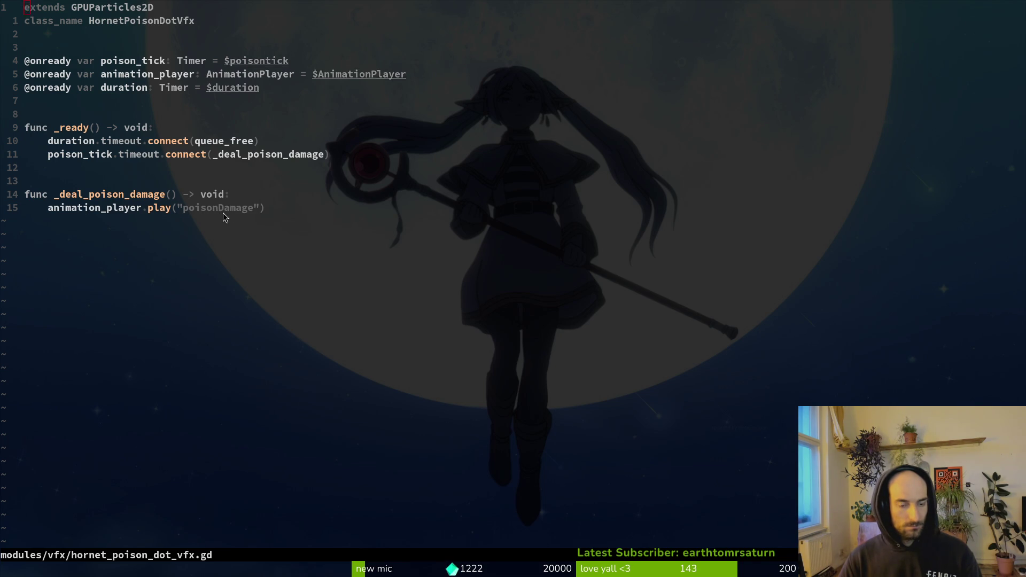
{"action": "key", "text": "alt+Tab"}
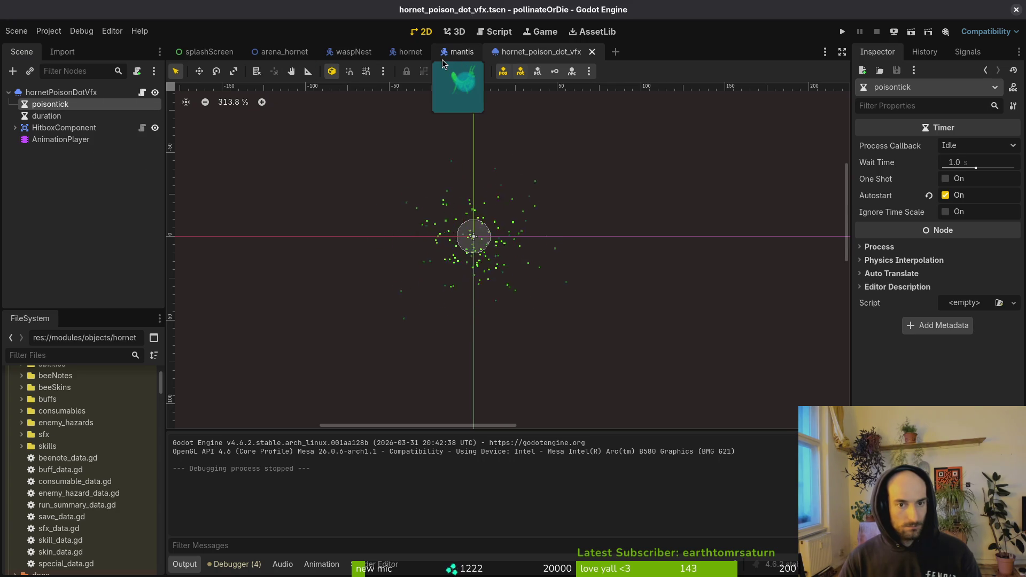
- Quick-open platforms.png, then player.tscn, and inspect the player's Sprite2D node
{"action": "key", "text": "shift+alt+o"}
{"action": "type", "text": "platf"}
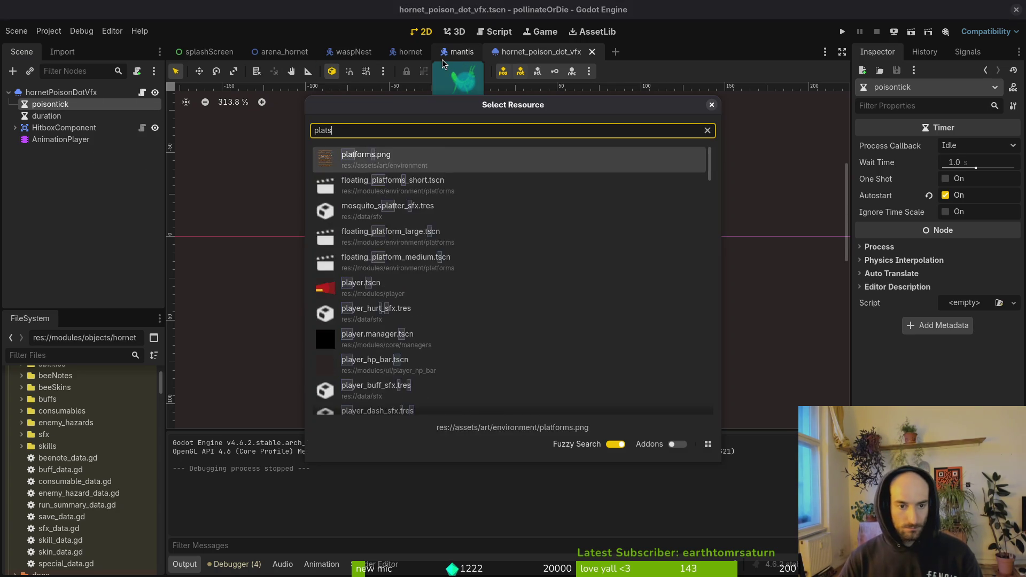
{"action": "key", "text": "Return"}
{"action": "key", "text": "shift+alt+o"}
{"action": "type", "text": "pl"}
{"action": "key", "text": "Down"}
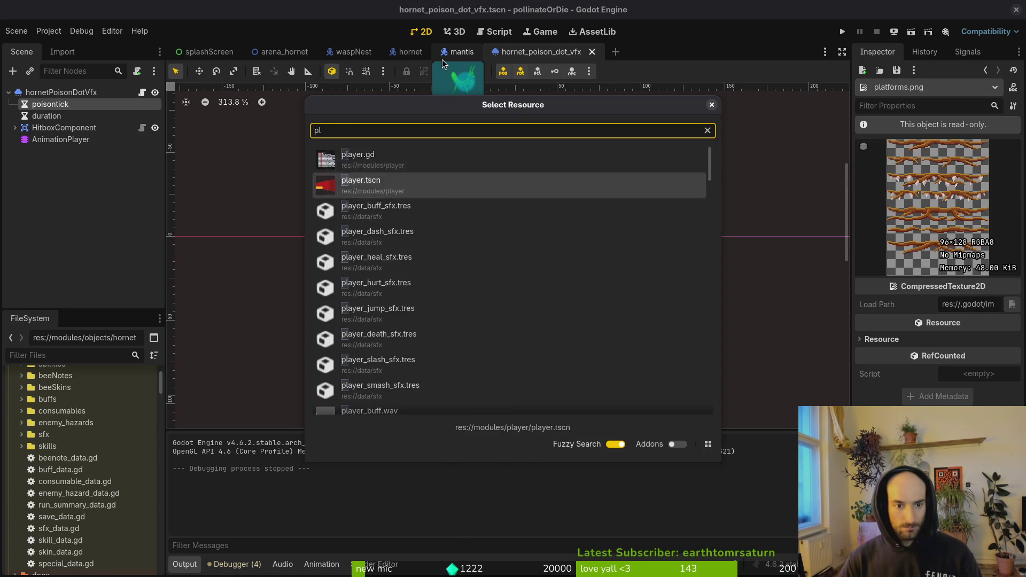
{"action": "key", "text": "Return"}
{"action": "left_click", "coordinate": [15, 128]}
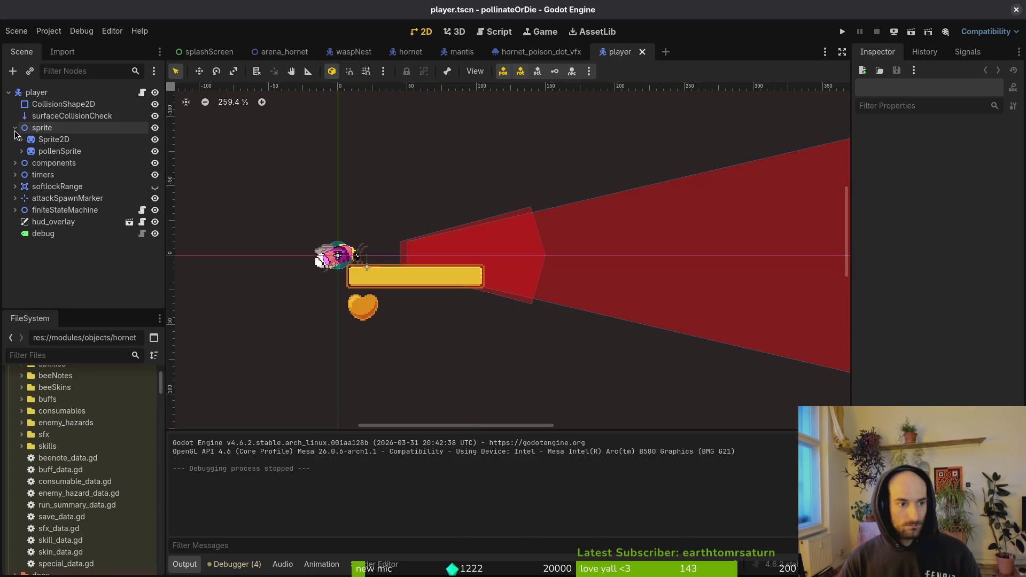
{"action": "left_click", "coordinate": [52, 140]}
- Browse the finiteStateMachine states and the player's AnimationPlayer animation list, then collapse Sprite2D
{"action": "key", "text": "alt+Tab"}
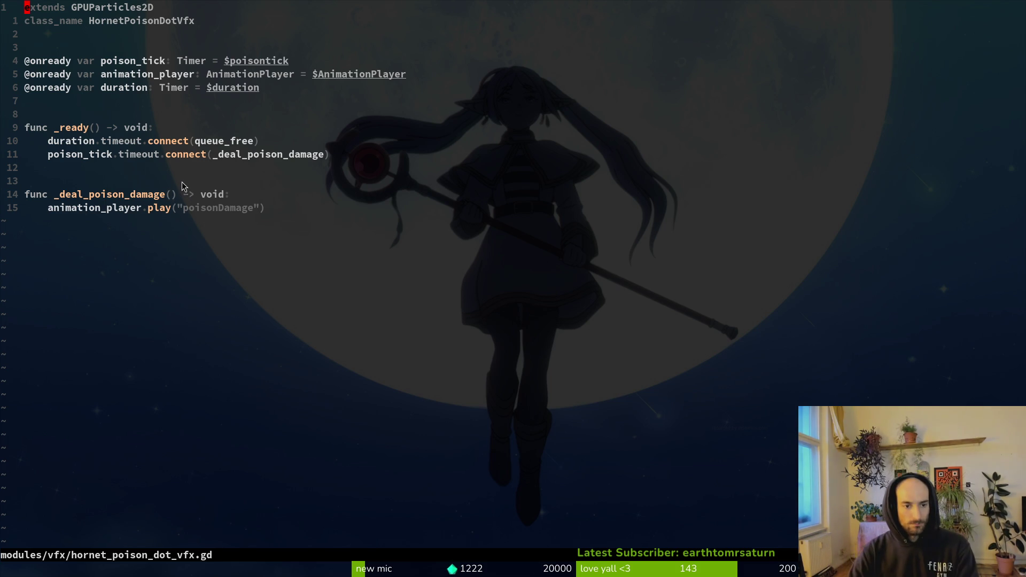
{"action": "key", "text": "alt+Tab"}
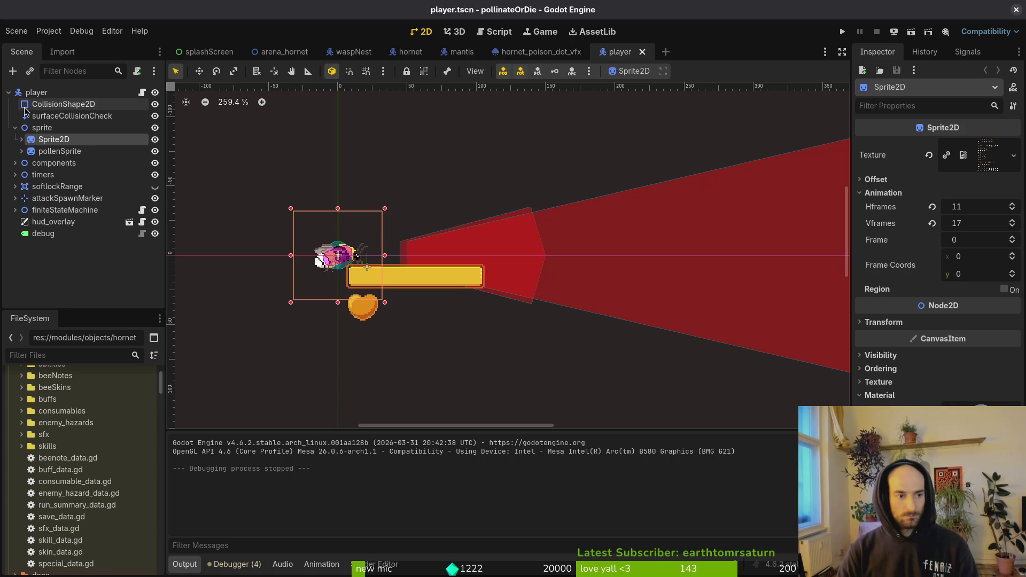
{"action": "left_click", "coordinate": [15, 210]}
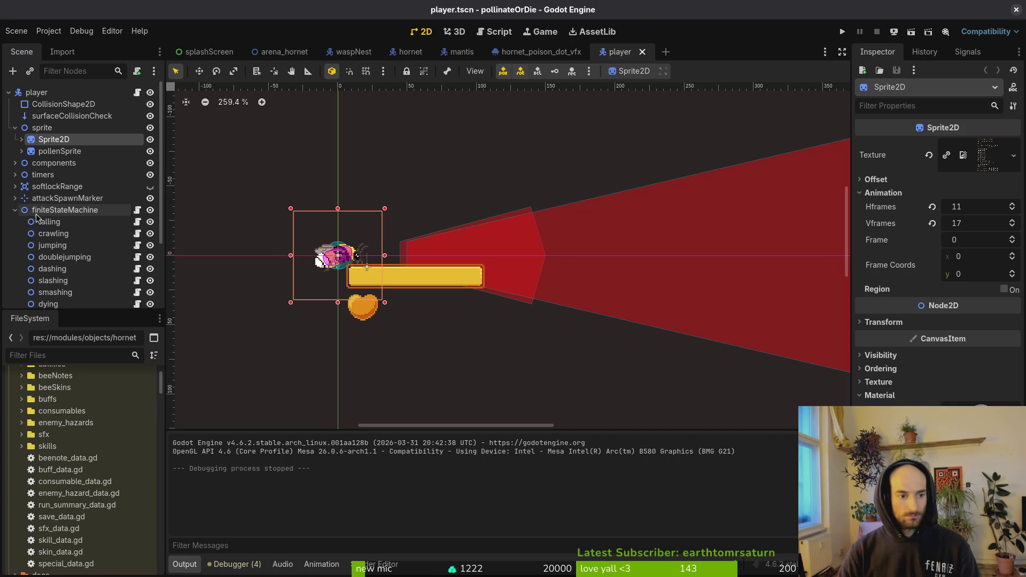
{"action": "scroll", "coordinate": [117, 246], "scroll_direction": "down", "scroll_amount": 3}
{"action": "scroll", "coordinate": [117, 246], "scroll_direction": "up", "scroll_amount": 5}
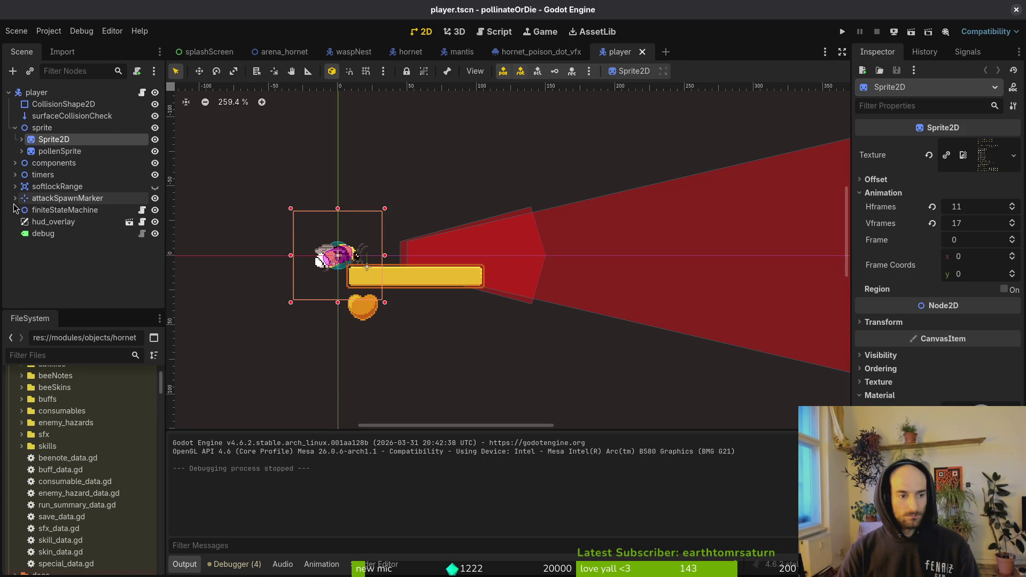
{"action": "key", "text": "alt+Tab"}
{"action": "key", "text": "alt+Tab"}
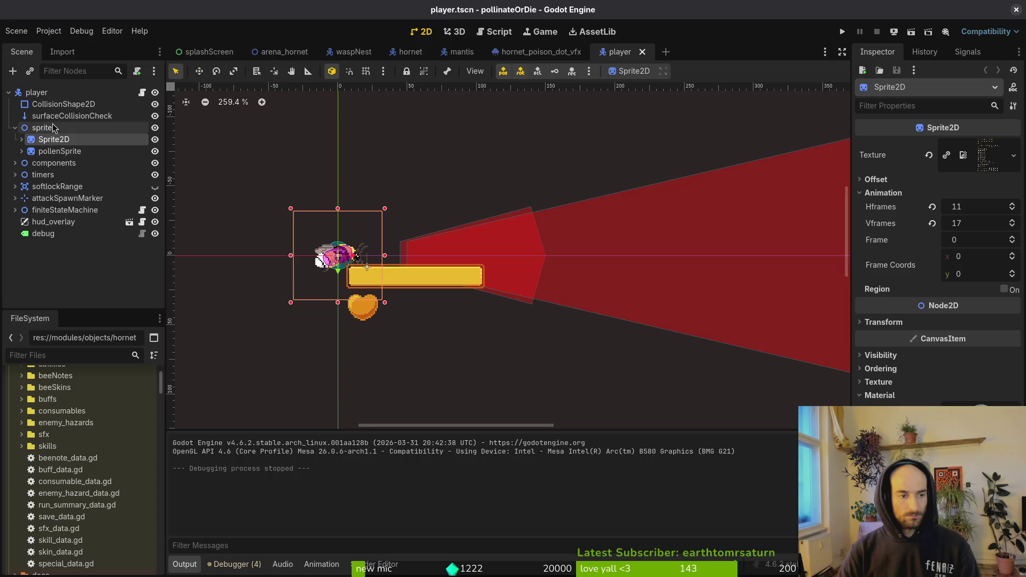
{"action": "left_click", "coordinate": [21, 140]}
{"action": "left_click", "coordinate": [73, 151]}
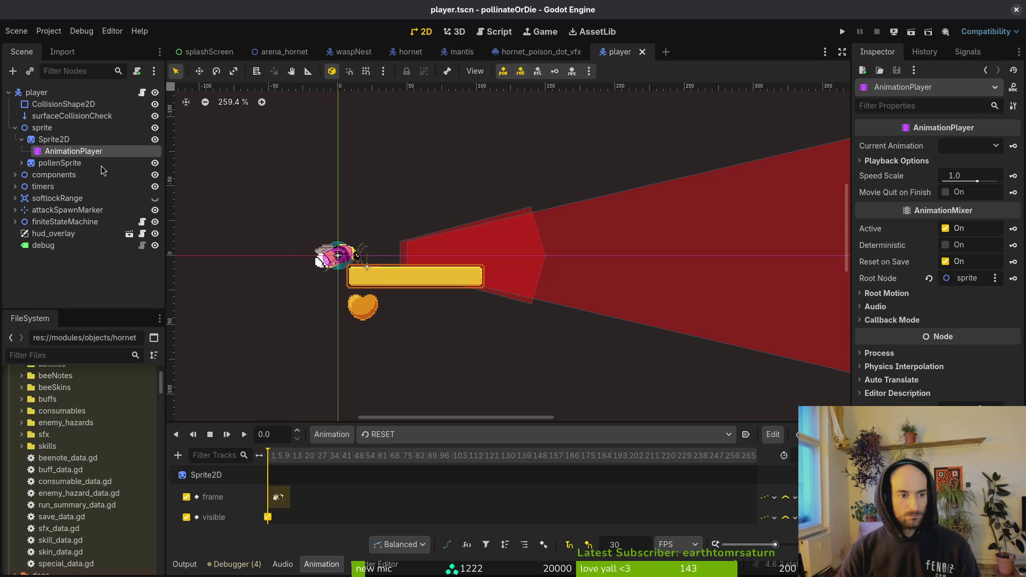
{"action": "left_click", "coordinate": [420, 435]}
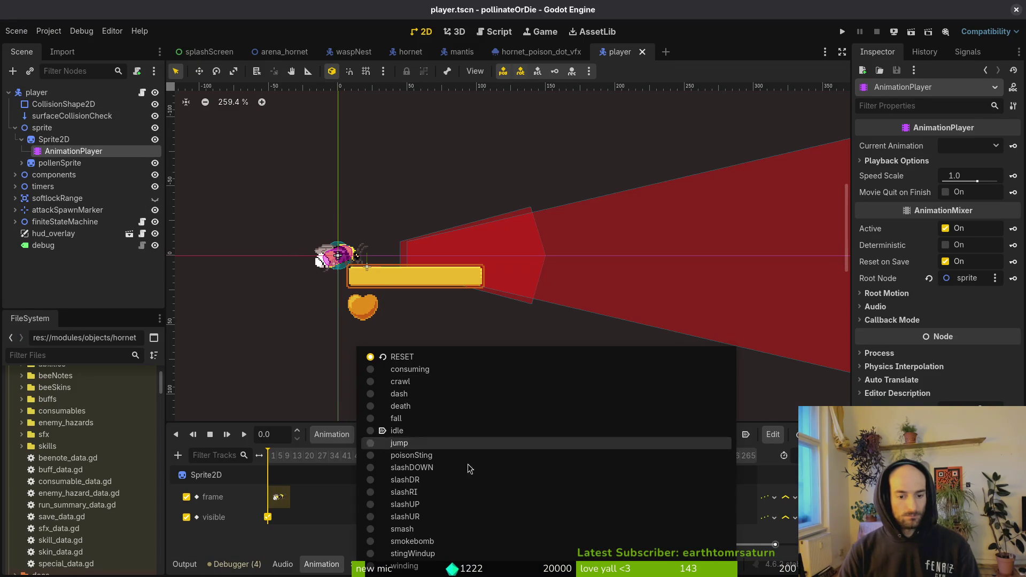
{"action": "left_click", "coordinate": [303, 542]}
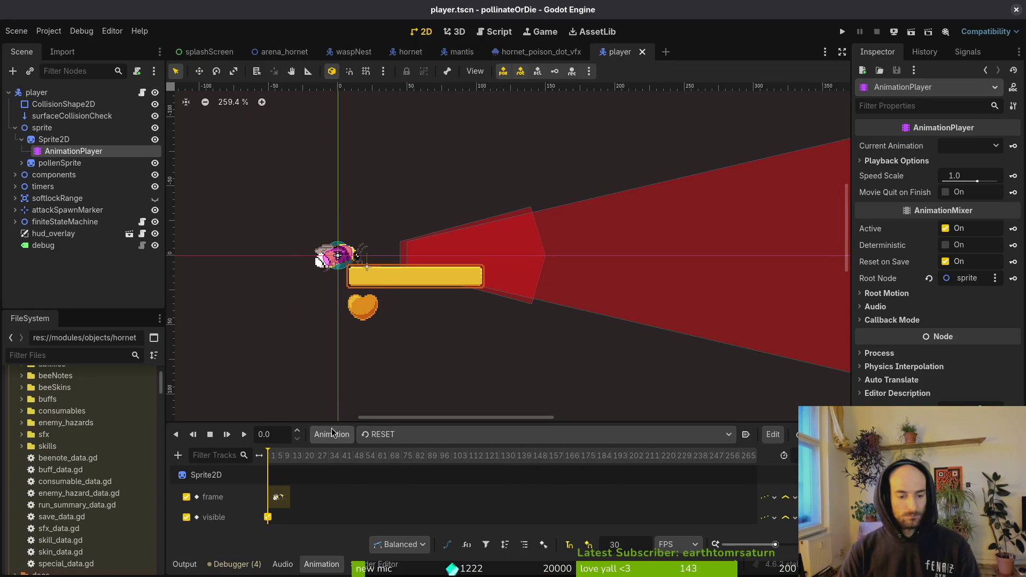
{"action": "left_click", "coordinate": [22, 139]}
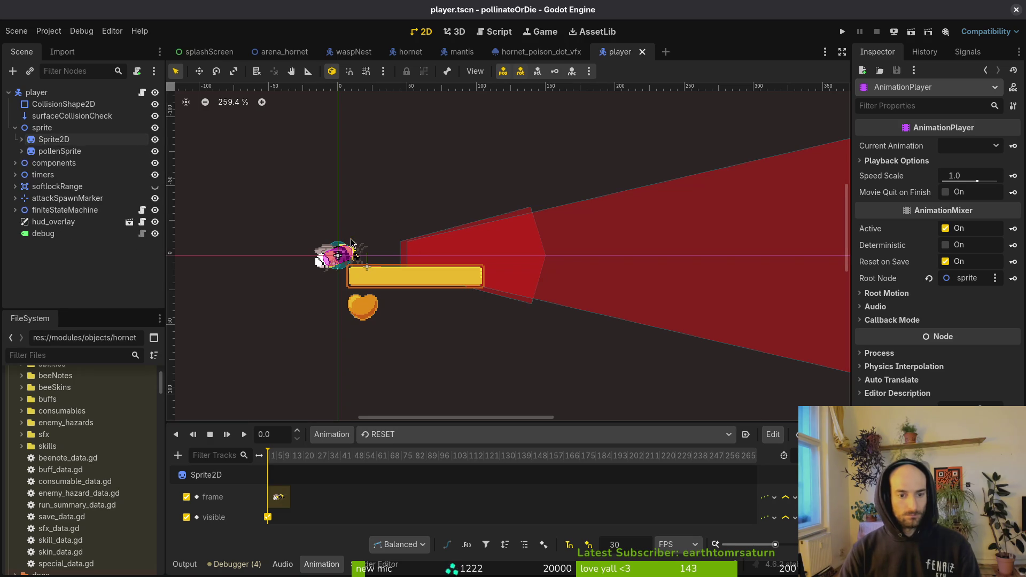
{"action": "key", "text": "alt+Tab"}
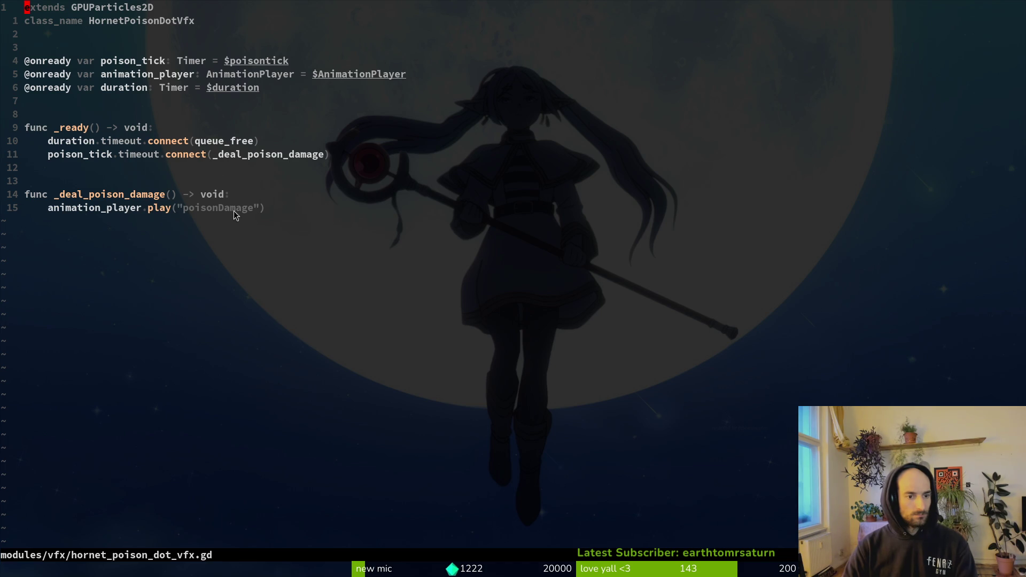
- Open hornet_poison_dot_vfx.tscn and select the poisonDamage animation in the Animation panel
{"action": "key", "text": "alt+Tab"}
{"action": "key", "text": "alt+shift+o"}
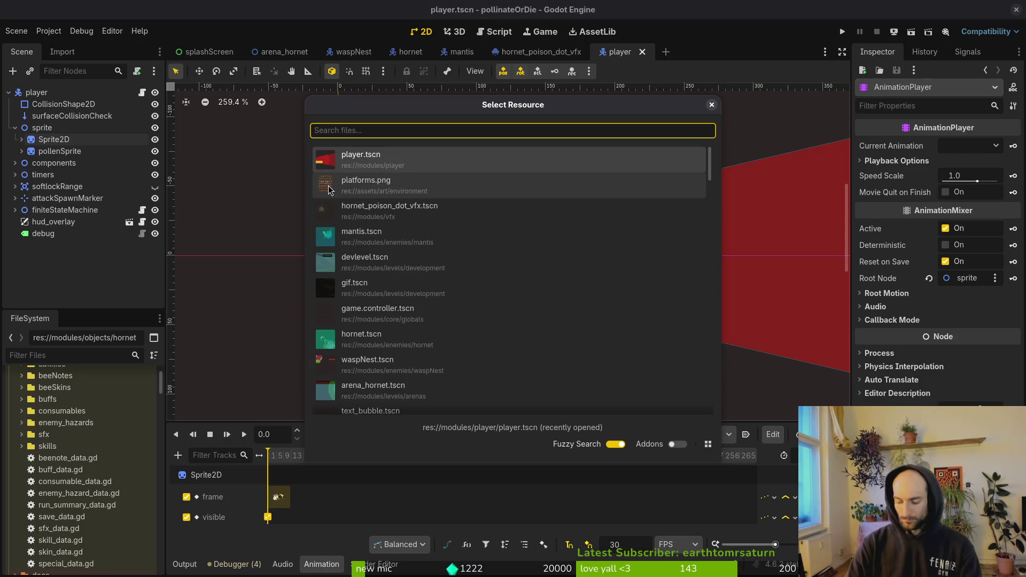
{"action": "type", "text": "ho"}
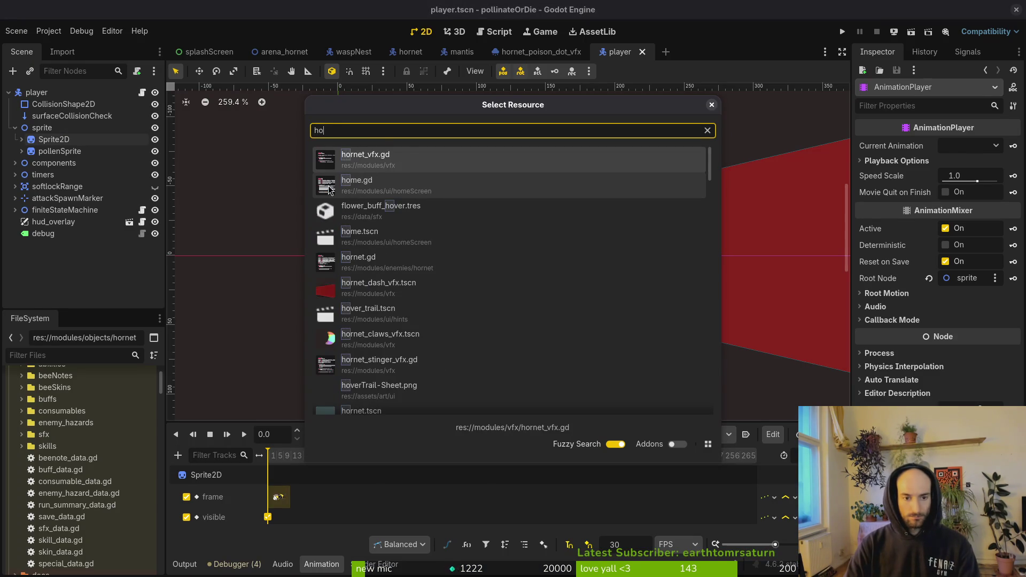
{"action": "type", "text": "rnet_poi"}
{"action": "key", "text": "Return"}
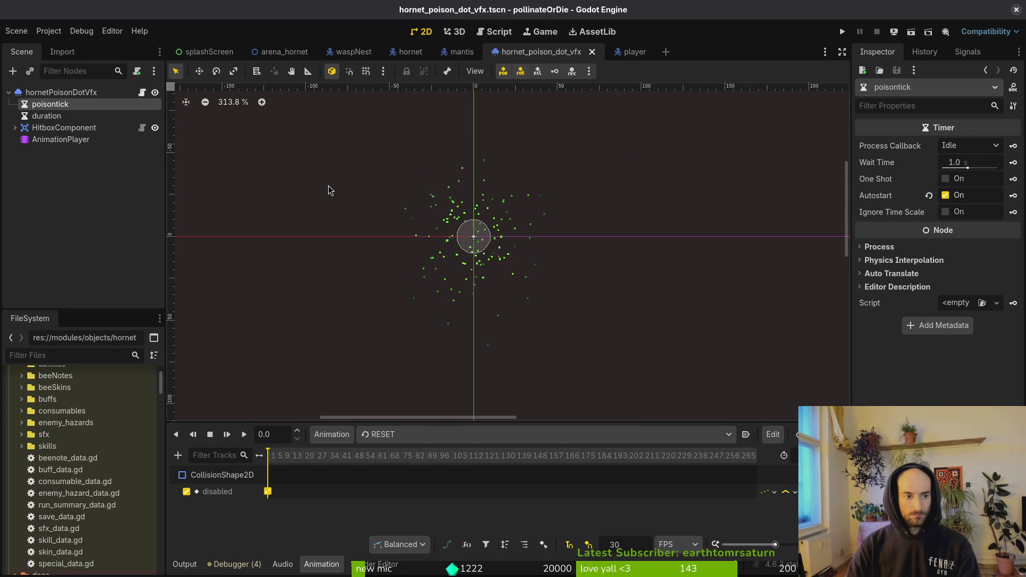
{"action": "left_click", "coordinate": [64, 130]}
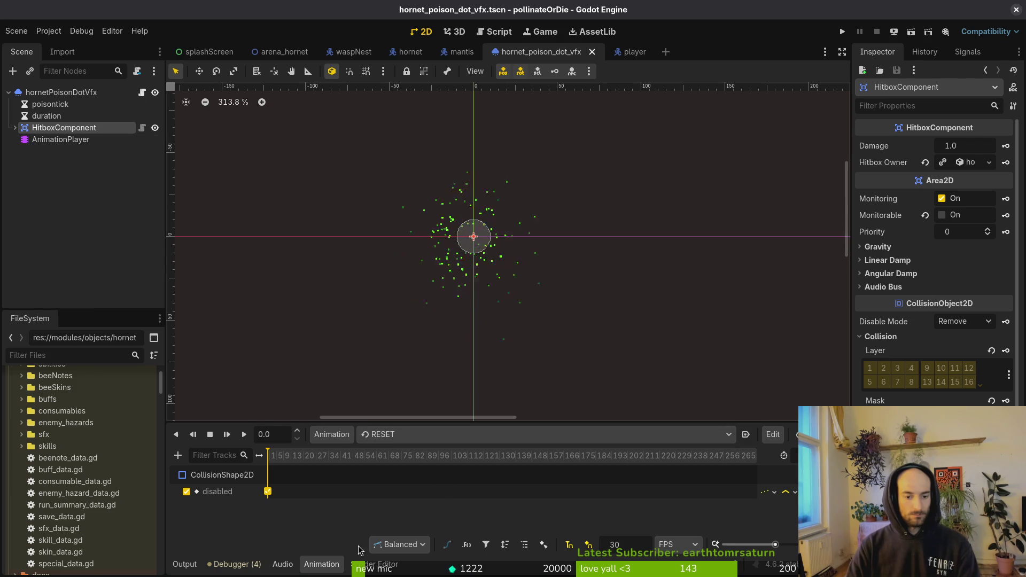
{"action": "left_click", "coordinate": [398, 435]}
{"action": "left_click", "coordinate": [425, 470]}
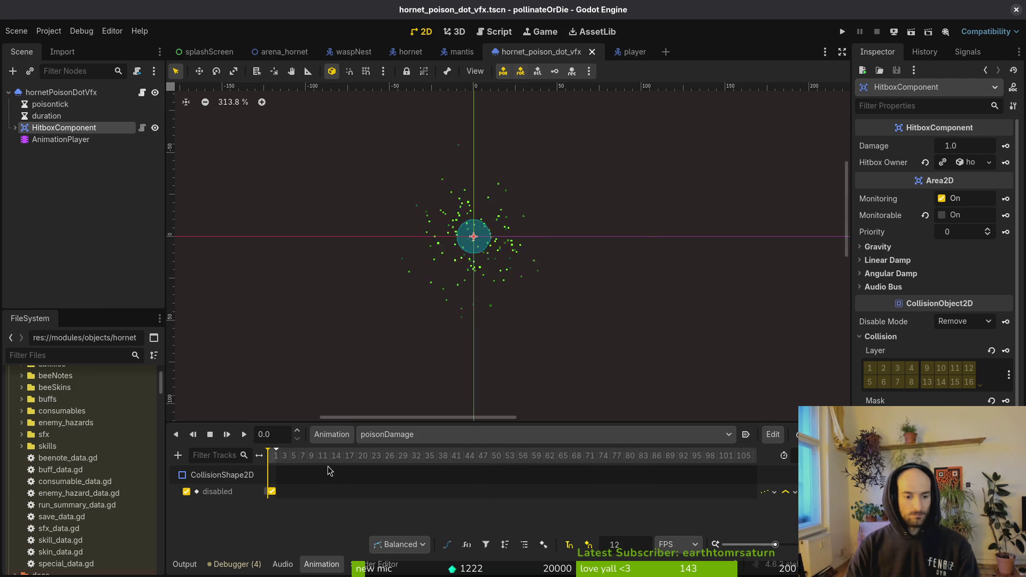
{"action": "scroll", "coordinate": [280, 476], "scroll_direction": "up", "scroll_amount": 5, "text": "ctrl"}
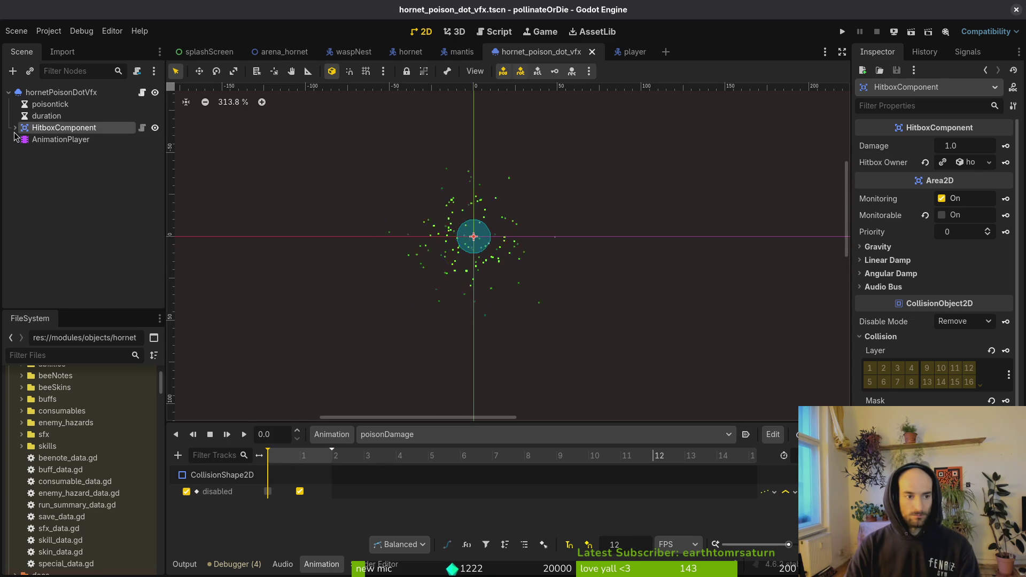
- Preview poisonDamage, save the scene, and check the duration and poisontick timer settings
{"action": "left_click", "coordinate": [44, 192]}
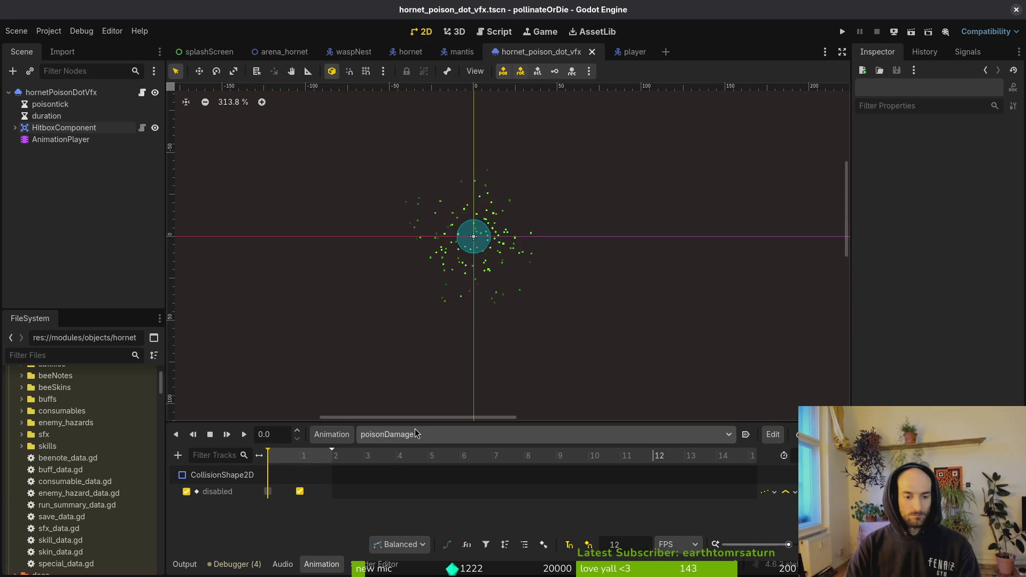
{"action": "left_click", "coordinate": [227, 434]}
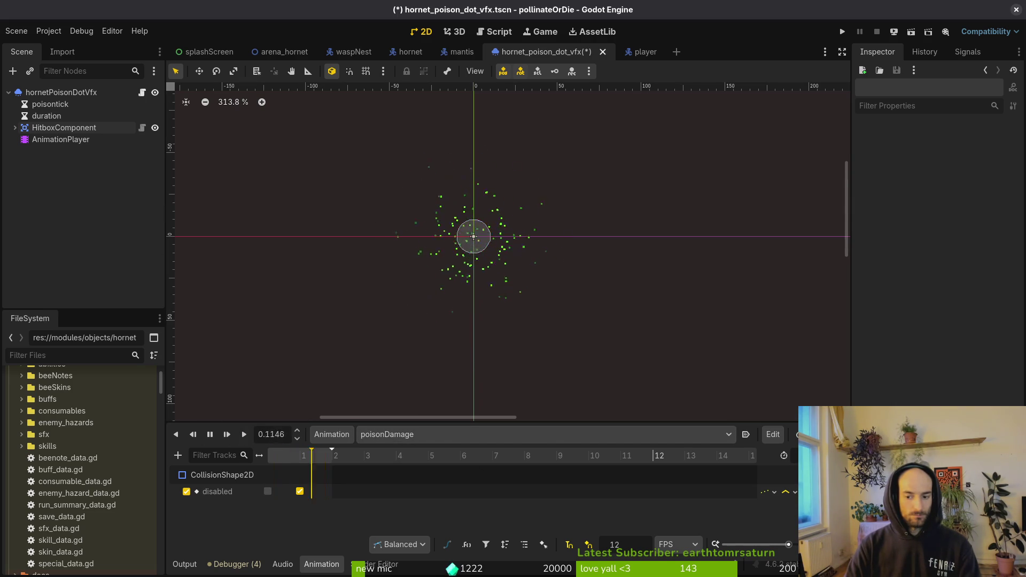
{"action": "left_click", "coordinate": [210, 434]}
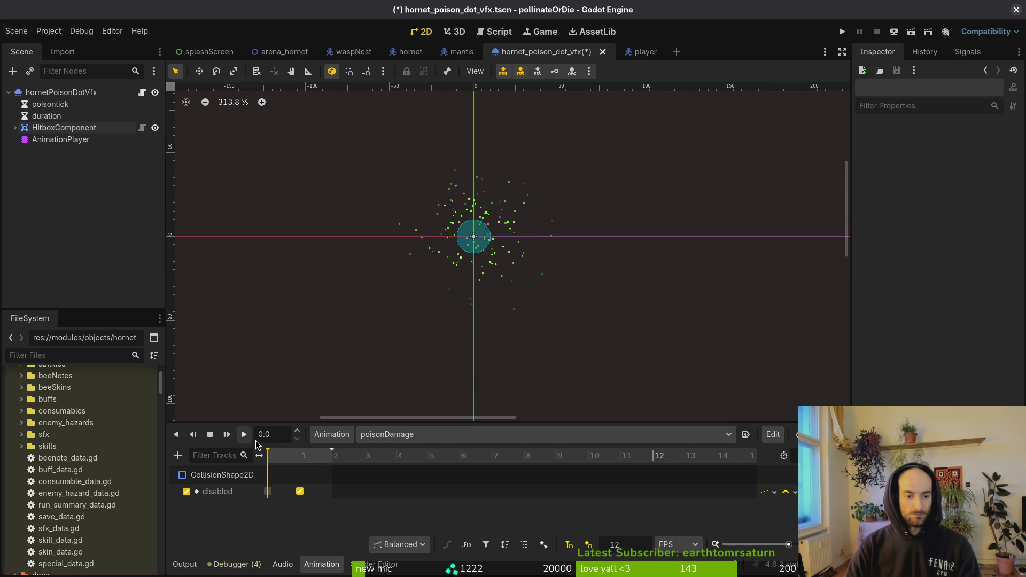
{"action": "key", "text": "ctrl+s"}
{"action": "left_click", "coordinate": [48, 115]}
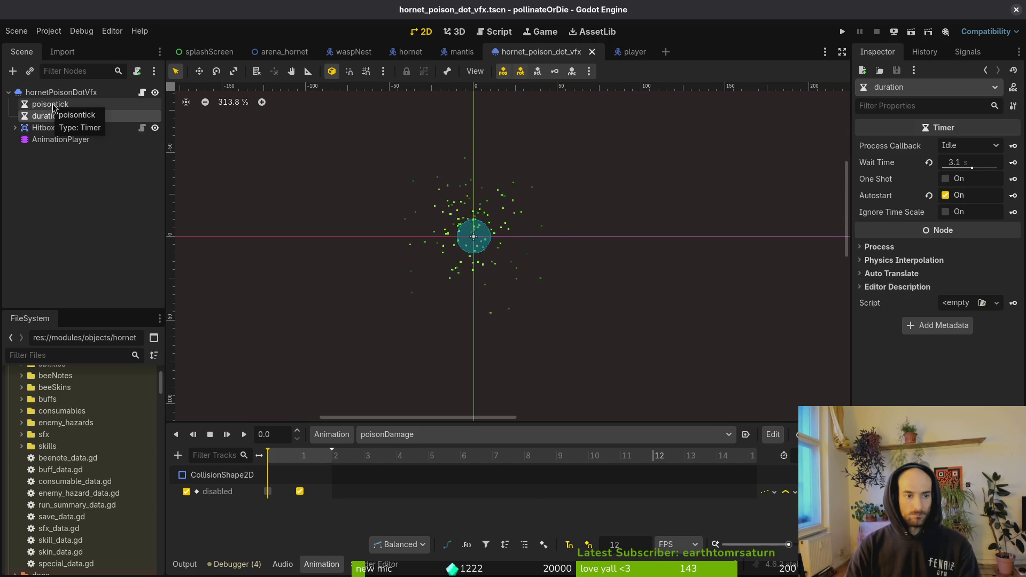
{"action": "left_click", "coordinate": [63, 105]}
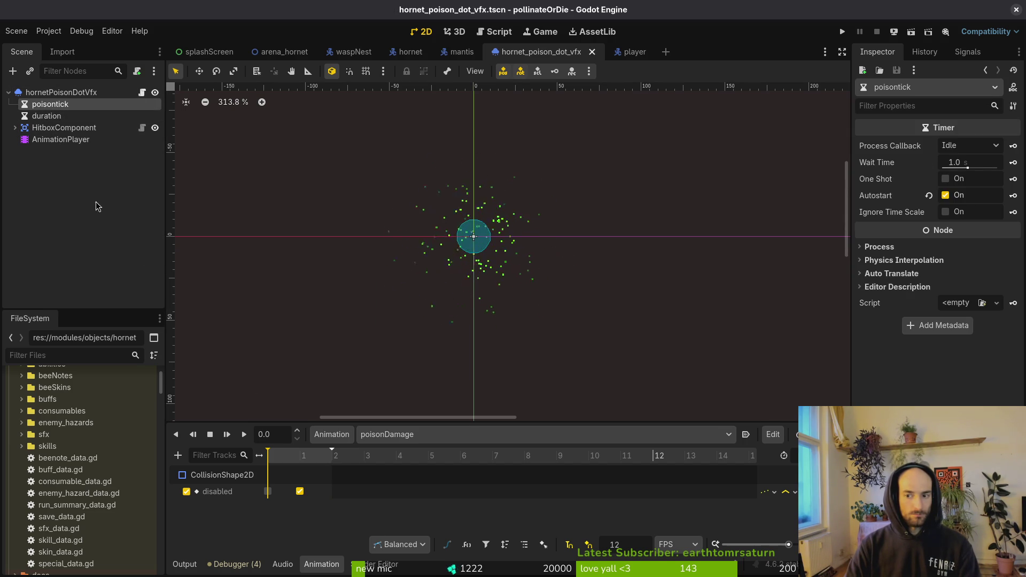
{"action": "left_click", "coordinate": [73, 195]}
{"action": "key", "text": "alt+Tab"}
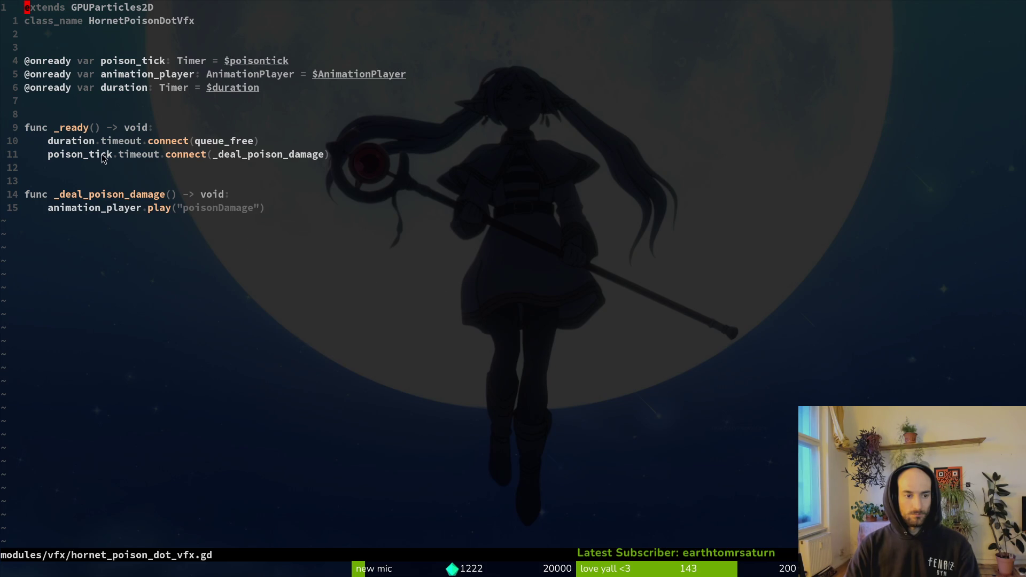
- Select the HitboxComponent node and launch the game project
{"action": "key", "text": "alt+Tab"}
{"action": "left_click", "coordinate": [64, 127]}
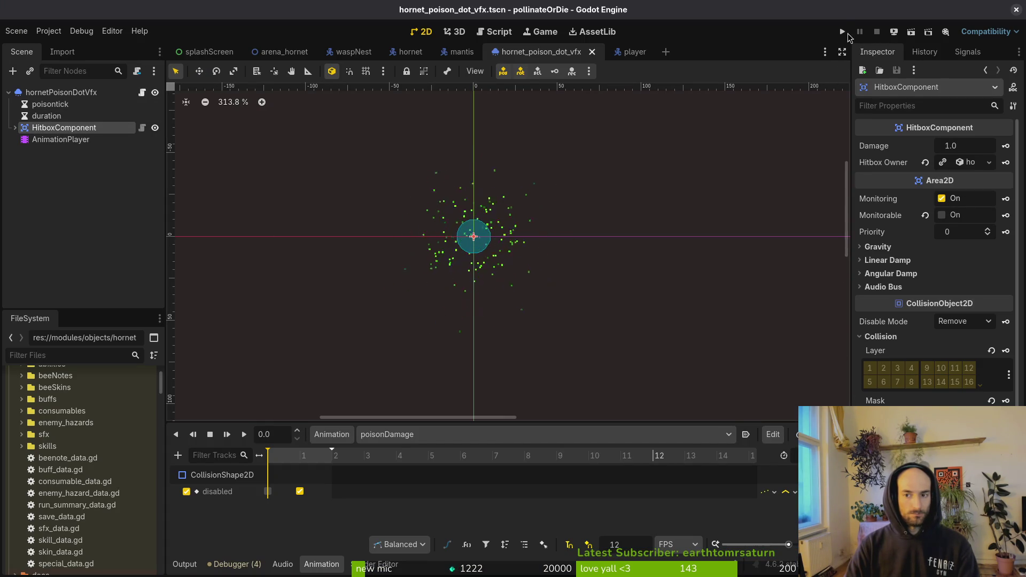
{"action": "left_click", "coordinate": [841, 32]}
{"action": "key", "text": "alt+Tab"}
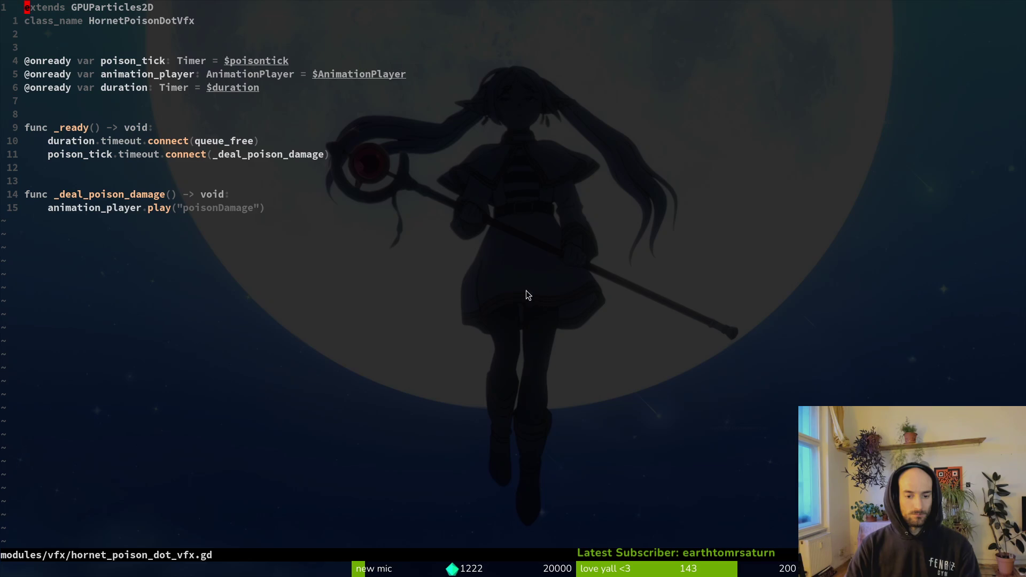
{"action": "key", "text": "alt+Tab"}
{"action": "key", "text": "alt+Tab"}
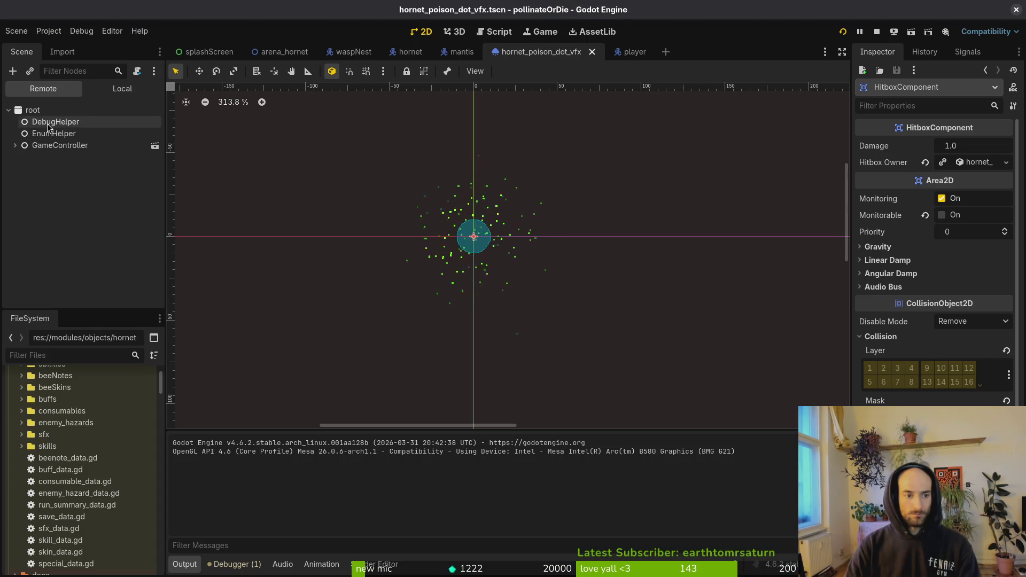
- In the Local scene tree, set poisontick Wait Time to 1.5 and duration to 4.6
{"action": "left_click", "coordinate": [122, 89]}
{"action": "left_click", "coordinate": [50, 122]}
{"action": "type", "text": "1."}
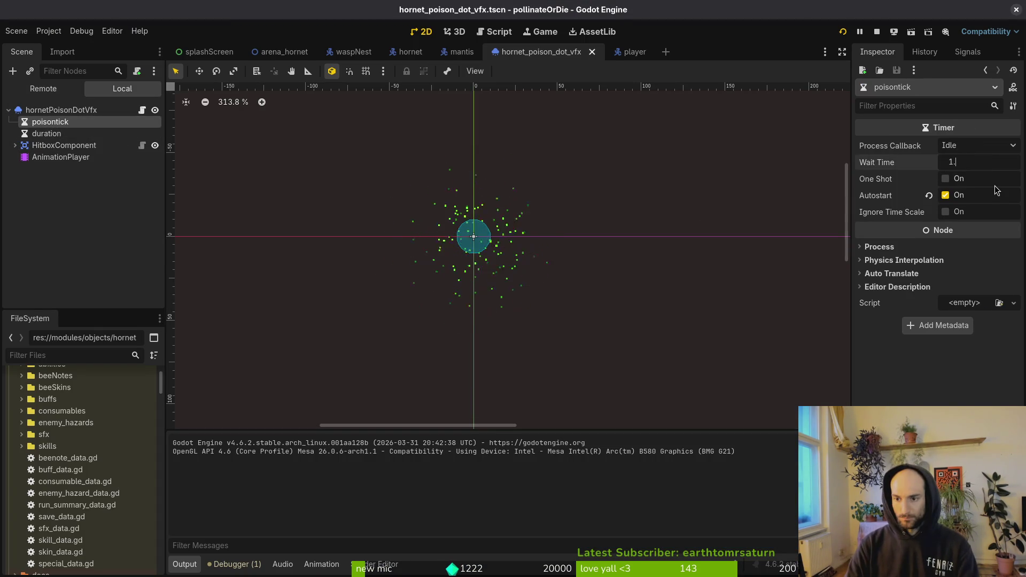
{"action": "type", "text": "5"}
{"action": "key", "text": "Return"}
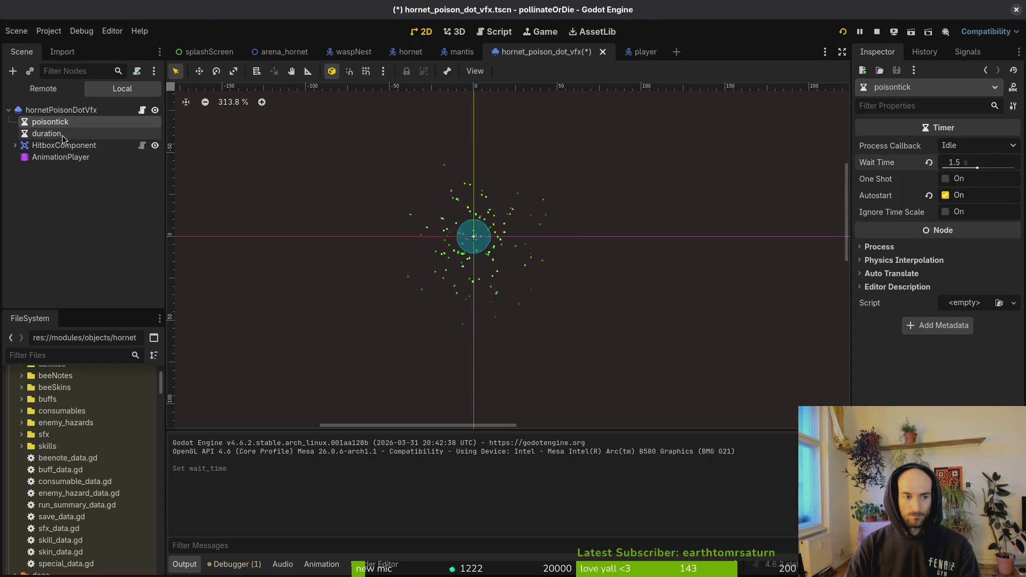
{"action": "left_click", "coordinate": [46, 133]}
{"action": "left_click", "coordinate": [962, 169]}
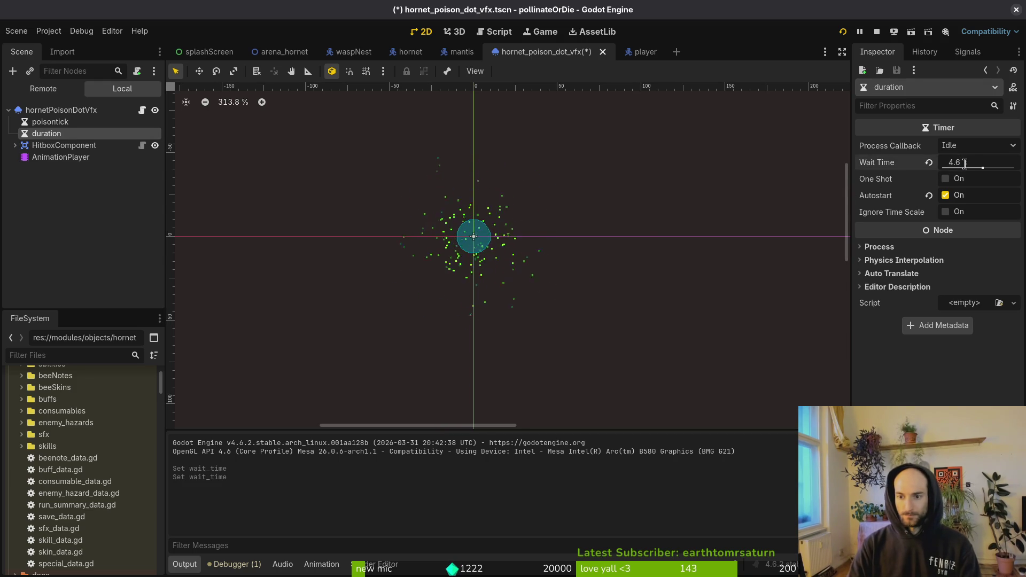
{"action": "key", "text": "ctrl+s"}
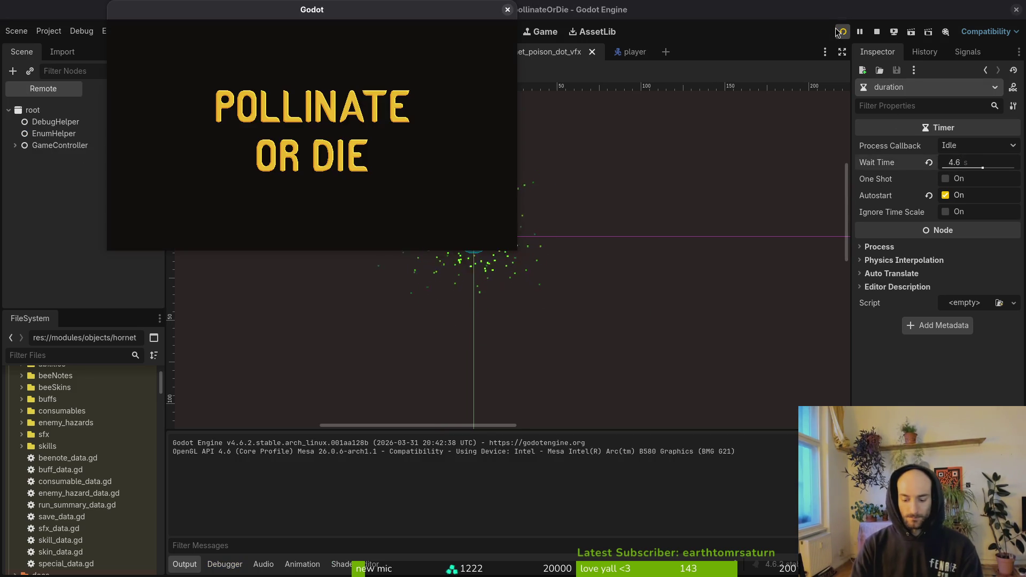
- Play the hornet arena twice, restarting after dying, then close the game window
{"action": "key", "text": "Return"}
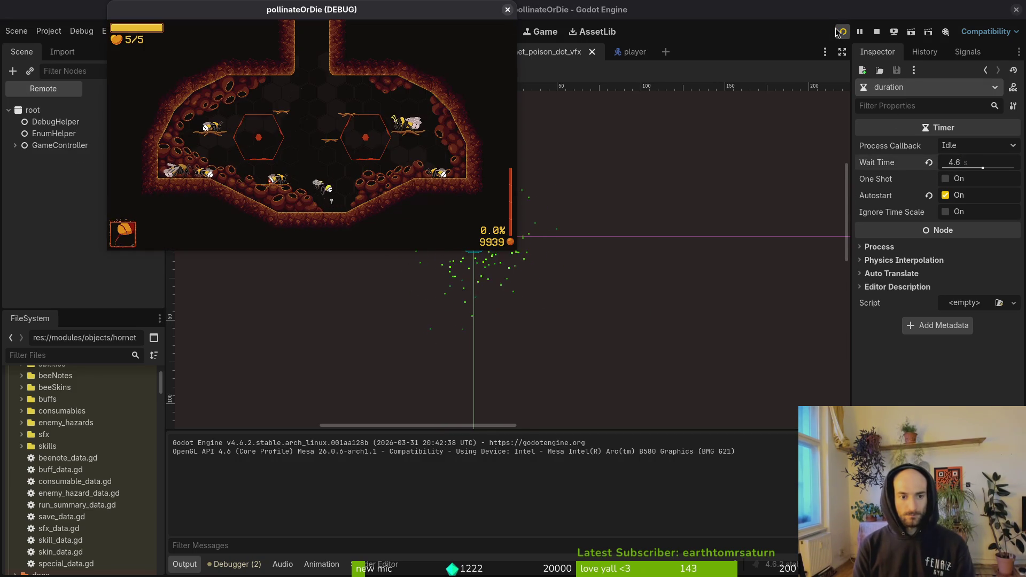
{"action": "key", "text": "Return"}
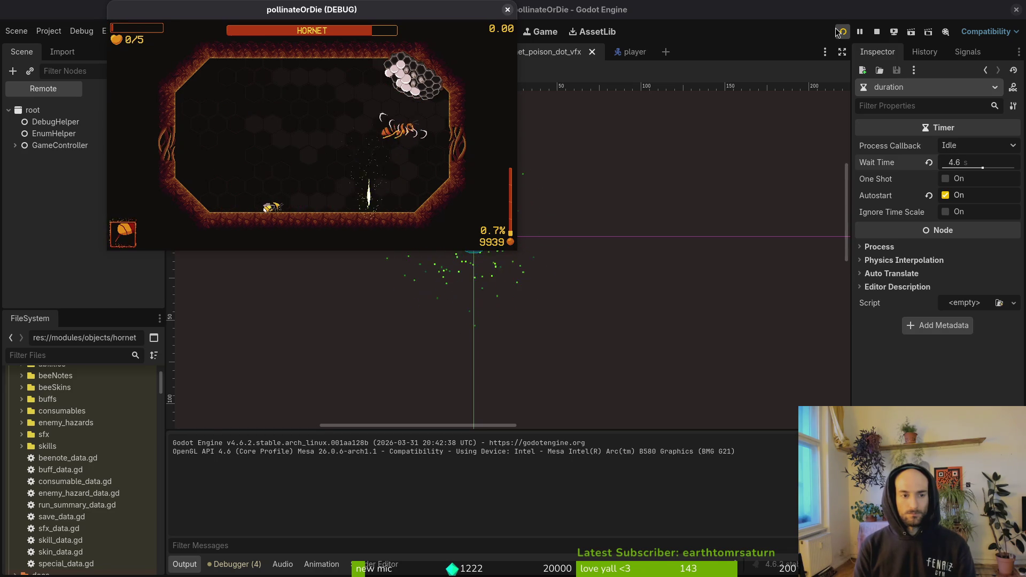
{"action": "left_click", "coordinate": [839, 32]}
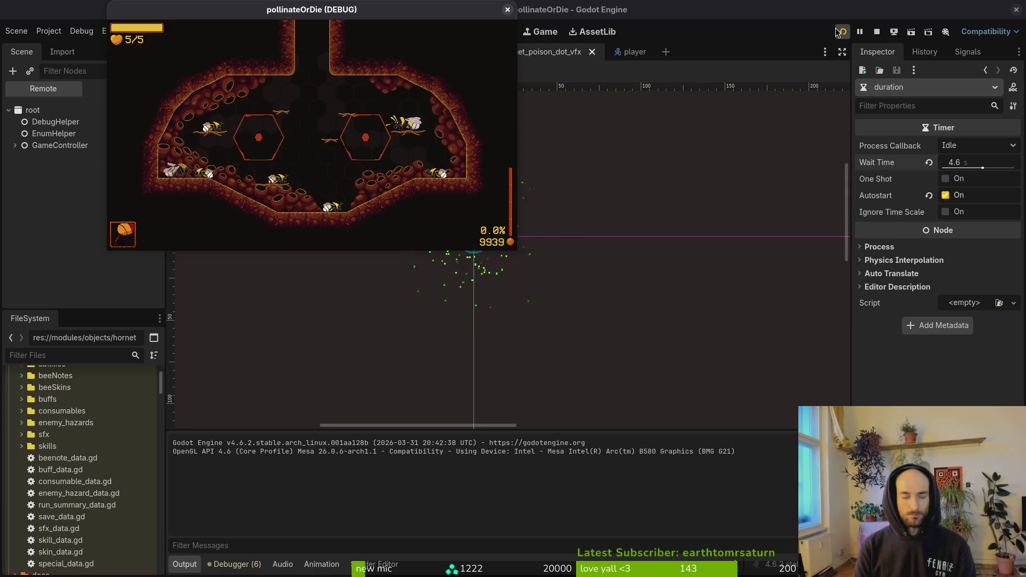
{"action": "left_click", "coordinate": [838, 32]}
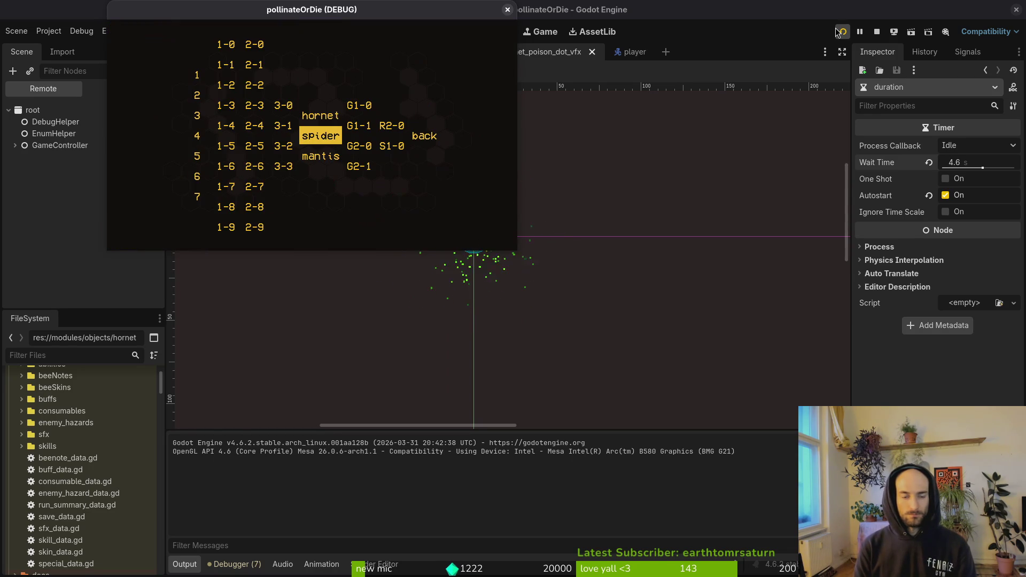
{"action": "key", "text": "Return"}
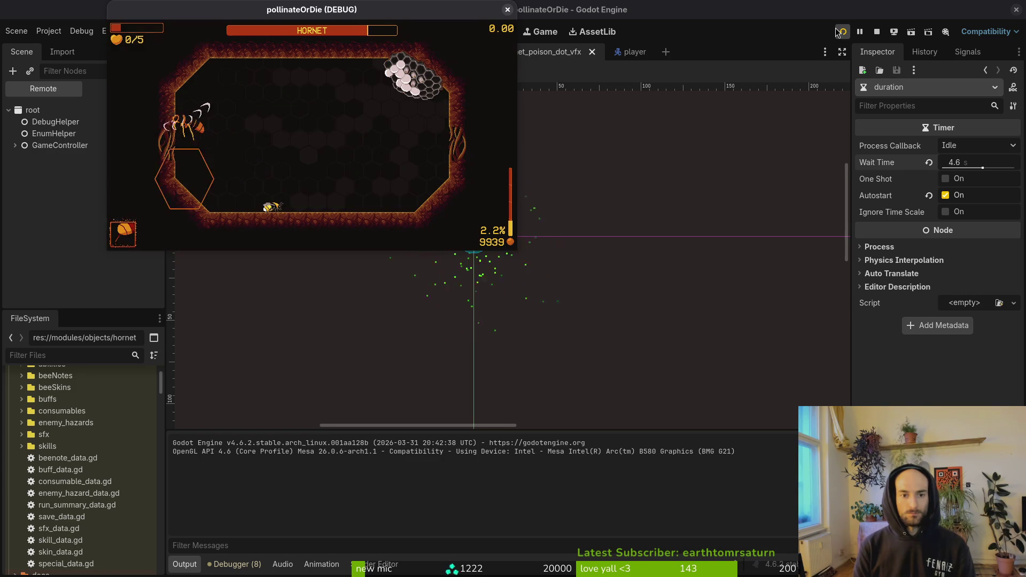
{"action": "left_click", "coordinate": [508, 9]}
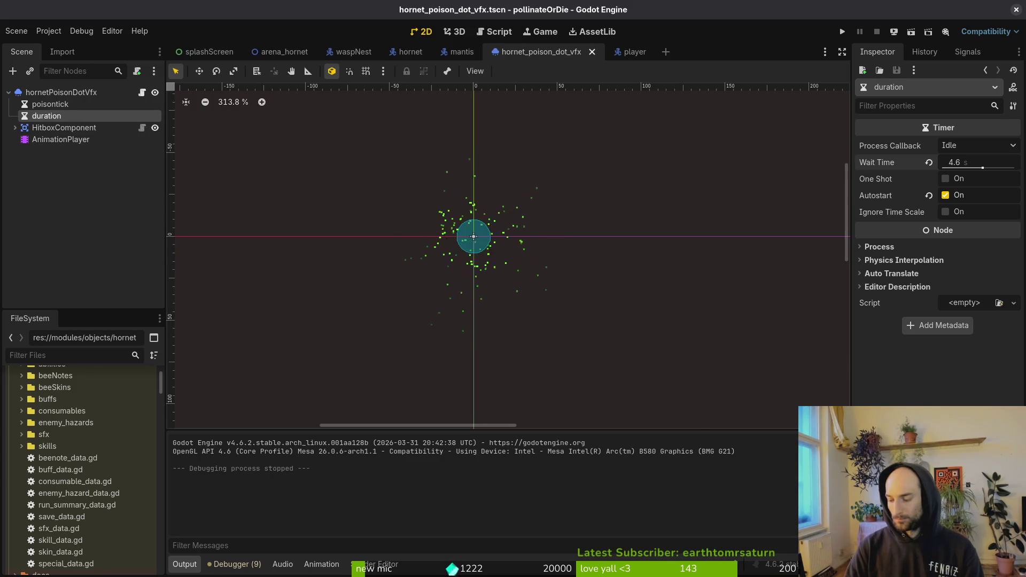
- Open hornetNest.aseprite from Recent files and switch to the Lasso tool
{"action": "key", "text": "alt+Tab"}
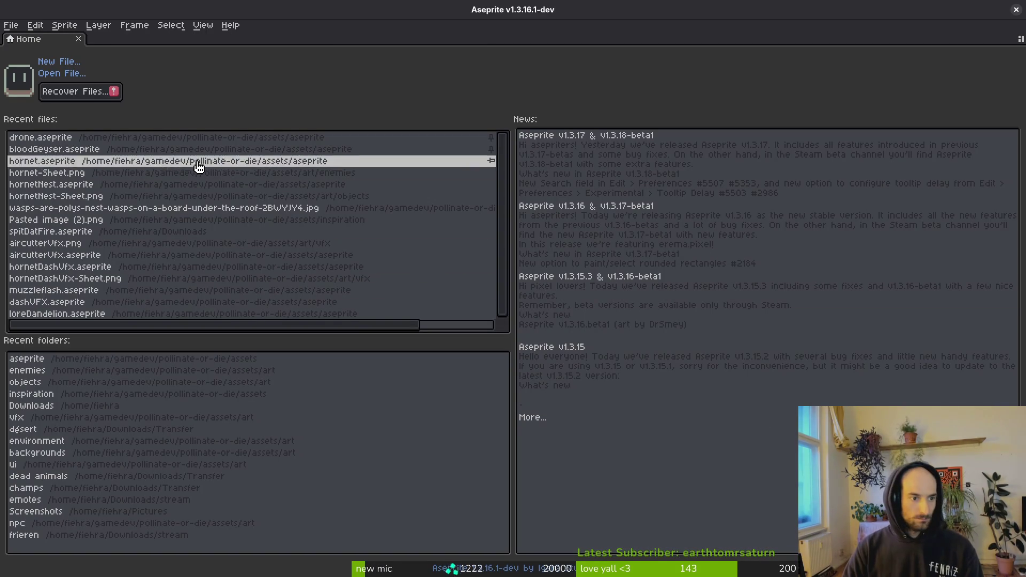
{"action": "left_click", "coordinate": [67, 185]}
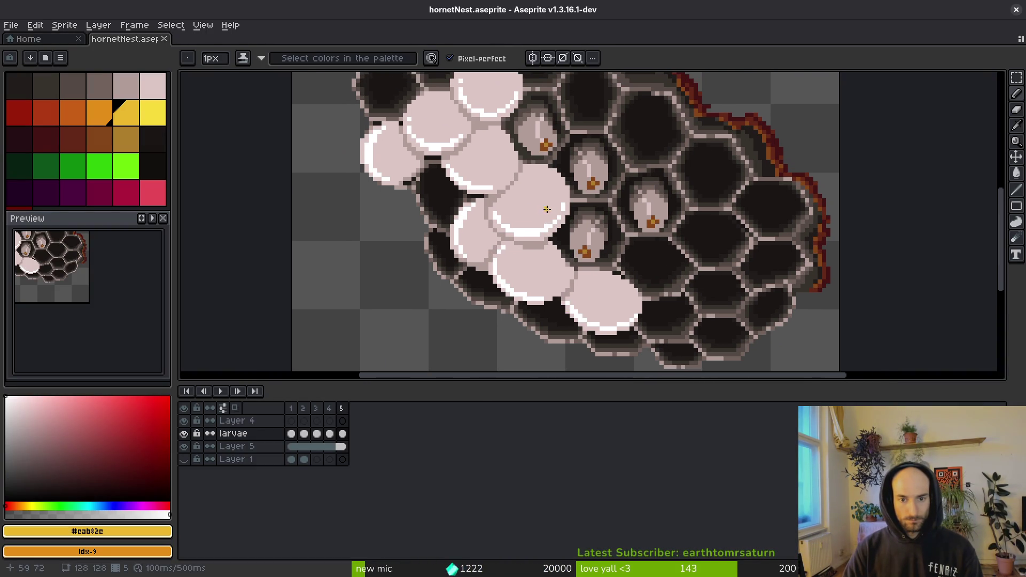
{"action": "scroll", "coordinate": [555, 193], "scroll_direction": "down", "scroll_amount": 1}
{"action": "key", "text": "q"}
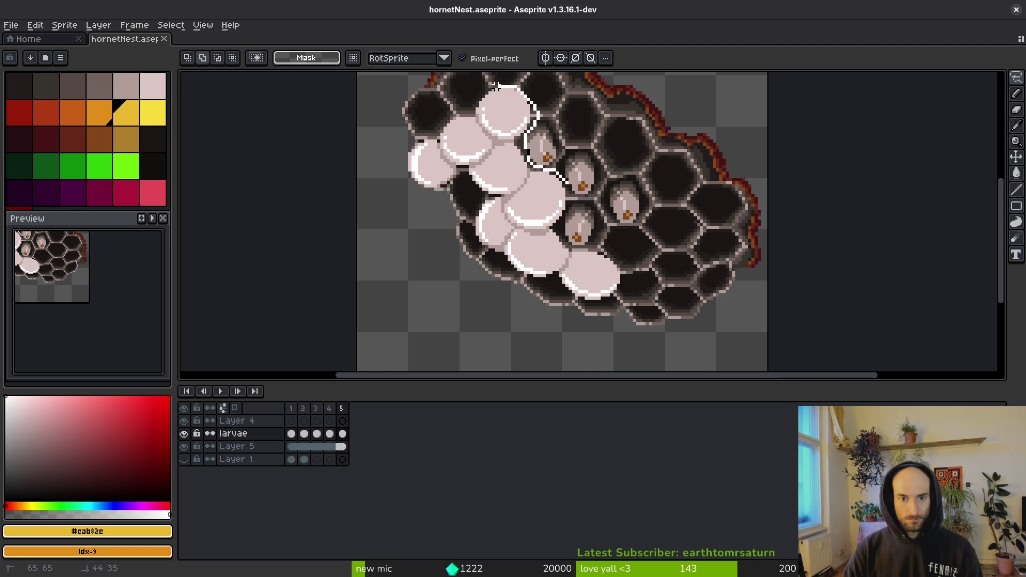
{"action": "key", "text": "Escape"}
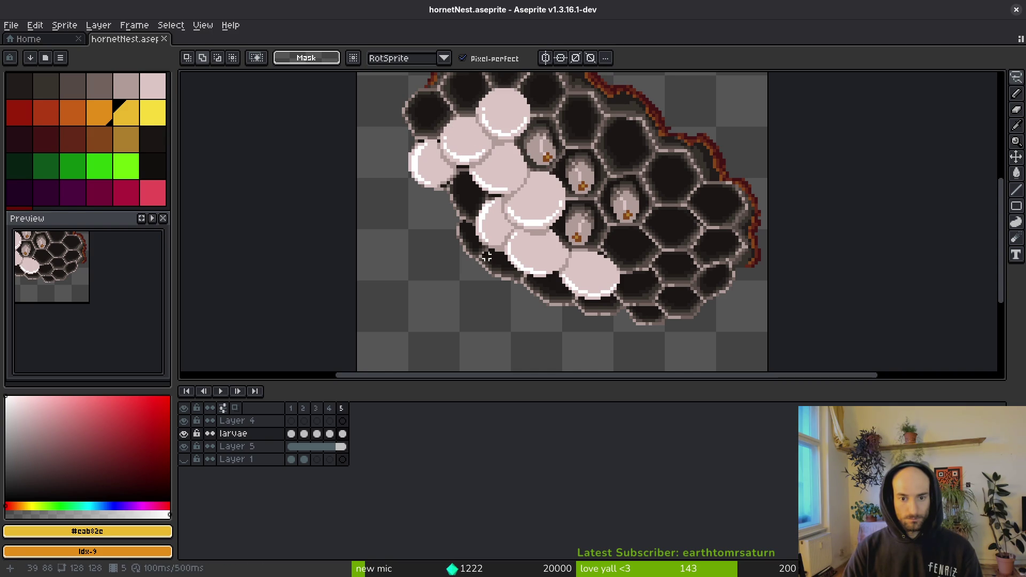
- Pick a dark grey for the Paint Bucket, undo an accidental background fill, and work on Layer 5
{"action": "scroll", "coordinate": [556, 276], "scroll_direction": "up", "scroll_amount": 2}
{"action": "key", "text": "i"}
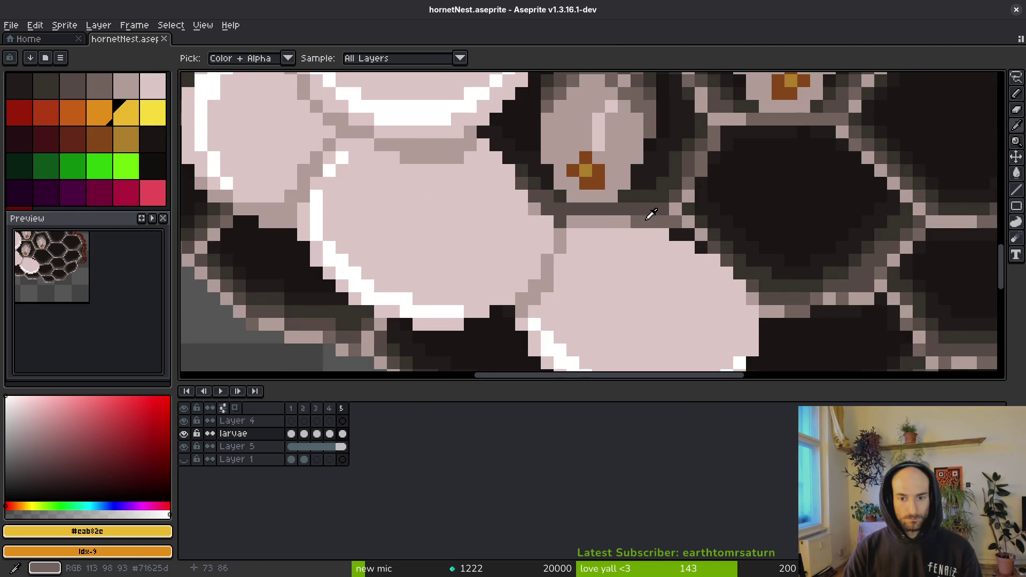
{"action": "left_click", "coordinate": [620, 218]}
{"action": "key", "text": "g"}
{"action": "left_click", "coordinate": [100, 88]}
{"action": "left_click", "coordinate": [589, 234]}
{"action": "key", "text": "ctrl+z"}
{"action": "left_click", "coordinate": [342, 447]}
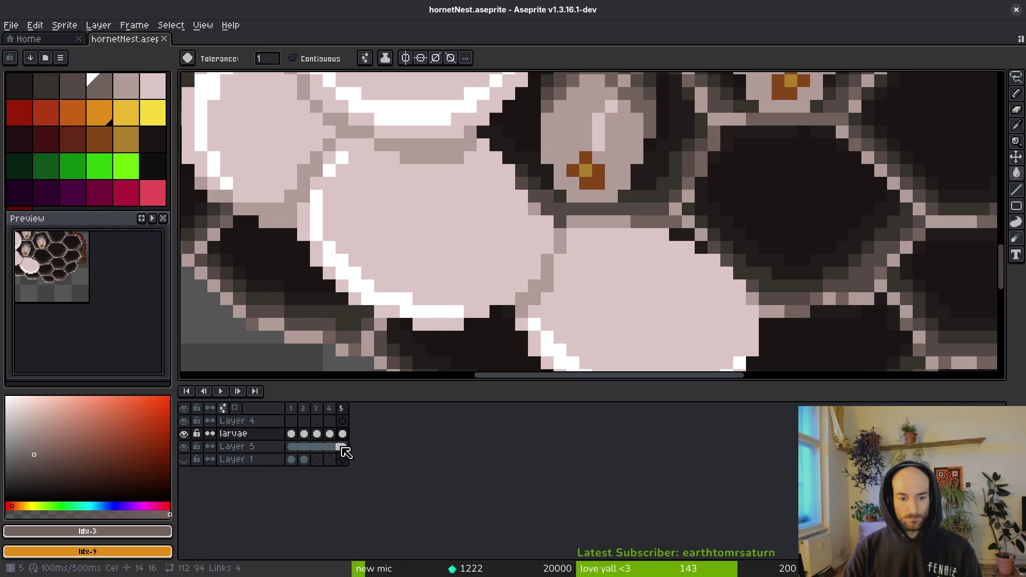
- Darken the light outline rows and diagonal edge pixels between the larva cells
{"action": "left_click", "coordinate": [610, 222]}
{"action": "left_click", "coordinate": [554, 243]}
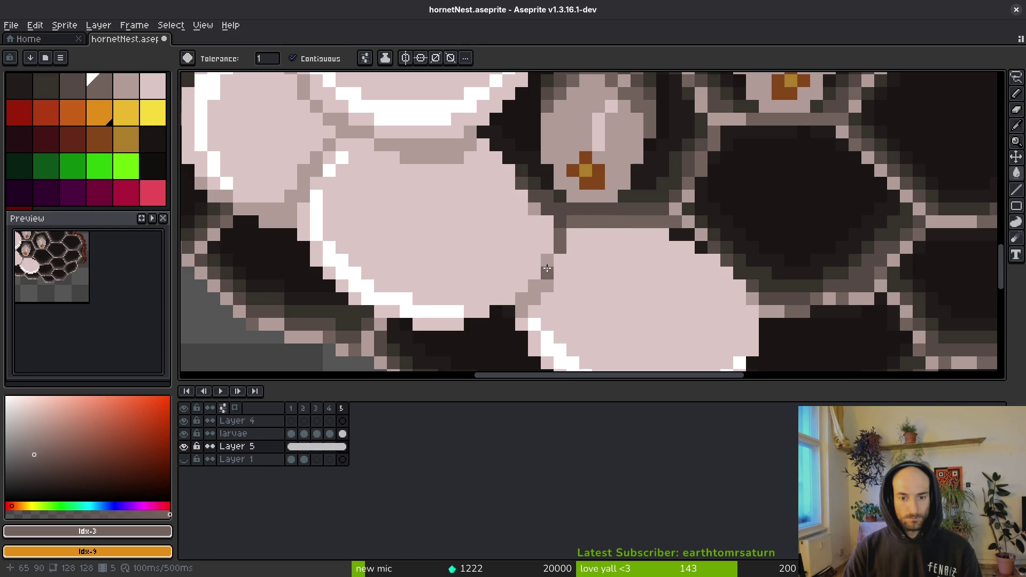
{"action": "left_click_drag", "start_coordinate": [547, 269], "coordinate": [532, 297]}
{"action": "left_click", "coordinate": [470, 146]}
{"action": "scroll", "coordinate": [594, 322], "scroll_direction": "up", "scroll_amount": 3}
{"action": "scroll", "coordinate": [594, 323], "scroll_direction": "left", "scroll_amount": 5}
- Darken the remaining light outline pixels around the larva beside the pink cap
{"action": "left_click", "coordinate": [534, 219]}
{"action": "left_click", "coordinate": [502, 243]}
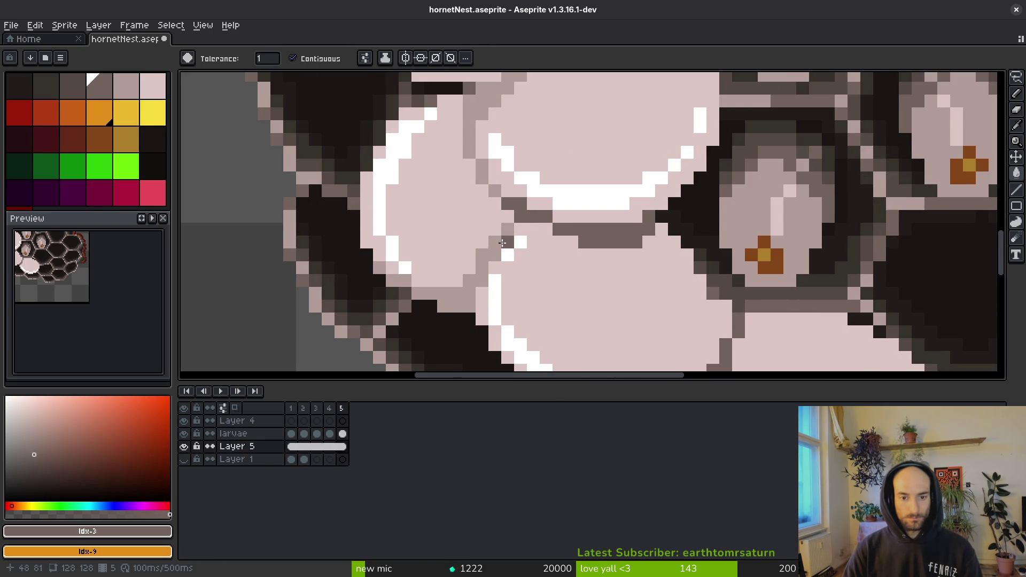
{"action": "left_click", "coordinate": [486, 256]}
{"action": "left_click", "coordinate": [495, 204]}
{"action": "left_click", "coordinate": [484, 178]}
{"action": "left_click", "coordinate": [484, 163]}
{"action": "left_click", "coordinate": [470, 107]}
- Fill one larva cap and its light-pink edge pixels with the deeper pinkish grey #b19d99
{"action": "key", "text": "alt"}
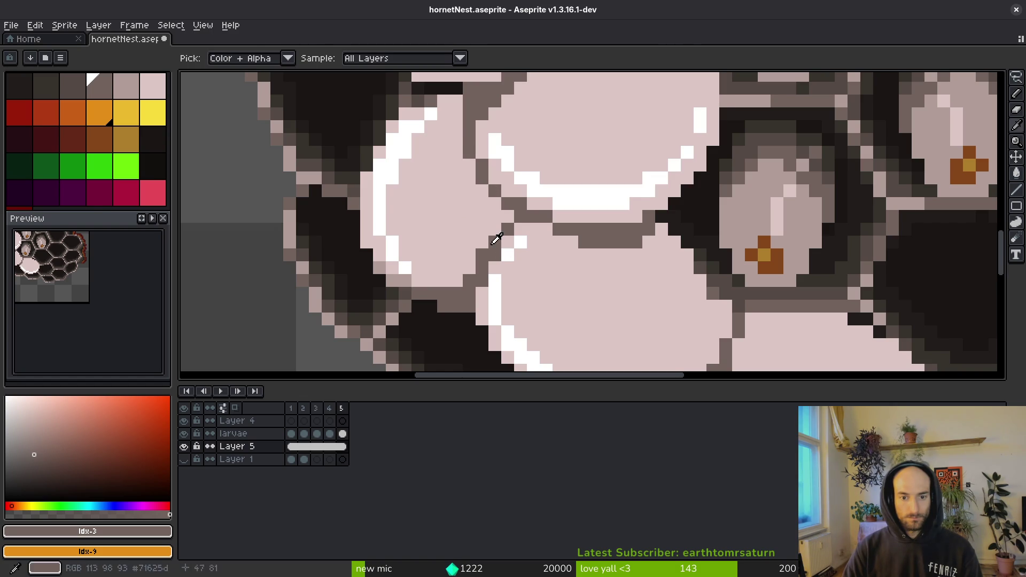
{"action": "left_click", "coordinate": [498, 242]}
{"action": "left_click", "coordinate": [402, 274]}
{"action": "scroll", "coordinate": [547, 294], "scroll_direction": "down", "scroll_amount": 5}
{"action": "scroll", "coordinate": [548, 266], "scroll_direction": "right", "scroll_amount": 5}
{"action": "left_click", "coordinate": [686, 337]}
{"action": "key", "text": "ctrl+z"}
{"action": "left_click", "coordinate": [699, 348]}
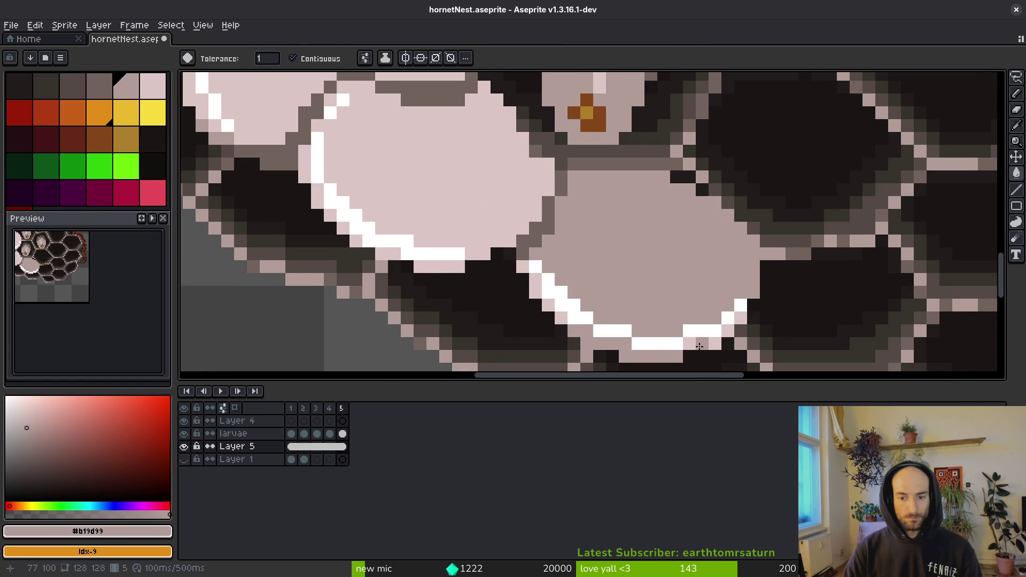
{"action": "left_click", "coordinate": [592, 329]}
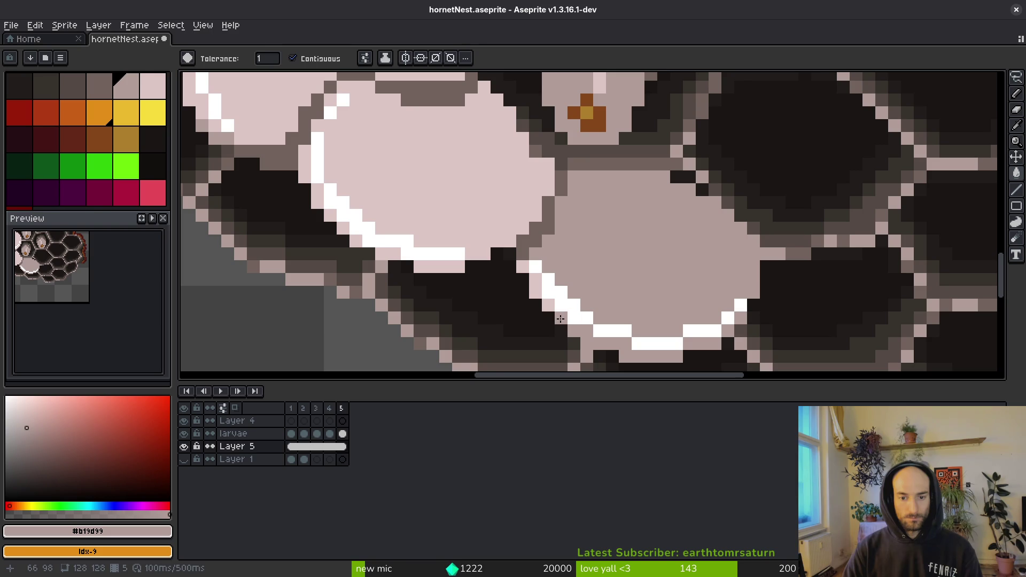
{"action": "left_click", "coordinate": [536, 292]}
{"action": "left_click", "coordinate": [536, 279]}
{"action": "left_click", "coordinate": [522, 266]}
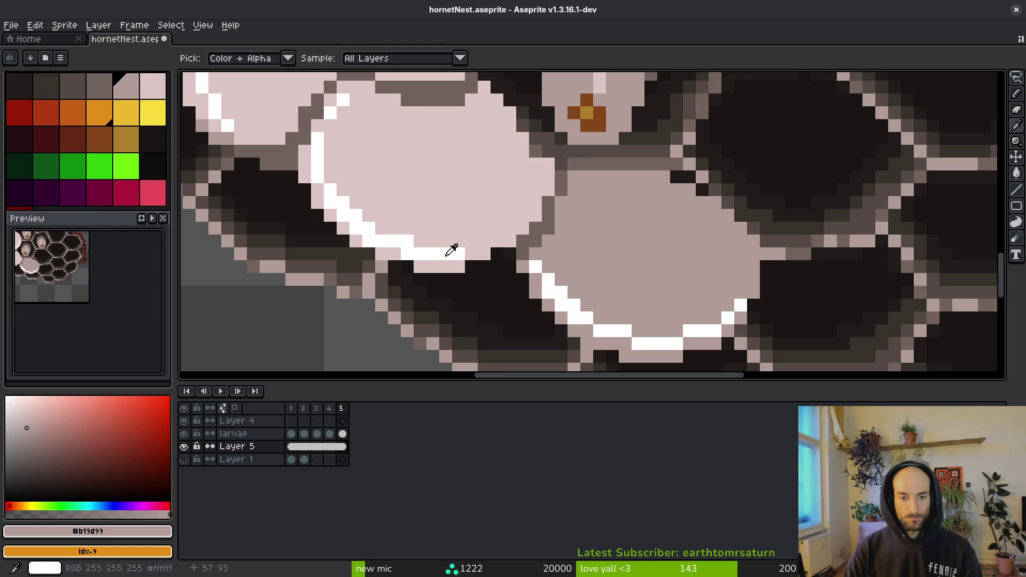
- Recolour the cap's white diagonal and lower rim light pink #dcc6c5
{"action": "left_click", "coordinate": [473, 235], "text": "alt"}
{"action": "left_click", "coordinate": [540, 274]}
{"action": "mouse_move", "coordinate": [600, 332]}
{"action": "left_mouse_down"}
{"action": "mouse_move", "coordinate": [695, 343]}
{"action": "mouse_move", "coordinate": [740, 307]}
{"action": "left_mouse_up"}
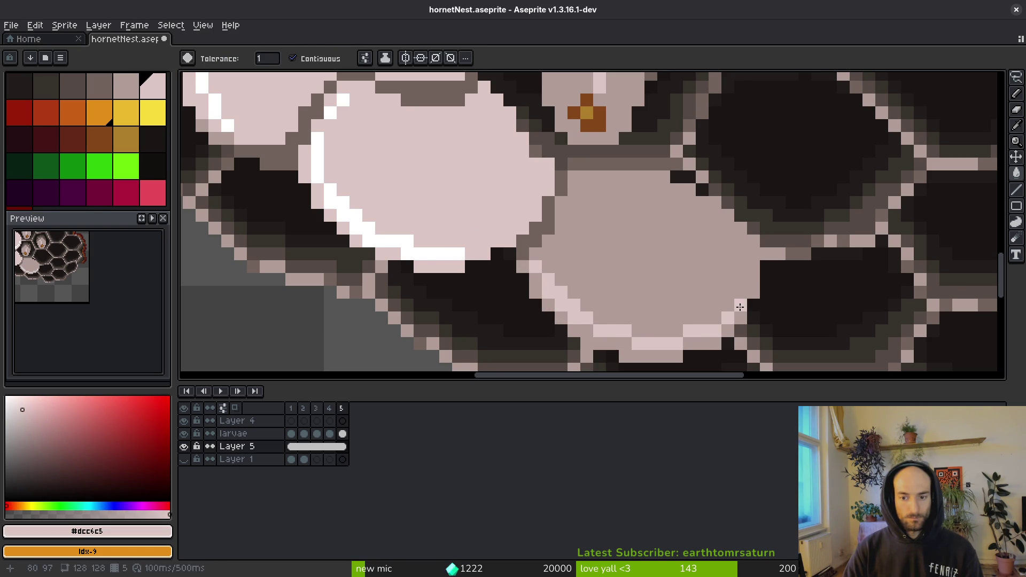
{"action": "scroll", "coordinate": [740, 306], "scroll_direction": "down", "scroll_amount": 10}
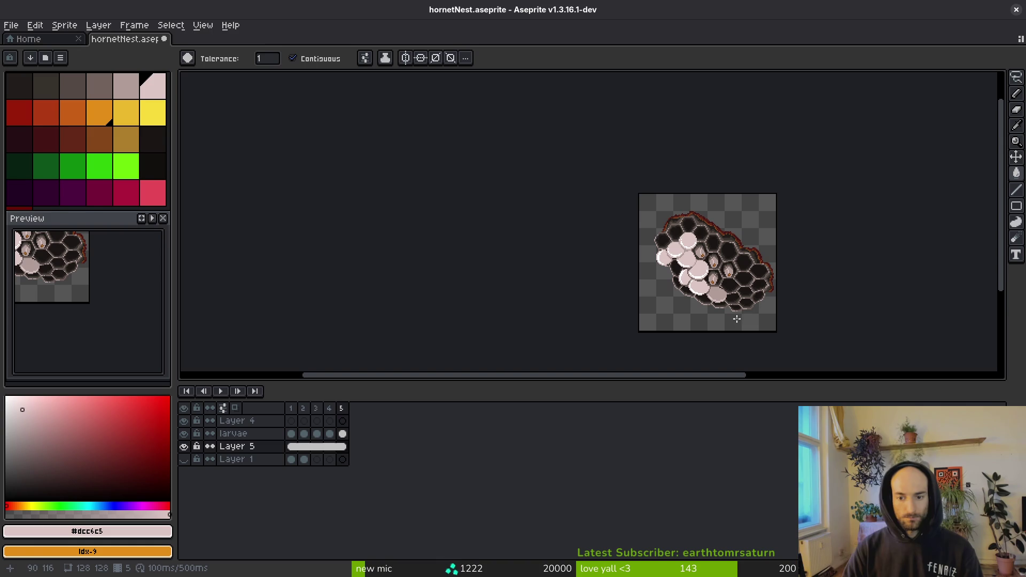
{"action": "scroll", "coordinate": [736, 323], "scroll_direction": "up", "scroll_amount": 5}
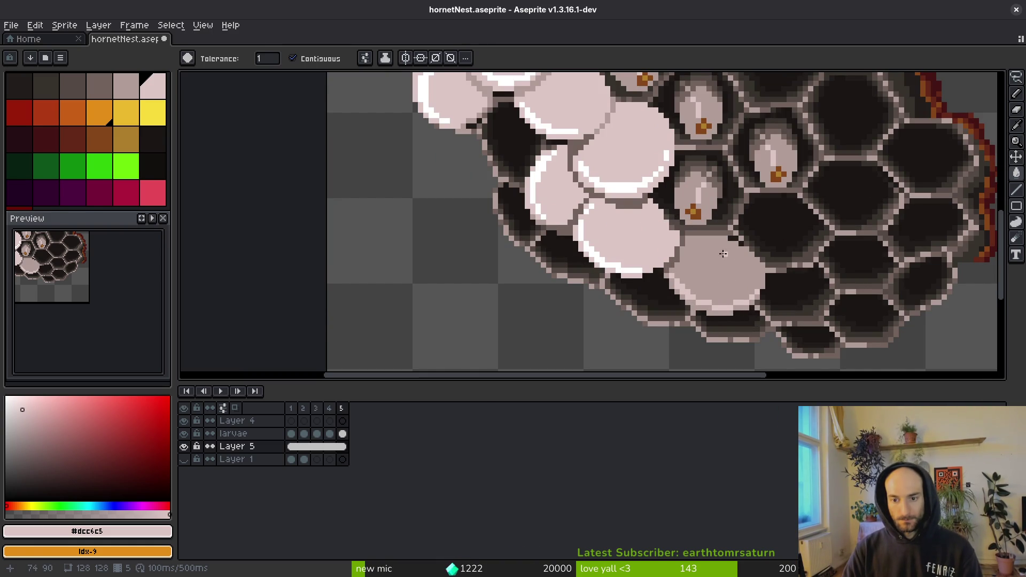
{"action": "scroll", "coordinate": [687, 244], "scroll_direction": "up", "scroll_amount": 1}
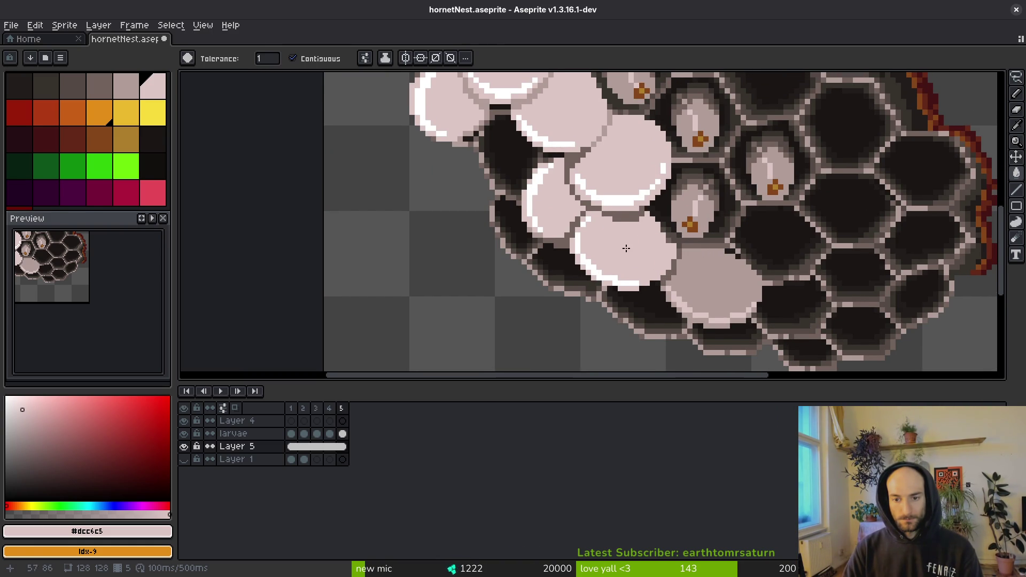
{"action": "scroll", "coordinate": [636, 254], "scroll_direction": "up", "scroll_amount": 1}
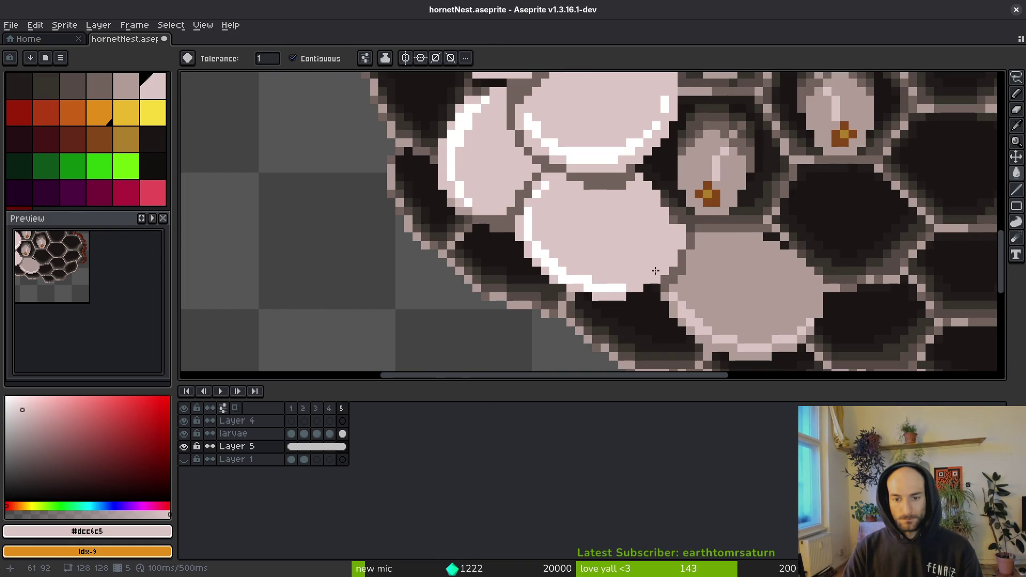
{"action": "left_click", "coordinate": [608, 175], "text": "alt"}
- With the Paint Bucket ready, eyedrop #b19d99 from an already shaded cap
{"action": "scroll", "coordinate": [589, 275], "scroll_direction": "up", "scroll_amount": 3}
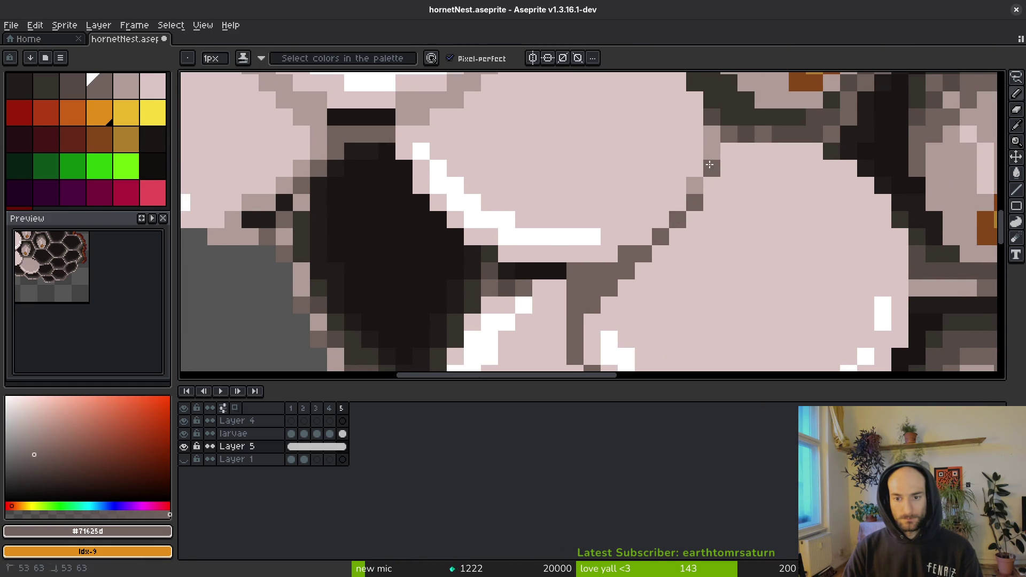
{"action": "scroll", "coordinate": [710, 164], "scroll_direction": "right", "scroll_amount": 5}
{"action": "scroll", "coordinate": [695, 193], "scroll_direction": "up", "scroll_amount": 4}
{"action": "key", "text": "g"}
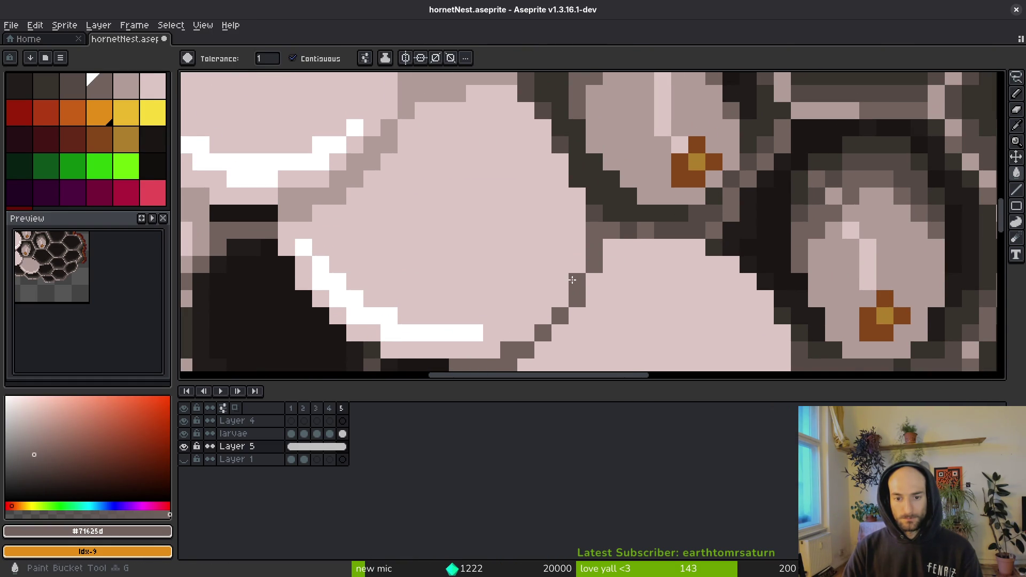
{"action": "scroll", "coordinate": [576, 280], "scroll_direction": "left", "scroll_amount": 10}
{"action": "scroll", "coordinate": [576, 279], "scroll_direction": "up", "scroll_amount": 3}
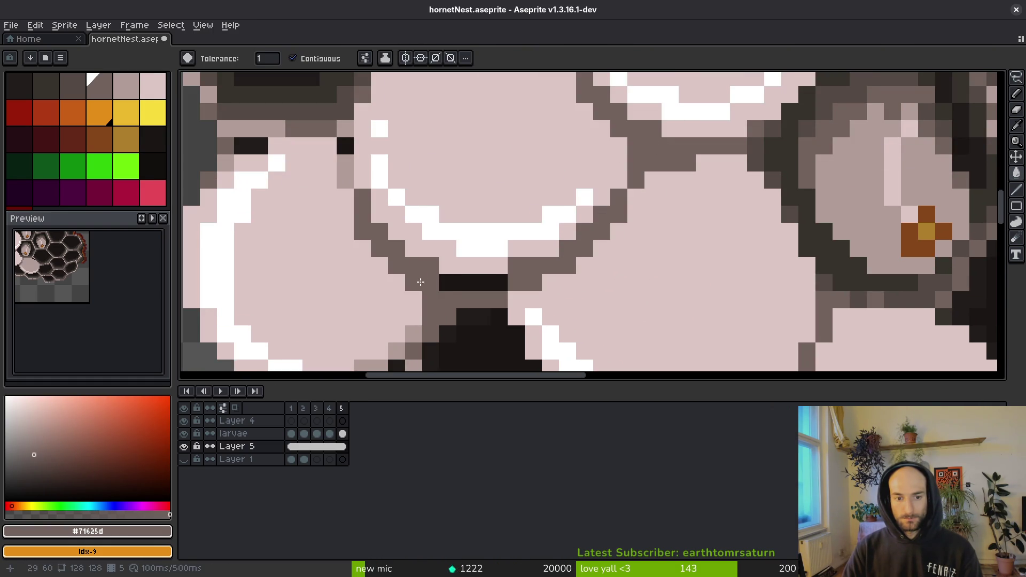
{"action": "scroll", "coordinate": [485, 261], "scroll_direction": "left", "scroll_amount": 6}
{"action": "scroll", "coordinate": [485, 261], "scroll_direction": "down", "scroll_amount": 6}
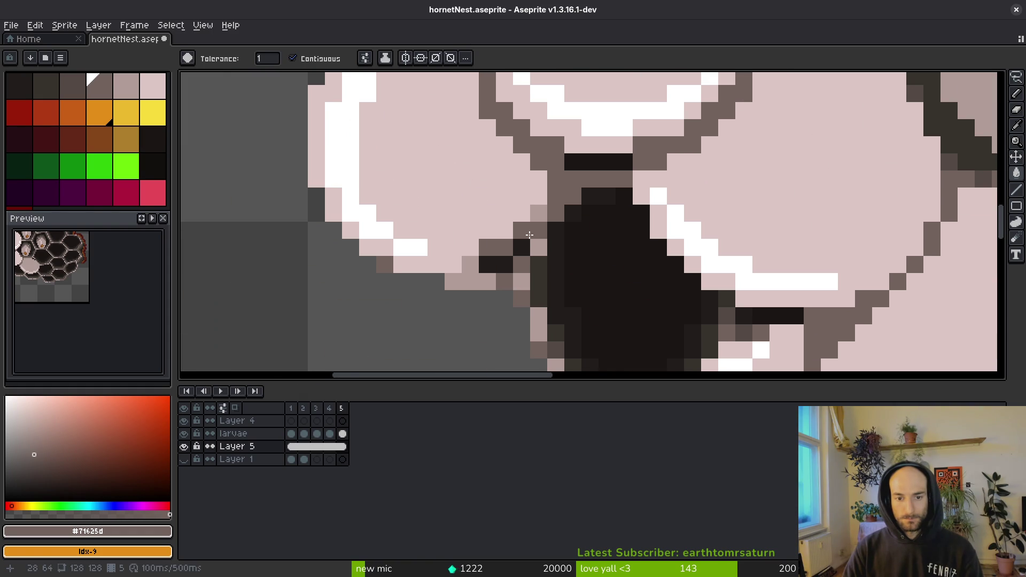
{"action": "scroll", "coordinate": [525, 239], "scroll_direction": "down", "scroll_amount": 1}
{"action": "scroll", "coordinate": [578, 254], "scroll_direction": "down", "scroll_amount": 3}
{"action": "scroll", "coordinate": [541, 232], "scroll_direction": "up", "scroll_amount": 3}
{"action": "scroll", "coordinate": [709, 197], "scroll_direction": "right", "scroll_amount": 6}
{"action": "scroll", "coordinate": [592, 190], "scroll_direction": "up", "scroll_amount": 3}
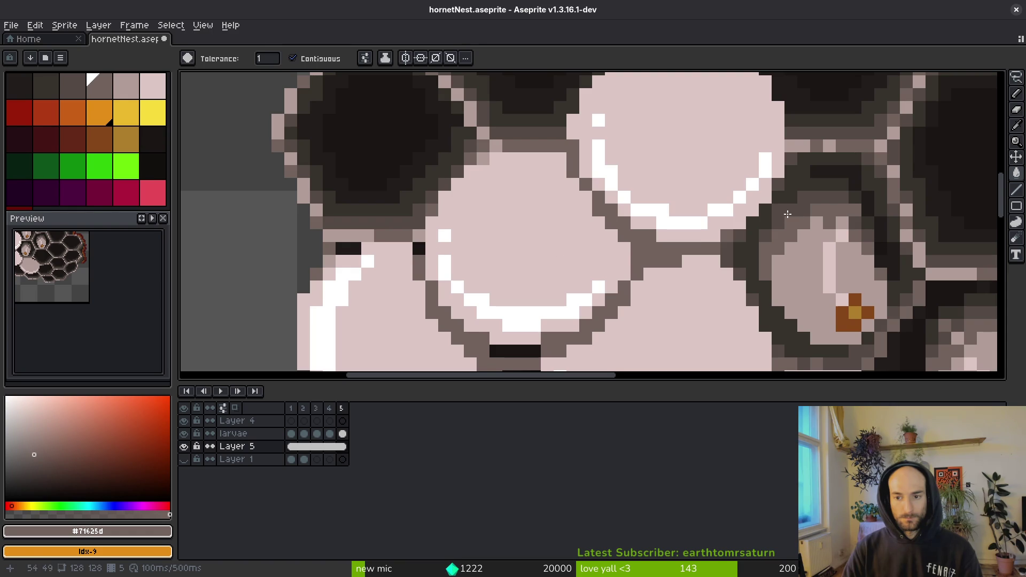
{"action": "scroll", "coordinate": [785, 215], "scroll_direction": "down", "scroll_amount": 3}
{"action": "scroll", "coordinate": [641, 256], "scroll_direction": "up", "scroll_amount": 2}
{"action": "left_click", "coordinate": [683, 289], "text": "alt"}
- Fill pale larva caps with #b19d99, undoing and reshading the central cap
{"action": "scroll", "coordinate": [635, 280], "scroll_direction": "up", "scroll_amount": 3}
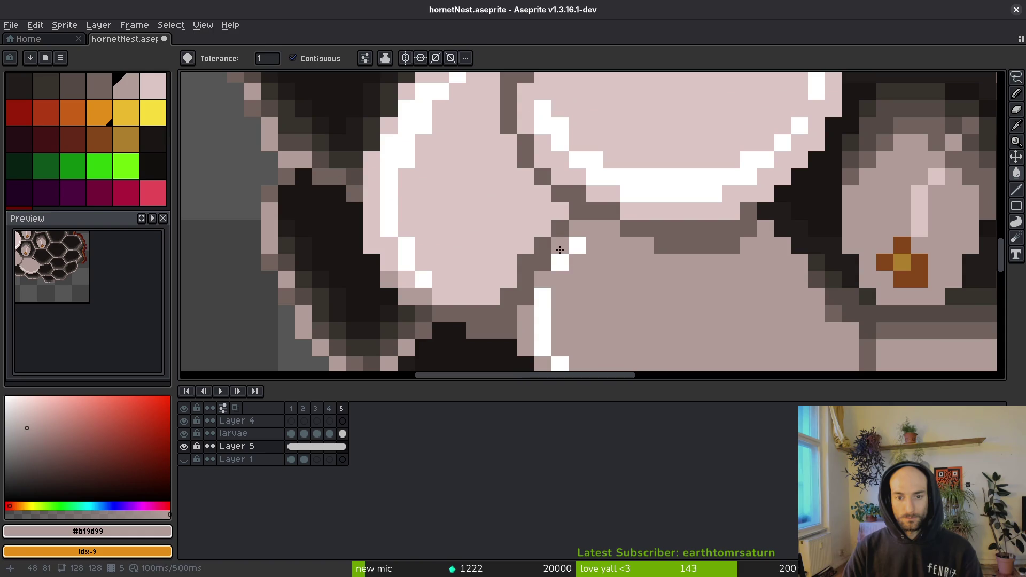
{"action": "left_click", "coordinate": [504, 218]}
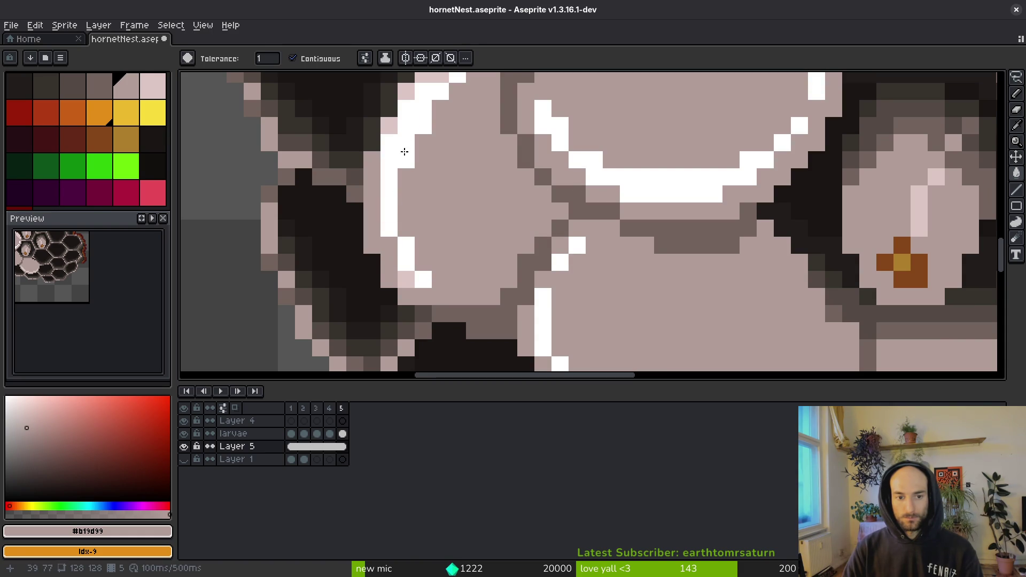
{"action": "left_click_drag", "start_coordinate": [450, 114], "coordinate": [458, 198]}
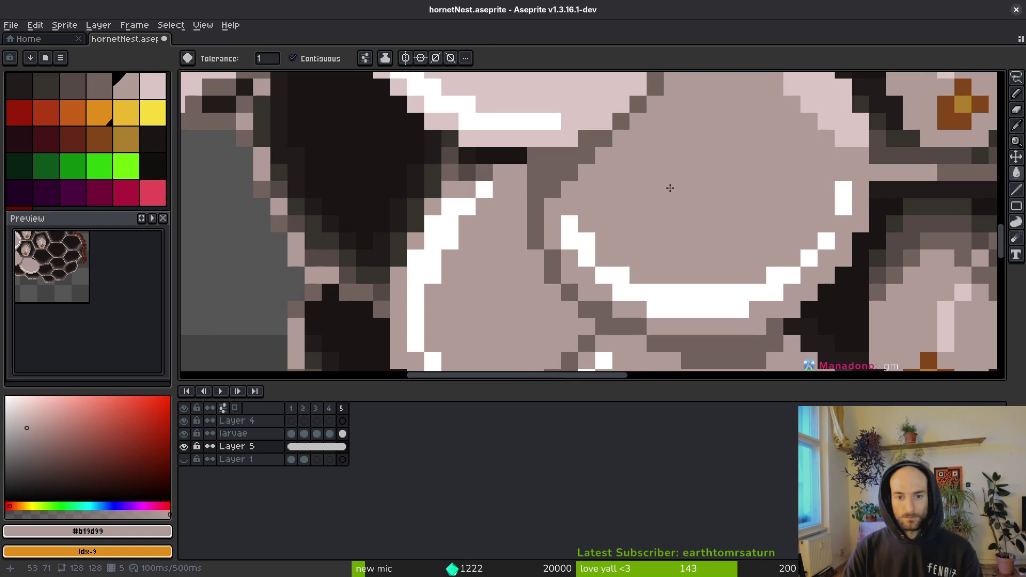
{"action": "scroll", "coordinate": [662, 190], "scroll_direction": "up", "scroll_amount": 3}
{"action": "scroll", "coordinate": [779, 268], "scroll_direction": "down", "scroll_amount": 3}
{"action": "scroll", "coordinate": [696, 258], "scroll_direction": "up", "scroll_amount": 2}
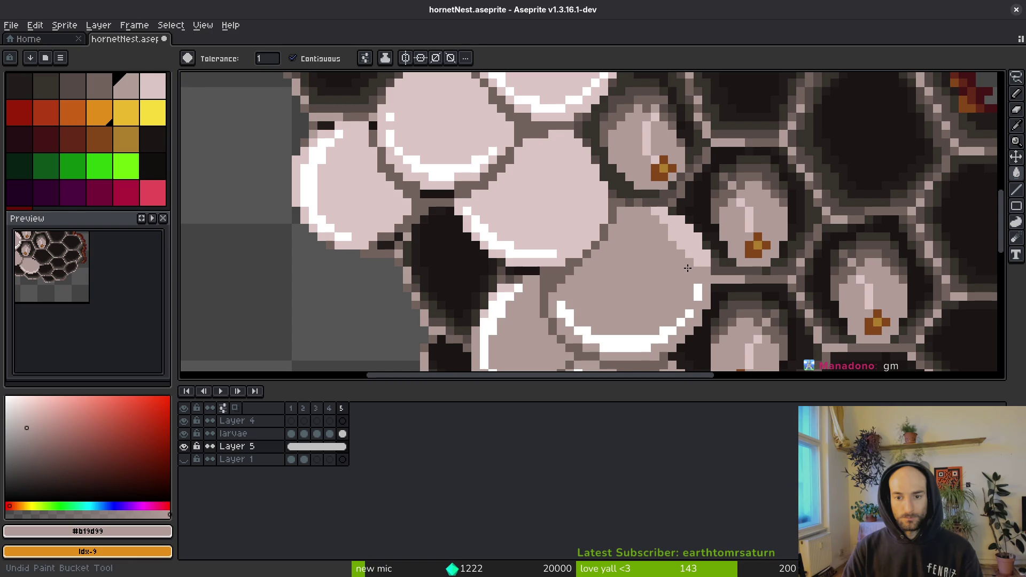
{"action": "key", "text": "ctrl+z"}
{"action": "key", "text": "ctrl+z"}
{"action": "scroll", "coordinate": [671, 247], "scroll_direction": "down", "scroll_amount": 3}
{"action": "scroll", "coordinate": [671, 247], "scroll_direction": "right", "scroll_amount": 1}
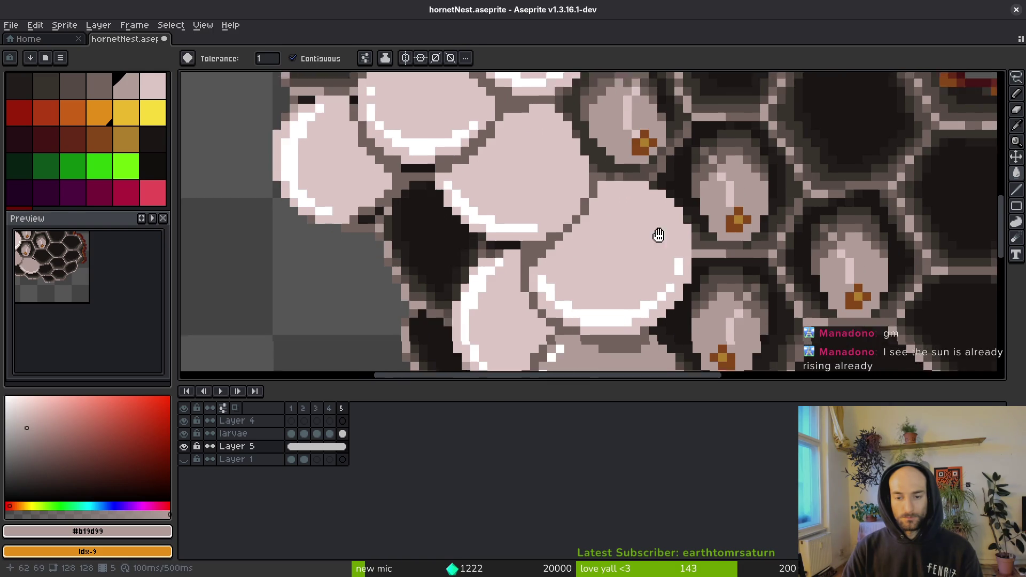
{"action": "left_click", "coordinate": [610, 198]}
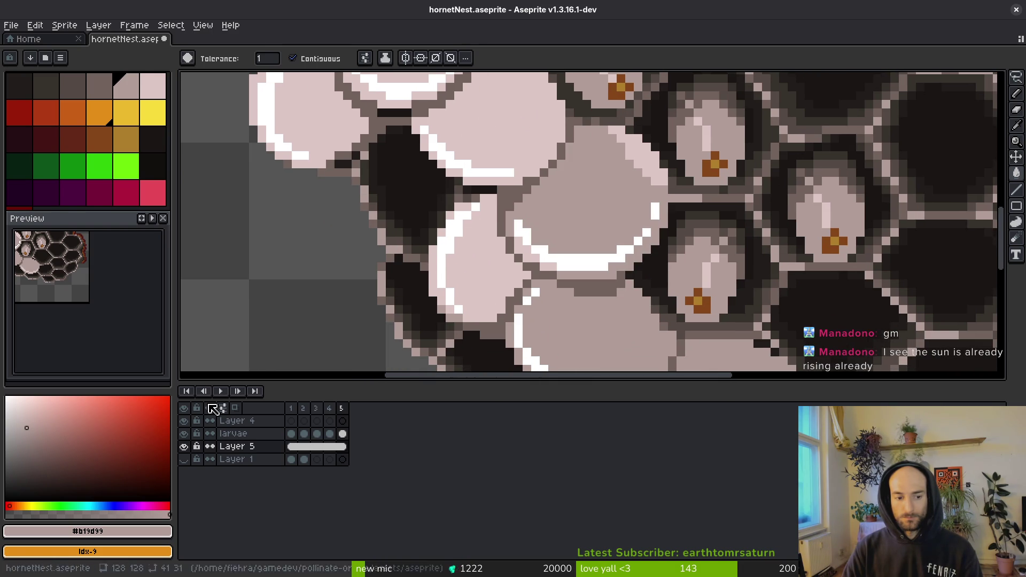
- Hide Layer 5 and clear a trial freehand selection on the larvae layer's frame 5
{"action": "left_click", "coordinate": [185, 447]}
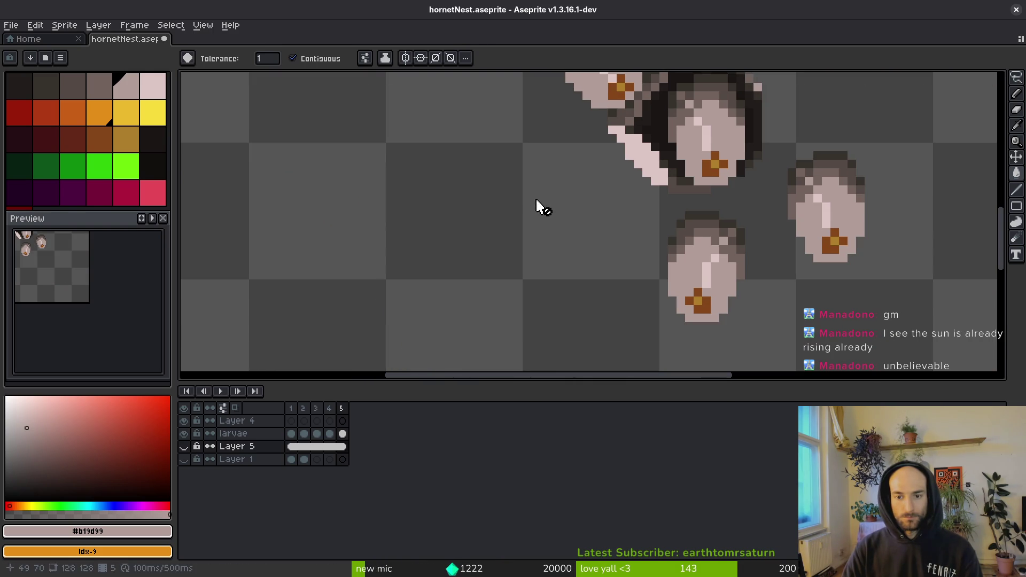
{"action": "scroll", "coordinate": [533, 252], "scroll_direction": "down", "scroll_amount": 2}
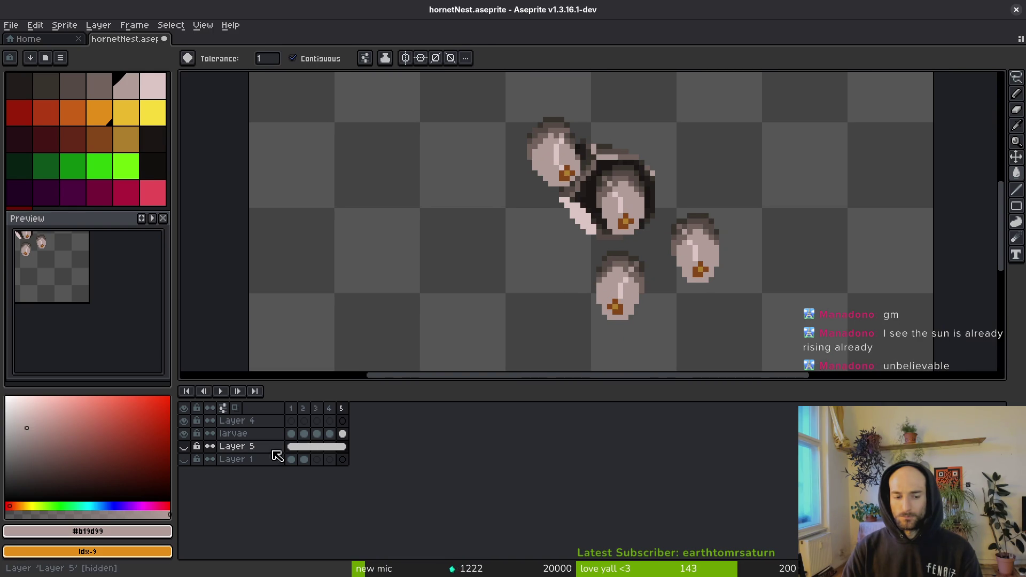
{"action": "key", "text": "alt"}
{"action": "key", "text": "alt"}
{"action": "key", "text": "shift+w"}
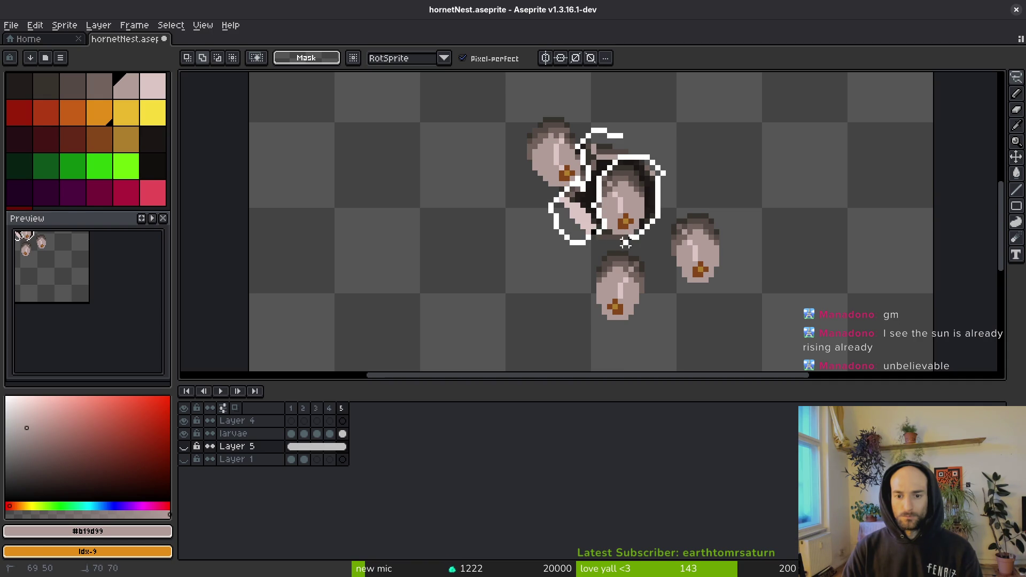
{"action": "left_click_drag", "start_coordinate": [615, 148], "coordinate": [619, 151]}
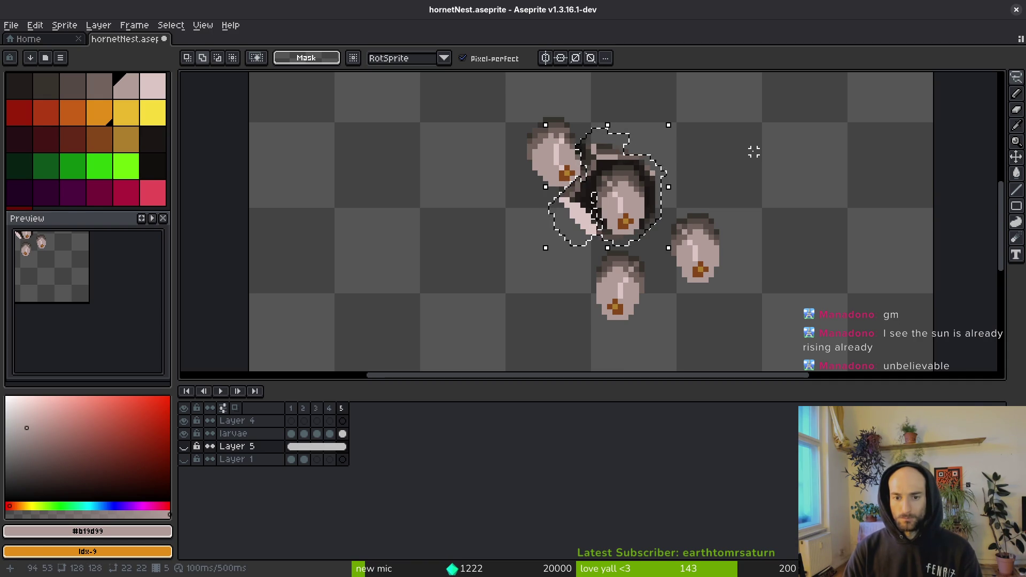
{"action": "left_click", "coordinate": [343, 434]}
{"action": "key", "text": "ctrl+d"}
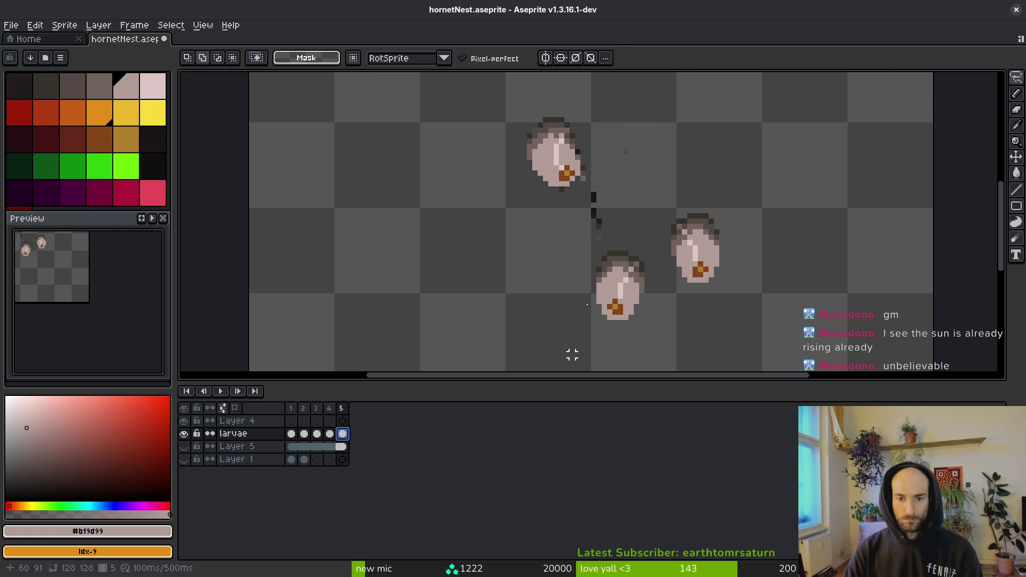
{"action": "scroll", "coordinate": [634, 161], "scroll_direction": "up", "scroll_amount": 1}
{"action": "key", "text": "e"}
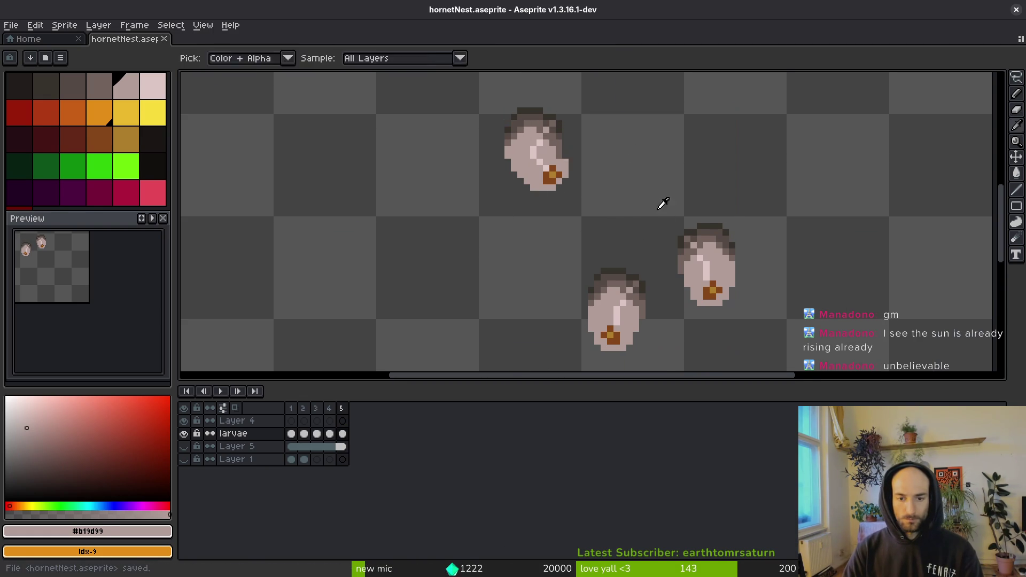
- Lasso the middle larva in frame 4 and paste a copy into frame 5
{"action": "key", "text": "Left"}
{"action": "key", "text": "shift+w"}
{"action": "left_click_drag", "start_coordinate": [652, 129], "coordinate": [584, 226]}
{"action": "left_click_drag", "start_coordinate": [656, 239], "coordinate": [653, 154]}
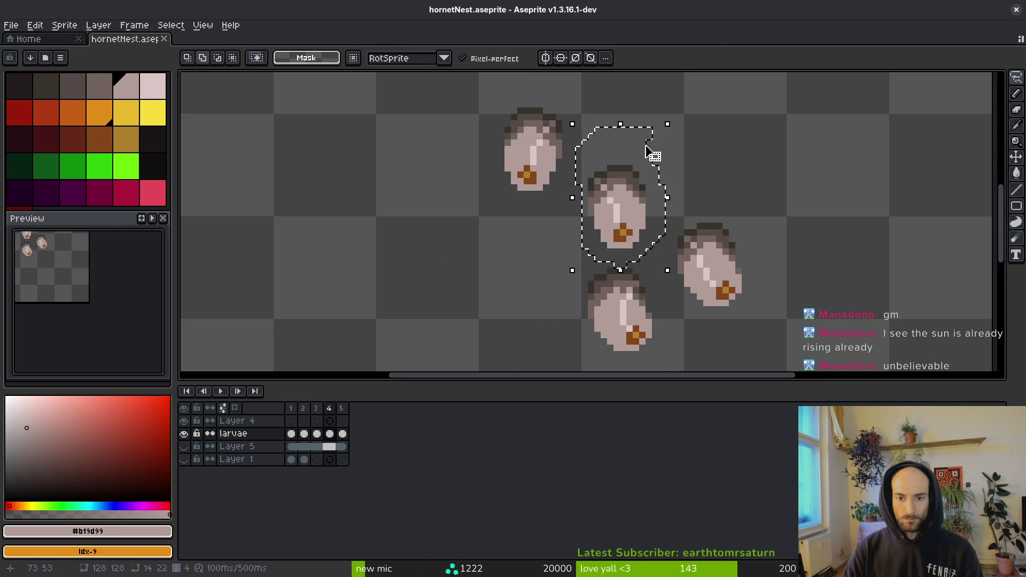
{"action": "key", "text": "ctrl+c"}
{"action": "key", "text": "Right"}
{"action": "key", "text": "ctrl+v"}
{"action": "key", "text": "Return"}
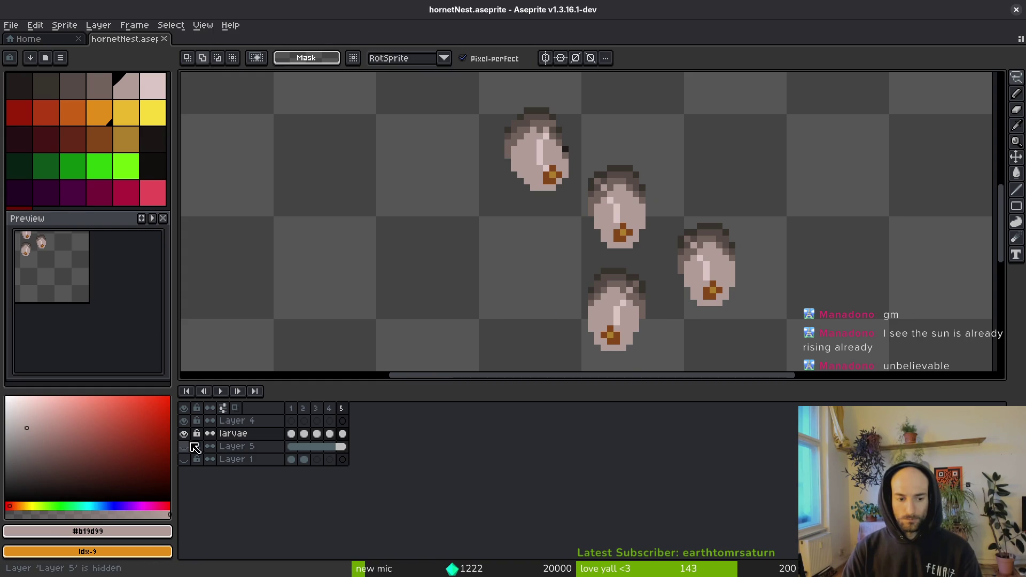
- Show Layer 5 again and save hornetNest
{"action": "left_click", "coordinate": [184, 446]}
{"action": "key", "text": "ctrl+s"}
{"action": "left_click_drag", "start_coordinate": [561, 246], "coordinate": [627, 222]}
- On Layer 5, flood-fill the light cells with grey #b19d99
{"action": "key", "text": "g"}
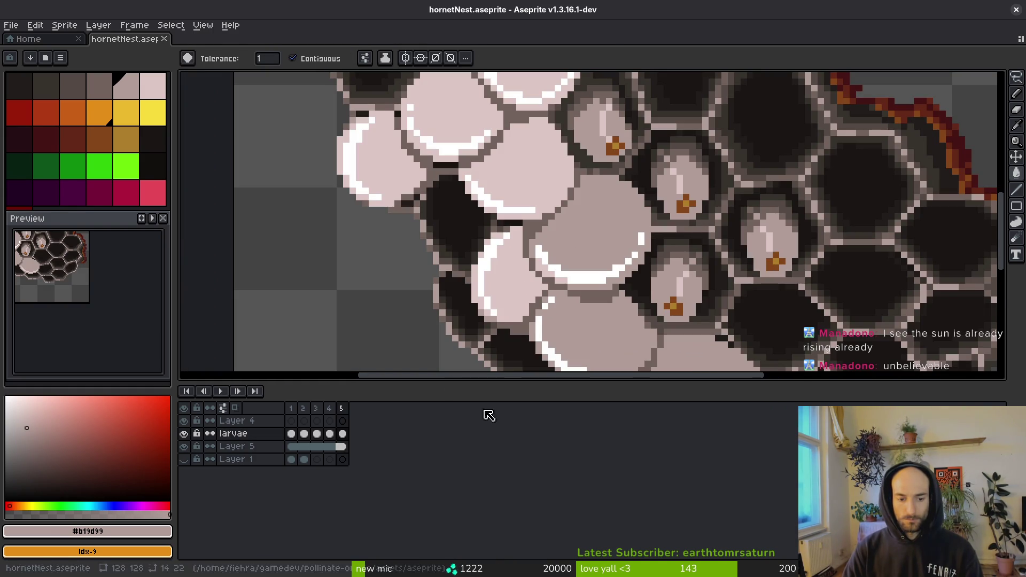
{"action": "key", "text": "Up"}
{"action": "key", "text": "Down"}
{"action": "key", "text": "Down"}
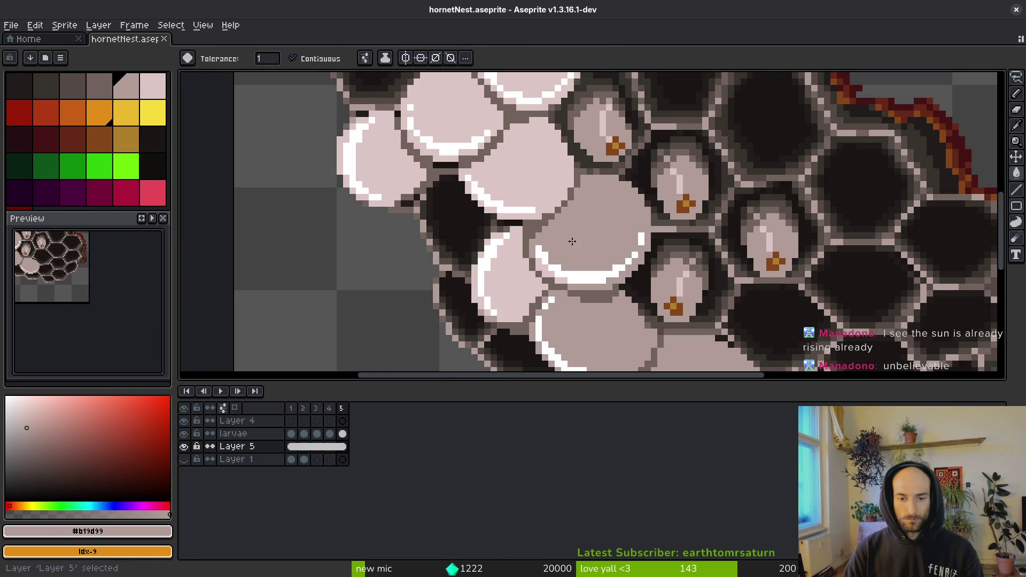
{"action": "left_click", "coordinate": [512, 280]}
{"action": "scroll", "coordinate": [545, 270], "scroll_direction": "up", "scroll_amount": 3}
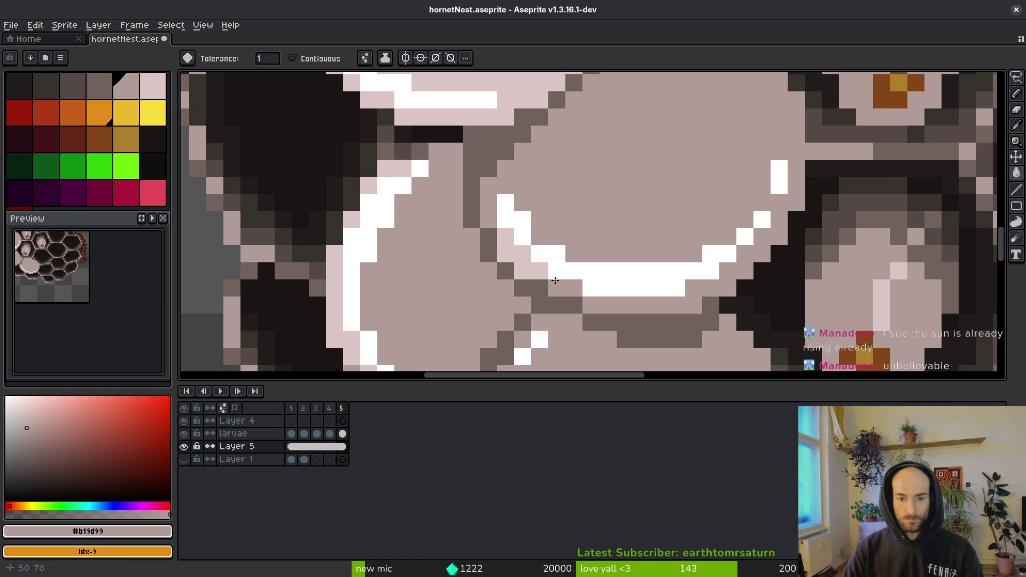
{"action": "left_click", "coordinate": [380, 184]}
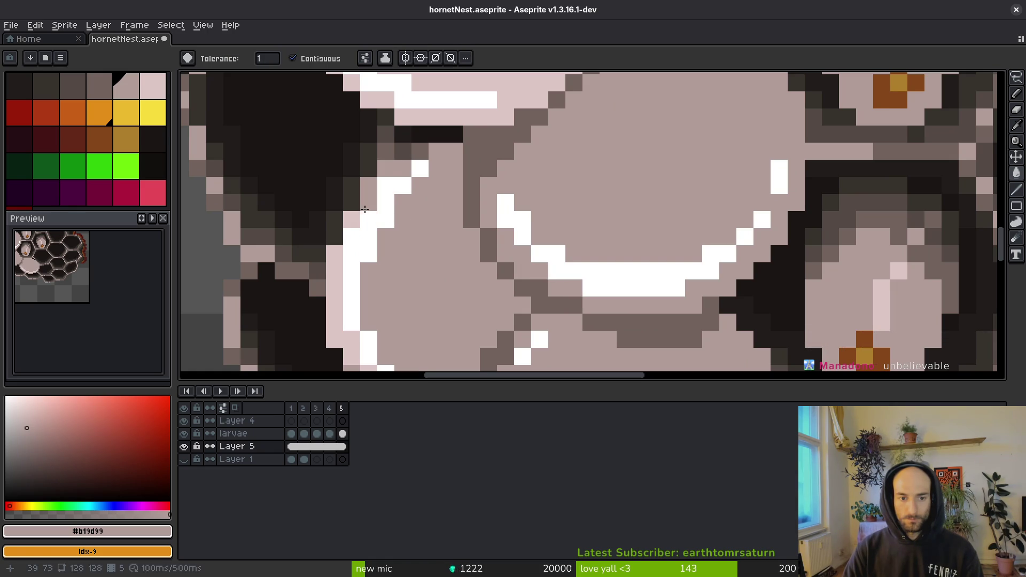
{"action": "scroll", "coordinate": [342, 268], "scroll_direction": "down", "scroll_amount": 3}
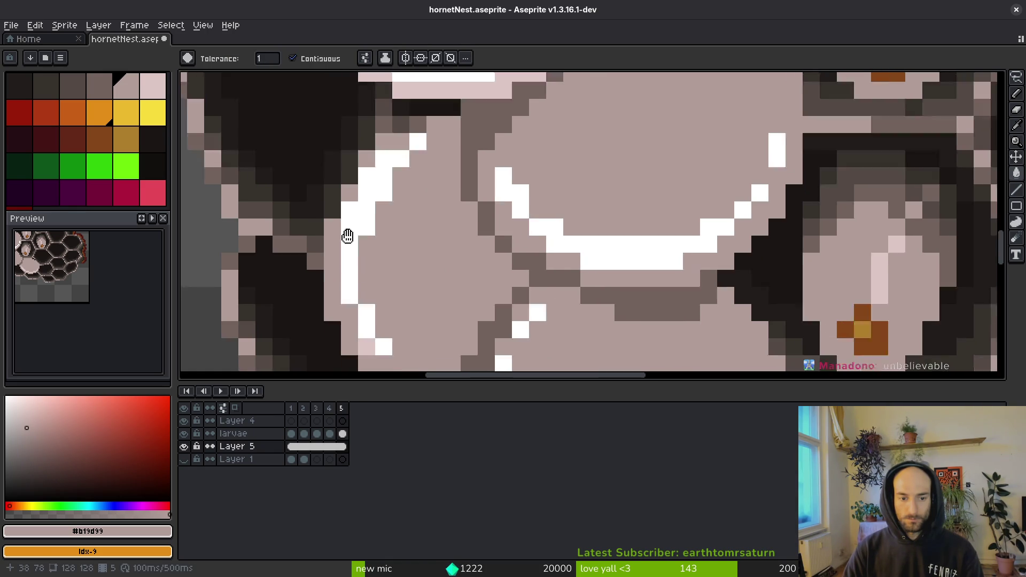
- Turn the white highlight columns and bands light pink #dcc6c5
{"action": "left_click", "coordinate": [377, 305], "text": "alt"}
{"action": "left_click", "coordinate": [373, 306]}
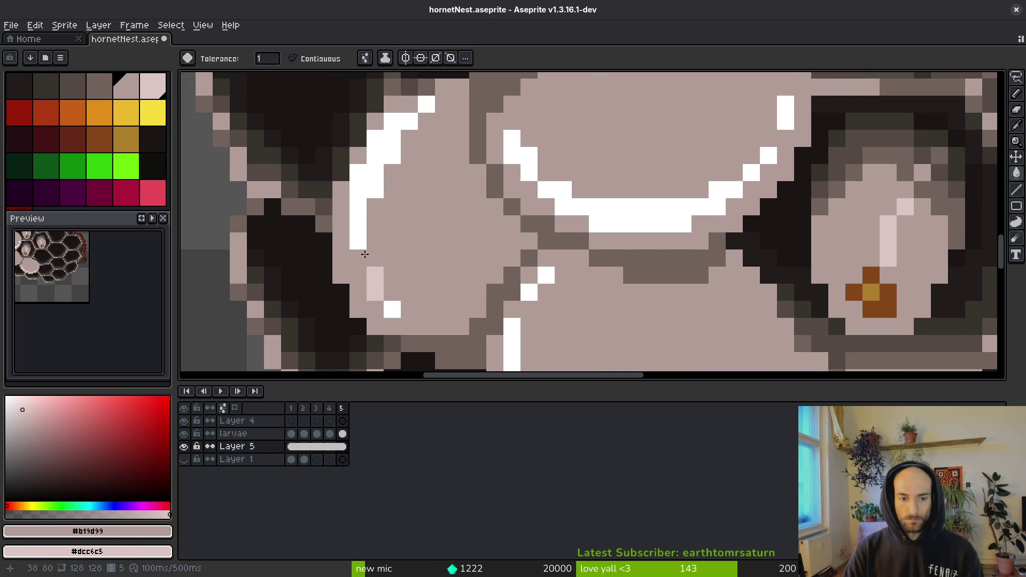
{"action": "right_click", "coordinate": [362, 243]}
{"action": "right_click", "coordinate": [365, 256]}
{"action": "left_click", "coordinate": [396, 310]}
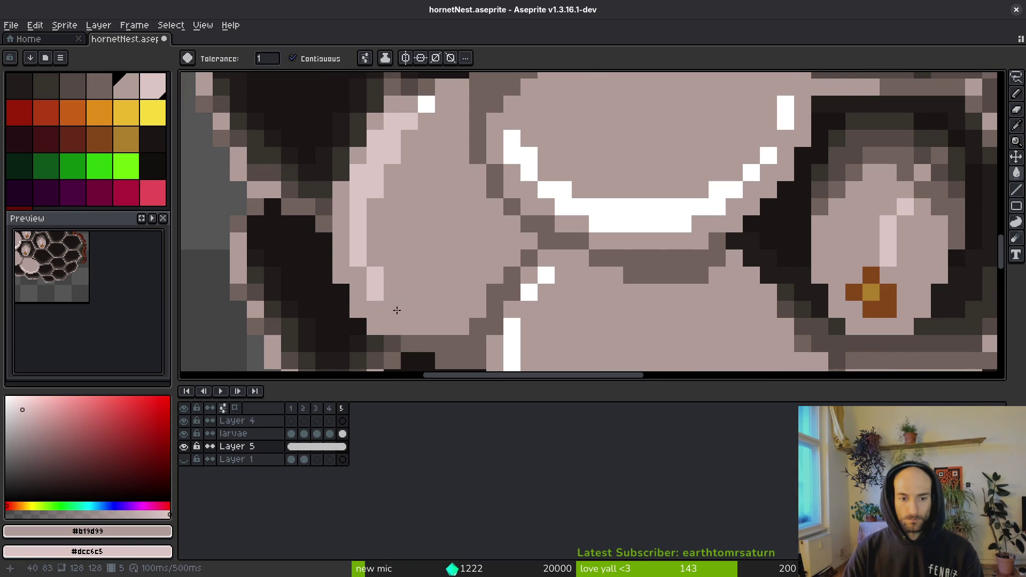
{"action": "right_click", "coordinate": [624, 215]}
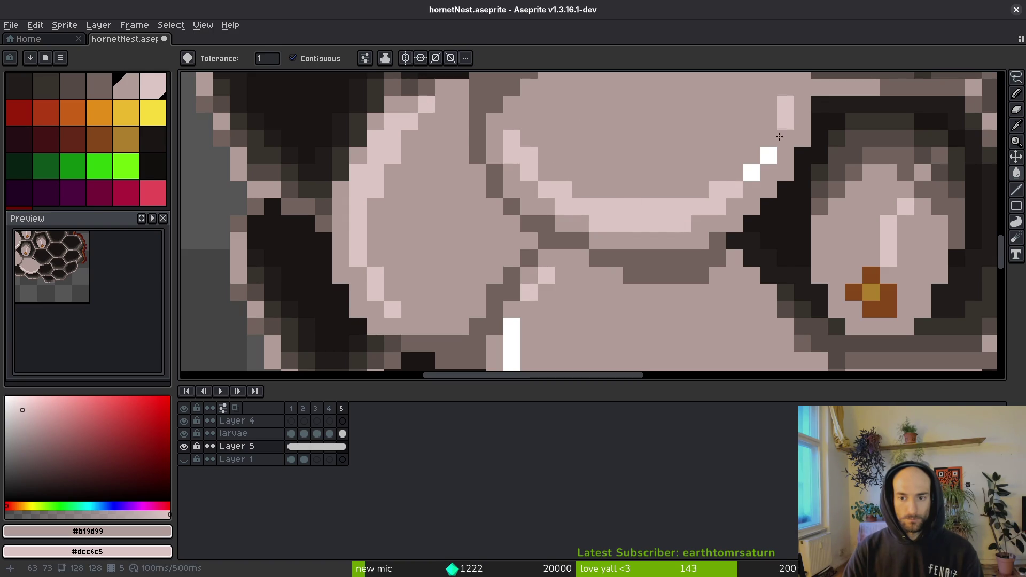
{"action": "scroll", "coordinate": [632, 260], "scroll_direction": "down", "scroll_amount": 3}
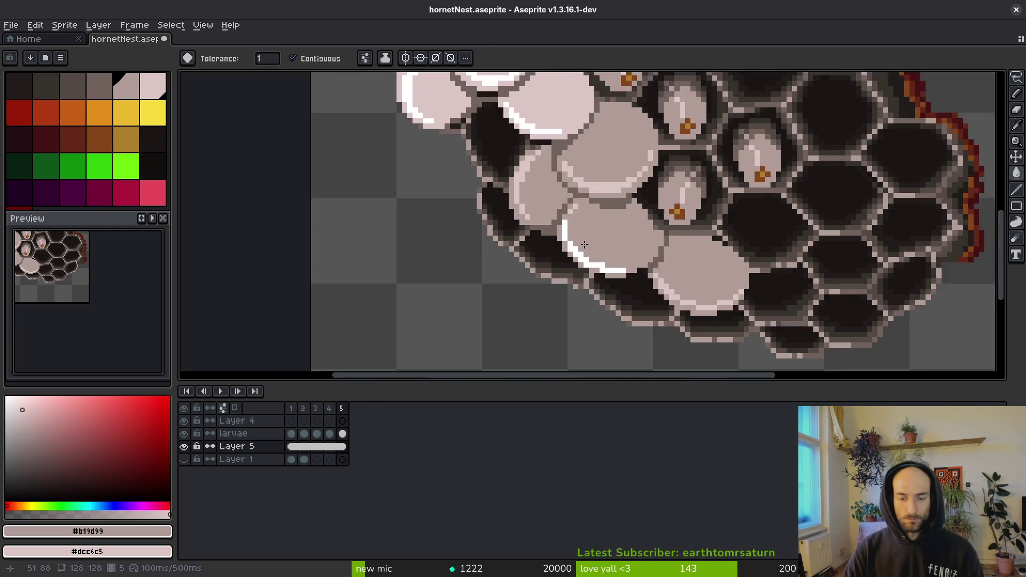
{"action": "scroll", "coordinate": [588, 268], "scroll_direction": "up", "scroll_amount": 3}
{"action": "right_click", "coordinate": [615, 310]}
{"action": "right_click", "coordinate": [520, 190]}
{"action": "scroll", "coordinate": [754, 270], "scroll_direction": "down", "scroll_amount": 3}
{"action": "scroll", "coordinate": [754, 270], "scroll_direction": "up", "scroll_amount": 3}
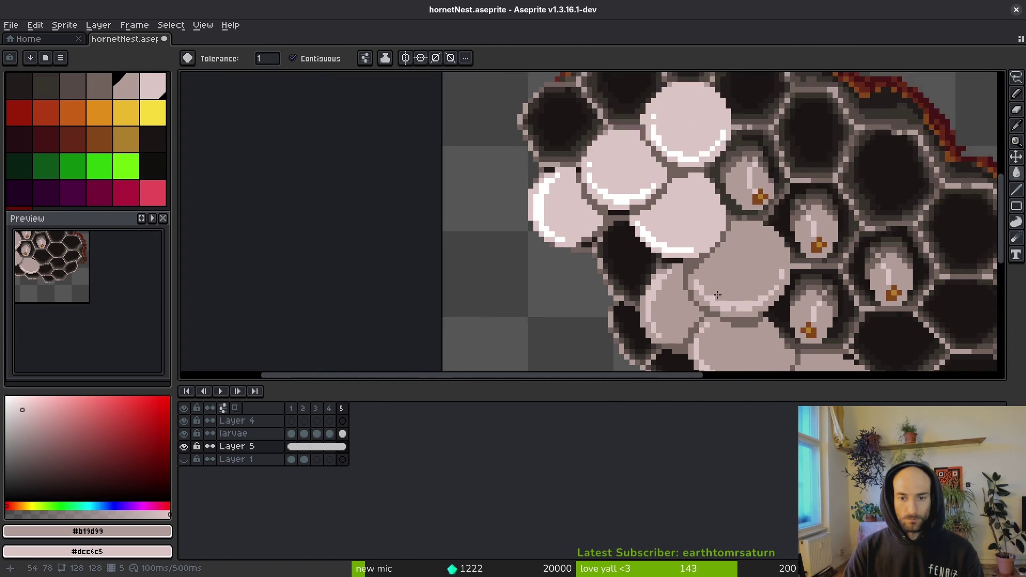
- Darken the upper-right cells and the large light pink patches around the white curve
{"action": "left_click", "coordinate": [707, 231]}
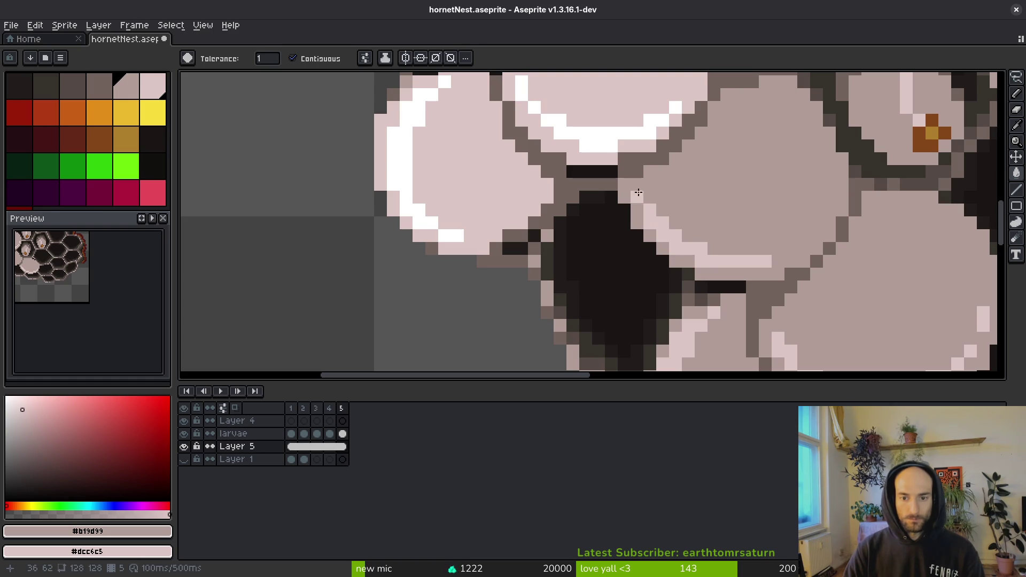
{"action": "scroll", "coordinate": [639, 192], "scroll_direction": "down", "scroll_amount": 3}
{"action": "scroll", "coordinate": [645, 199], "scroll_direction": "up", "scroll_amount": 3}
{"action": "left_click", "coordinate": [645, 200]}
{"action": "left_click", "coordinate": [596, 281]}
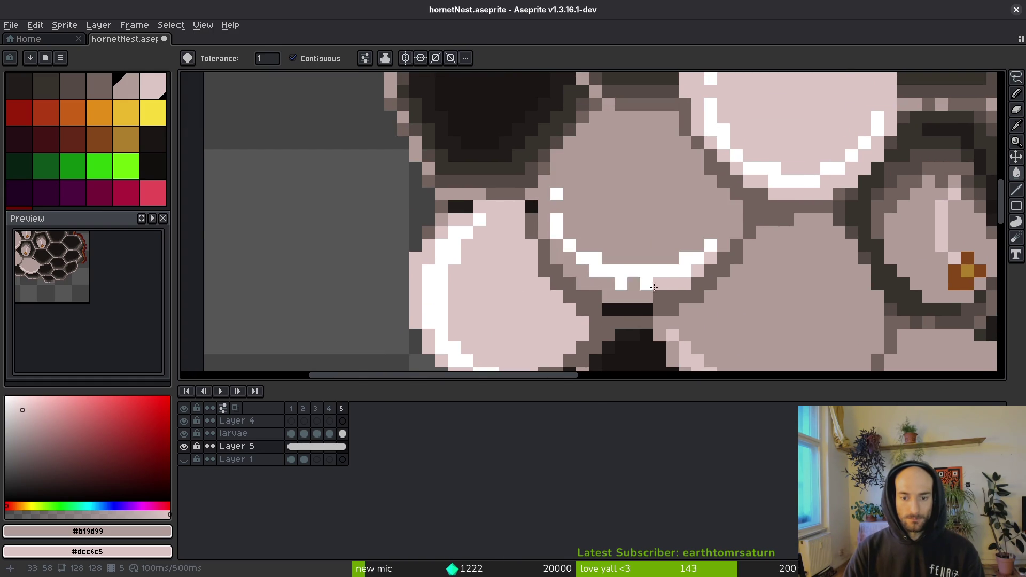
{"action": "left_click", "coordinate": [795, 194]}
{"action": "left_click", "coordinate": [755, 181]}
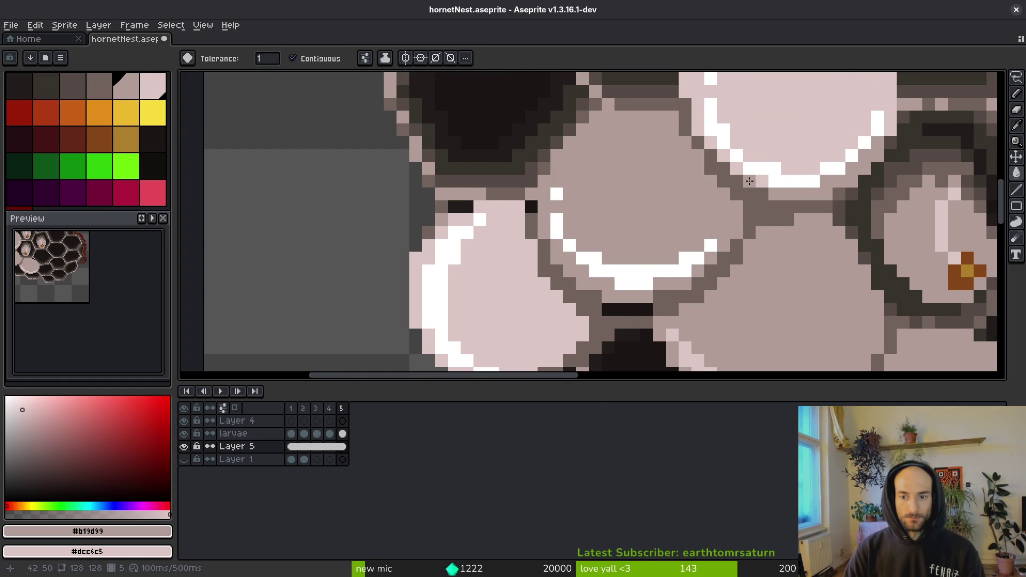
{"action": "left_click", "coordinate": [693, 108]}
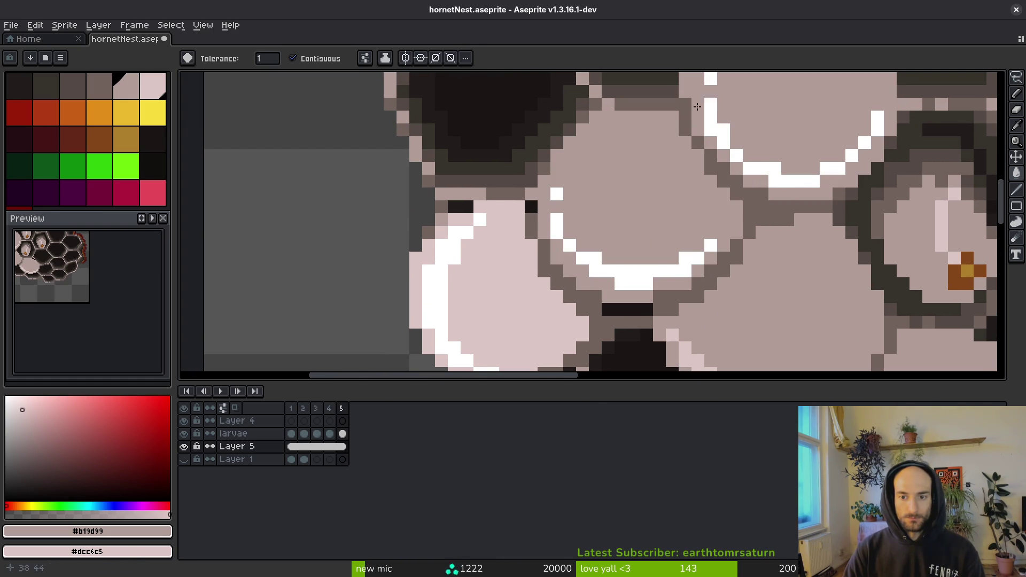
{"action": "left_click", "coordinate": [503, 318]}
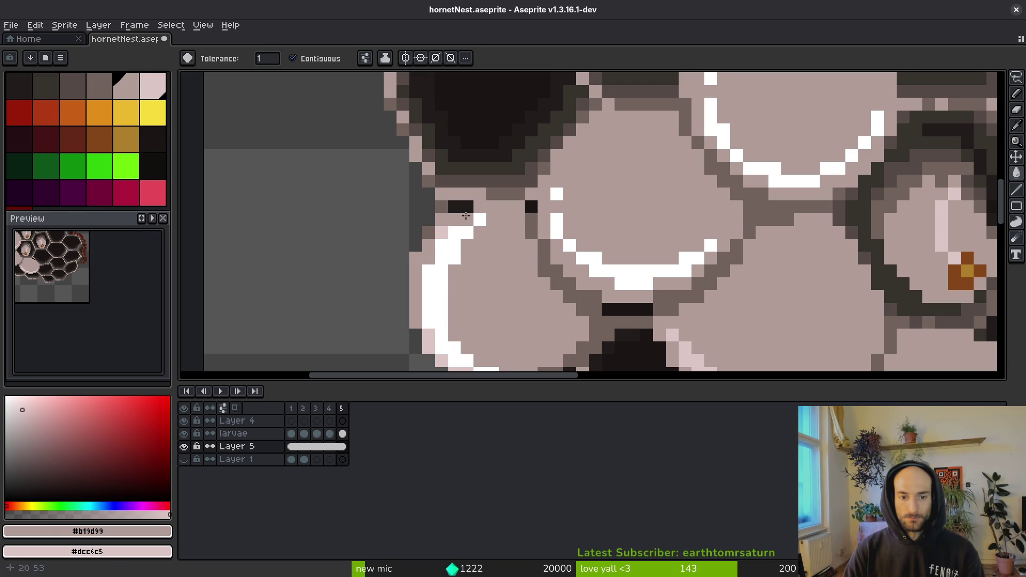
- Recolour the remaining white stroke pixels along the arc pink
{"action": "scroll", "coordinate": [551, 318], "scroll_direction": "up", "scroll_amount": 3}
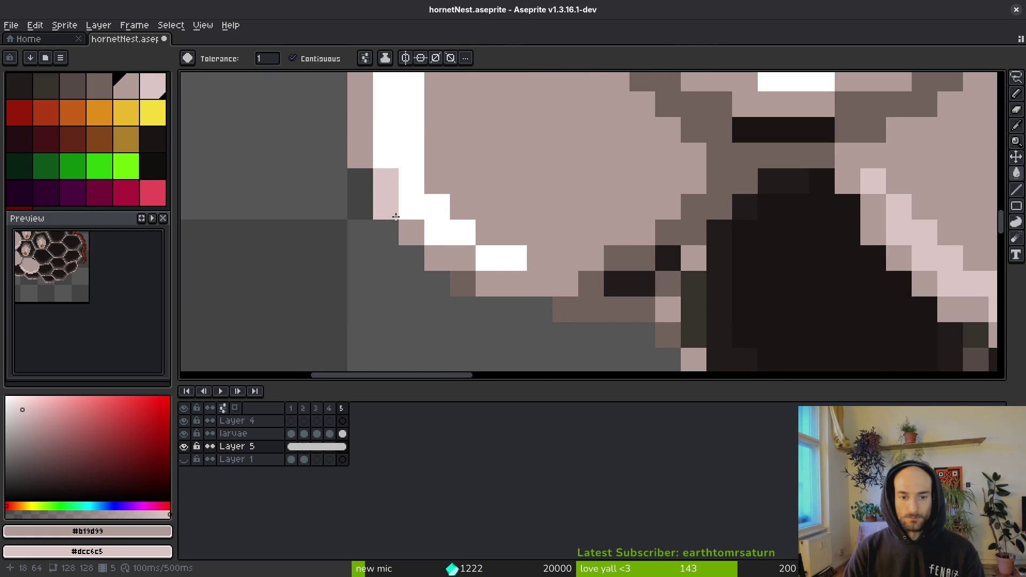
{"action": "left_click_drag", "start_coordinate": [432, 216], "coordinate": [513, 259]}
{"action": "scroll", "coordinate": [514, 259], "scroll_direction": "down", "scroll_amount": 2}
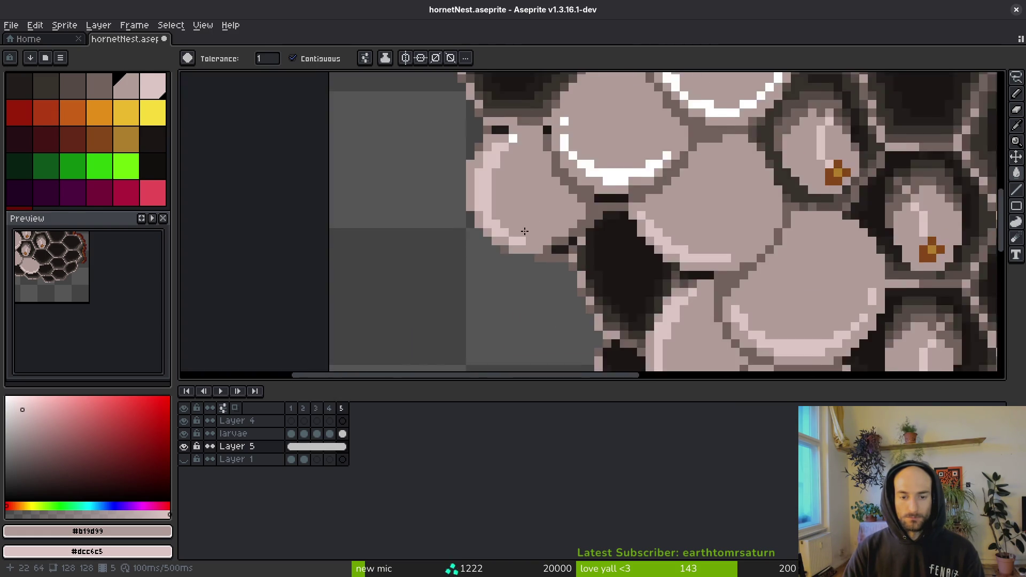
{"action": "scroll", "coordinate": [543, 218], "scroll_direction": "up", "scroll_amount": 2}
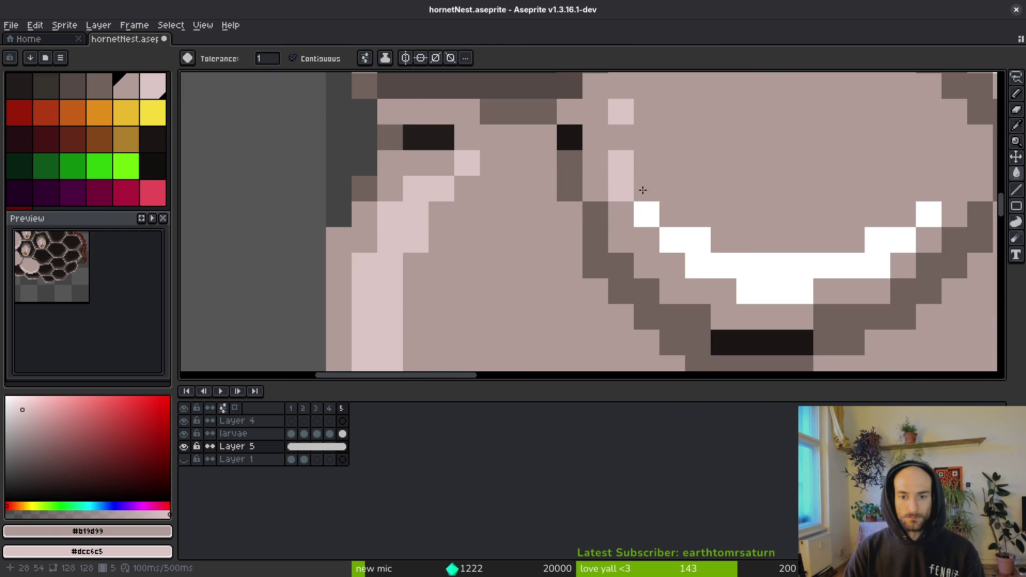
{"action": "left_click", "coordinate": [692, 238]}
{"action": "right_click", "coordinate": [912, 213]}
{"action": "left_click", "coordinate": [930, 214]}
{"action": "left_click", "coordinate": [914, 213]}
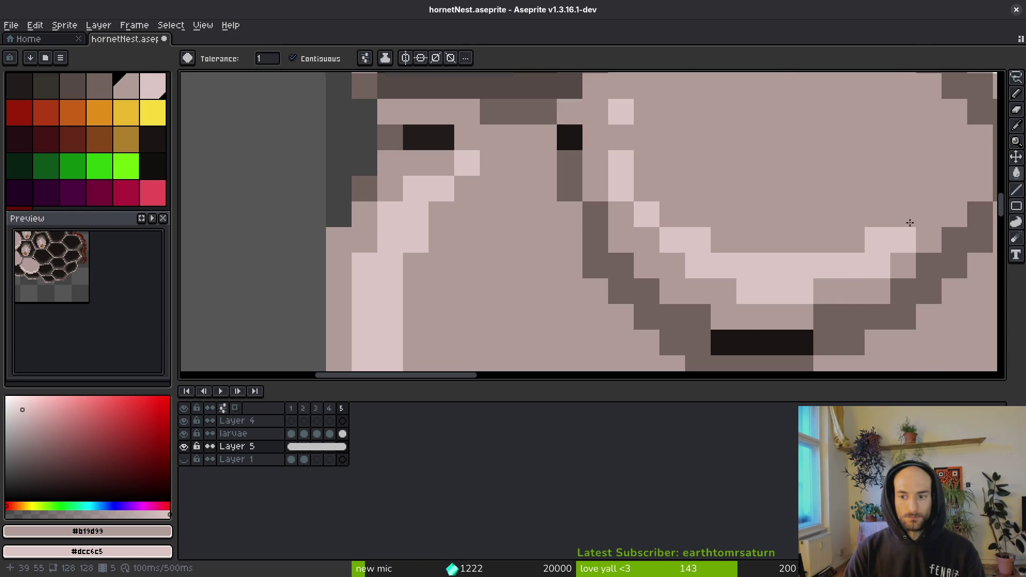
{"action": "scroll", "coordinate": [795, 237], "scroll_direction": "down", "scroll_amount": 5}
{"action": "scroll", "coordinate": [795, 236], "scroll_direction": "up", "scroll_amount": 3}
{"action": "left_click_drag", "start_coordinate": [832, 220], "coordinate": [534, 176]}
{"action": "scroll", "coordinate": [628, 155], "scroll_direction": "up", "scroll_amount": 1}
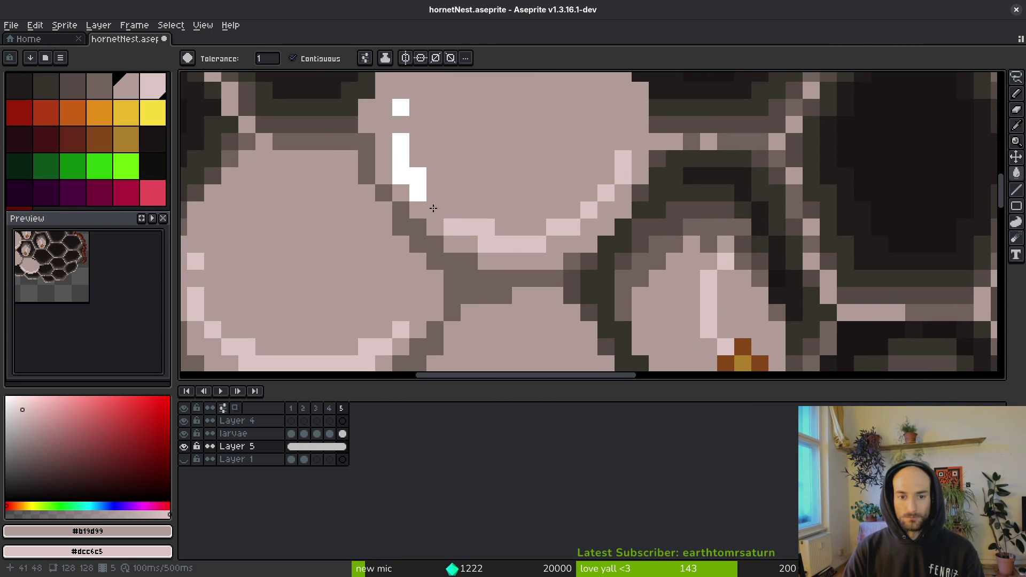
{"action": "left_click", "coordinate": [394, 101]}
{"action": "scroll", "coordinate": [490, 195], "scroll_direction": "down", "scroll_amount": 4}
- Save hornetNest.aseprite with the softened highlights
{"action": "key", "text": "ctrl+s"}
{"action": "scroll", "coordinate": [521, 239], "scroll_direction": "up", "scroll_amount": 3}
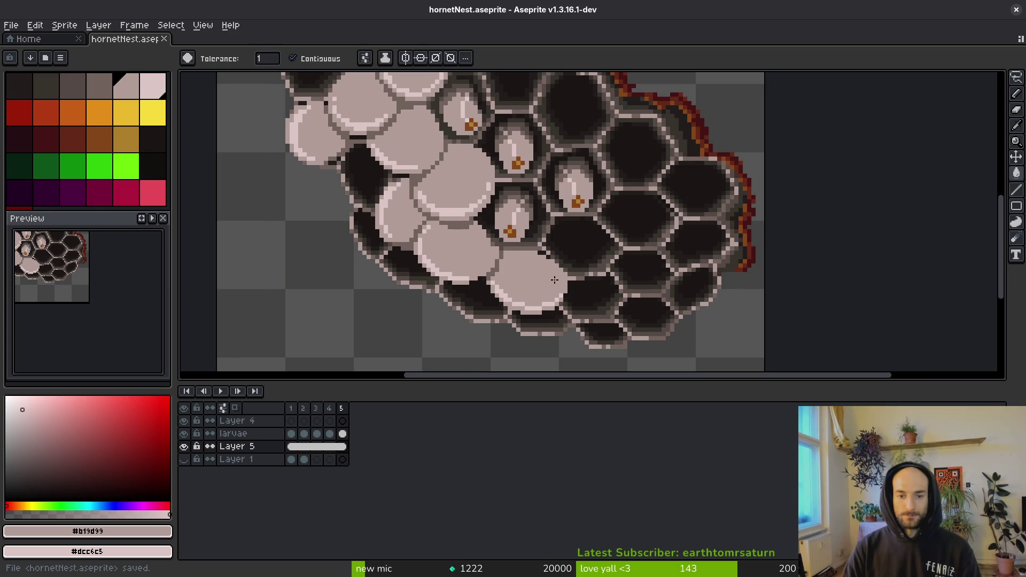
{"action": "scroll", "coordinate": [529, 251], "scroll_direction": "up", "scroll_amount": 3}
{"action": "scroll", "coordinate": [499, 252], "scroll_direction": "down", "scroll_amount": 2}
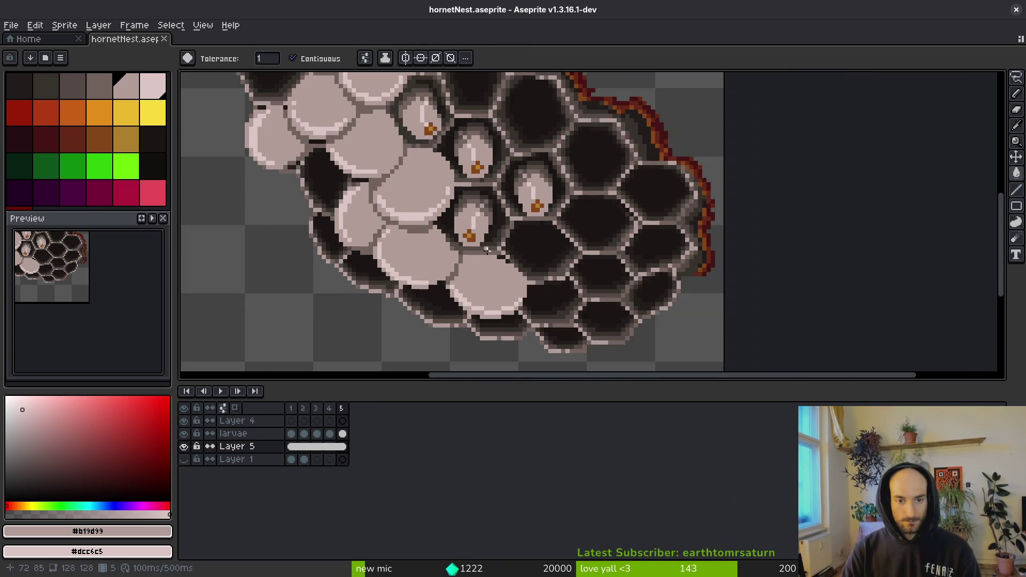
{"action": "scroll", "coordinate": [499, 267], "scroll_direction": "down", "scroll_amount": 1}
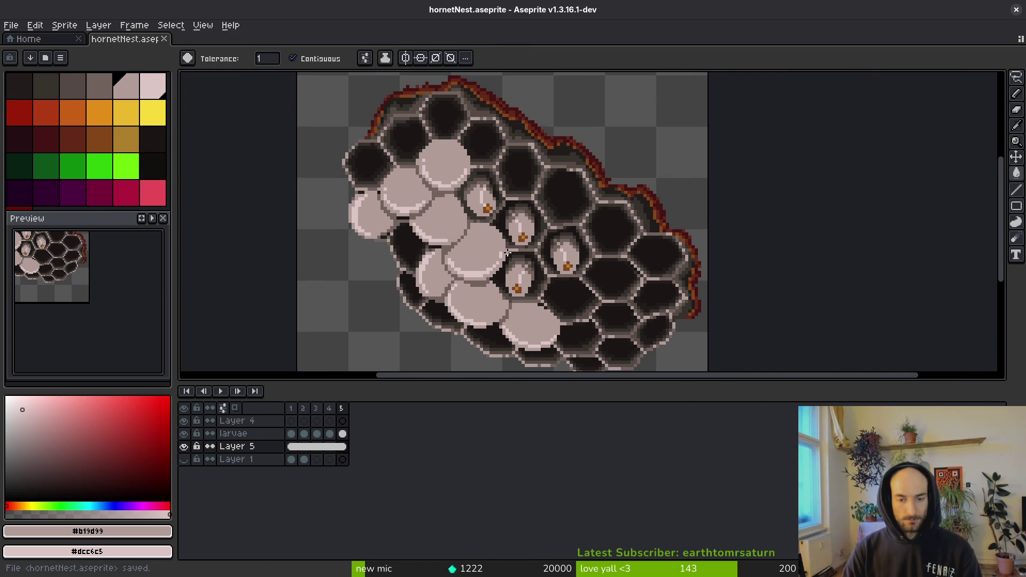
{"action": "key", "text": "ctrl+e"}
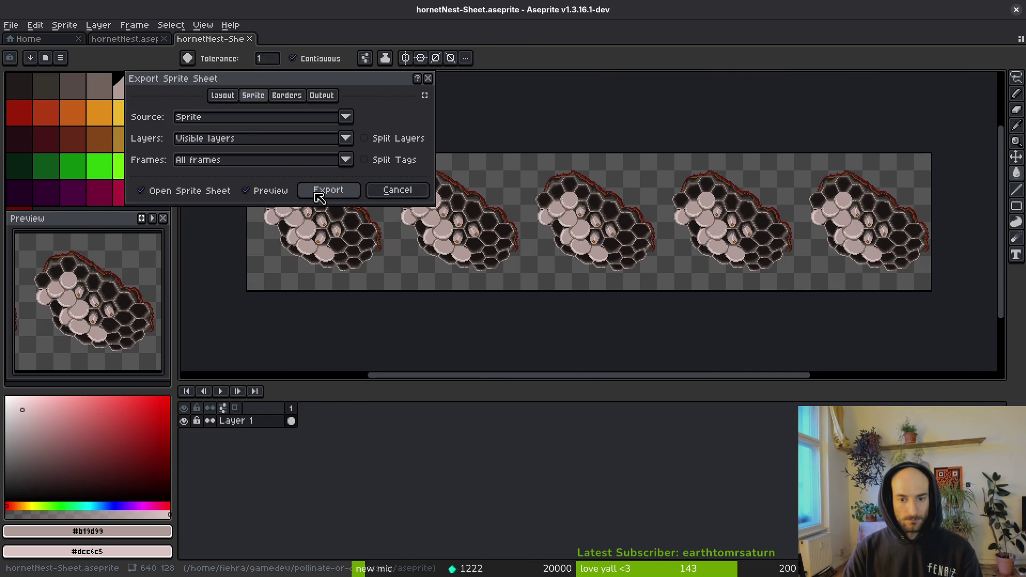
- Confirm the sprite sheet export settings and browse for the output PNG location
{"action": "left_click", "coordinate": [320, 191]}
{"action": "key", "text": "ctrl+alt+shift+s"}
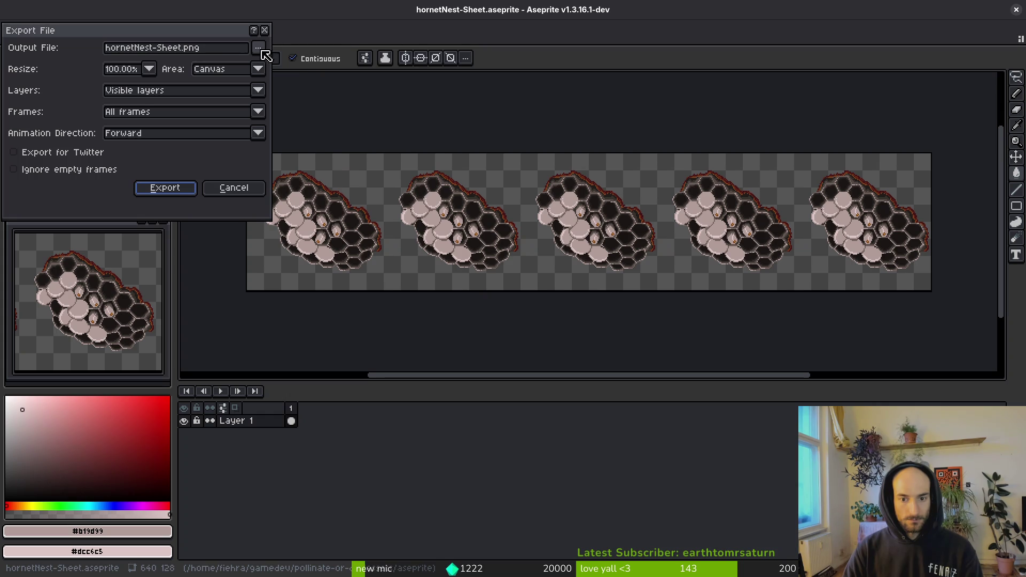
{"action": "left_click", "coordinate": [259, 48]}
{"action": "key", "text": "Escape"}
{"action": "left_click", "coordinate": [262, 50]}
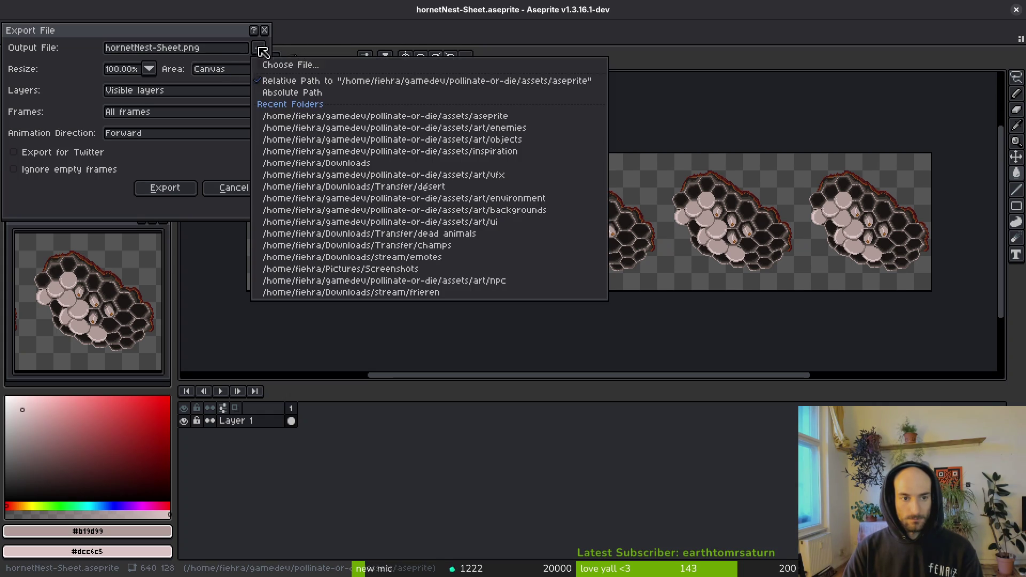
{"action": "left_click", "coordinate": [292, 65]}
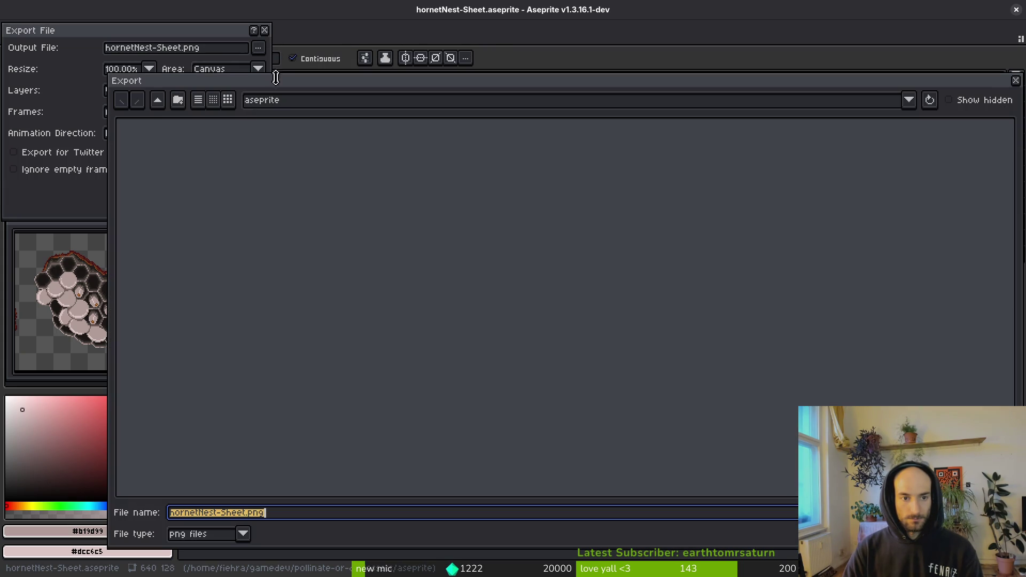
- Export to art/objects/hornetNest-Sheet.png, overwriting the old file, and close Aseprite
{"action": "left_click", "coordinate": [157, 100]}
{"action": "double_click", "coordinate": [173, 155]}
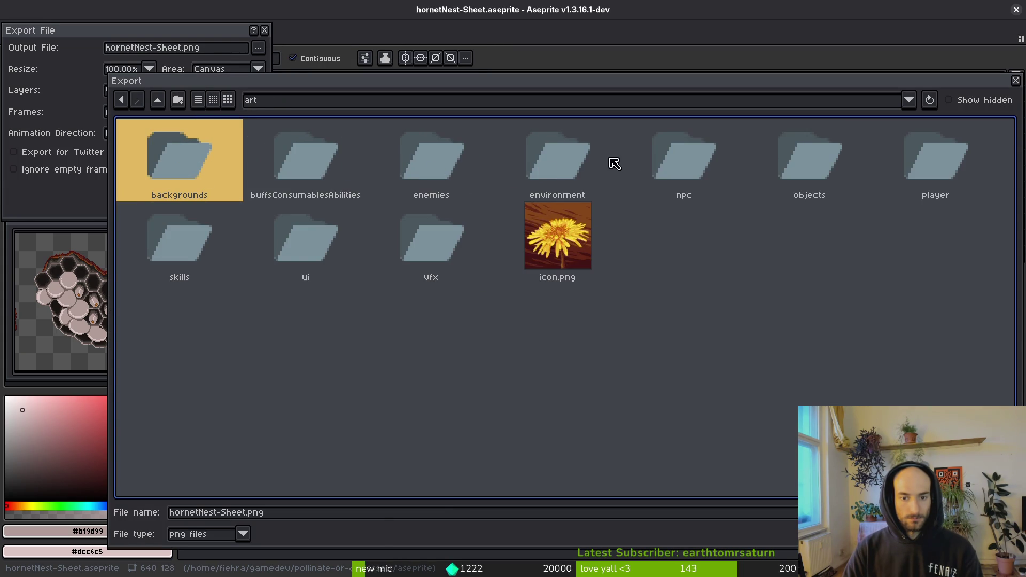
{"action": "double_click", "coordinate": [794, 169]}
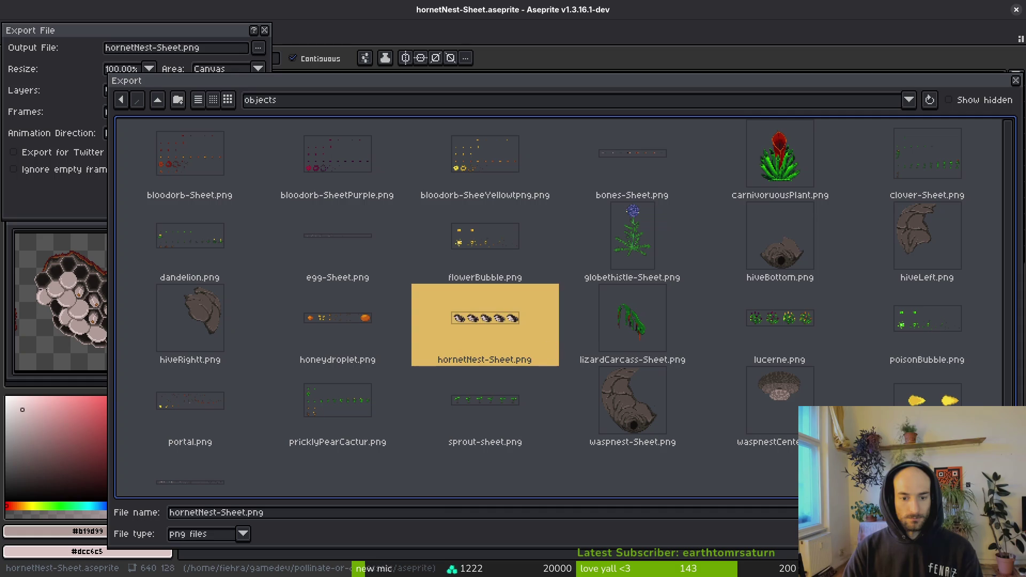
{"action": "double_click", "coordinate": [460, 328]}
{"action": "left_click", "coordinate": [449, 326]}
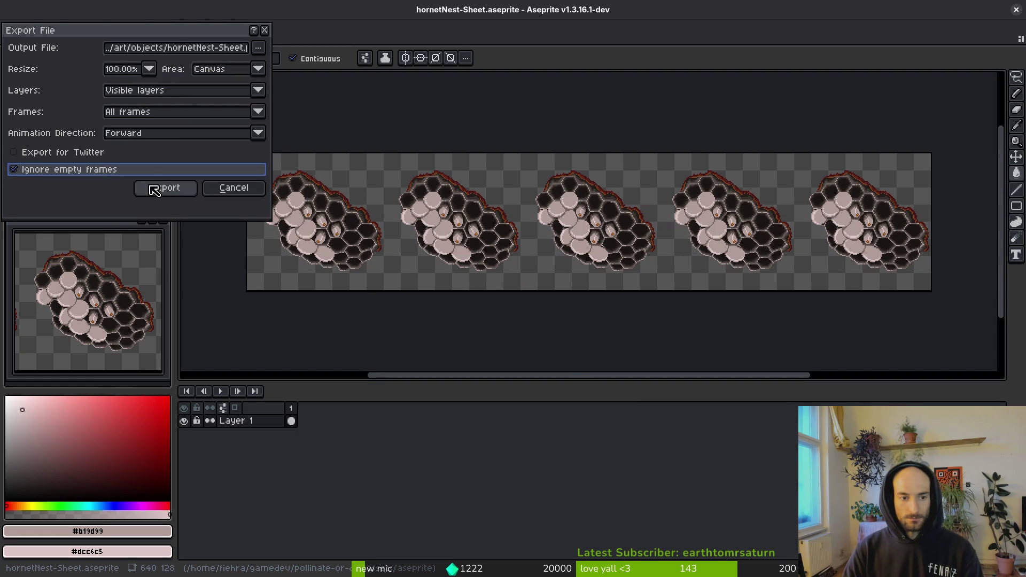
{"action": "left_click", "coordinate": [152, 189]}
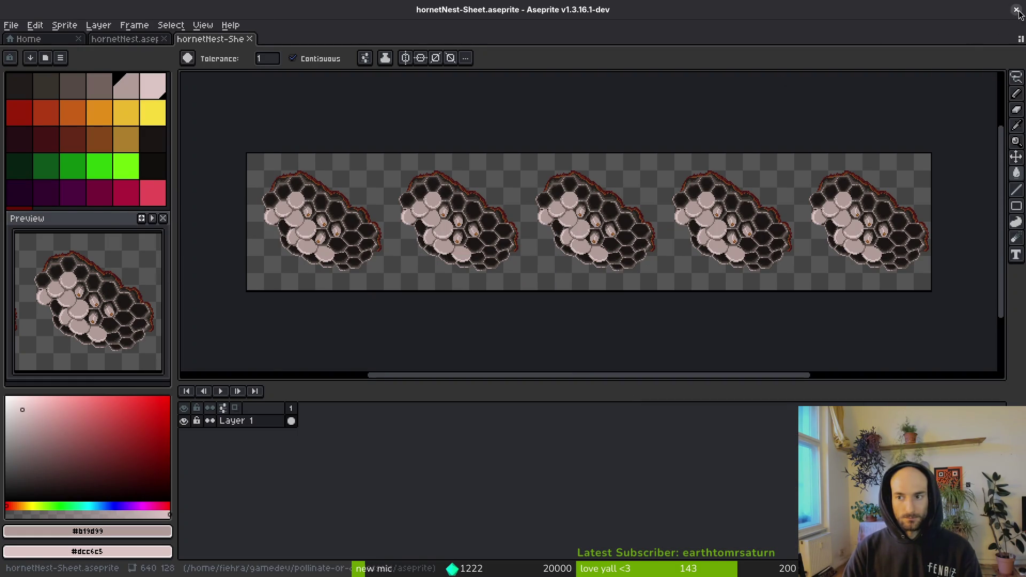
{"action": "left_click", "coordinate": [1017, 10]}
- Run the game from Godot maximized, continue the save, and load the hornet arena
{"action": "key", "text": "alt+Tab"}
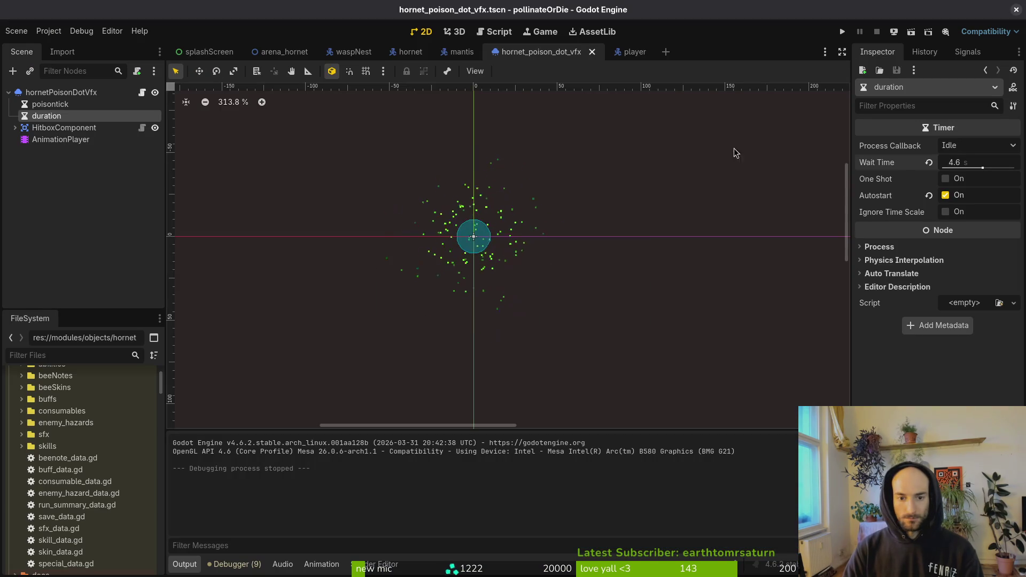
{"action": "left_click", "coordinate": [847, 35]}
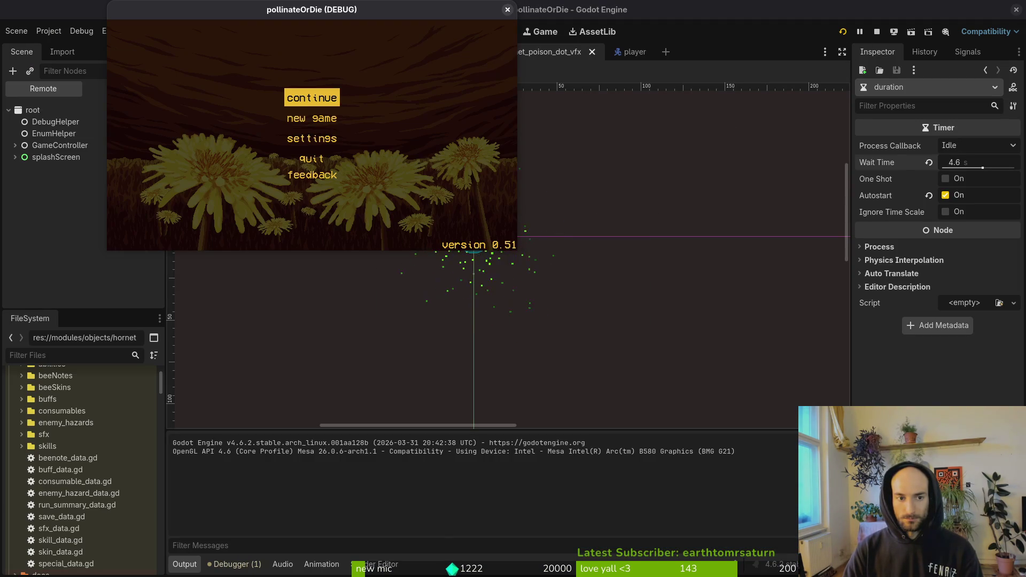
{"action": "double_click", "coordinate": [233, 16]}
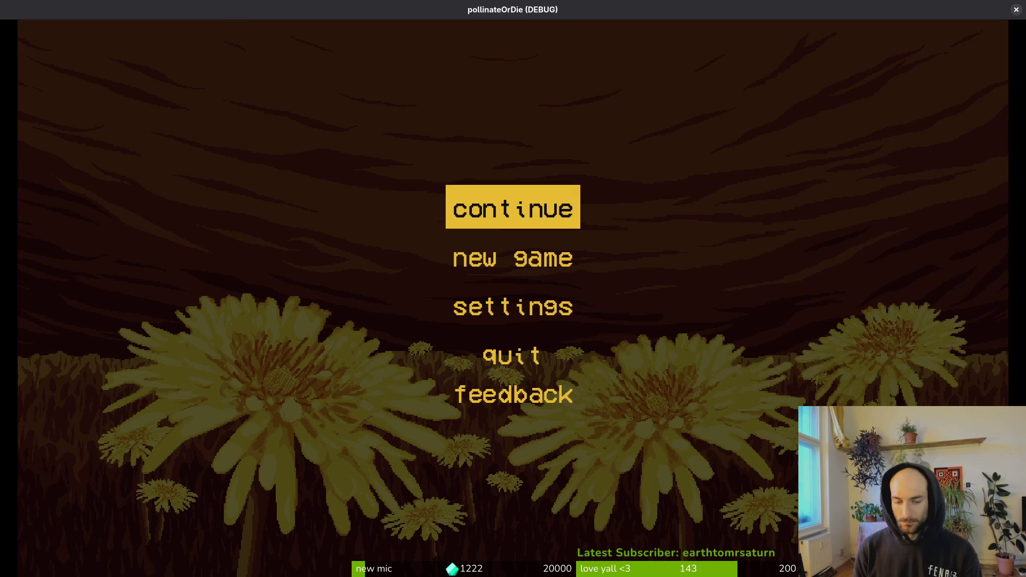
{"action": "key", "text": "Return"}
{"action": "key", "text": "Escape"}
{"action": "key", "text": "Up"}
{"action": "key", "text": "Return"}
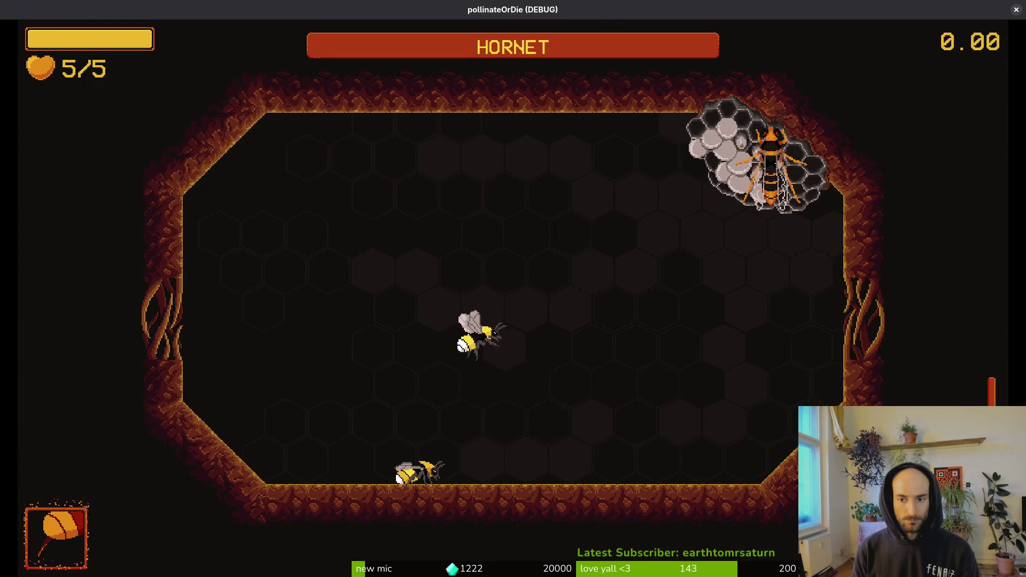
- Fight the hornet, dashing past its slashes and darting in to hit it
{"action": "key", "text": "space"}
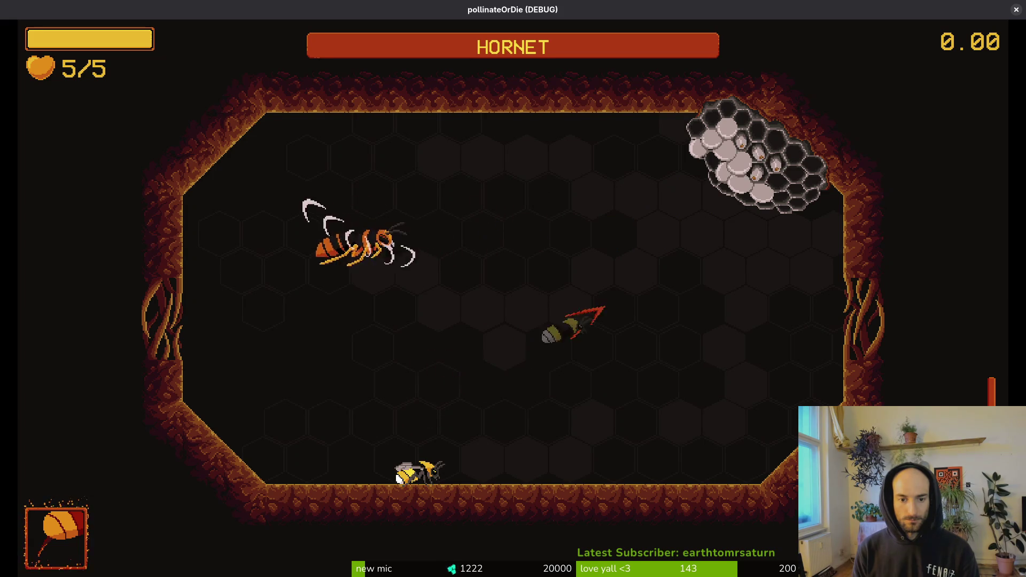
{"action": "key", "text": "d"}
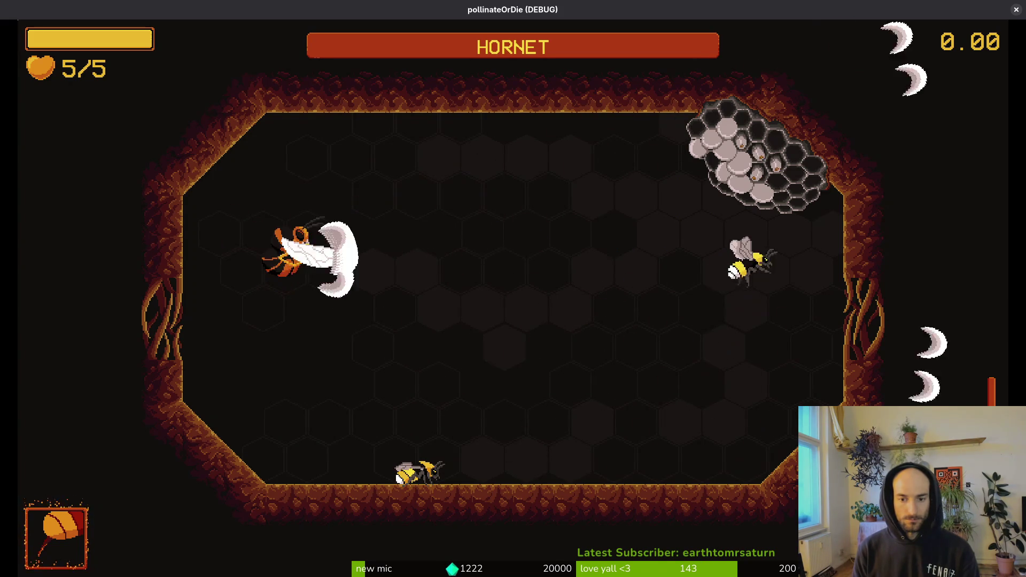
{"action": "key", "text": "s"}
{"action": "key", "text": "a"}
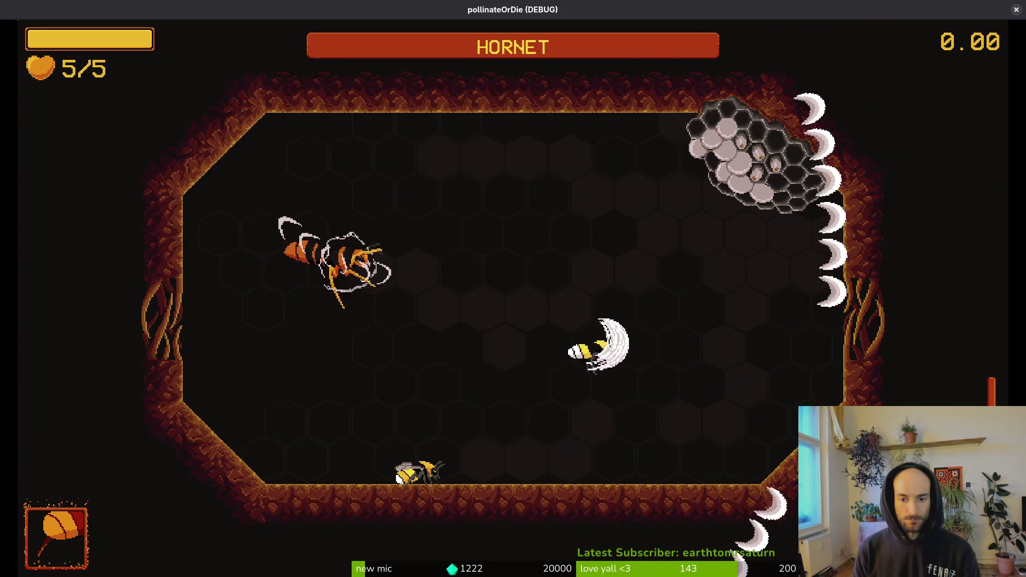
{"action": "key", "text": "w"}
{"action": "key", "text": "a"}
- Keep dodging and striking the hornet until the bee dies, then rebirth
{"action": "key", "text": "a"}
{"action": "key", "text": "w"}
{"action": "key", "text": "d"}
{"action": "key", "text": "s"}
{"action": "key", "text": "w"}
{"action": "key", "text": "s"}
{"action": "key", "text": "a"}
{"action": "key", "text": "w"}
{"action": "key", "text": "s"}
{"action": "key", "text": "d"}
{"action": "key", "text": "a"}
{"action": "key", "text": "w"}
{"action": "key", "text": "s"}
{"action": "key", "text": "s"}
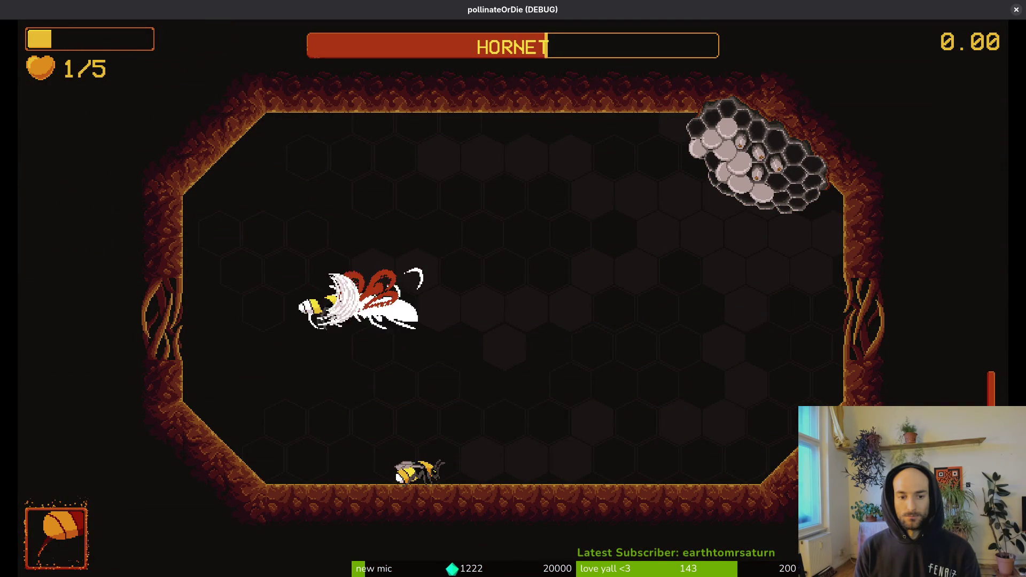
{"action": "key", "text": "a"}
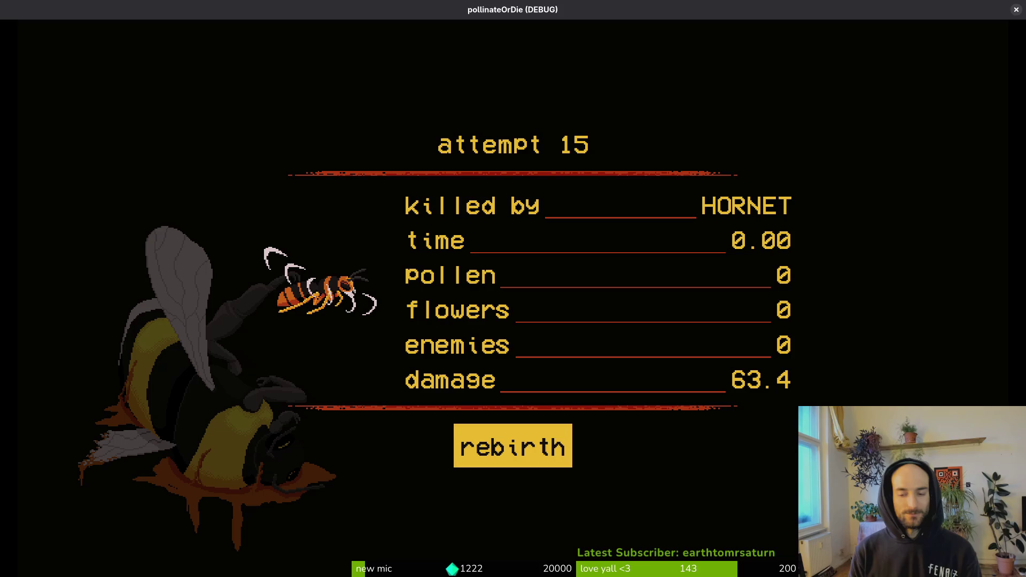
{"action": "key", "text": "space"}
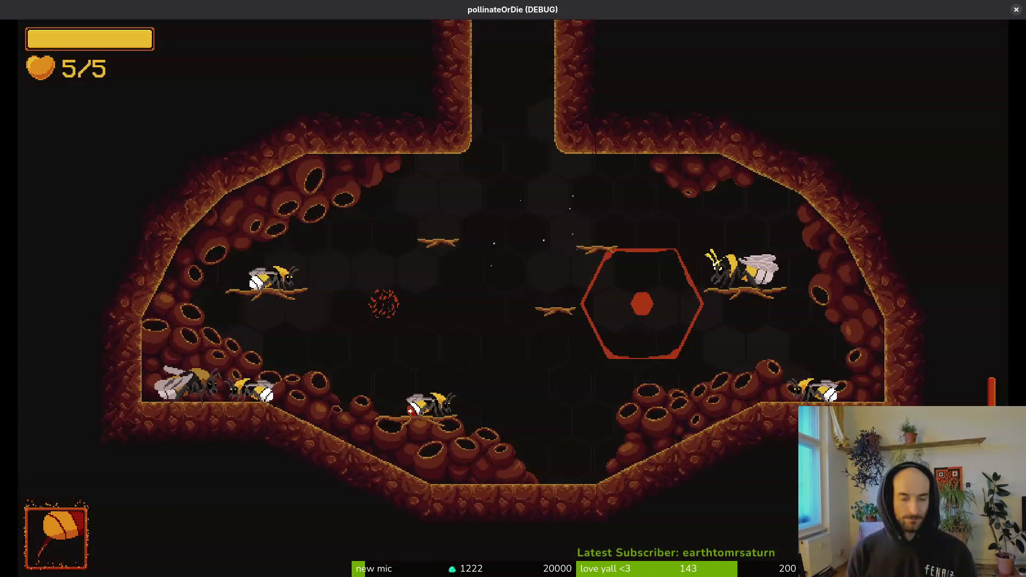
- Shrink the game to a window centred over the editor and load the hornet arena
{"action": "key", "text": "Escape"}
{"action": "double_click", "coordinate": [380, 9]}
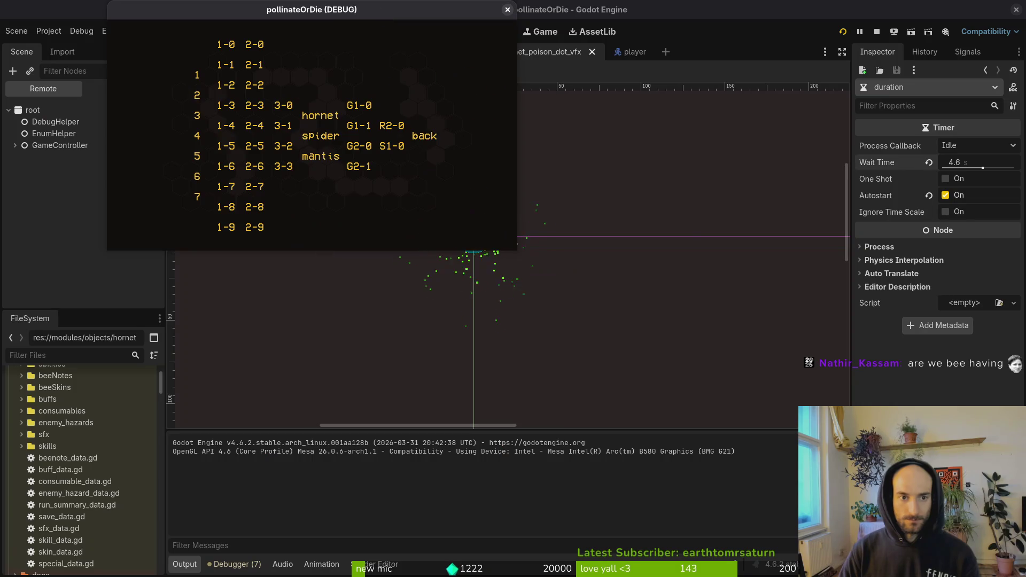
{"action": "left_click_drag", "start_coordinate": [324, 16], "coordinate": [543, 186]}
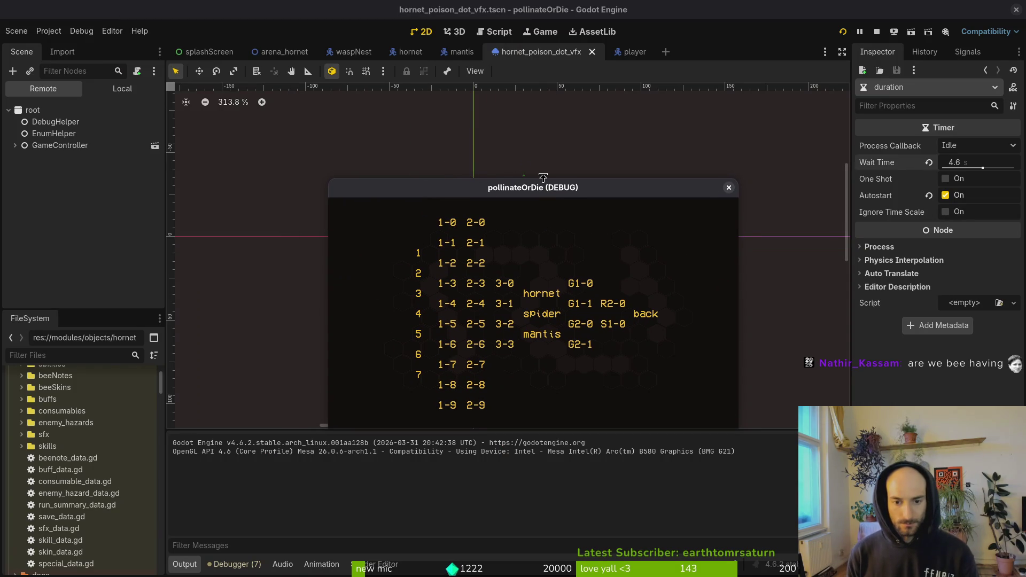
{"action": "key", "text": "Up"}
{"action": "key", "text": "Up"}
{"action": "key", "text": "Left"}
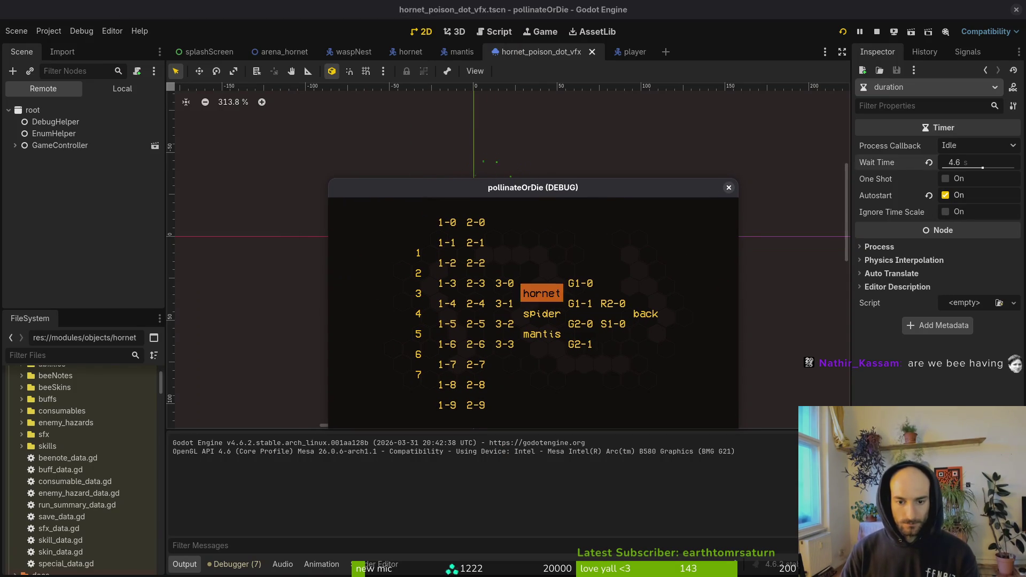
{"action": "key", "text": "Return"}
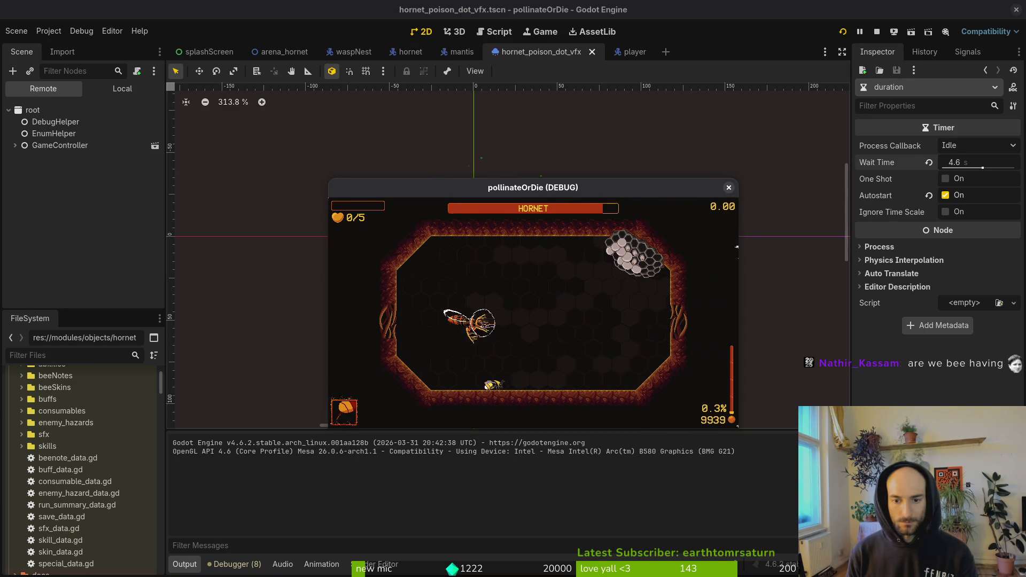
- Rebirth after losing, reload the hornet arena for another fight, then rebirth again
{"action": "key", "text": "Return"}
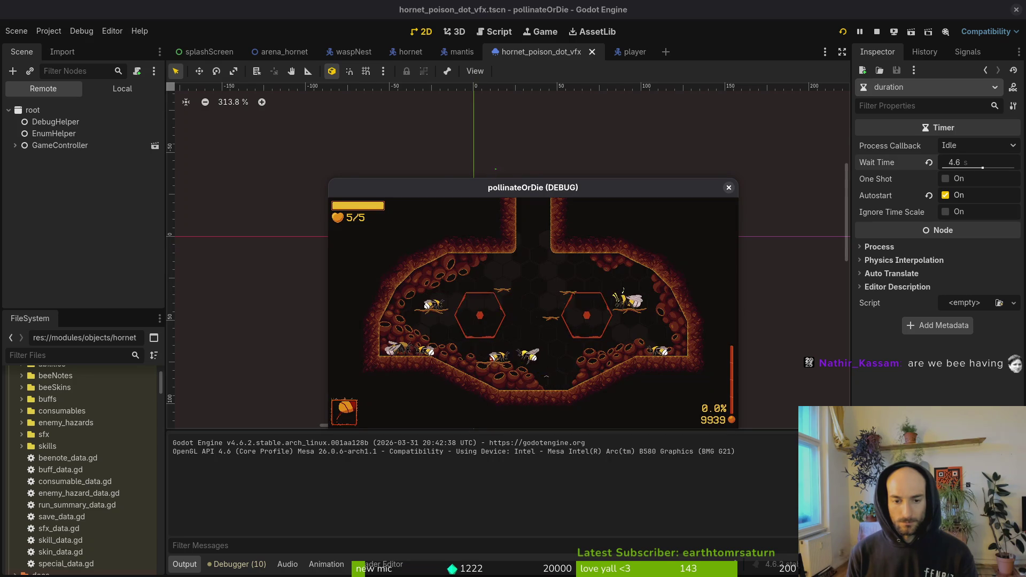
{"action": "key", "text": "Escape"}
{"action": "key", "text": "Up"}
{"action": "key", "text": "Return"}
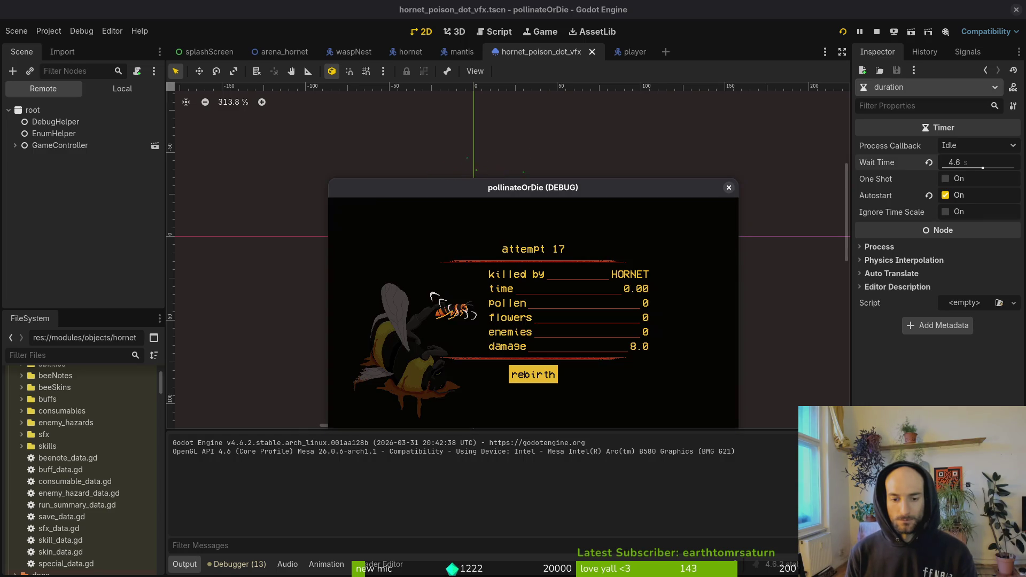
{"action": "key", "text": "Return"}
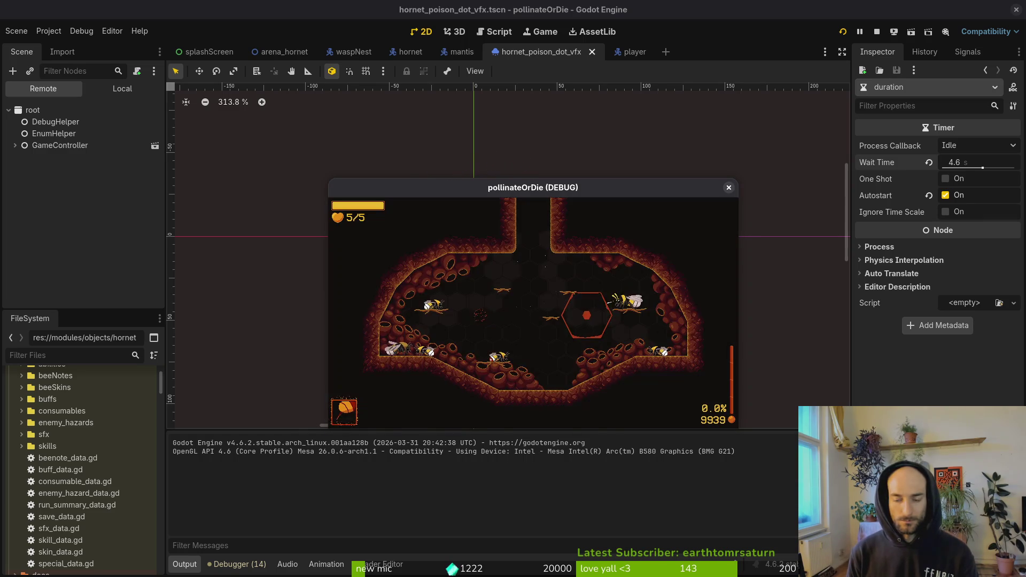
- Load the hornet boss arena from the debug level-select menu
{"action": "key", "text": "Escape"}
{"action": "key", "text": "Return"}
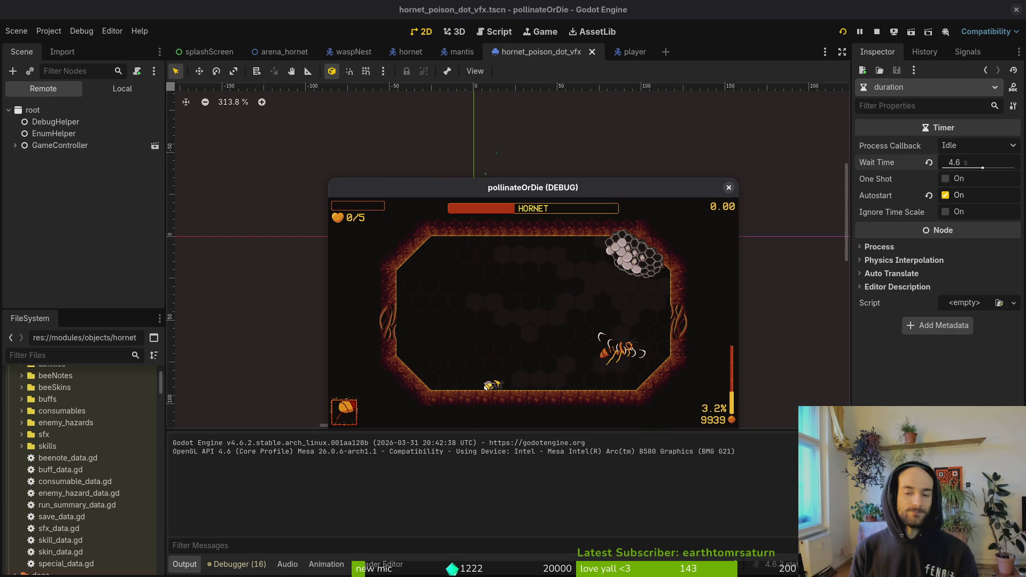
- Rebirth, browse the in-game items and skins menu, then reload the hornet boss arena
{"action": "key", "text": "Return"}
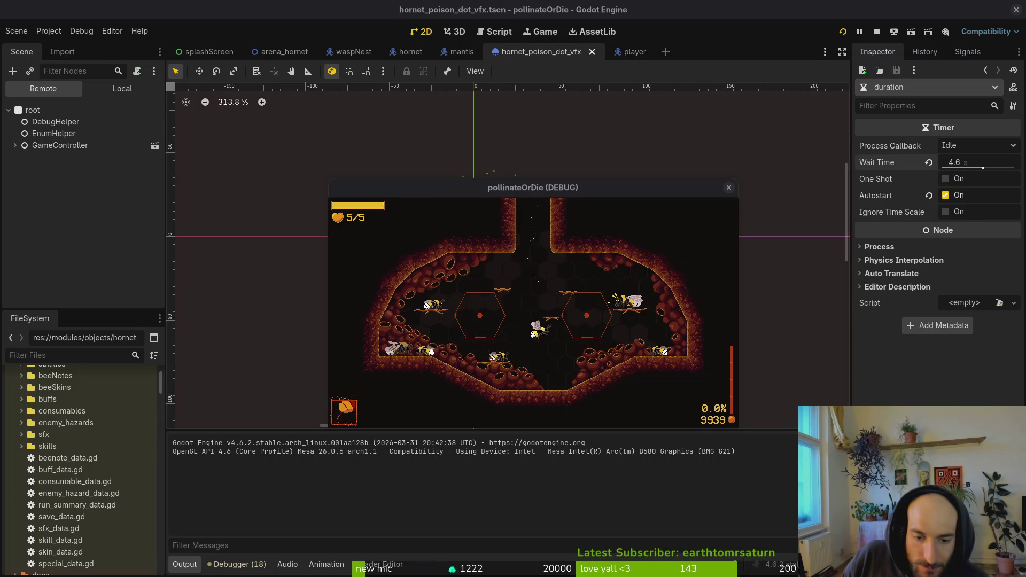
{"action": "key", "text": "Escape"}
{"action": "key", "text": "Escape"}
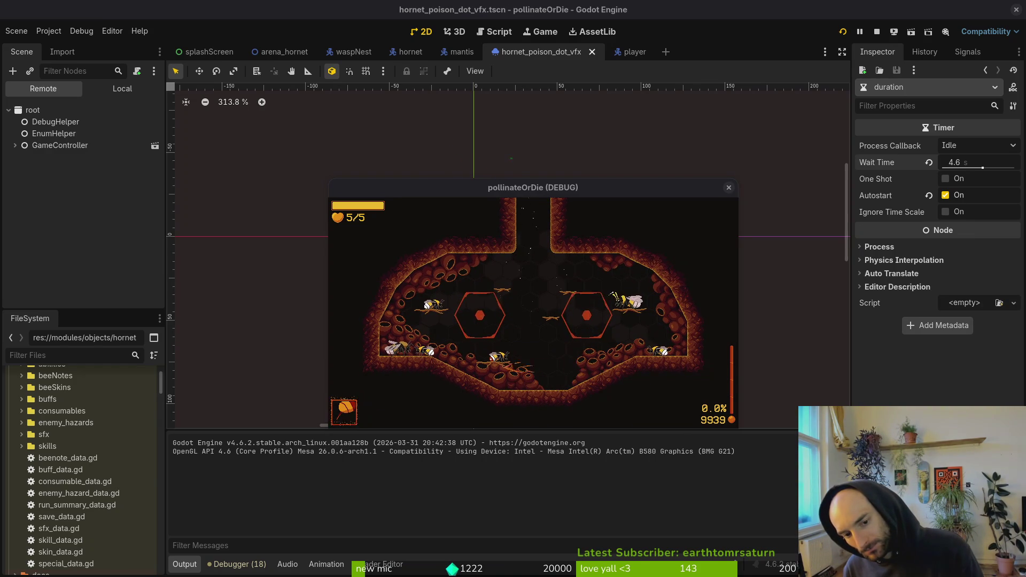
{"action": "key", "text": "Tab"}
{"action": "key", "text": "Tab"}
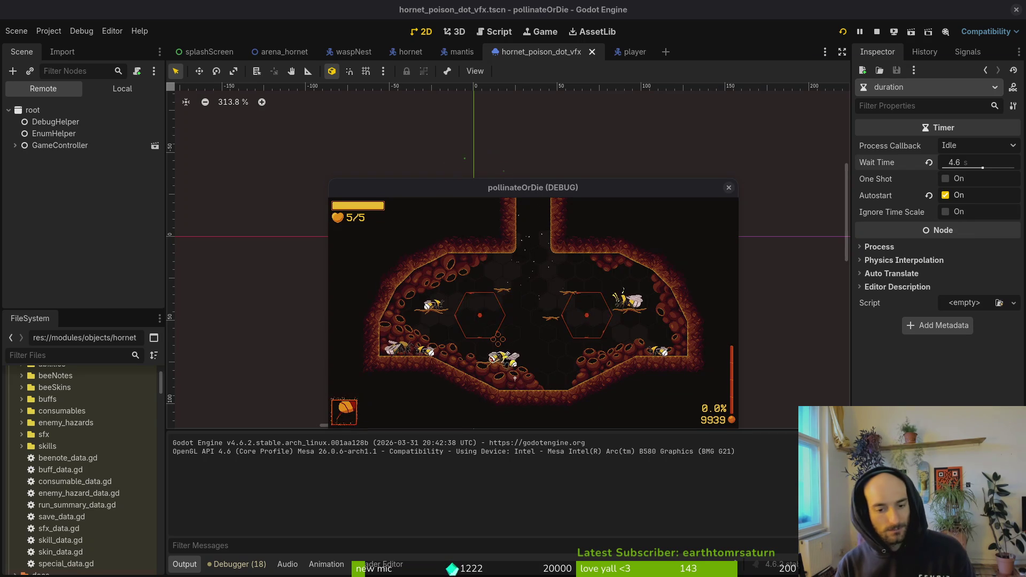
{"action": "key", "text": "Tab"}
{"action": "key", "text": "Tab"}
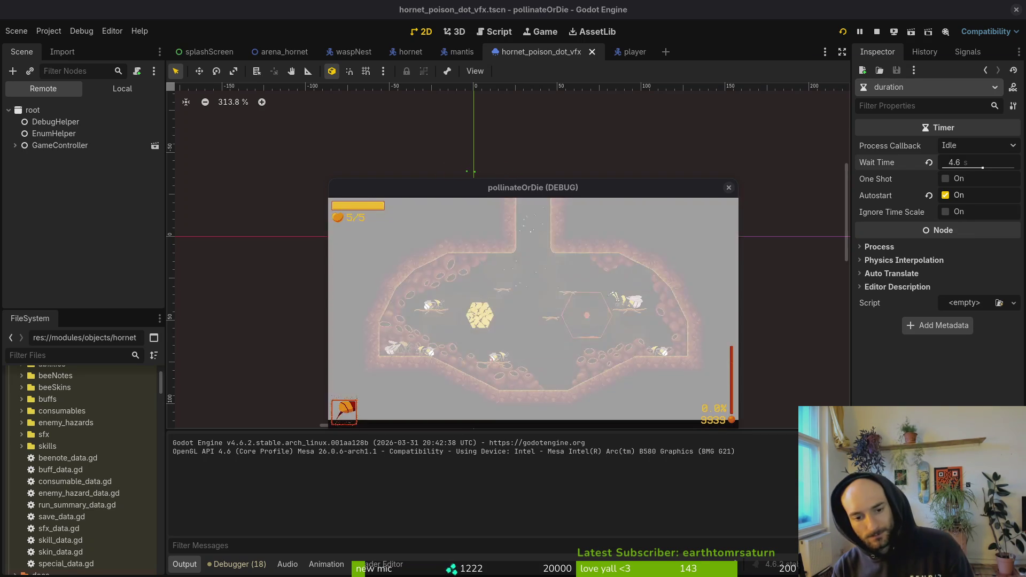
{"action": "key", "text": "Escape"}
{"action": "key", "text": "Return"}
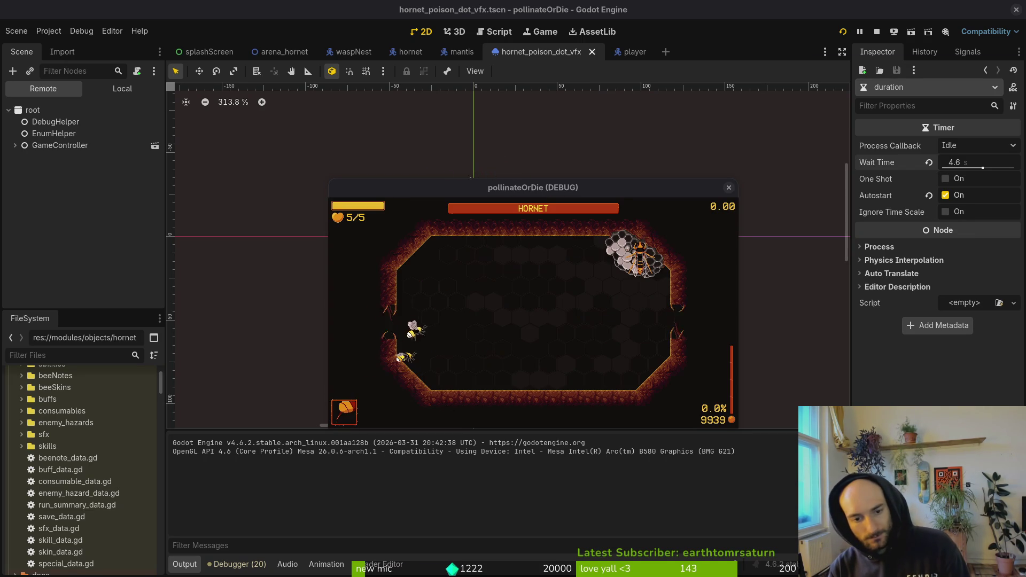